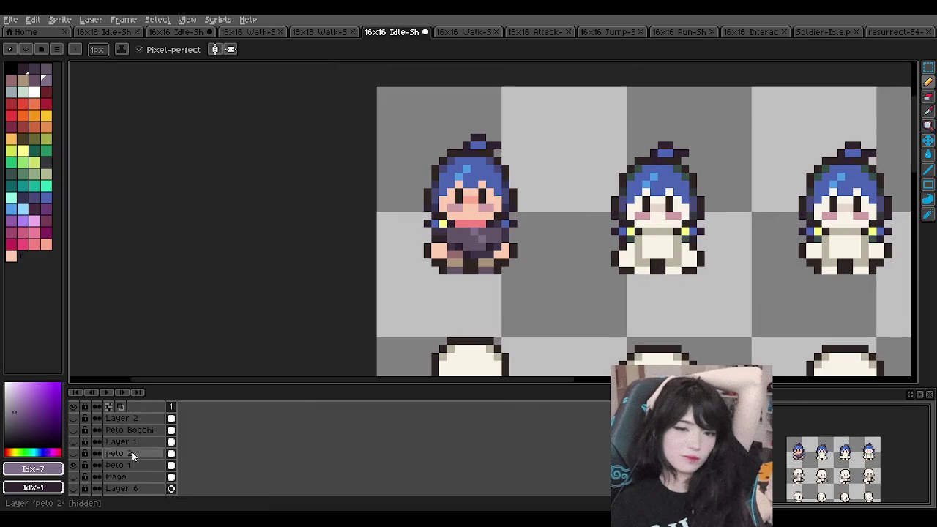
{"action": "scroll", "coordinate": [130, 453], "scroll_direction": "down", "scroll_amount": 3}
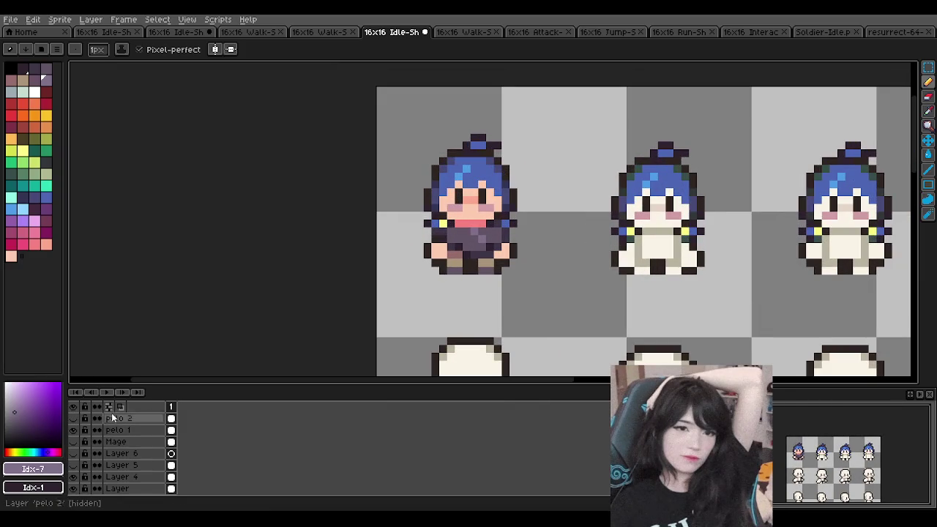
- Toggle SWORDMAN visibility to compare the first sprite with and without it
{"action": "scroll", "coordinate": [120, 450], "scroll_direction": "up", "scroll_amount": 3}
{"action": "left_click", "coordinate": [73, 418]}
{"action": "left_click", "coordinate": [74, 418]}
{"action": "left_click", "coordinate": [74, 418]}
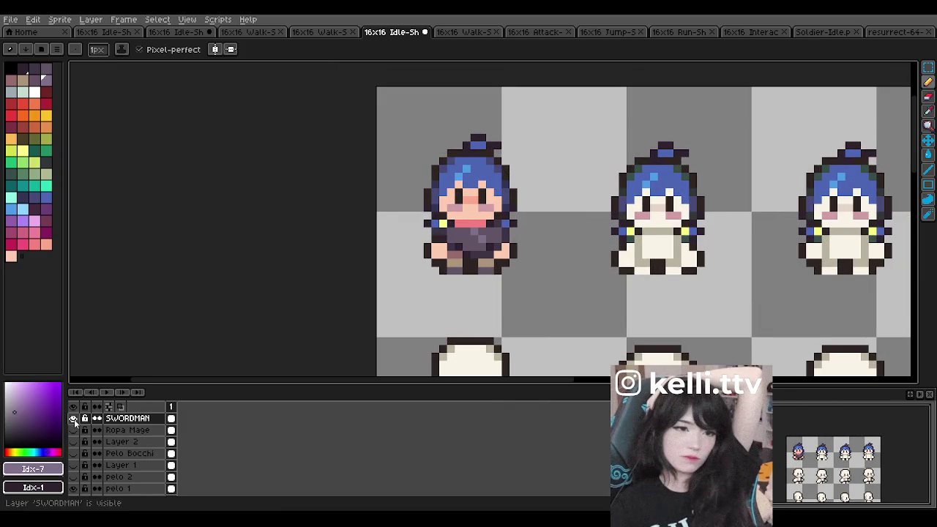
- Select the SWORDMAN layer and briefly check the palette colour editor
{"action": "left_click_drag", "start_coordinate": [140, 453], "coordinate": [144, 432]}
{"action": "left_click", "coordinate": [145, 430]}
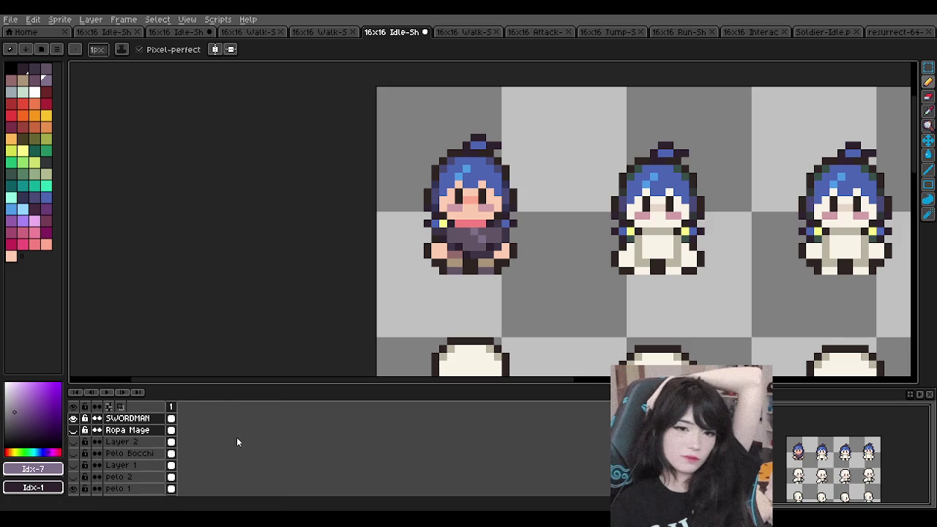
{"action": "left_click", "coordinate": [160, 418]}
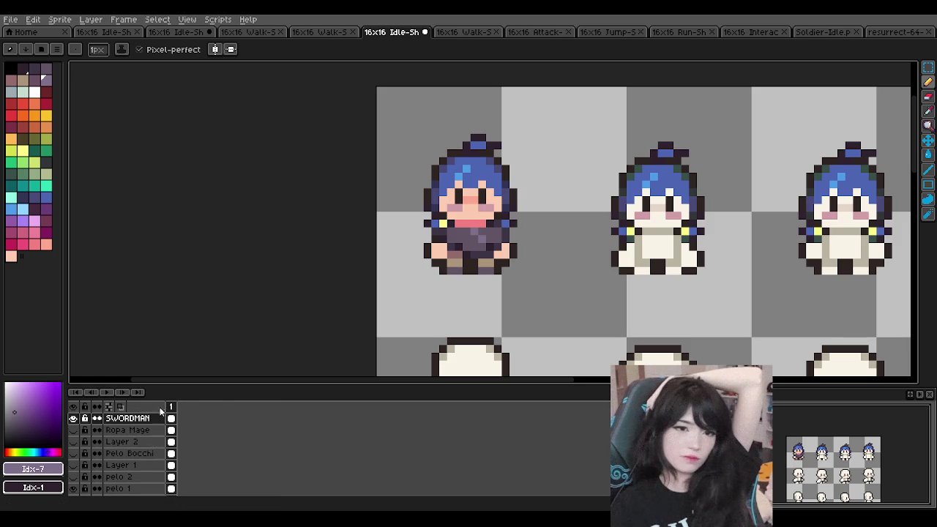
{"action": "left_click_drag", "start_coordinate": [161, 418], "coordinate": [153, 419]}
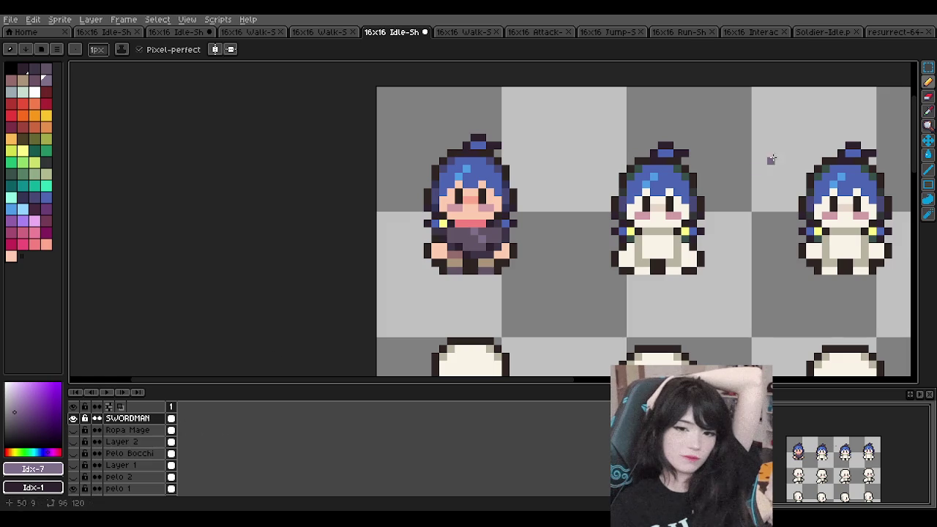
{"action": "left_click", "coordinate": [13, 49]}
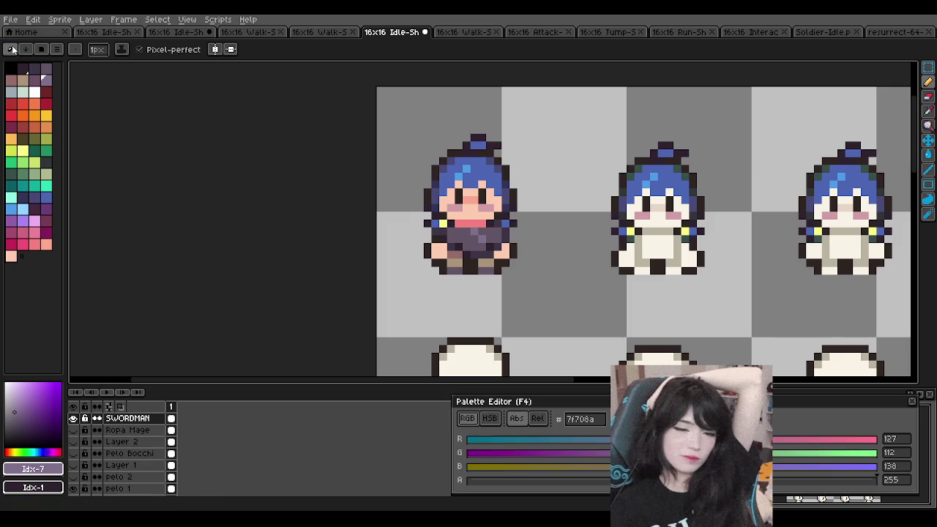
{"action": "left_click", "coordinate": [912, 401]}
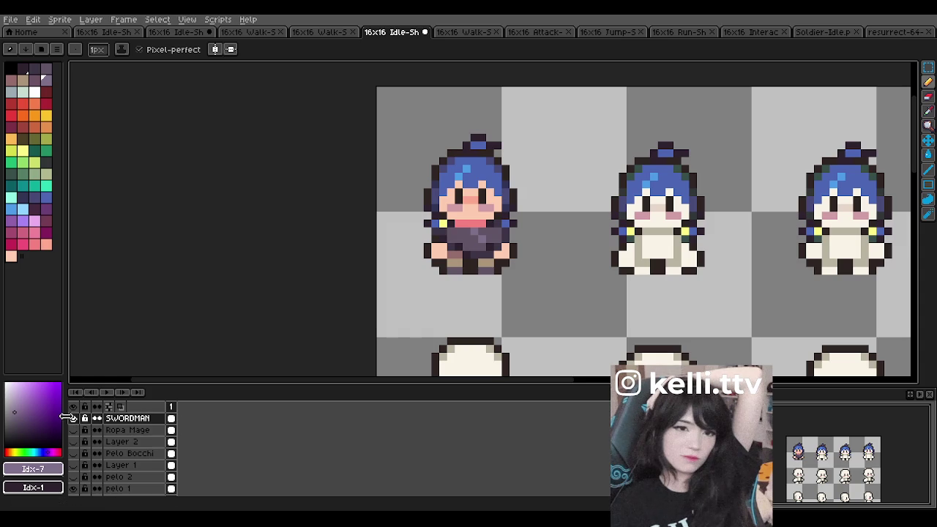
- Drag SWORDMAN down the stack to sit between Layer 6 and Layer 5
{"action": "left_click_drag", "start_coordinate": [71, 417], "coordinate": [73, 485]}
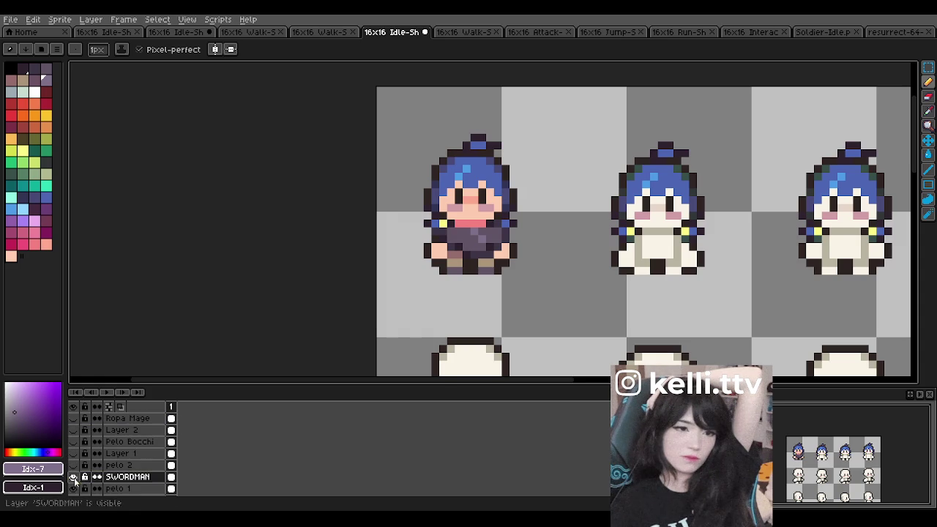
{"action": "scroll", "coordinate": [73, 475], "scroll_direction": "down", "scroll_amount": 3}
{"action": "mouse_move", "coordinate": [71, 442]}
{"action": "left_mouse_down"}
{"action": "mouse_move", "coordinate": [71, 492]}
{"action": "mouse_move", "coordinate": [81, 469]}
{"action": "left_mouse_up"}
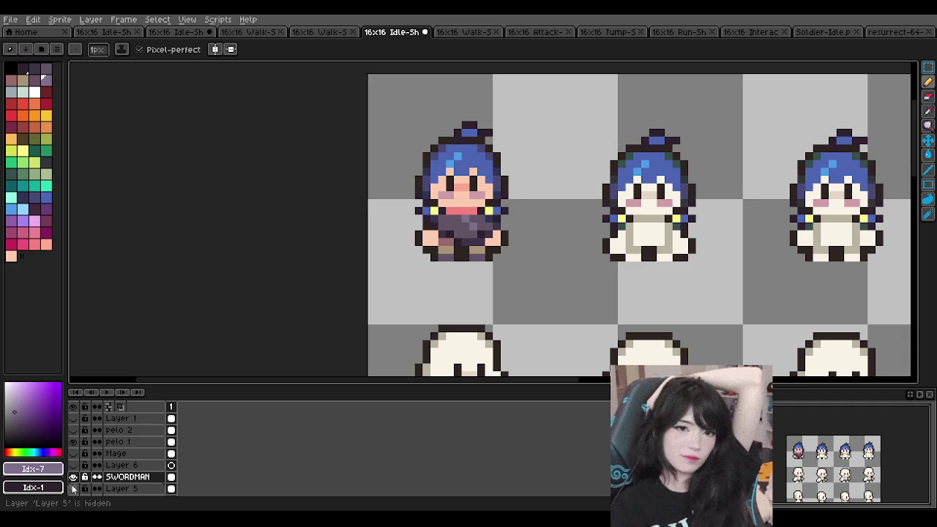
- Show the Ropa Mage robes on all sprites after comparing on/off, and widen the palette panel
{"action": "key", "text": "minus"}
{"action": "key", "text": "minus"}
{"action": "scroll", "coordinate": [94, 455], "scroll_direction": "down", "scroll_amount": 2}
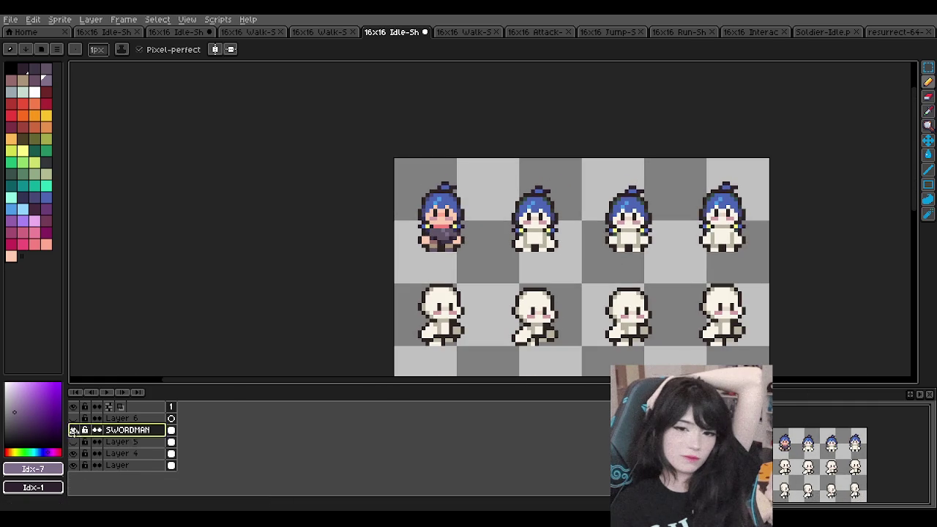
{"action": "left_click_drag", "start_coordinate": [73, 431], "coordinate": [71, 452]}
{"action": "scroll", "coordinate": [109, 435], "scroll_direction": "down", "scroll_amount": 3}
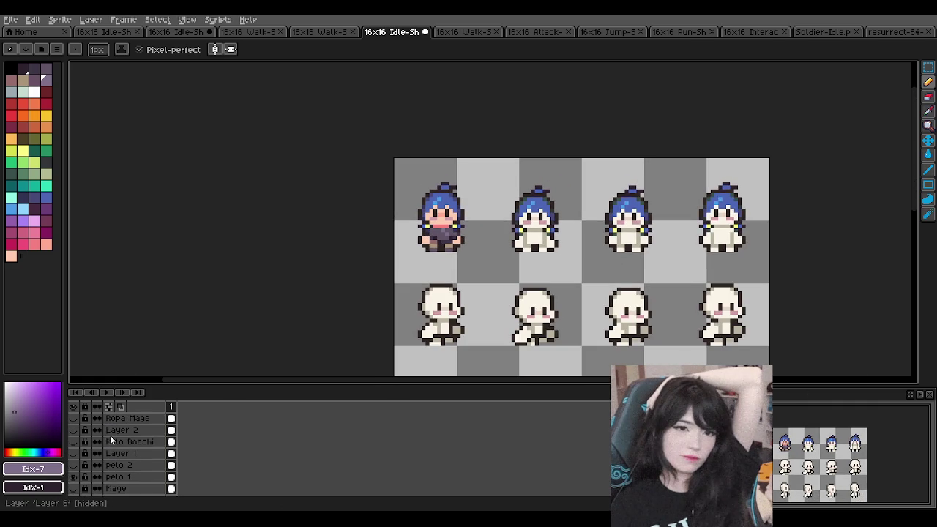
{"action": "left_click", "coordinate": [72, 417]}
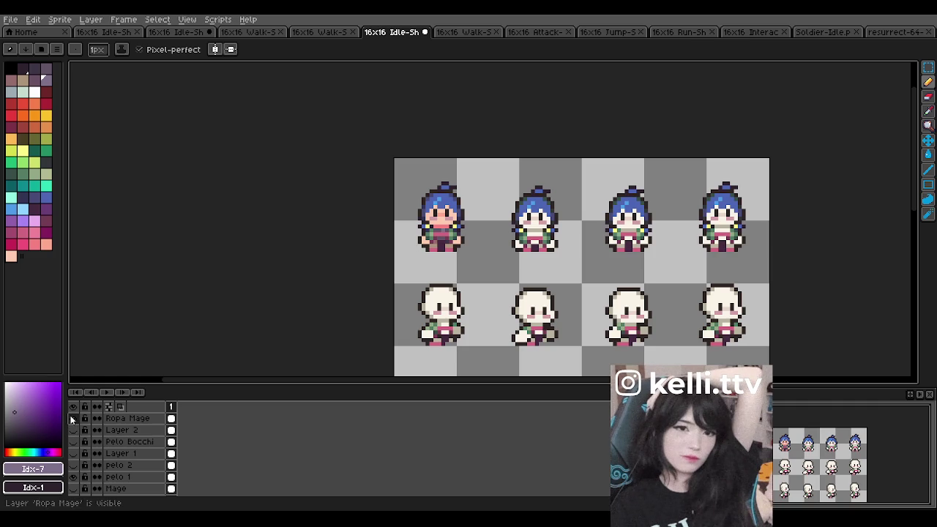
{"action": "left_click", "coordinate": [72, 417]}
{"action": "left_click", "coordinate": [73, 418]}
{"action": "key", "text": "plus"}
{"action": "key", "text": "plus"}
{"action": "left_click_drag", "start_coordinate": [66, 415], "coordinate": [71, 415]}
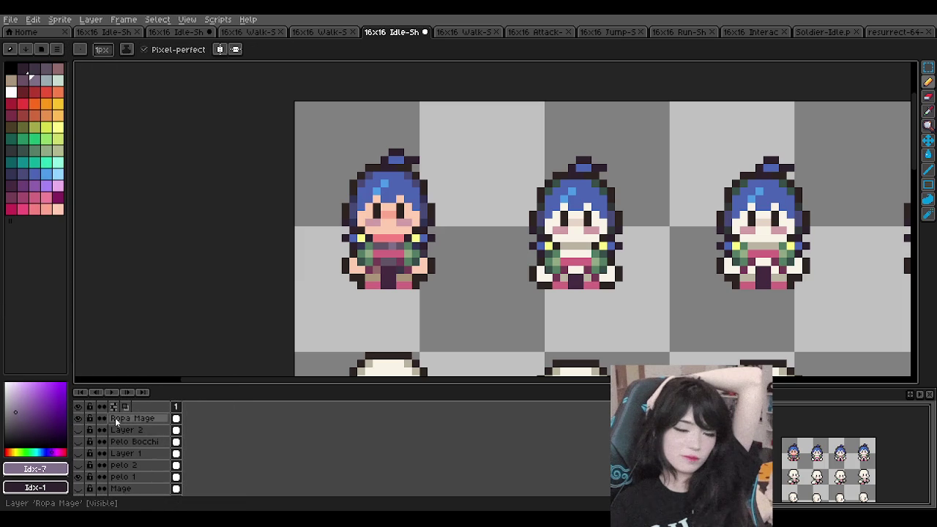
- Drag Ropa Mage to directly above SWORDMAN, then toggle its robes off and on to compare
{"action": "left_click_drag", "start_coordinate": [130, 417], "coordinate": [79, 493]}
{"action": "scroll", "coordinate": [133, 456], "scroll_direction": "down", "scroll_amount": 2}
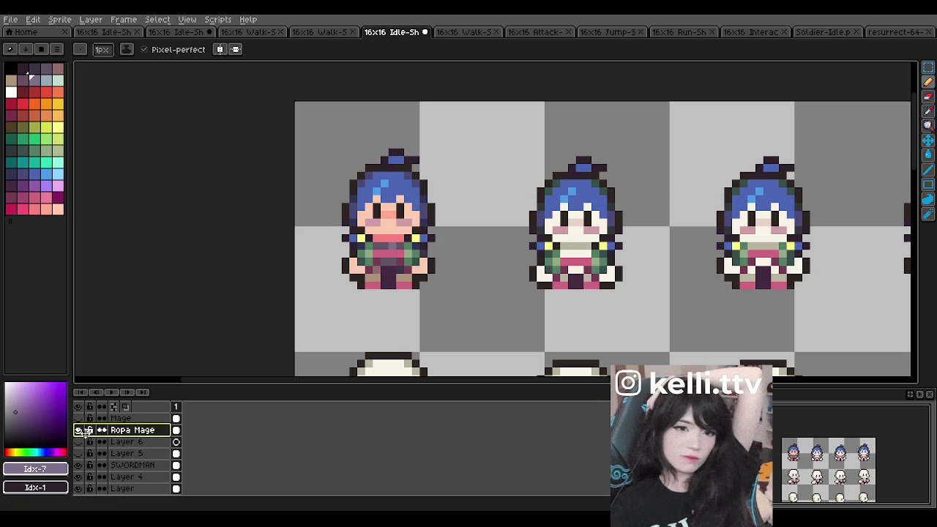
{"action": "left_click_drag", "start_coordinate": [80, 432], "coordinate": [80, 489]}
{"action": "scroll", "coordinate": [105, 472], "scroll_direction": "down", "scroll_amount": 2}
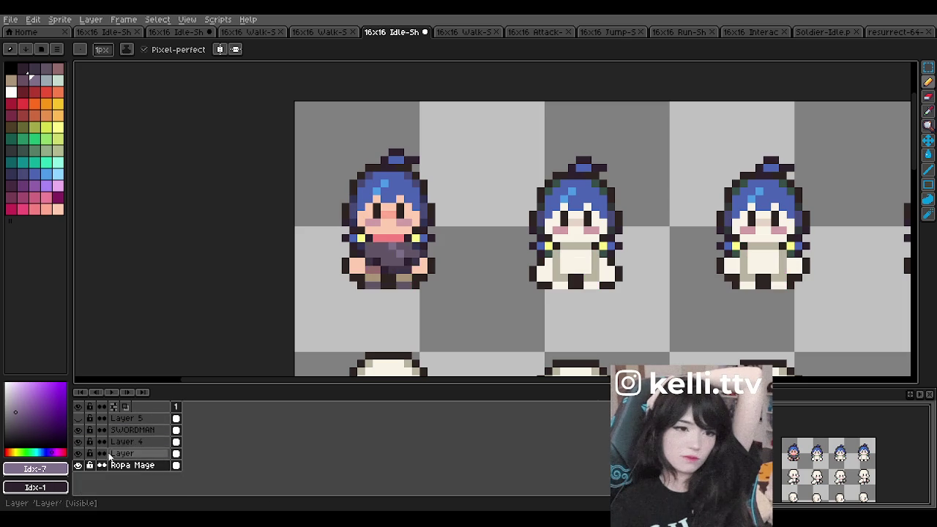
{"action": "left_click_drag", "start_coordinate": [74, 466], "coordinate": [76, 430]}
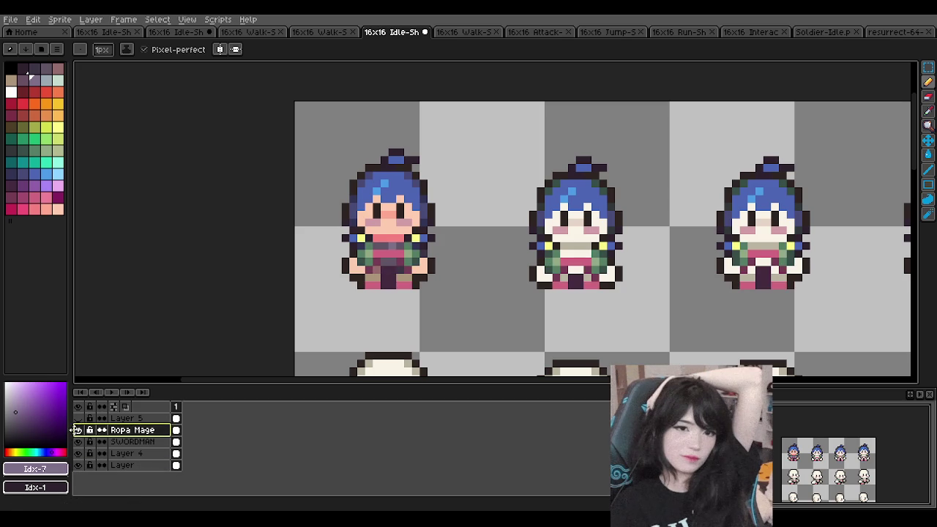
{"action": "left_click", "coordinate": [79, 430]}
{"action": "left_click", "coordinate": [78, 431]}
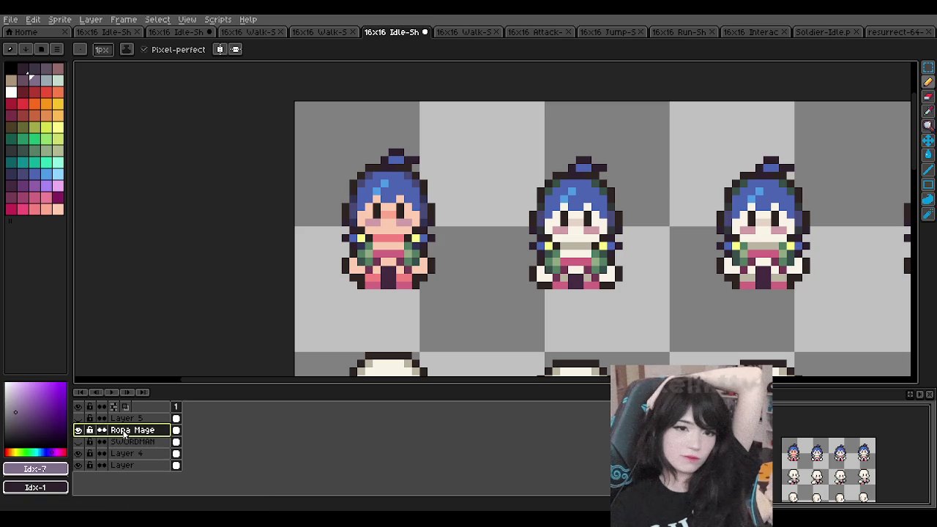
{"action": "left_click", "coordinate": [91, 20]}
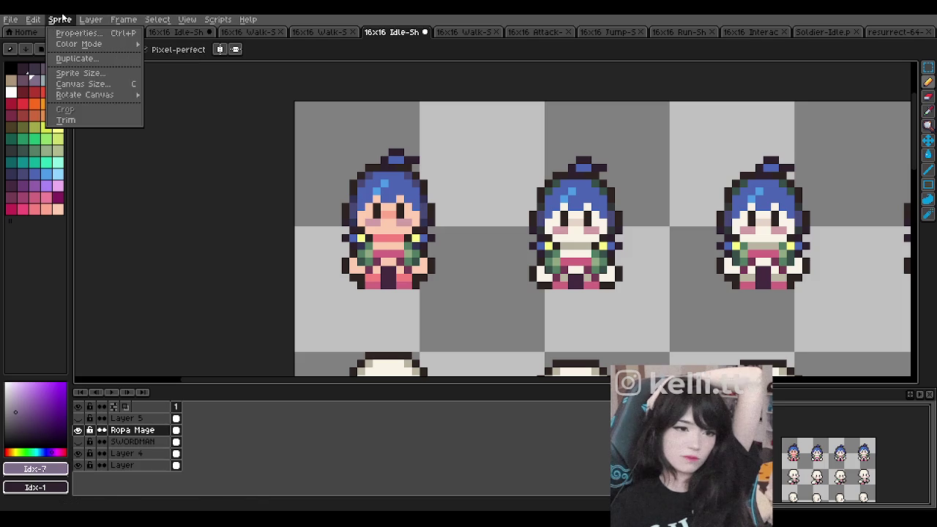
- Dismiss the Sprite menu and cel options, then reselect the Ropa Mage layer
{"action": "left_click", "coordinate": [130, 431]}
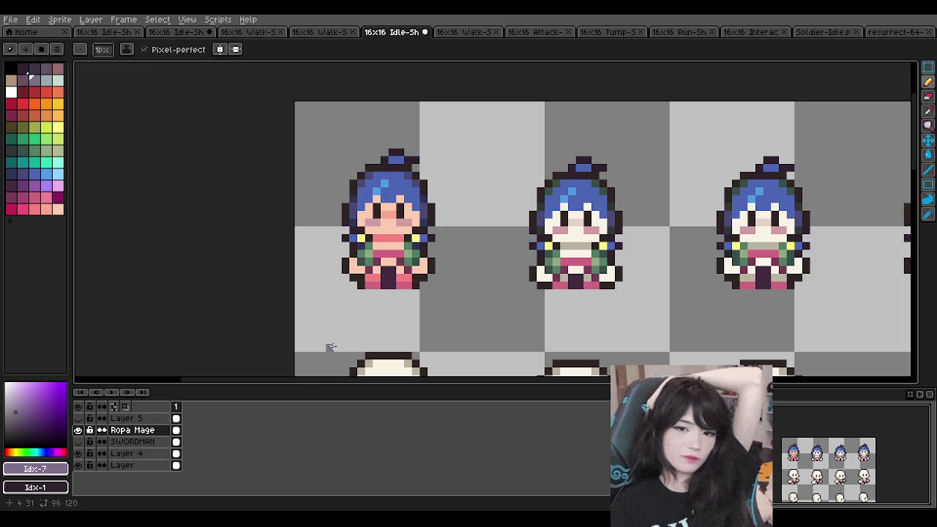
{"action": "right_click", "coordinate": [191, 430]}
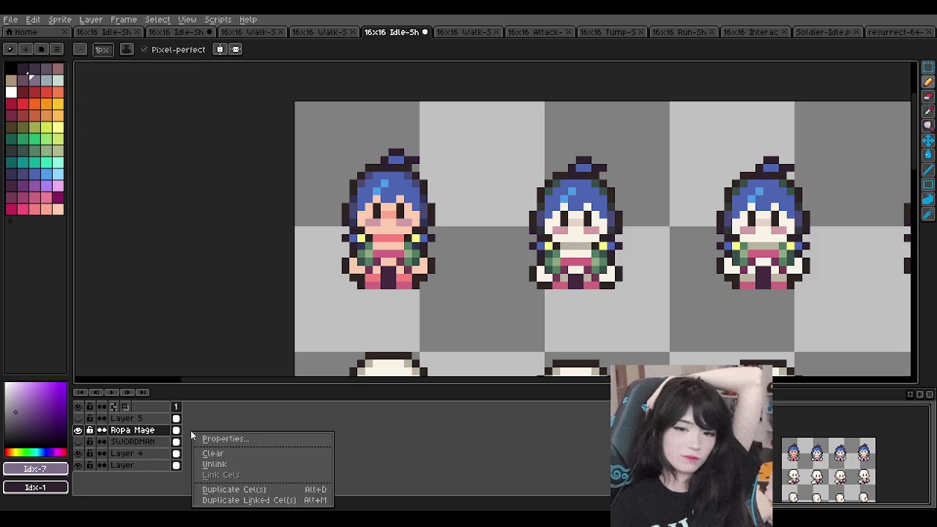
{"action": "left_click", "coordinate": [190, 430]}
{"action": "scroll", "coordinate": [407, 244], "scroll_direction": "down", "scroll_amount": 3}
{"action": "scroll", "coordinate": [408, 244], "scroll_direction": "up", "scroll_amount": 2}
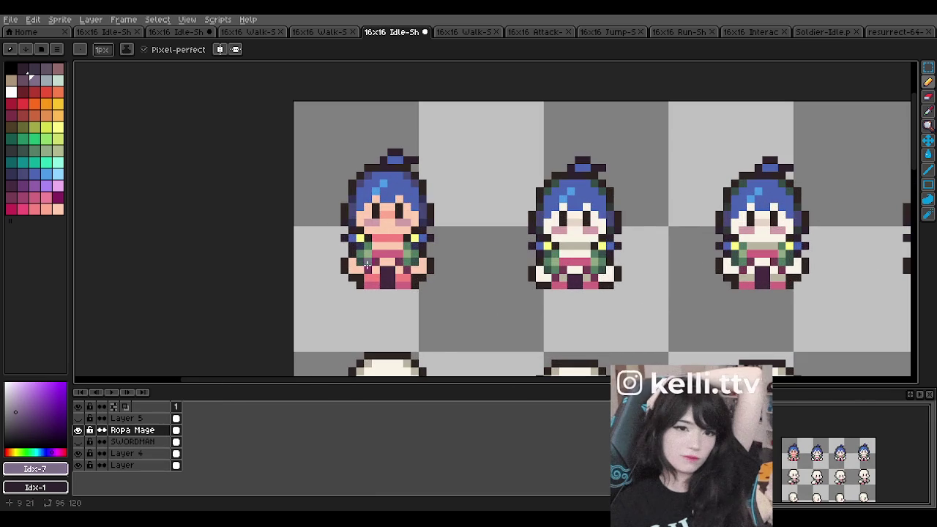
{"action": "scroll", "coordinate": [390, 236], "scroll_direction": "down", "scroll_amount": 1}
{"action": "scroll", "coordinate": [390, 236], "scroll_direction": "down", "scroll_amount": 2}
{"action": "scroll", "coordinate": [397, 235], "scroll_direction": "up", "scroll_amount": 1}
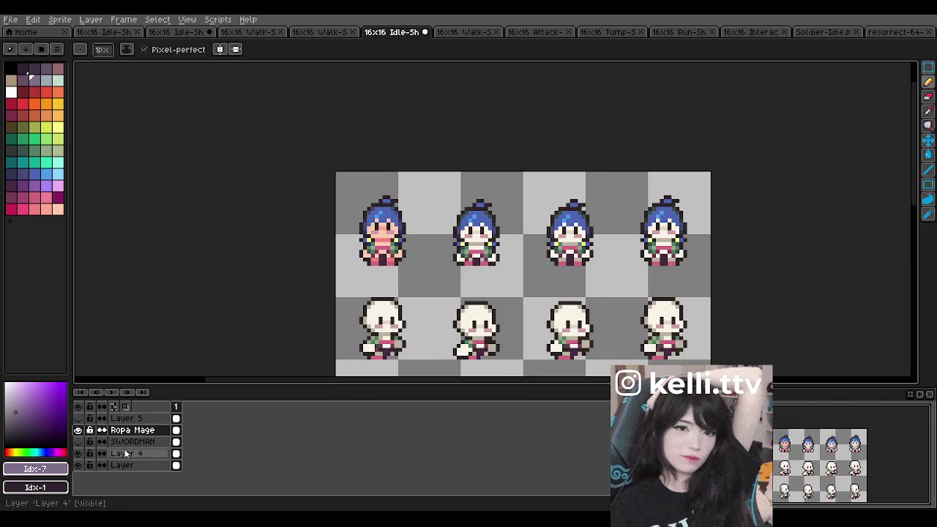
{"action": "left_click", "coordinate": [128, 453]}
{"action": "left_click", "coordinate": [128, 431]}
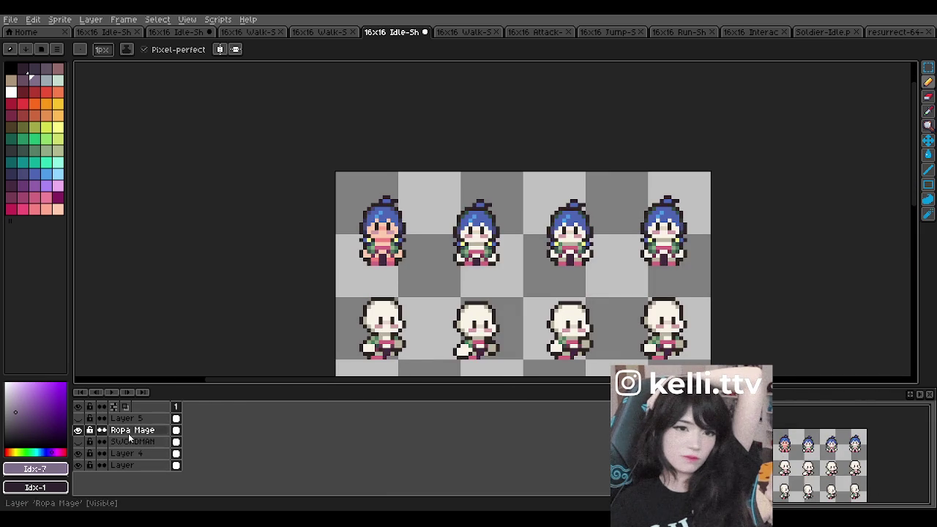
{"action": "scroll", "coordinate": [368, 235], "scroll_direction": "up", "scroll_amount": 1}
- Toggle Ropa Mage and SWORDMAN visibility to compare robes and swordsman outfit on the idle row
{"action": "left_click", "coordinate": [79, 430]}
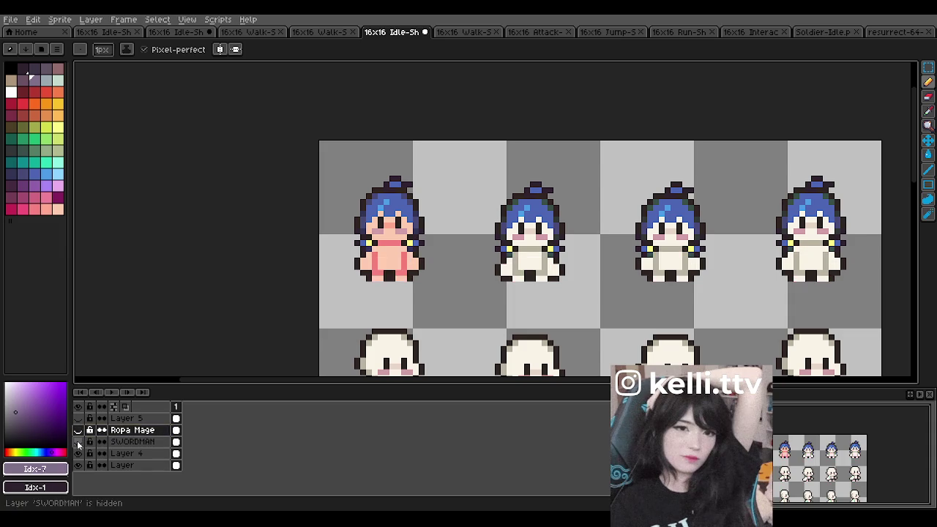
{"action": "left_click", "coordinate": [78, 442]}
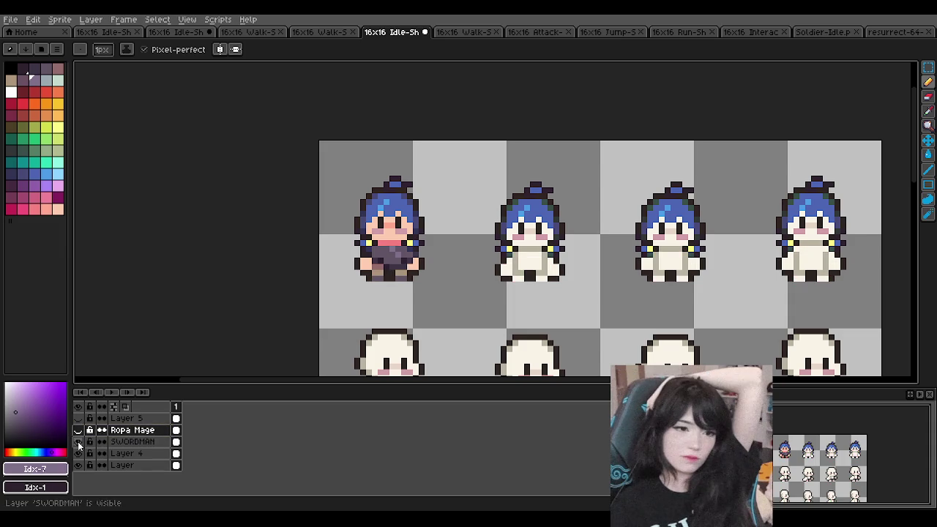
{"action": "left_click", "coordinate": [79, 442]}
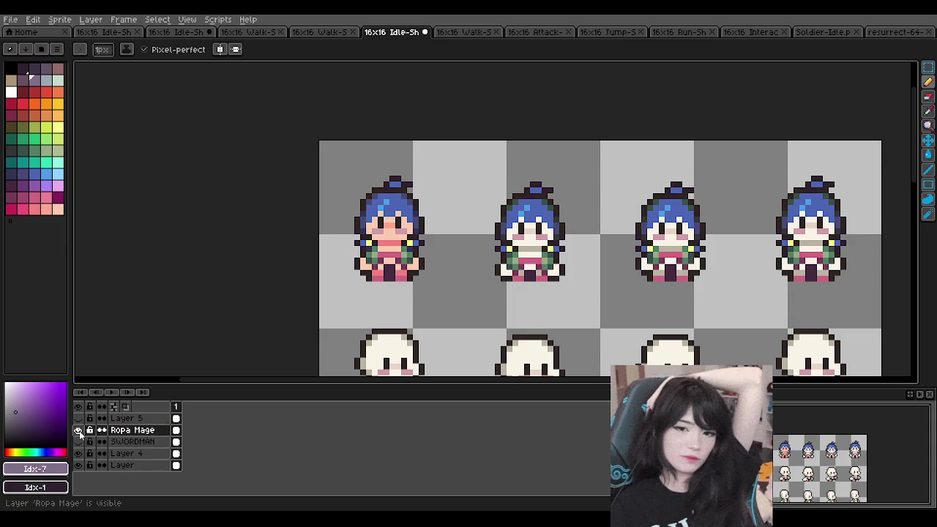
{"action": "left_click", "coordinate": [78, 430]}
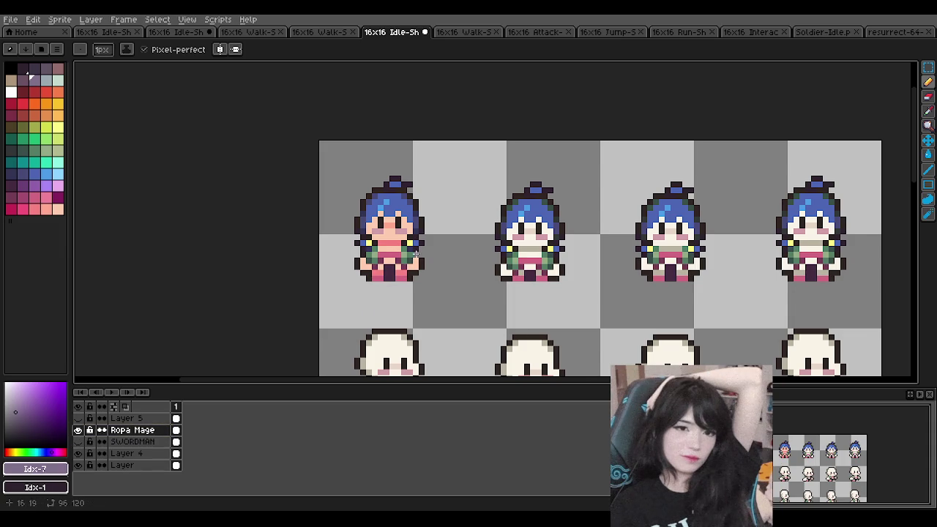
{"action": "scroll", "coordinate": [368, 283], "scroll_direction": "up", "scroll_amount": 3}
{"action": "scroll", "coordinate": [368, 283], "scroll_direction": "down", "scroll_amount": 4}
{"action": "scroll", "coordinate": [308, 269], "scroll_direction": "down", "scroll_amount": 1}
{"action": "scroll", "coordinate": [309, 269], "scroll_direction": "up", "scroll_amount": 2}
{"action": "scroll", "coordinate": [309, 269], "scroll_direction": "down", "scroll_amount": 3}
{"action": "scroll", "coordinate": [308, 270], "scroll_direction": "down", "scroll_amount": 4}
{"action": "scroll", "coordinate": [307, 270], "scroll_direction": "up", "scroll_amount": 2}
{"action": "scroll", "coordinate": [314, 278], "scroll_direction": "down", "scroll_amount": 4}
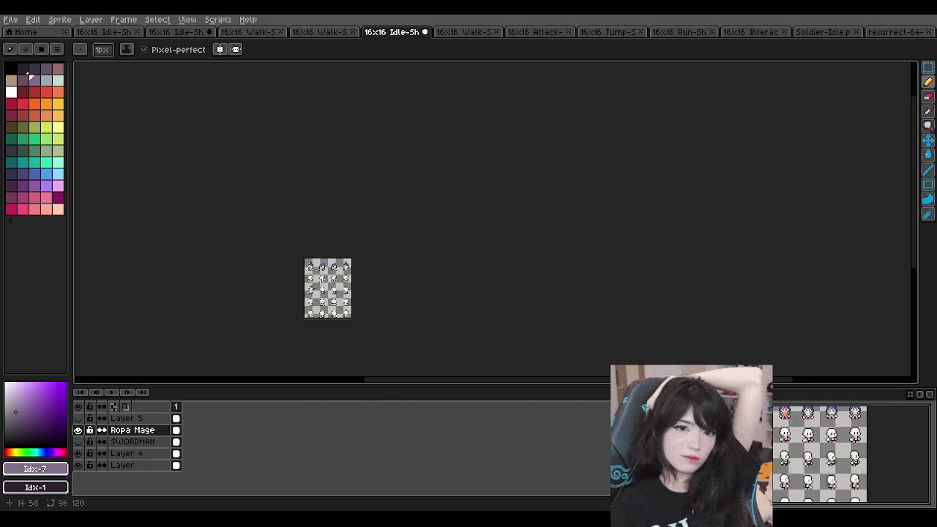
{"action": "scroll", "coordinate": [325, 291], "scroll_direction": "up", "scroll_amount": 5}
{"action": "scroll", "coordinate": [325, 291], "scroll_direction": "down", "scroll_amount": 3}
{"action": "scroll", "coordinate": [302, 123], "scroll_direction": "up", "scroll_amount": 3}
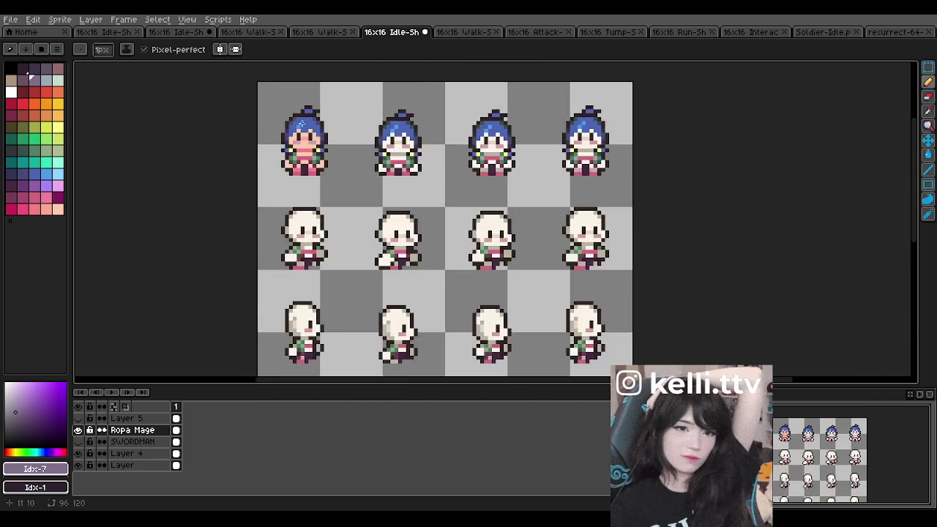
{"action": "scroll", "coordinate": [302, 122], "scroll_direction": "up", "scroll_amount": 2}
{"action": "scroll", "coordinate": [302, 123], "scroll_direction": "up", "scroll_amount": 1}
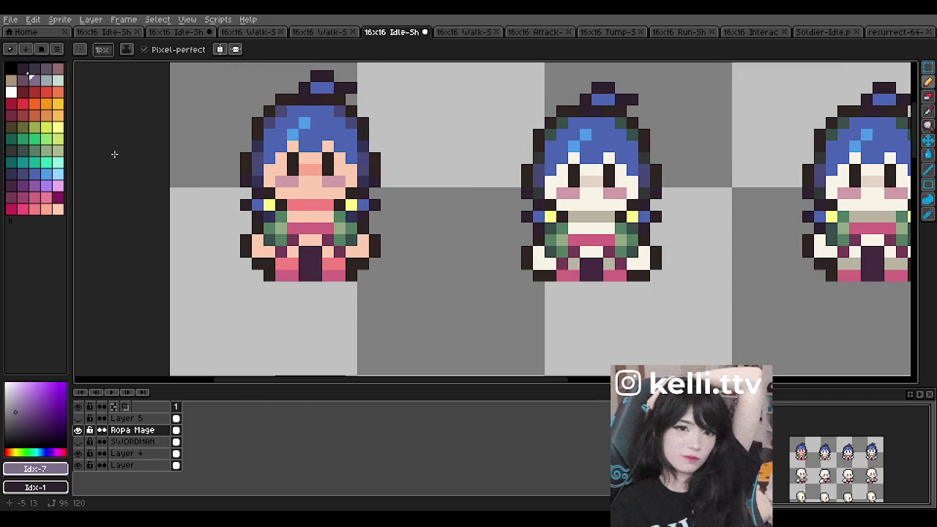
{"action": "scroll", "coordinate": [126, 148], "scroll_direction": "up", "scroll_amount": 1}
{"action": "scroll", "coordinate": [126, 149], "scroll_direction": "down", "scroll_amount": 1}
- Toggle the outfit layers, ending with Ropa Mage hidden and the swordsman outfit showing
{"action": "left_click", "coordinate": [77, 429]}
{"action": "left_click", "coordinate": [78, 430]}
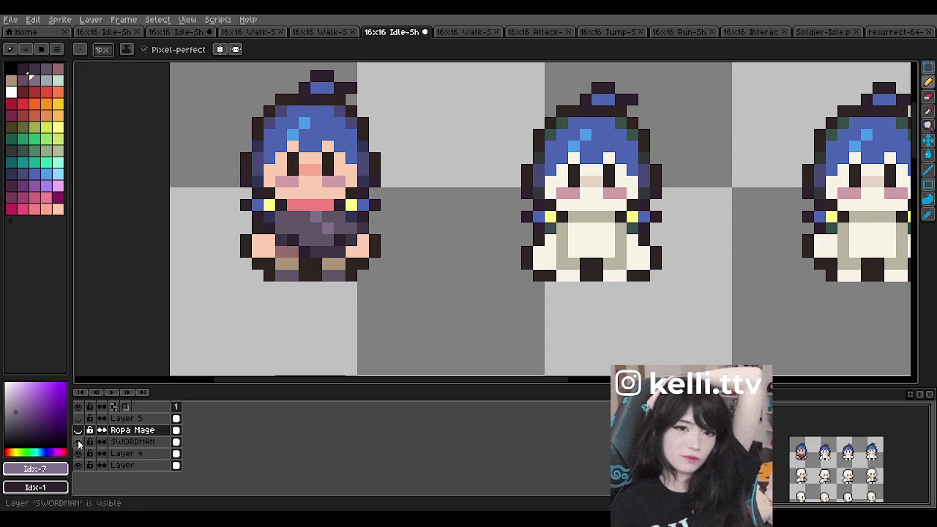
{"action": "left_click", "coordinate": [78, 442]}
{"action": "left_click", "coordinate": [78, 430]}
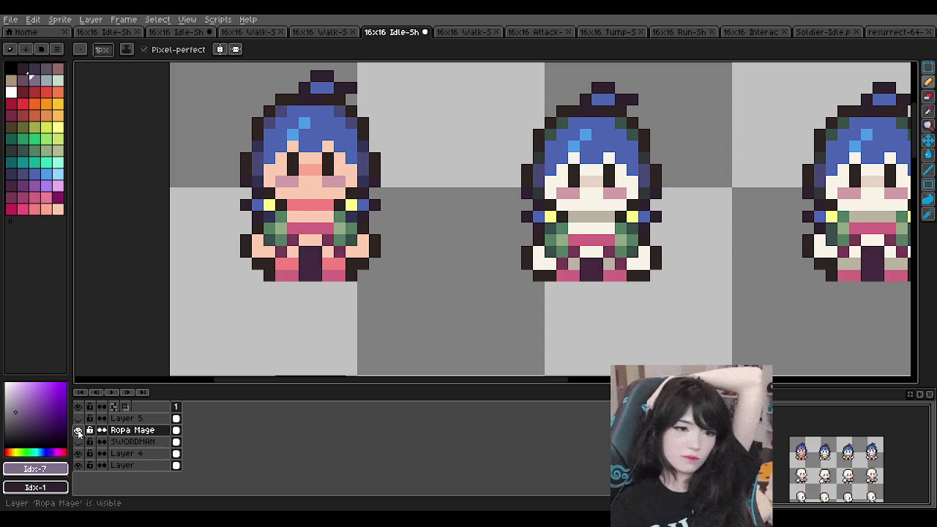
{"action": "left_click", "coordinate": [77, 429]}
{"action": "left_click", "coordinate": [78, 432]}
{"action": "scroll", "coordinate": [340, 207], "scroll_direction": "down", "scroll_amount": 4}
{"action": "scroll", "coordinate": [340, 207], "scroll_direction": "up", "scroll_amount": 1}
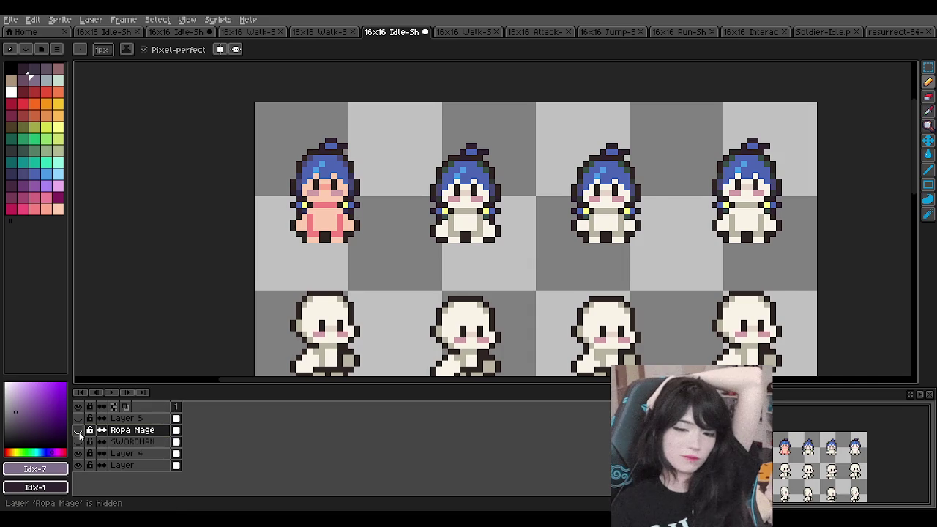
{"action": "left_click", "coordinate": [78, 430]}
{"action": "left_click", "coordinate": [78, 430]}
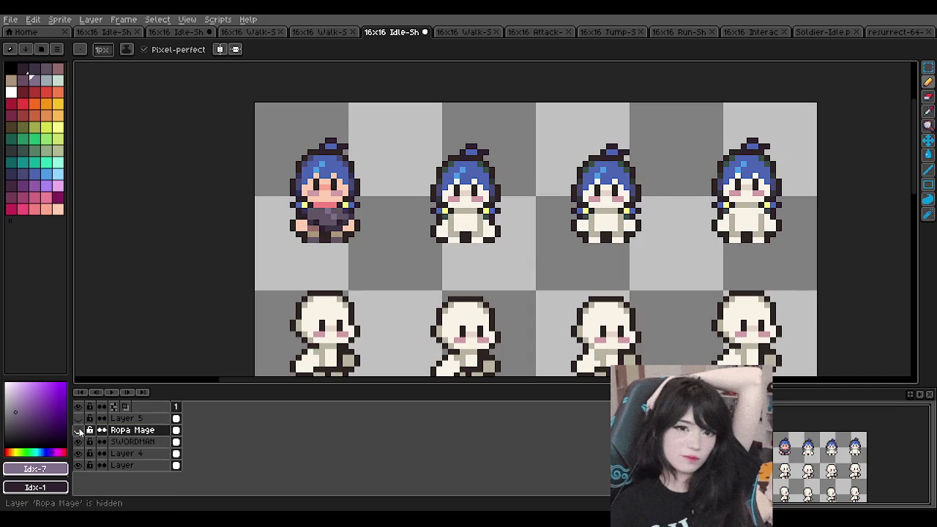
- Make SWORDMAN the active layer for editing
{"action": "scroll", "coordinate": [331, 197], "scroll_direction": "down", "scroll_amount": 1}
{"action": "scroll", "coordinate": [330, 198], "scroll_direction": "down", "scroll_amount": 2}
{"action": "scroll", "coordinate": [330, 197], "scroll_direction": "up", "scroll_amount": 2}
{"action": "scroll", "coordinate": [330, 198], "scroll_direction": "up", "scroll_amount": 4}
{"action": "scroll", "coordinate": [318, 233], "scroll_direction": "down", "scroll_amount": 1}
{"action": "scroll", "coordinate": [317, 233], "scroll_direction": "down", "scroll_amount": 1}
{"action": "scroll", "coordinate": [322, 223], "scroll_direction": "up", "scroll_amount": 1}
{"action": "left_click", "coordinate": [132, 441]}
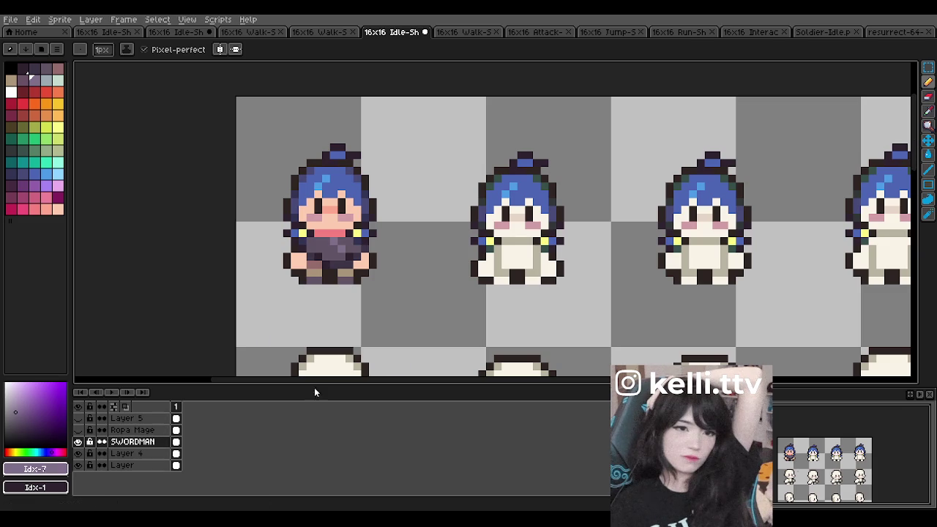
{"action": "left_click", "coordinate": [928, 67]}
- Select the first sprite's swordsman clothing and copy it onto the fourth idle sprite
{"action": "left_click_drag", "start_coordinate": [259, 226], "coordinate": [382, 294]}
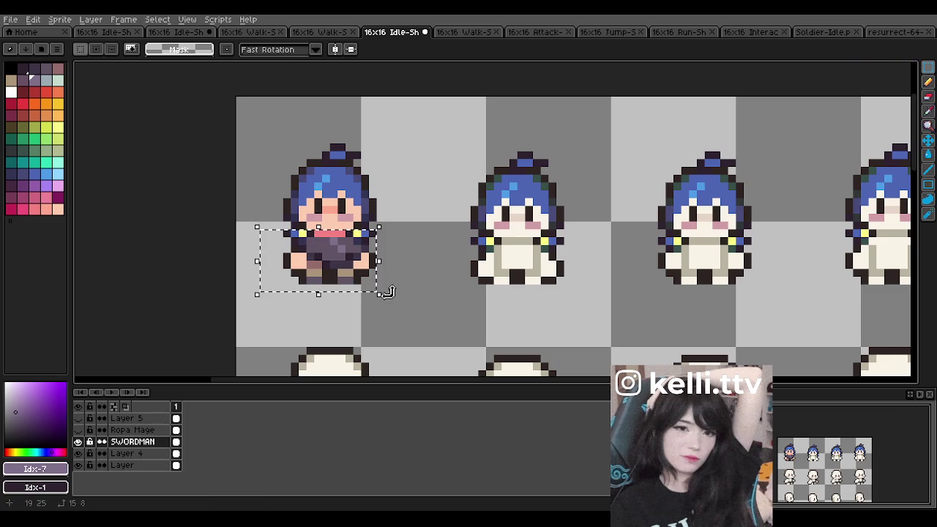
{"action": "scroll", "coordinate": [348, 169], "scroll_direction": "down", "scroll_amount": 1}
{"action": "scroll", "coordinate": [314, 212], "scroll_direction": "down", "scroll_amount": 1}
{"action": "scroll", "coordinate": [395, 224], "scroll_direction": "up", "scroll_amount": 1}
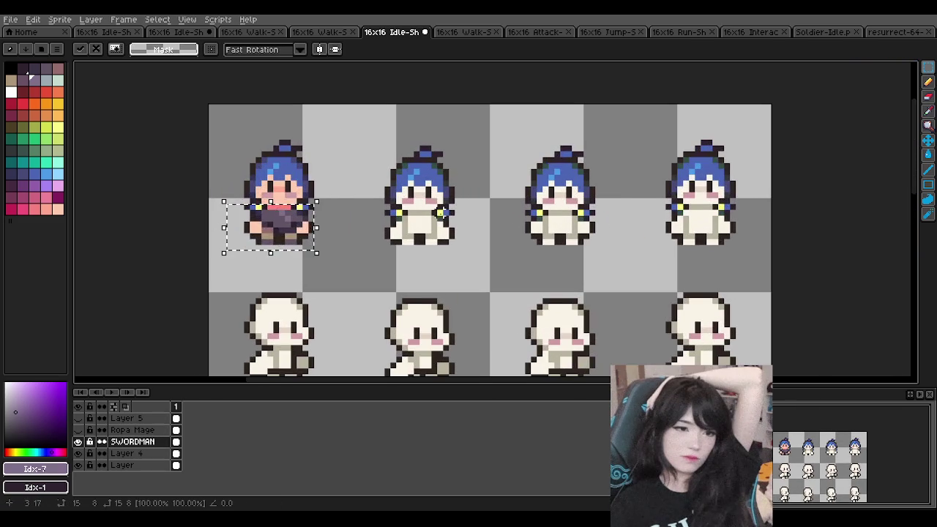
{"action": "mouse_move", "coordinate": [274, 235]}
{"action": "left_mouse_down"}
{"action": "mouse_move", "coordinate": [718, 233]}
{"action": "mouse_move", "coordinate": [695, 236]}
{"action": "left_mouse_up"}
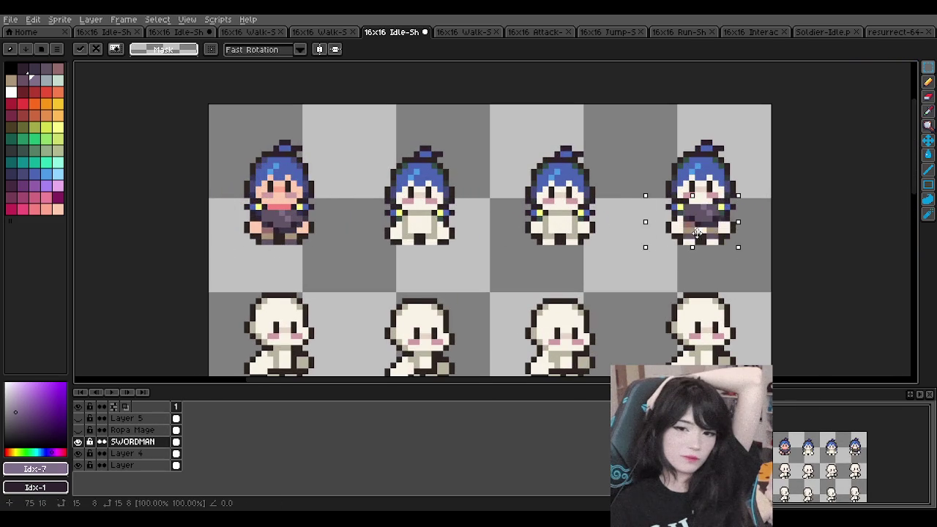
{"action": "key", "text": "Return"}
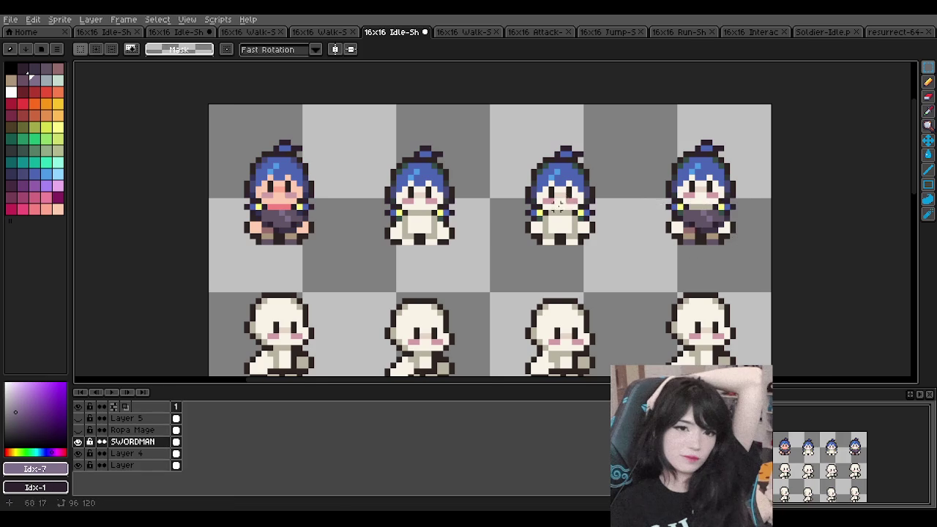
- Duplicate the clothing as a floating piece and move it toward the second sprite
{"action": "scroll", "coordinate": [402, 205], "scroll_direction": "down", "scroll_amount": 1}
{"action": "scroll", "coordinate": [447, 213], "scroll_direction": "up", "scroll_amount": 2}
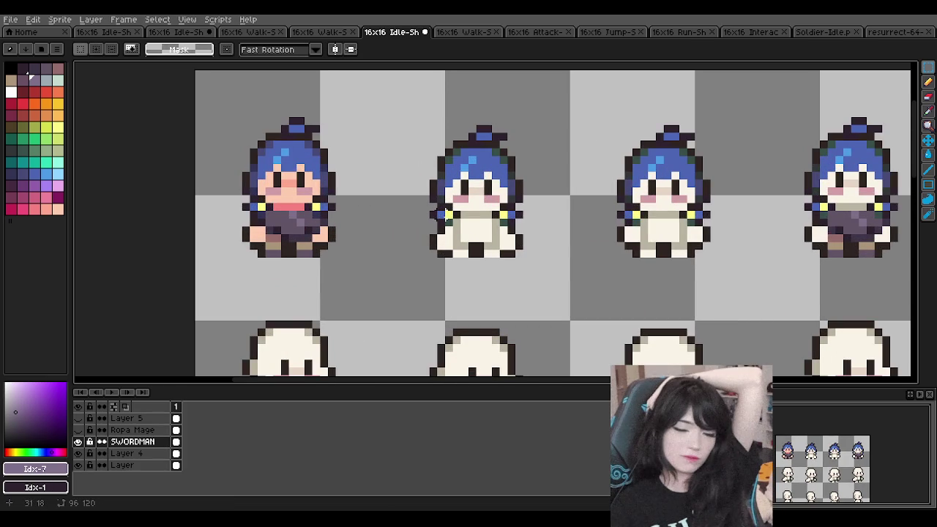
{"action": "key", "text": "ctrl+shift+d"}
{"action": "mouse_move", "coordinate": [283, 242]}
{"action": "left_mouse_down"}
{"action": "mouse_move", "coordinate": [471, 251]}
{"action": "mouse_move", "coordinate": [473, 243]}
{"action": "left_mouse_up"}
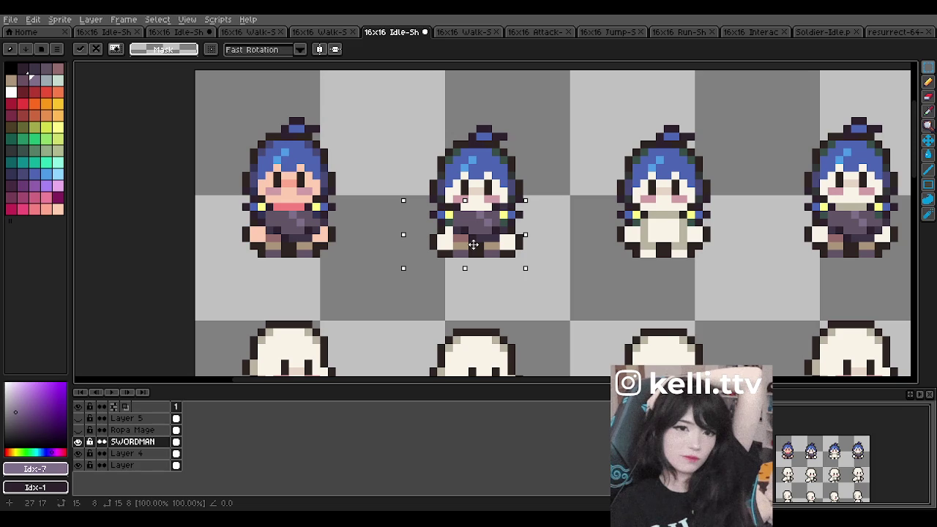
{"action": "left_click_drag", "start_coordinate": [472, 245], "coordinate": [389, 239]}
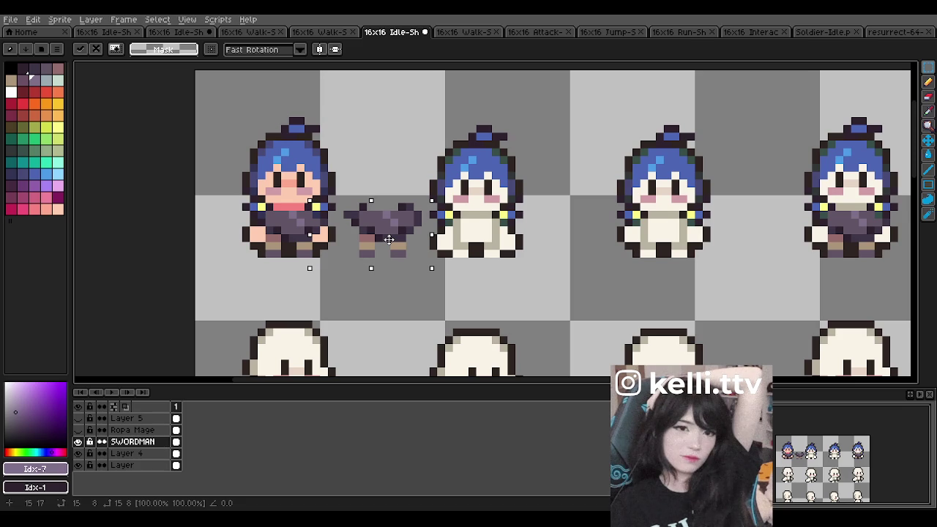
{"action": "left_click_drag", "start_coordinate": [389, 240], "coordinate": [381, 240]}
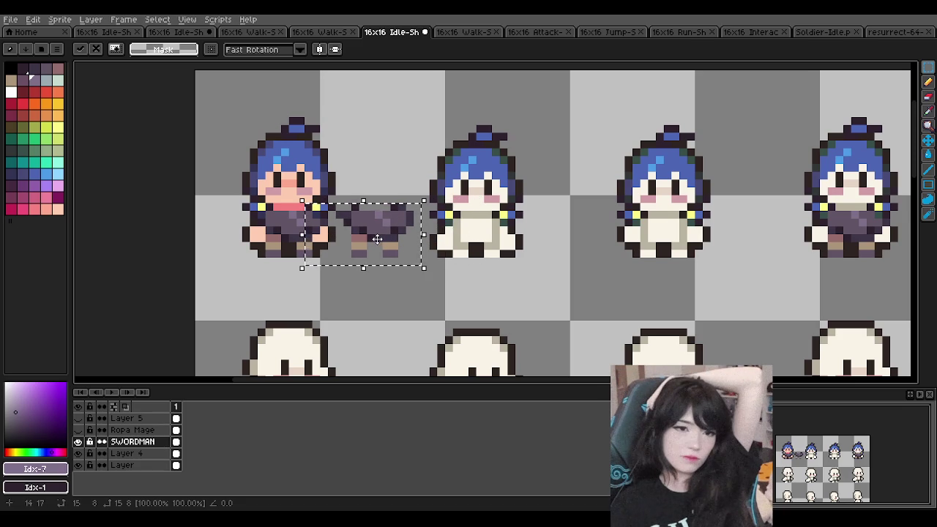
- Position the copy on the second sprite's body and drop it in place
{"action": "scroll", "coordinate": [453, 202], "scroll_direction": "down", "scroll_amount": 2}
{"action": "scroll", "coordinate": [463, 233], "scroll_direction": "down", "scroll_amount": 1}
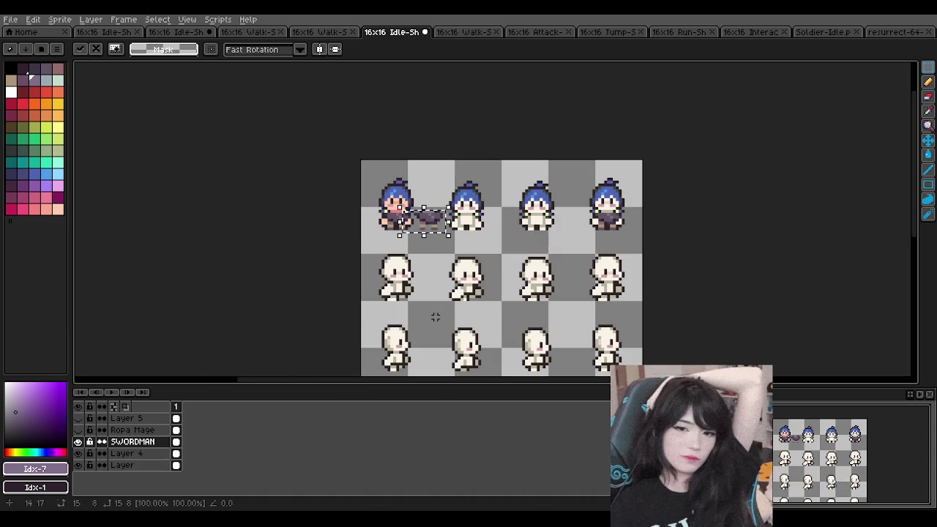
{"action": "scroll", "coordinate": [435, 316], "scroll_direction": "down", "scroll_amount": 2}
{"action": "scroll", "coordinate": [433, 352], "scroll_direction": "up", "scroll_amount": 3}
{"action": "scroll", "coordinate": [432, 344], "scroll_direction": "down", "scroll_amount": 3}
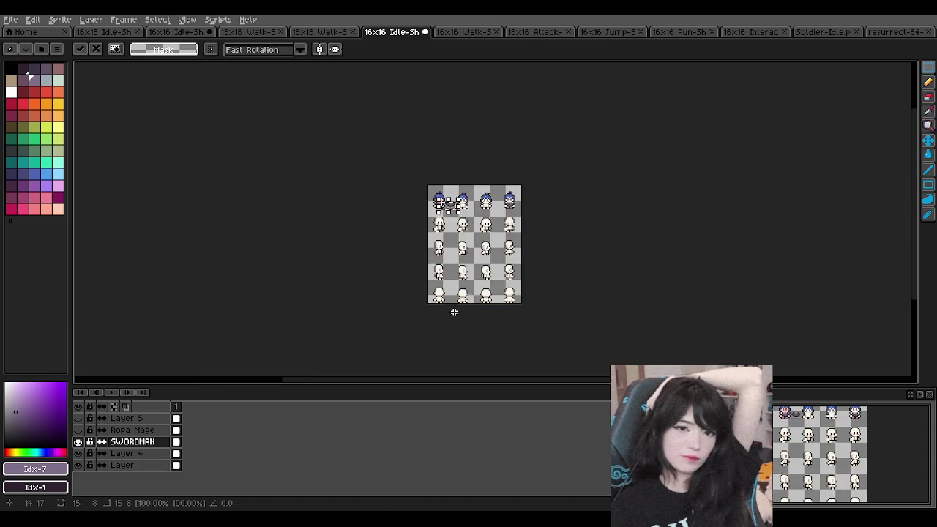
{"action": "scroll", "coordinate": [430, 249], "scroll_direction": "up", "scroll_amount": 2}
{"action": "scroll", "coordinate": [433, 223], "scroll_direction": "down", "scroll_amount": 1}
{"action": "scroll", "coordinate": [454, 168], "scroll_direction": "up", "scroll_amount": 2}
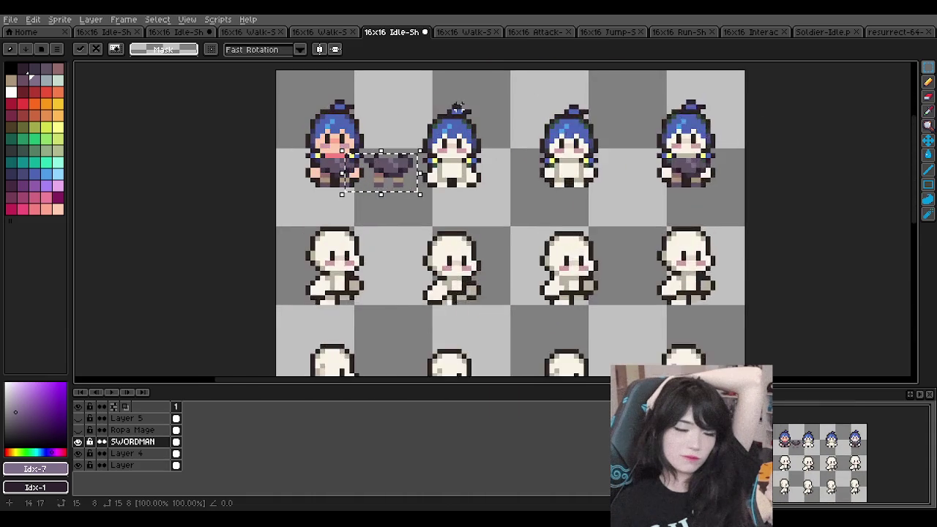
{"action": "scroll", "coordinate": [454, 175], "scroll_direction": "up", "scroll_amount": 1}
{"action": "mouse_move", "coordinate": [377, 185]}
{"action": "left_mouse_down"}
{"action": "mouse_move", "coordinate": [483, 186]}
{"action": "mouse_move", "coordinate": [461, 191]}
{"action": "left_mouse_up"}
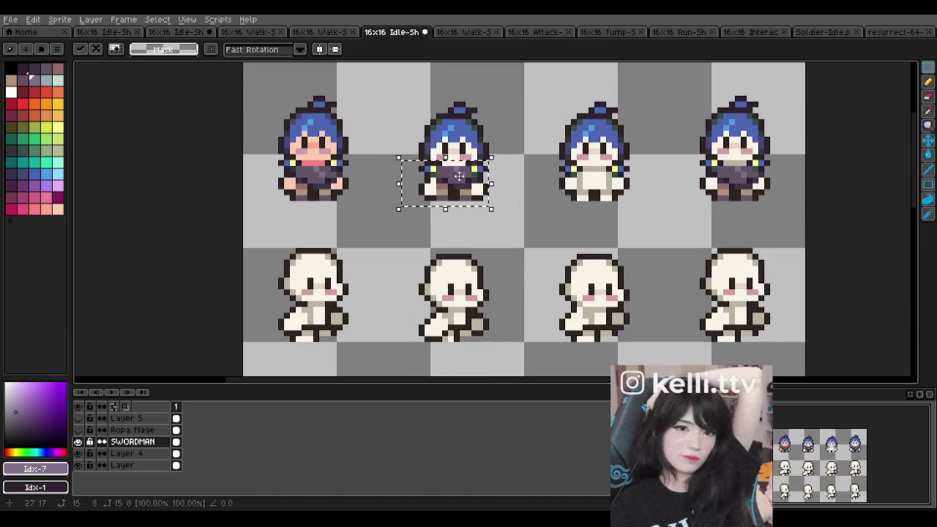
{"action": "scroll", "coordinate": [460, 119], "scroll_direction": "up", "scroll_amount": 1}
{"action": "key", "text": "ctrl+d"}
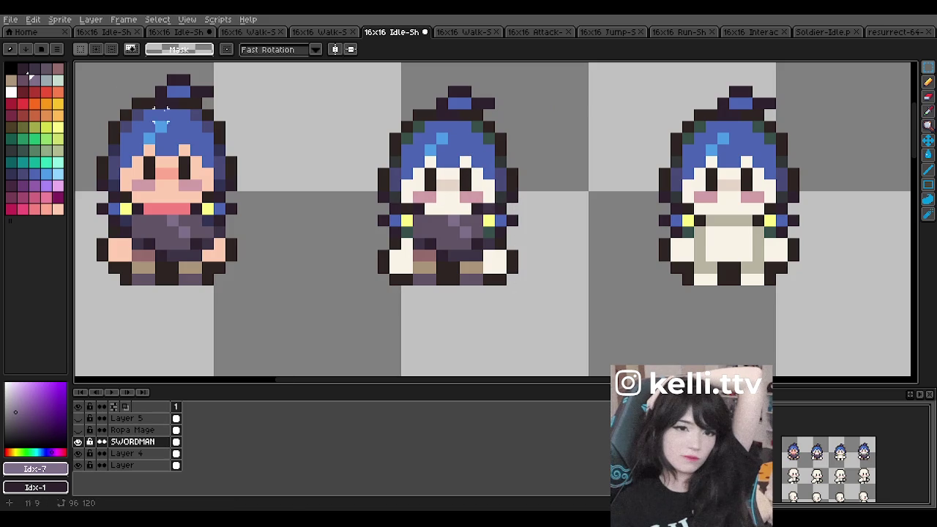
- Copy the first sprite's lower-body clothing onto the third idle sprite and confirm it
{"action": "left_click", "coordinate": [927, 82]}
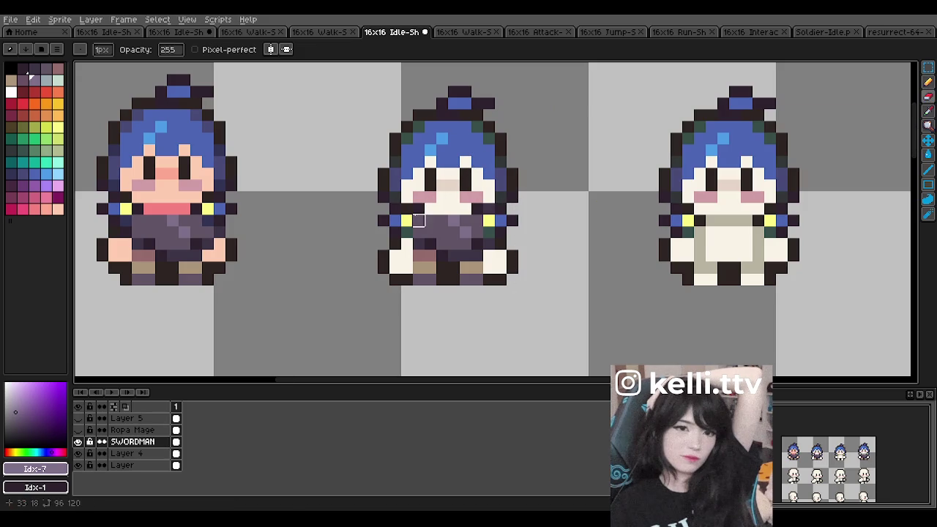
{"action": "scroll", "coordinate": [443, 172], "scroll_direction": "down", "scroll_amount": 2}
{"action": "scroll", "coordinate": [442, 165], "scroll_direction": "down", "scroll_amount": 1}
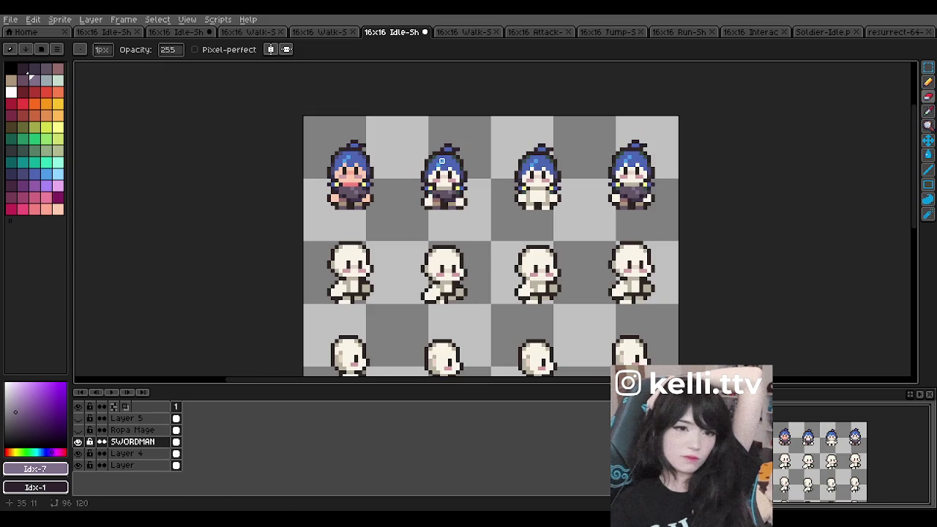
{"action": "scroll", "coordinate": [442, 157], "scroll_direction": "down", "scroll_amount": 1}
{"action": "scroll", "coordinate": [442, 157], "scroll_direction": "up", "scroll_amount": 1}
{"action": "scroll", "coordinate": [443, 156], "scroll_direction": "up", "scroll_amount": 1}
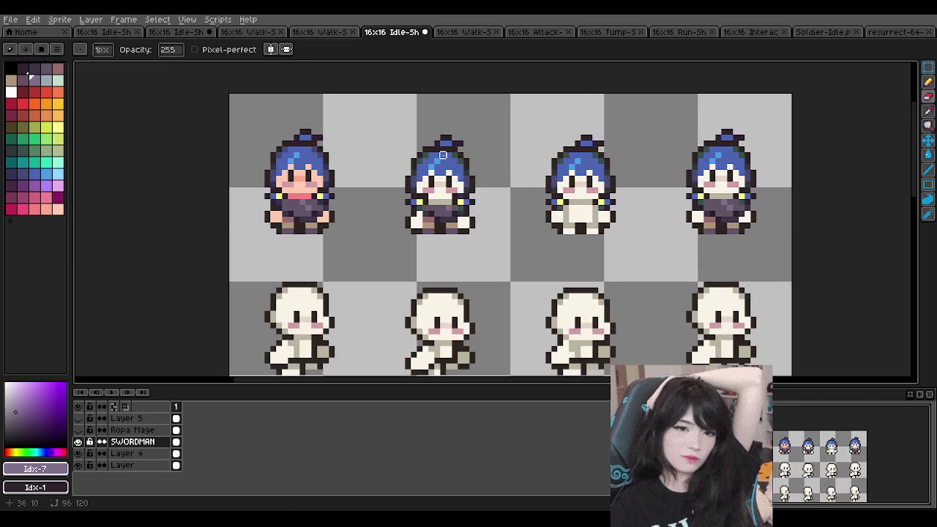
{"action": "scroll", "coordinate": [444, 156], "scroll_direction": "up", "scroll_amount": 1}
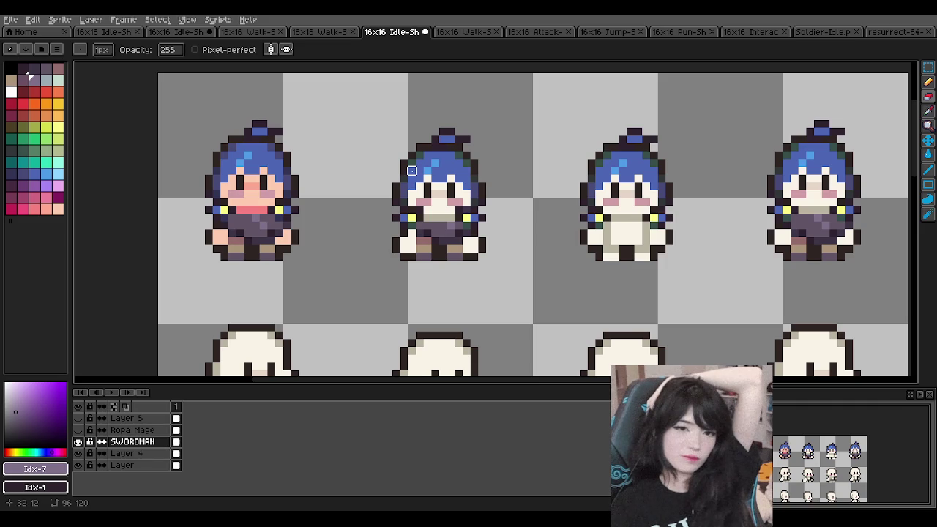
{"action": "key", "text": "m"}
{"action": "left_click_drag", "start_coordinate": [181, 206], "coordinate": [298, 268]}
{"action": "left_click_drag", "start_coordinate": [249, 235], "coordinate": [622, 232]}
{"action": "left_click_drag", "start_coordinate": [611, 317], "coordinate": [619, 231]}
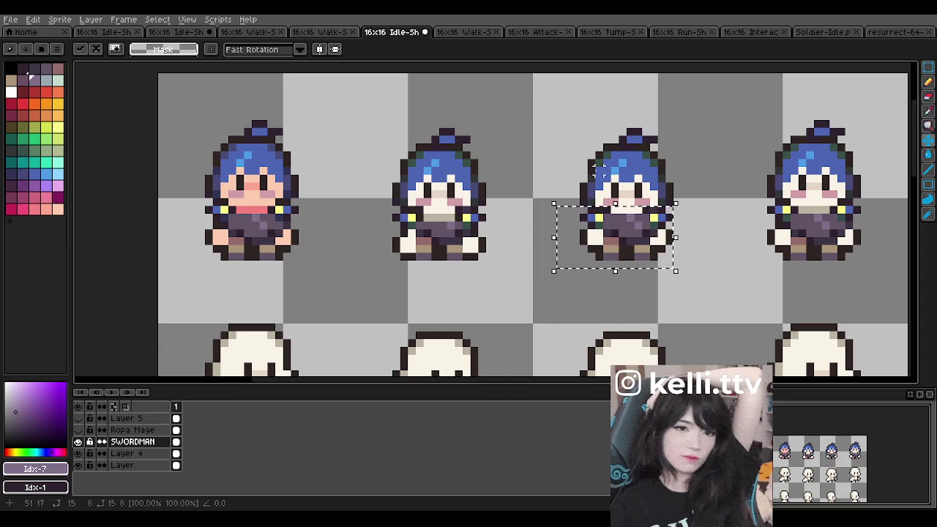
{"action": "left_click", "coordinate": [594, 173]}
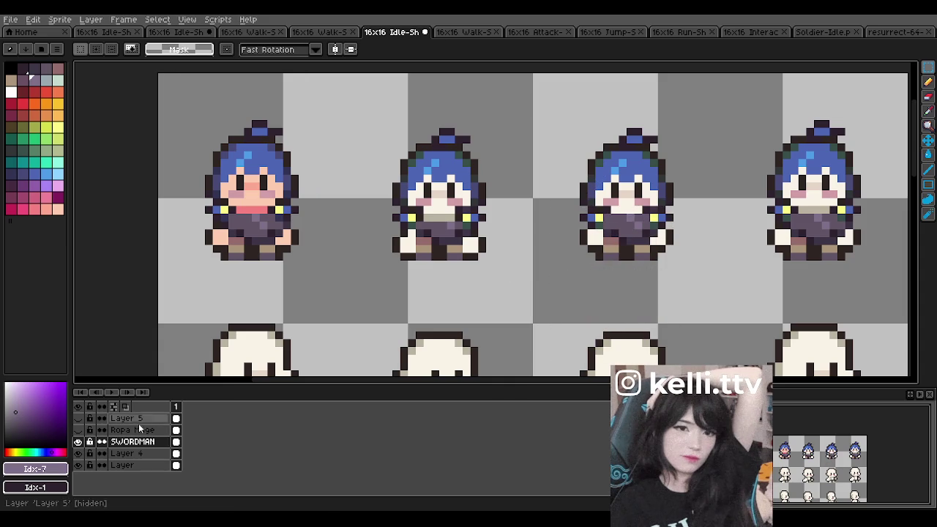
{"action": "left_click", "coordinate": [78, 442]}
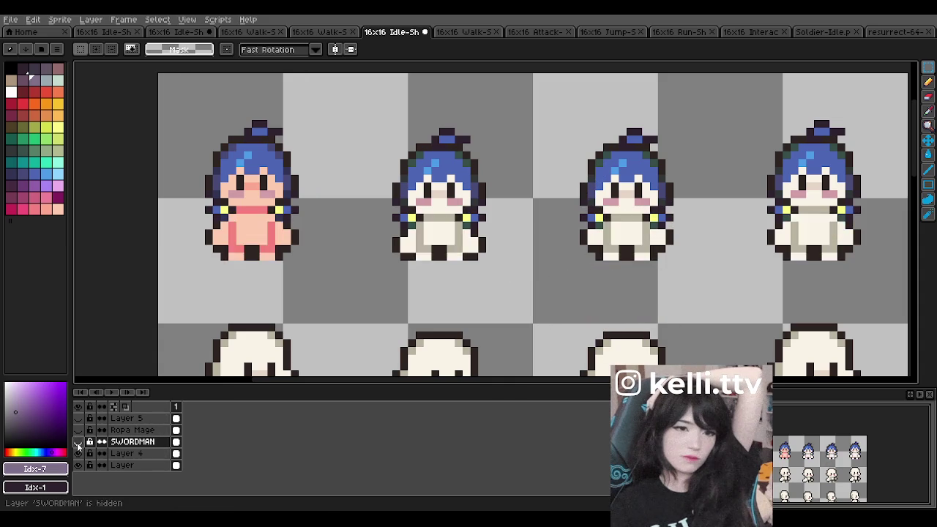
{"action": "key", "text": "b"}
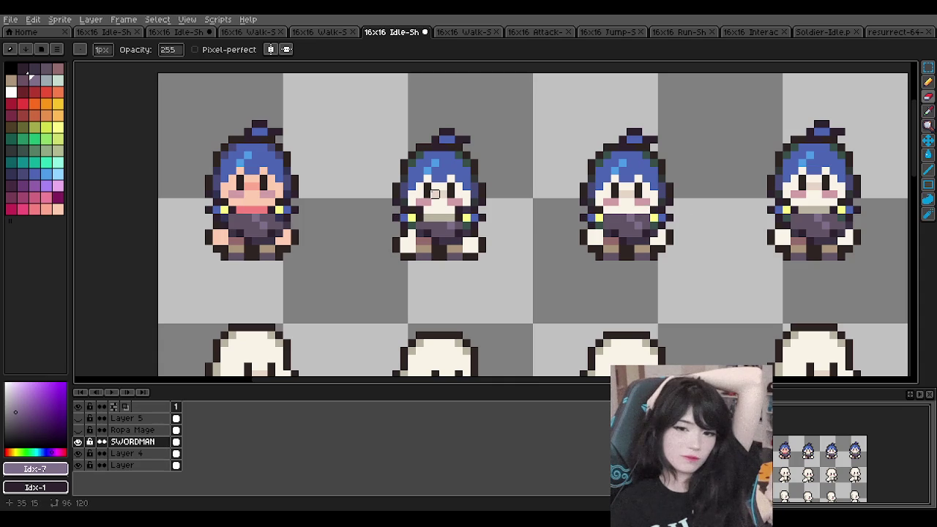
{"action": "left_click", "coordinate": [78, 442]}
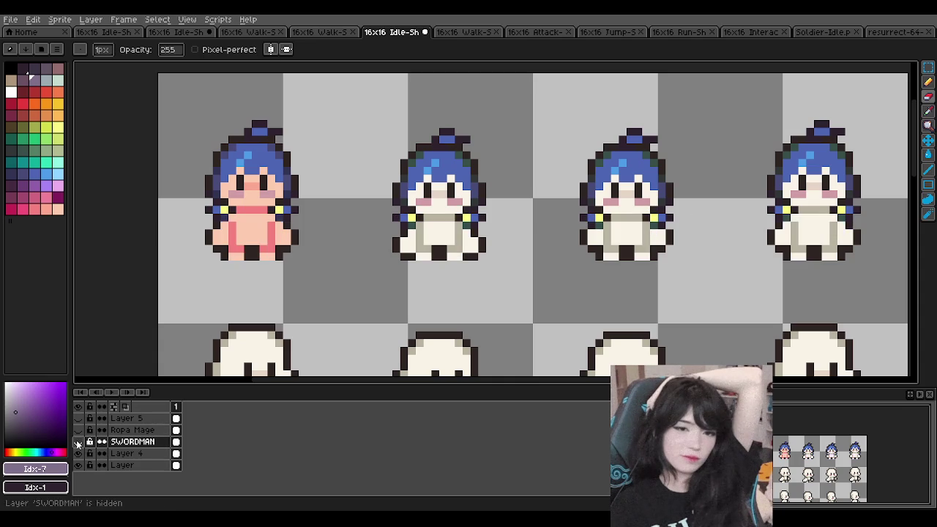
{"action": "left_click", "coordinate": [78, 442]}
{"action": "left_click", "coordinate": [77, 442]}
{"action": "left_click", "coordinate": [78, 442]}
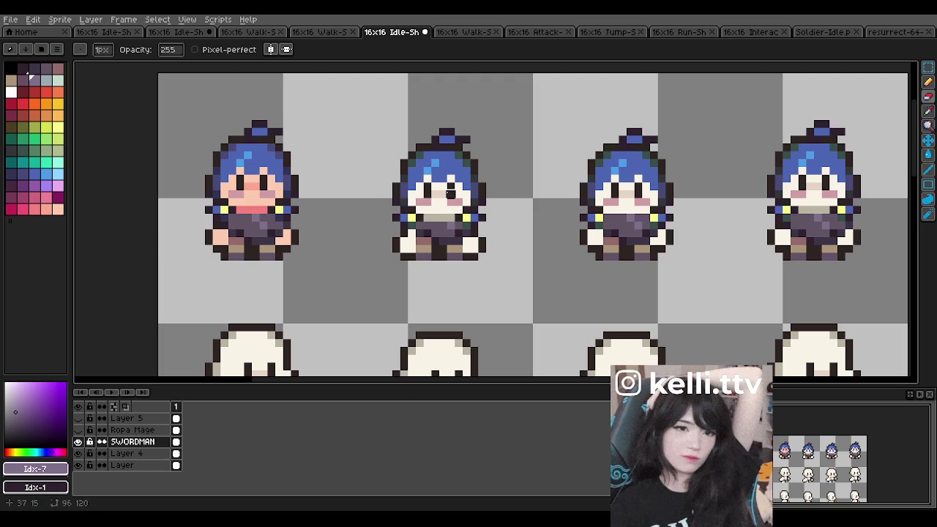
{"action": "scroll", "coordinate": [447, 192], "scroll_direction": "down", "scroll_amount": 2}
{"action": "scroll", "coordinate": [447, 192], "scroll_direction": "down", "scroll_amount": 2}
{"action": "scroll", "coordinate": [444, 191], "scroll_direction": "down", "scroll_amount": 2}
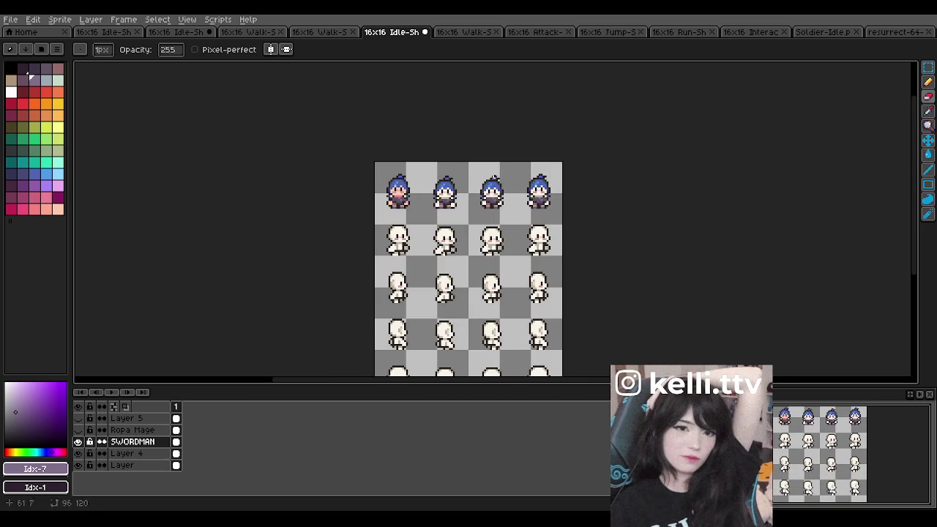
{"action": "scroll", "coordinate": [493, 183], "scroll_direction": "up", "scroll_amount": 4}
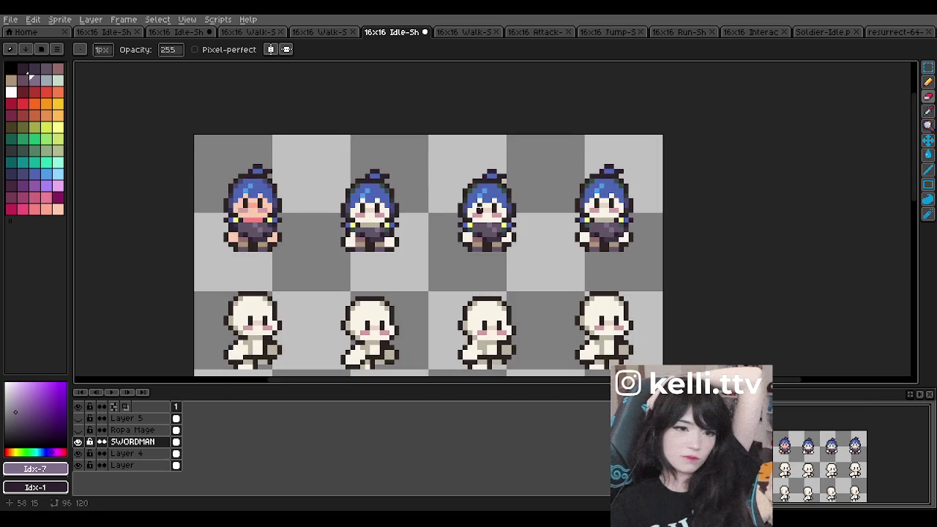
{"action": "scroll", "coordinate": [479, 208], "scroll_direction": "up", "scroll_amount": 2}
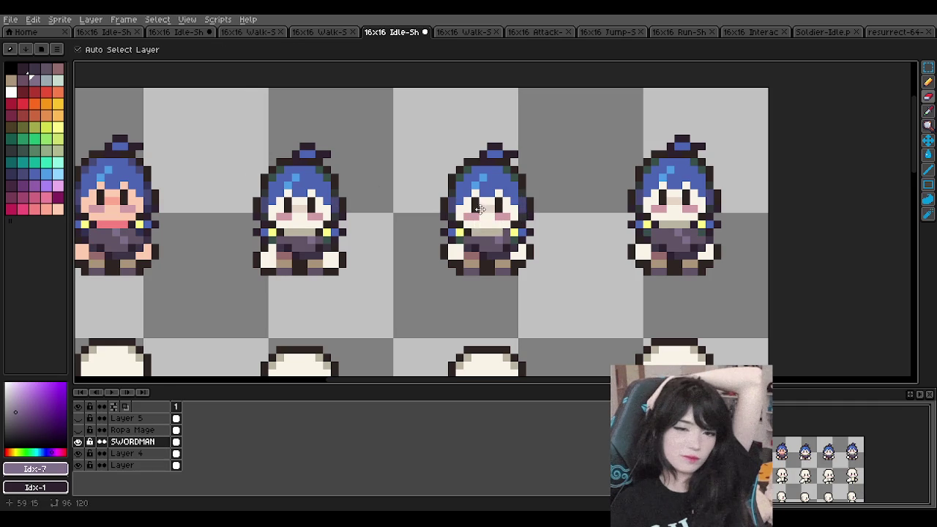
{"action": "scroll", "coordinate": [475, 209], "scroll_direction": "down", "scroll_amount": 1}
{"action": "scroll", "coordinate": [487, 198], "scroll_direction": "down", "scroll_amount": 1}
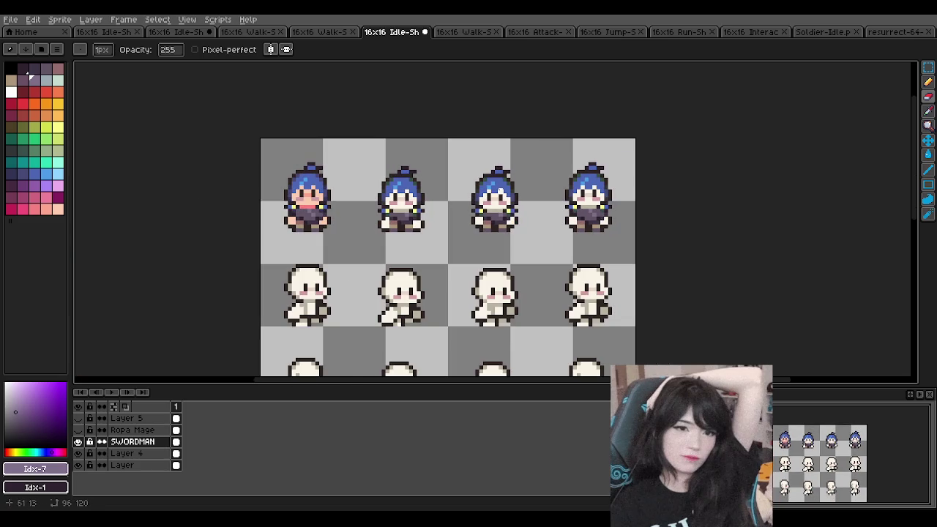
{"action": "scroll", "coordinate": [497, 188], "scroll_direction": "up", "scroll_amount": 1}
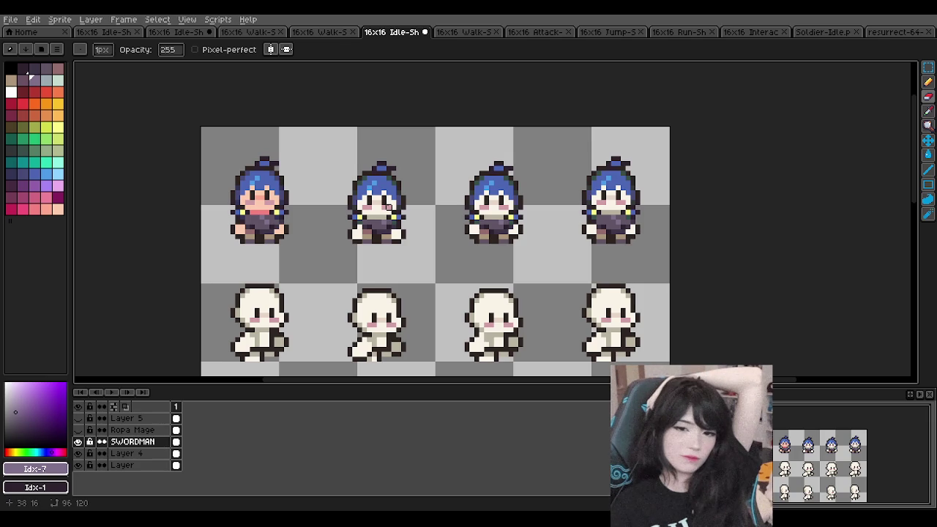
{"action": "scroll", "coordinate": [498, 159], "scroll_direction": "down", "scroll_amount": 3}
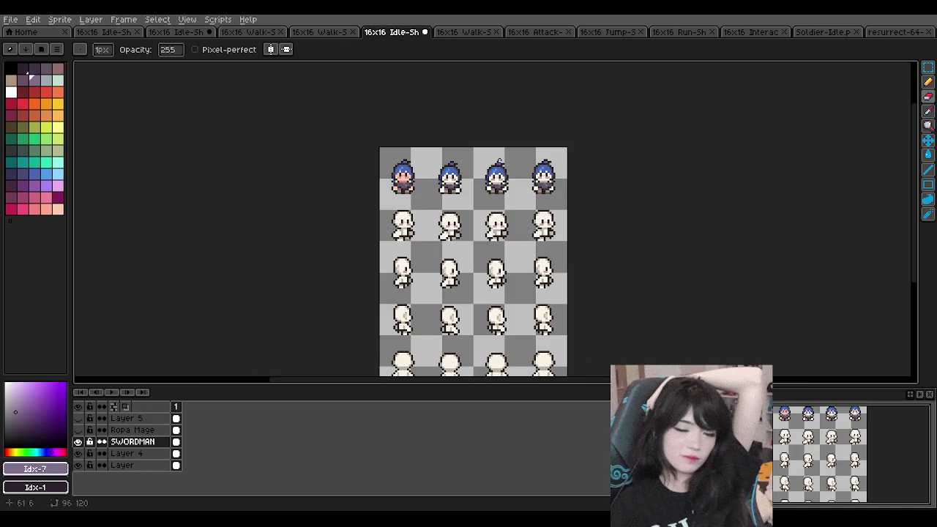
{"action": "scroll", "coordinate": [473, 171], "scroll_direction": "up", "scroll_amount": 1}
{"action": "scroll", "coordinate": [483, 191], "scroll_direction": "up", "scroll_amount": 1}
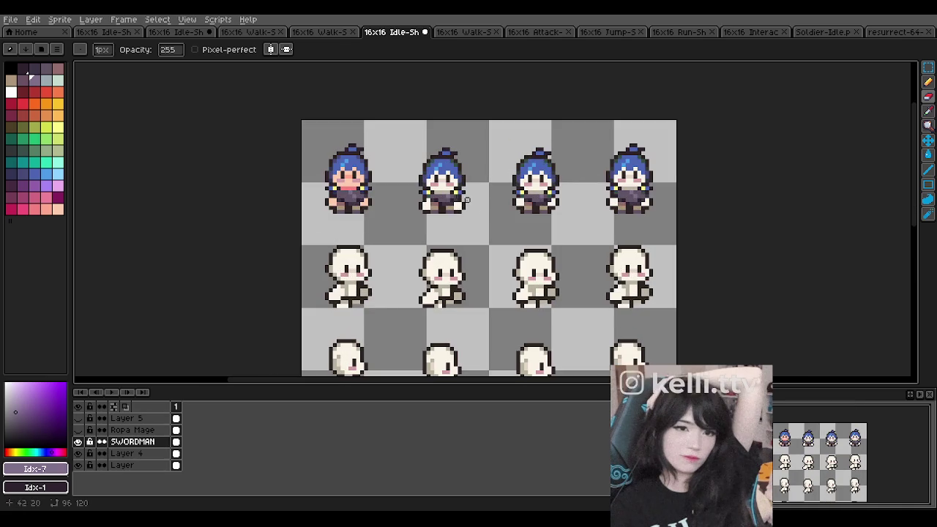
{"action": "left_click_drag", "start_coordinate": [464, 203], "coordinate": [470, 200]}
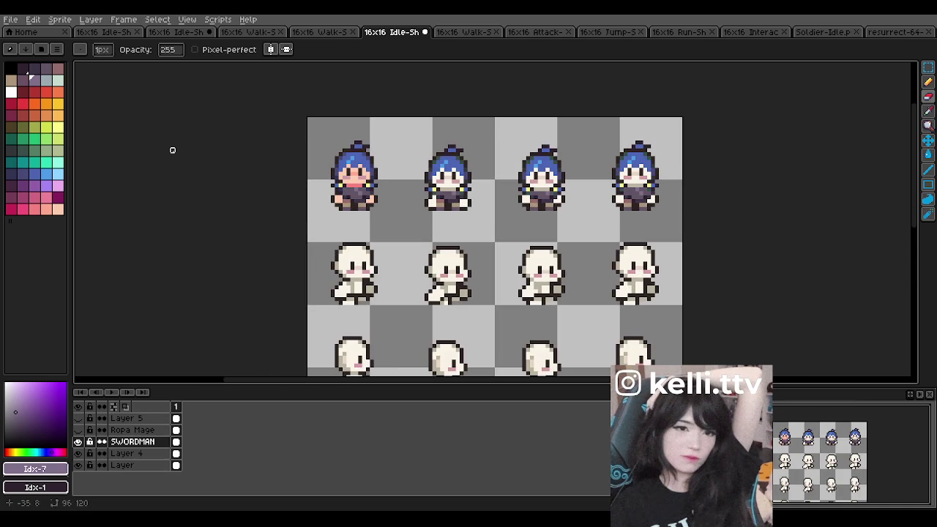
{"action": "left_click", "coordinate": [93, 21]}
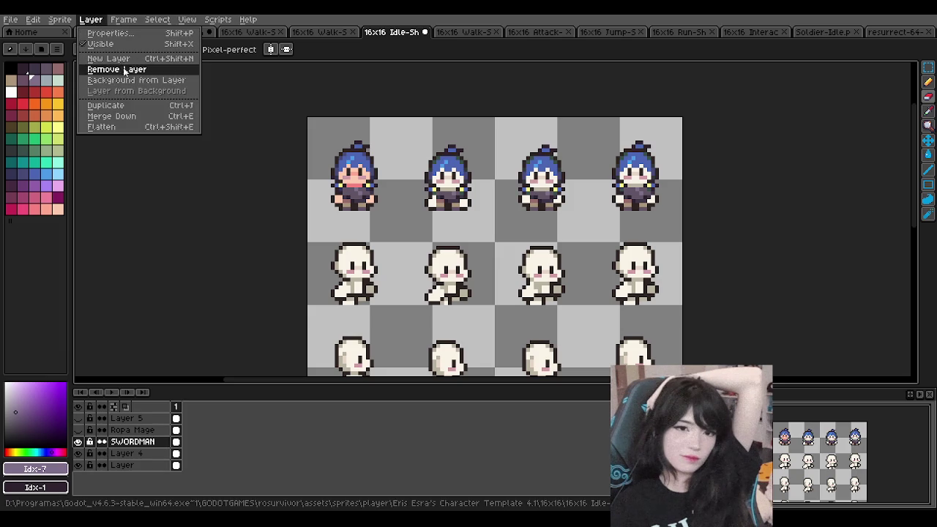
{"action": "left_click", "coordinate": [440, 31]}
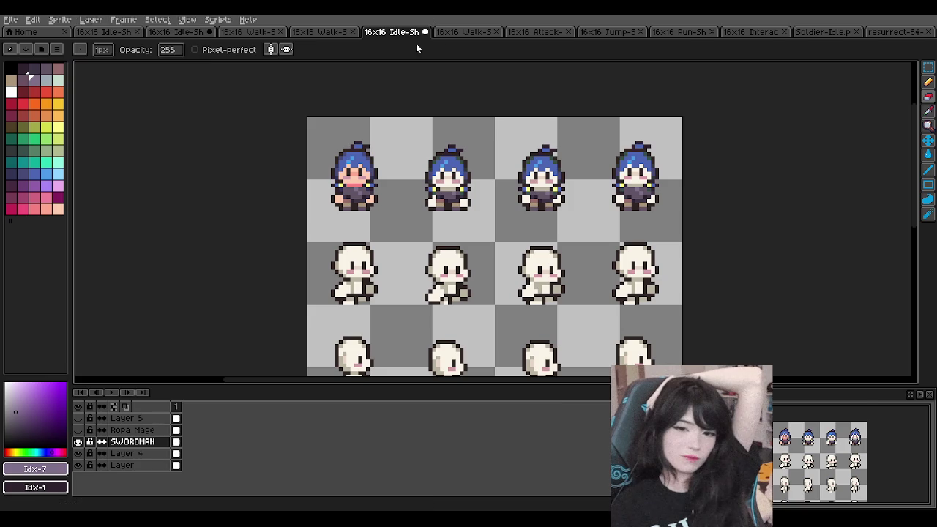
{"action": "scroll", "coordinate": [423, 171], "scroll_direction": "down", "scroll_amount": 4}
{"action": "scroll", "coordinate": [423, 171], "scroll_direction": "up", "scroll_amount": 2}
{"action": "scroll", "coordinate": [423, 171], "scroll_direction": "up", "scroll_amount": 1}
{"action": "scroll", "coordinate": [426, 175], "scroll_direction": "up", "scroll_amount": 1}
{"action": "scroll", "coordinate": [427, 175], "scroll_direction": "down", "scroll_amount": 1}
{"action": "scroll", "coordinate": [426, 175], "scroll_direction": "up", "scroll_amount": 1}
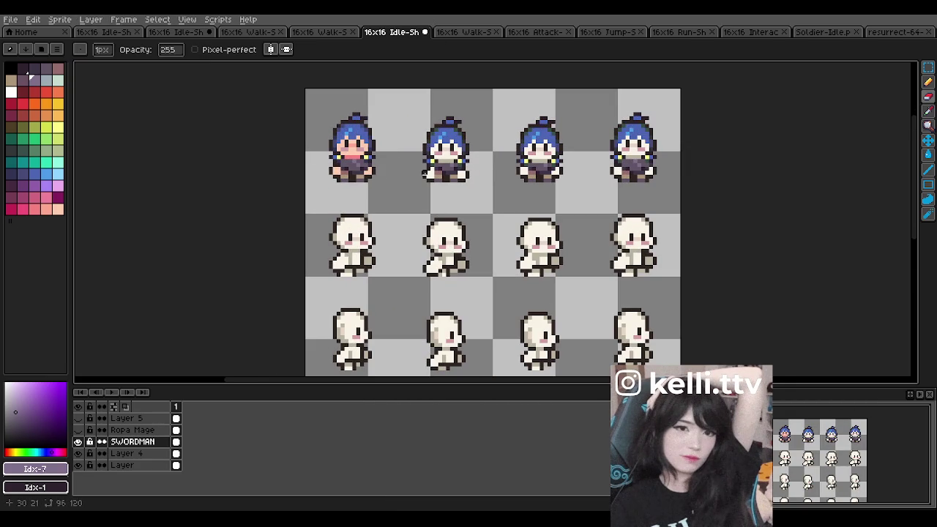
{"action": "scroll", "coordinate": [560, 153], "scroll_direction": "down", "scroll_amount": 3}
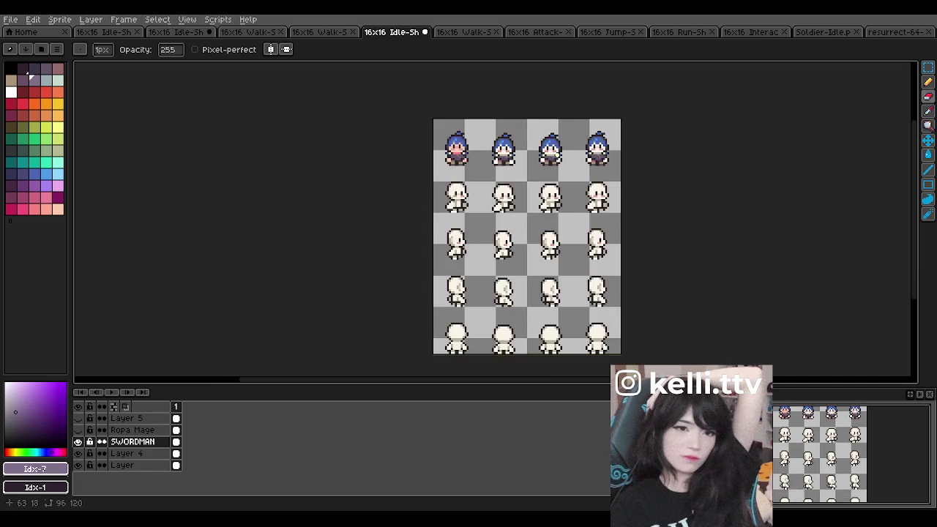
{"action": "scroll", "coordinate": [560, 153], "scroll_direction": "up", "scroll_amount": 2}
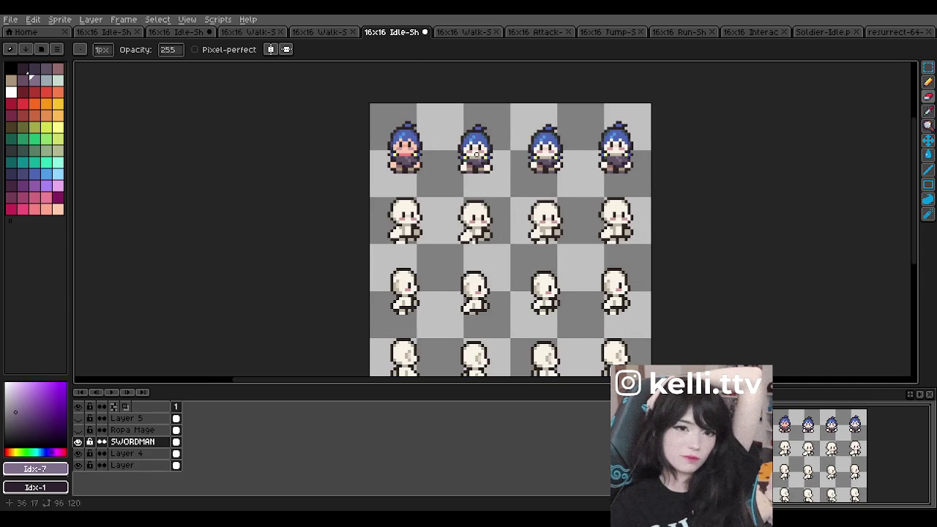
{"action": "scroll", "coordinate": [400, 209], "scroll_direction": "right", "scroll_amount": 1}
{"action": "scroll", "coordinate": [362, 186], "scroll_direction": "up", "scroll_amount": 1}
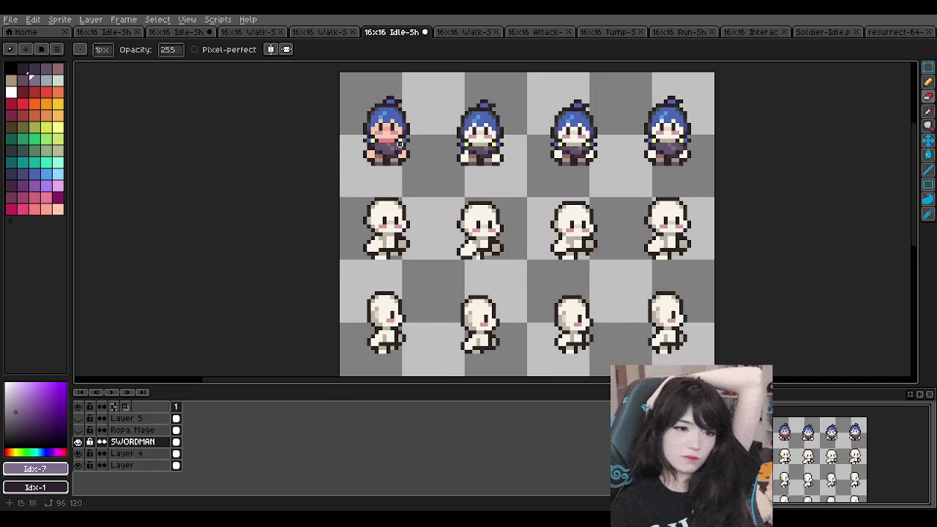
{"action": "scroll", "coordinate": [445, 156], "scroll_direction": "down", "scroll_amount": 1}
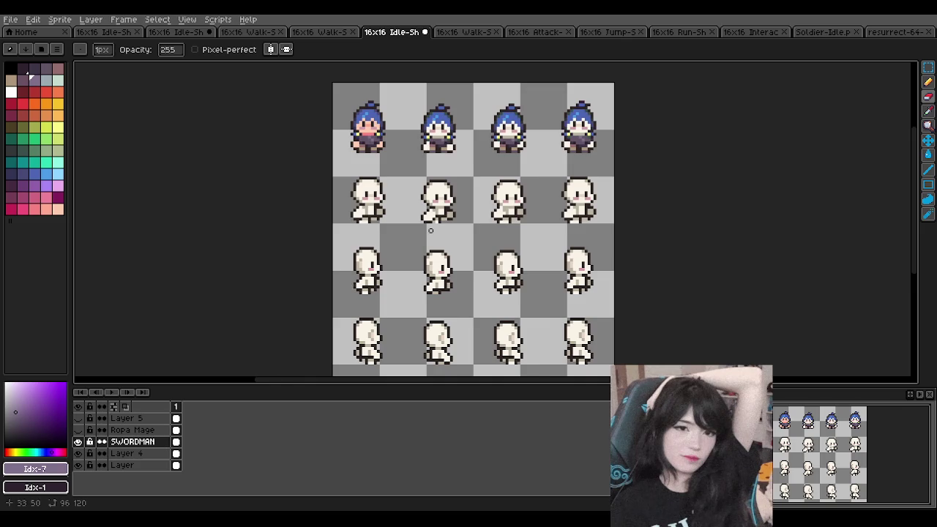
{"action": "scroll", "coordinate": [386, 337], "scroll_direction": "down", "scroll_amount": 2}
{"action": "scroll", "coordinate": [410, 205], "scroll_direction": "up", "scroll_amount": 2}
{"action": "scroll", "coordinate": [381, 257], "scroll_direction": "down", "scroll_amount": 4}
{"action": "scroll", "coordinate": [381, 265], "scroll_direction": "up", "scroll_amount": 3}
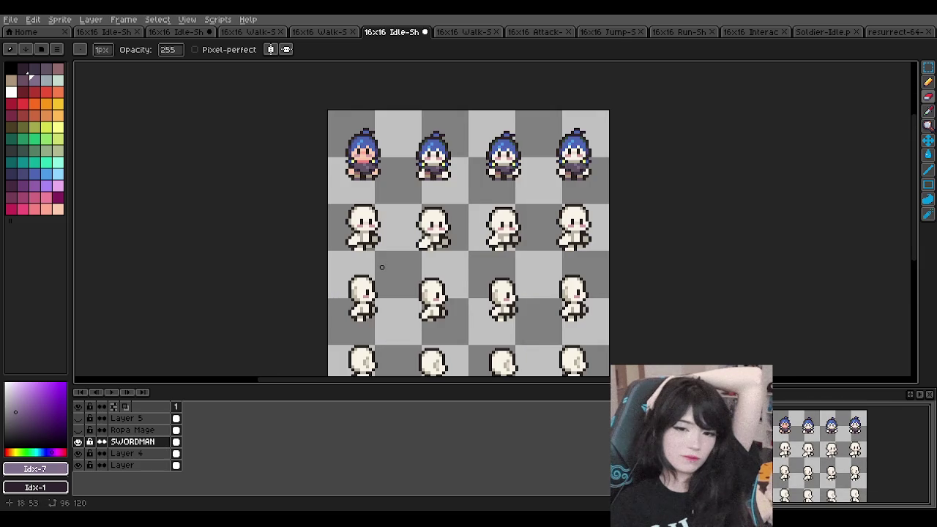
{"action": "scroll", "coordinate": [126, 457], "scroll_direction": "up", "scroll_amount": 3}
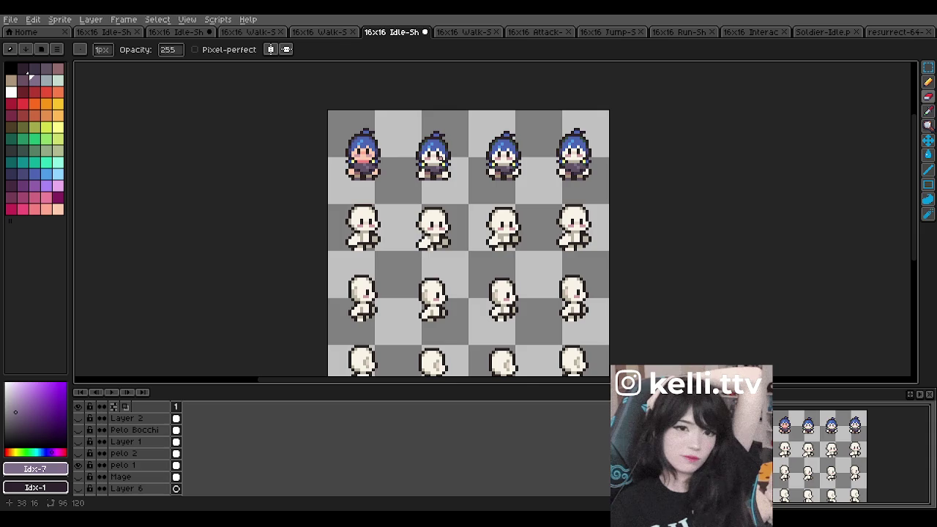
{"action": "scroll", "coordinate": [442, 158], "scroll_direction": "up", "scroll_amount": 1}
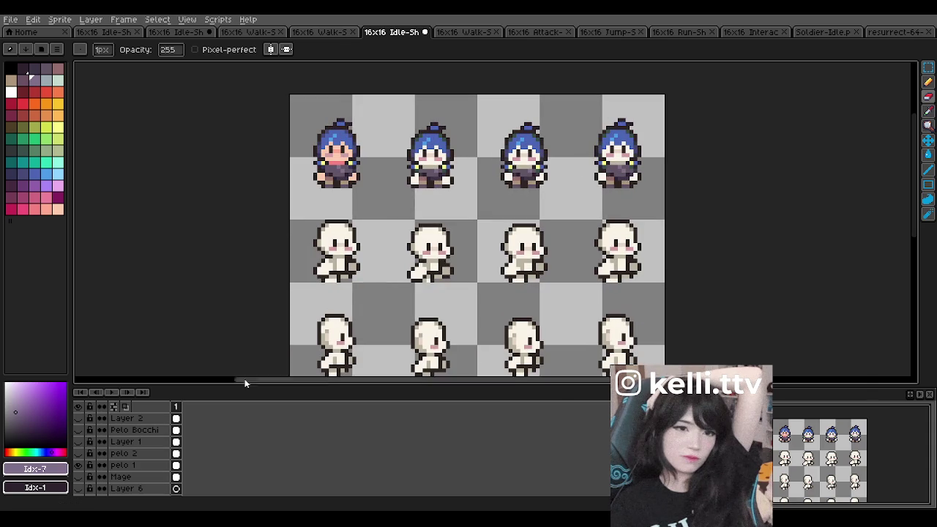
{"action": "scroll", "coordinate": [373, 206], "scroll_direction": "down", "scroll_amount": 1}
{"action": "scroll", "coordinate": [124, 446], "scroll_direction": "down", "scroll_amount": 2}
{"action": "left_click", "coordinate": [132, 453]}
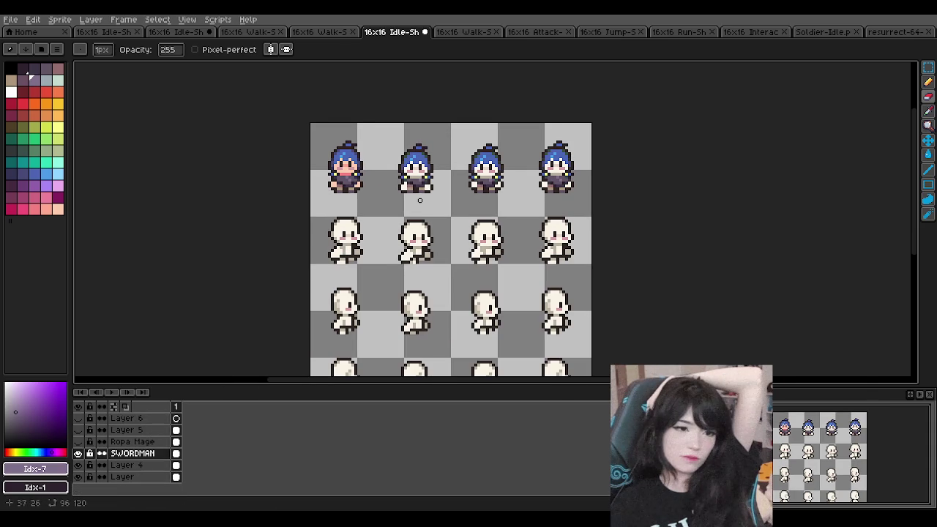
{"action": "scroll", "coordinate": [406, 171], "scroll_direction": "up", "scroll_amount": 2}
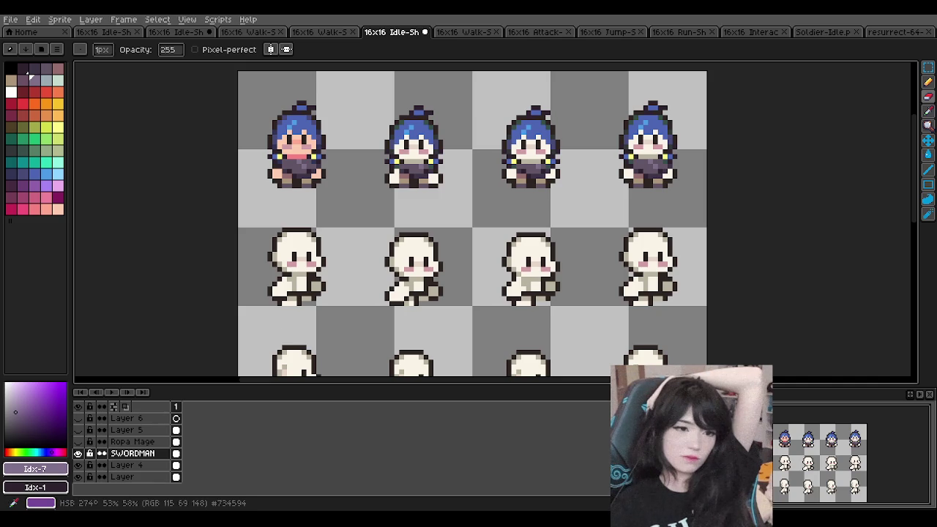
{"action": "scroll", "coordinate": [270, 270], "scroll_direction": "up", "scroll_amount": 2}
{"action": "scroll", "coordinate": [270, 270], "scroll_direction": "down", "scroll_amount": 1}
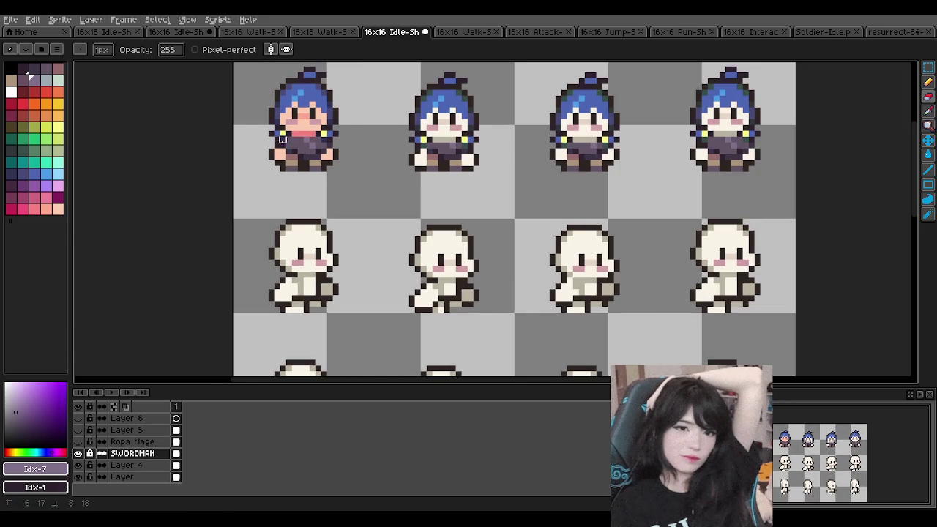
{"action": "key", "text": "ctrl+z"}
- Select the first idle frame's swordsman outfit and place it on the first walk frame
{"action": "left_click", "coordinate": [930, 69]}
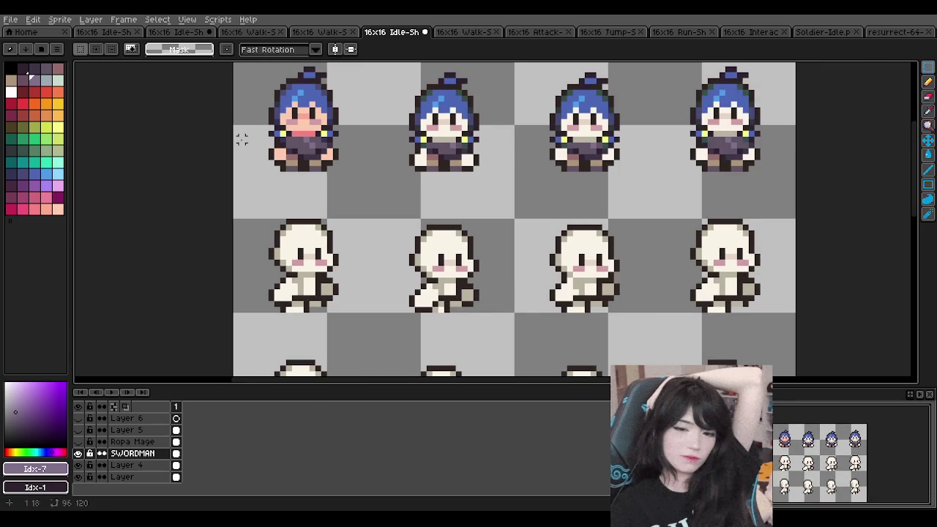
{"action": "mouse_move", "coordinate": [249, 123]}
{"action": "left_mouse_down"}
{"action": "mouse_move", "coordinate": [364, 178]}
{"action": "mouse_move", "coordinate": [341, 300]}
{"action": "left_mouse_up"}
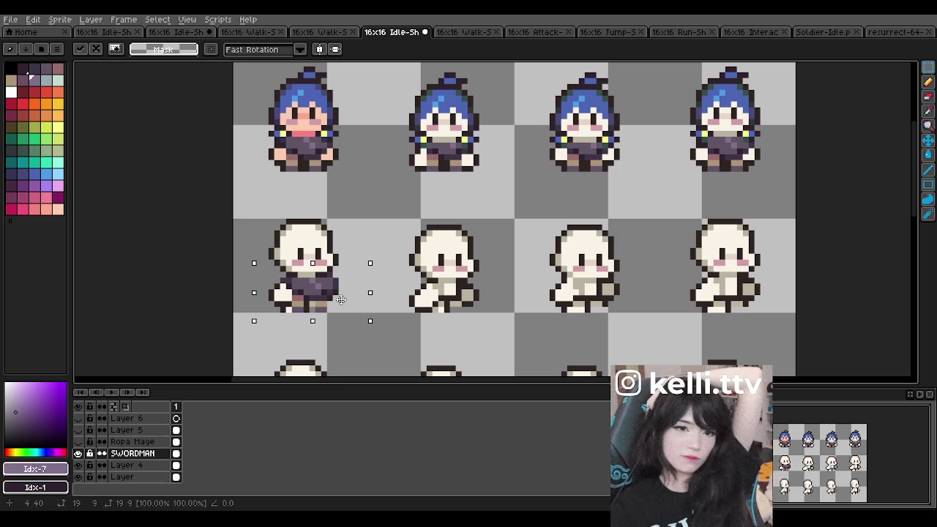
{"action": "scroll", "coordinate": [285, 305], "scroll_direction": "up", "scroll_amount": 1}
{"action": "mouse_move", "coordinate": [353, 289]}
{"action": "left_mouse_down"}
{"action": "mouse_move", "coordinate": [325, 296]}
{"action": "mouse_move", "coordinate": [346, 299]}
{"action": "left_mouse_up"}
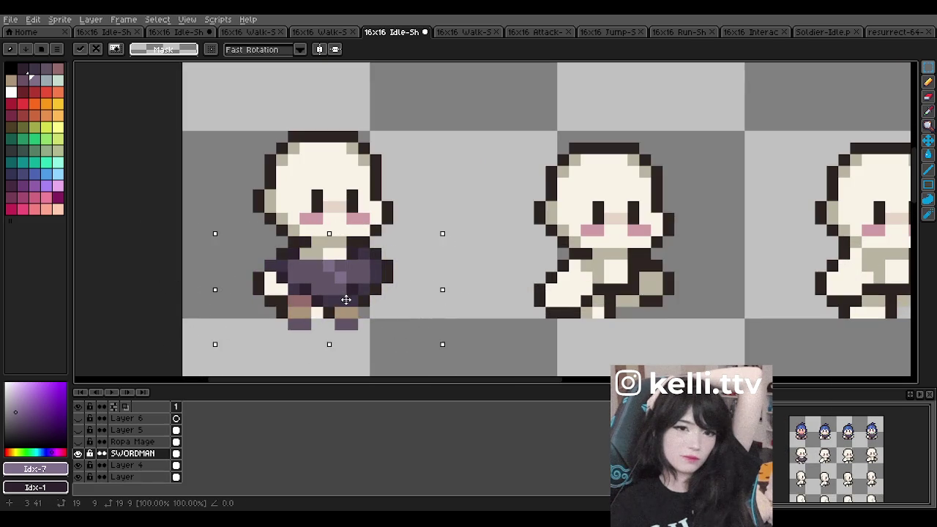
{"action": "scroll", "coordinate": [317, 208], "scroll_direction": "down", "scroll_amount": 2}
{"action": "scroll", "coordinate": [318, 207], "scroll_direction": "down", "scroll_amount": 1}
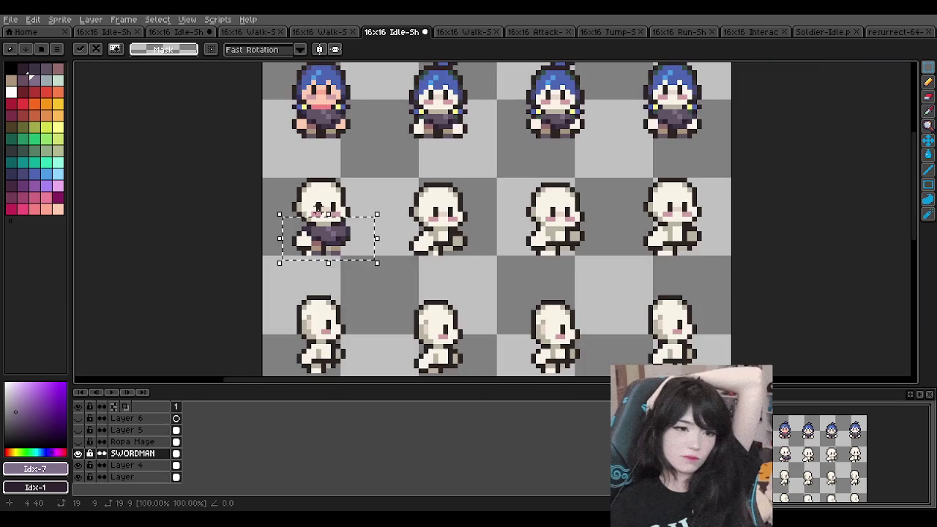
{"action": "key", "text": "ctrl+d"}
- Paste the outfit onto the second walk frame, fine-tune its position, and commit it
{"action": "scroll", "coordinate": [322, 202], "scroll_direction": "down", "scroll_amount": 1}
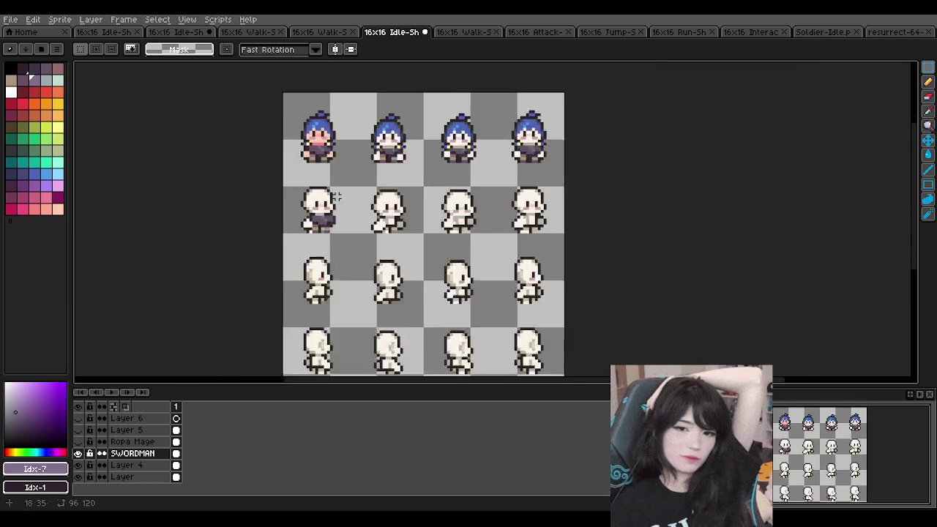
{"action": "scroll", "coordinate": [327, 193], "scroll_direction": "up", "scroll_amount": 3}
{"action": "scroll", "coordinate": [327, 193], "scroll_direction": "up", "scroll_amount": 1}
{"action": "key", "text": "ctrl+v"}
{"action": "mouse_move", "coordinate": [327, 193]}
{"action": "left_mouse_down"}
{"action": "mouse_move", "coordinate": [410, 204]}
{"action": "mouse_move", "coordinate": [449, 244]}
{"action": "left_mouse_up"}
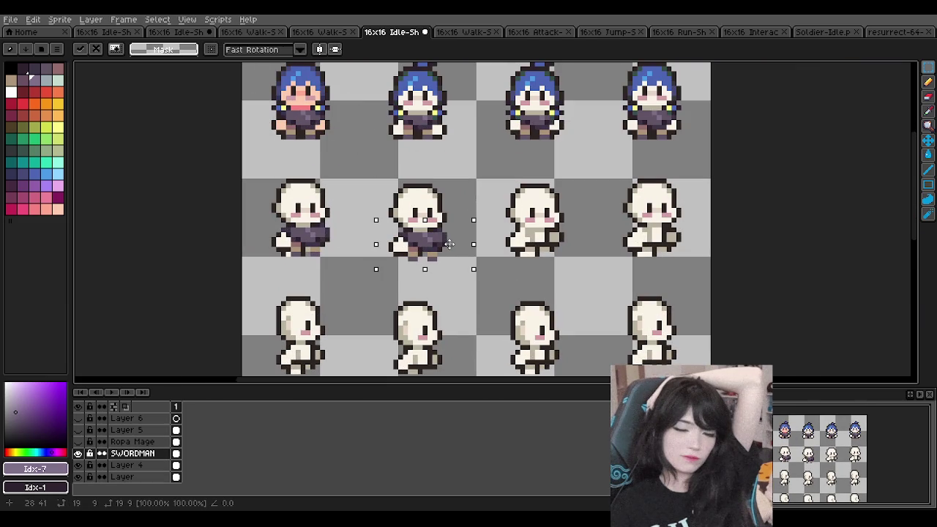
{"action": "left_click_drag", "start_coordinate": [448, 244], "coordinate": [447, 245]}
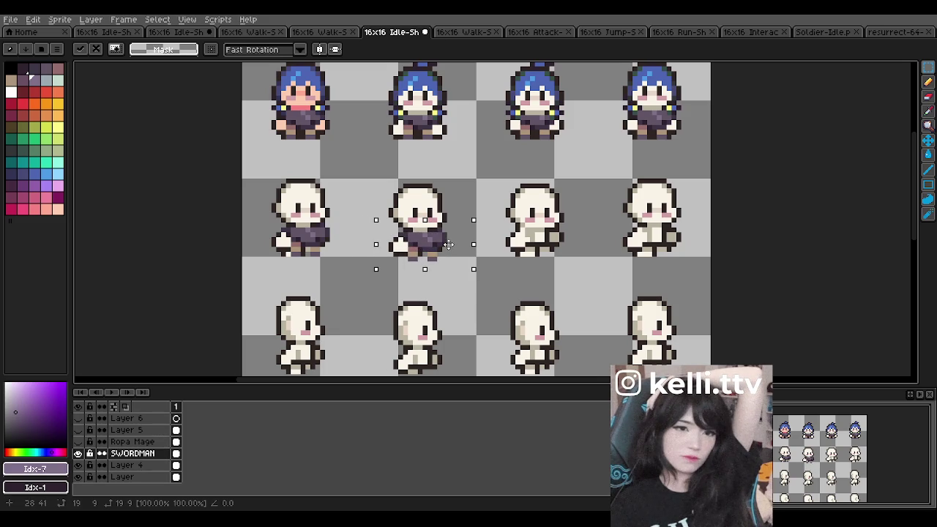
{"action": "key", "text": "Return"}
- Paste the outfit onto the third walk frame, nudge it into alignment, and commit
{"action": "key", "text": "ctrl+v"}
{"action": "mouse_move", "coordinate": [312, 125]}
{"action": "left_mouse_down"}
{"action": "mouse_move", "coordinate": [559, 266]}
{"action": "mouse_move", "coordinate": [546, 250]}
{"action": "left_mouse_up"}
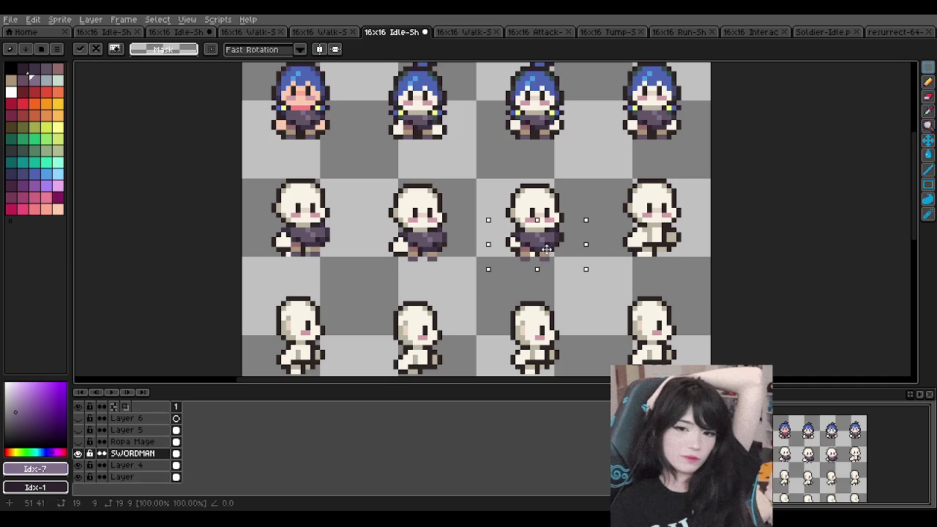
{"action": "key", "text": "Left"}
{"action": "left_click_drag", "start_coordinate": [546, 249], "coordinate": [555, 250]}
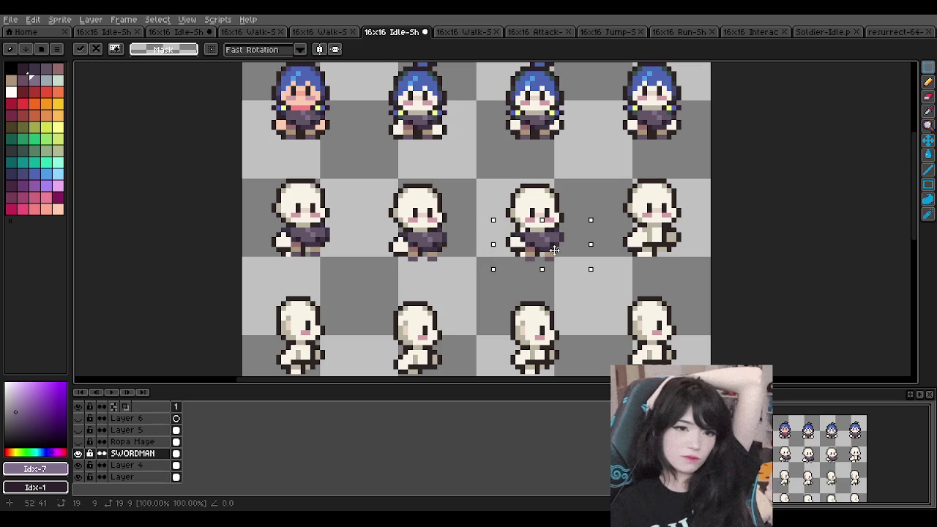
{"action": "left_click", "coordinate": [571, 190]}
- Paste the outfit onto the rightmost walk-row sprite, shift it one pixel right, and commit
{"action": "key", "text": "ctrl+v"}
{"action": "left_click_drag", "start_coordinate": [301, 124], "coordinate": [656, 240]}
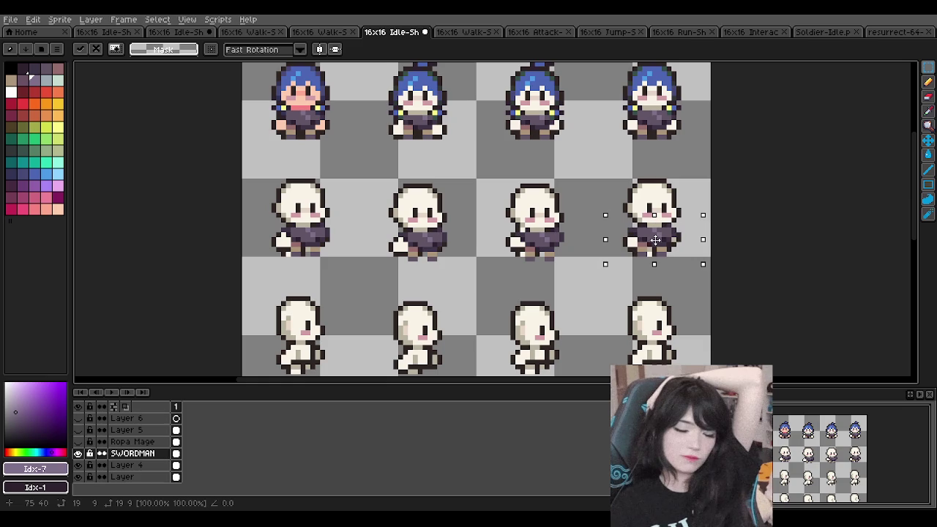
{"action": "left_click_drag", "start_coordinate": [655, 240], "coordinate": [658, 241]}
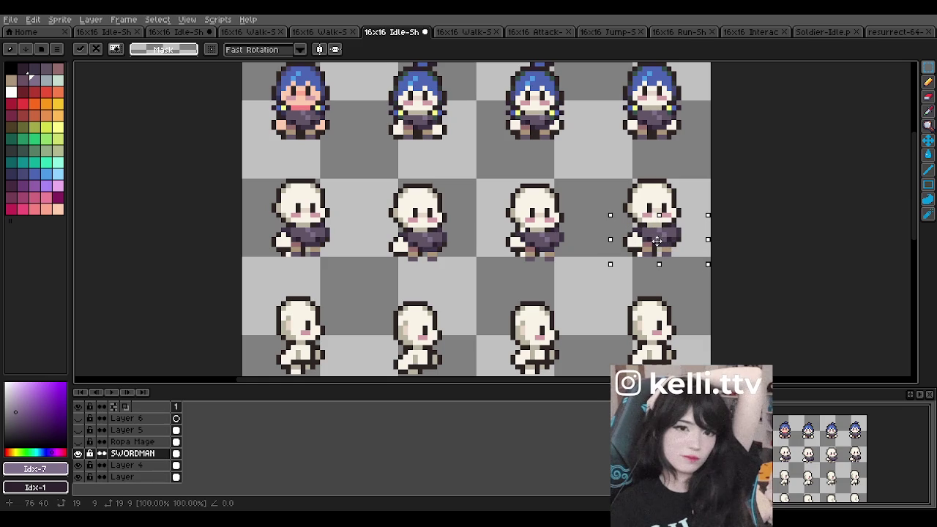
{"action": "left_click", "coordinate": [590, 169]}
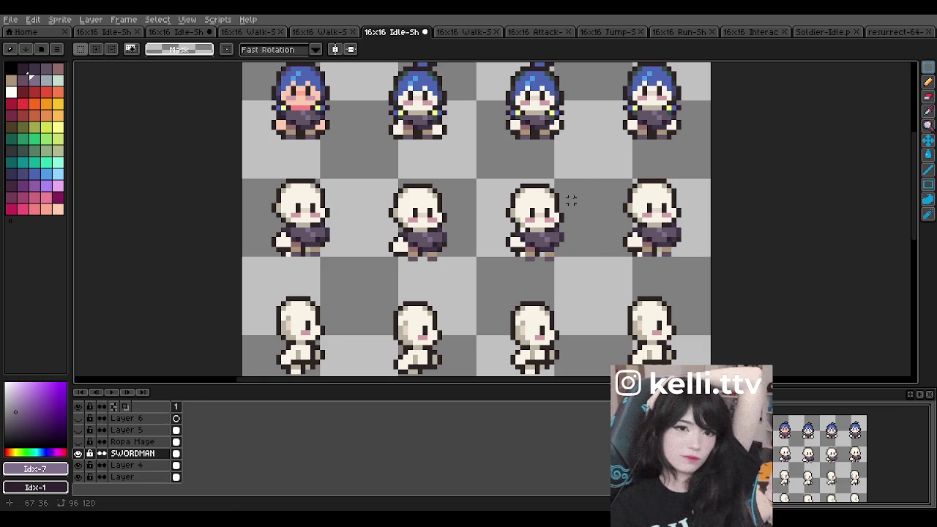
{"action": "scroll", "coordinate": [505, 212], "scroll_direction": "down", "scroll_amount": 1}
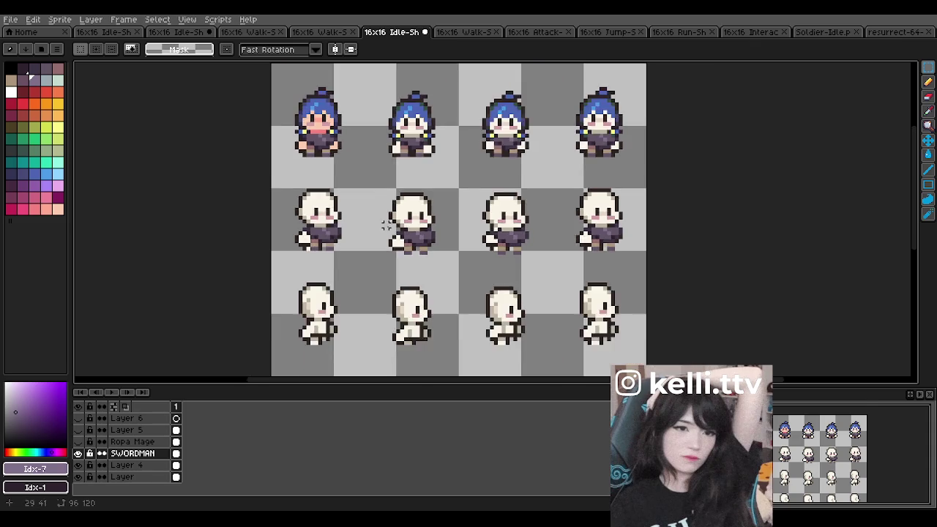
- Sample the clothing purple and pencil it onto the cream pixel between the walk sprite's legs
{"action": "scroll", "coordinate": [410, 235], "scroll_direction": "down", "scroll_amount": 2}
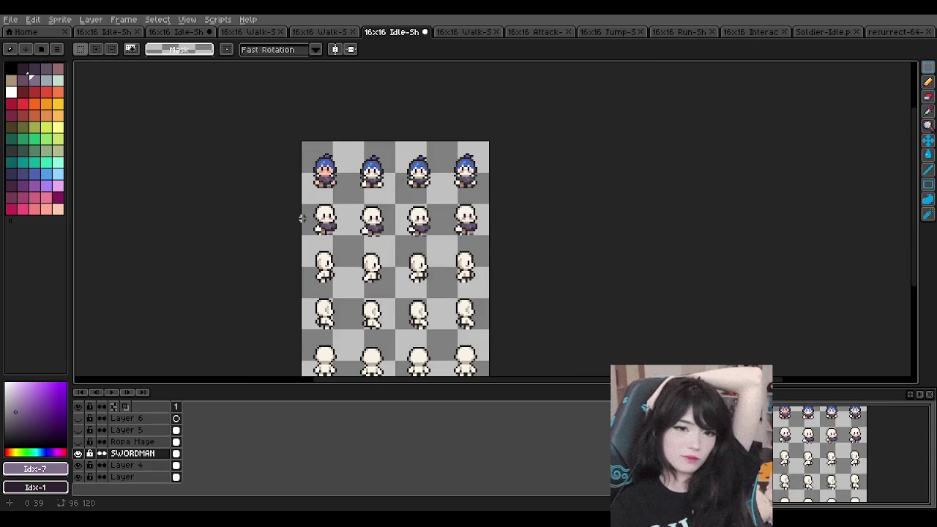
{"action": "scroll", "coordinate": [301, 218], "scroll_direction": "up", "scroll_amount": 4}
{"action": "scroll", "coordinate": [299, 212], "scroll_direction": "up", "scroll_amount": 2}
{"action": "scroll", "coordinate": [220, 175], "scroll_direction": "up", "scroll_amount": 3}
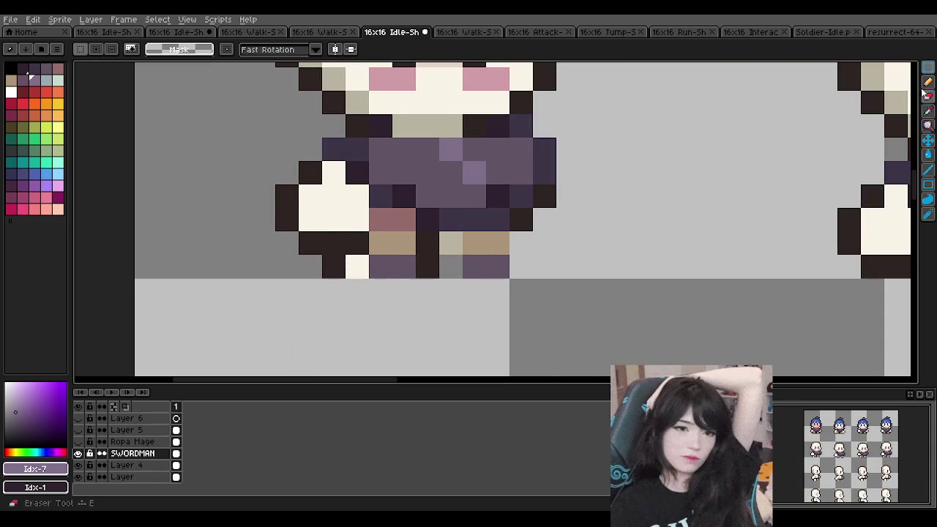
{"action": "left_click", "coordinate": [927, 82]}
{"action": "left_click", "coordinate": [397, 261], "text": "alt"}
{"action": "left_click", "coordinate": [357, 266]}
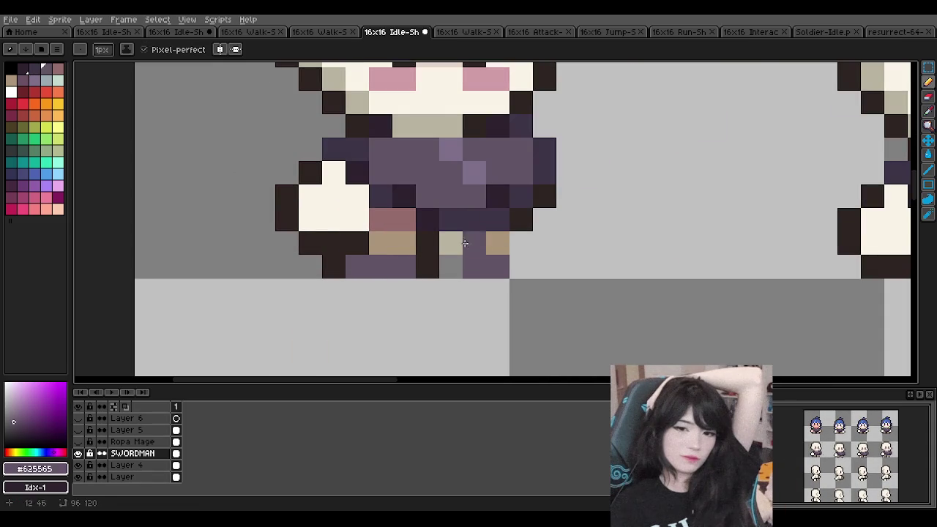
{"action": "scroll", "coordinate": [412, 256], "scroll_direction": "down", "scroll_amount": 1}
{"action": "scroll", "coordinate": [468, 219], "scroll_direction": "down", "scroll_amount": 1}
{"action": "scroll", "coordinate": [512, 198], "scroll_direction": "up", "scroll_amount": 1}
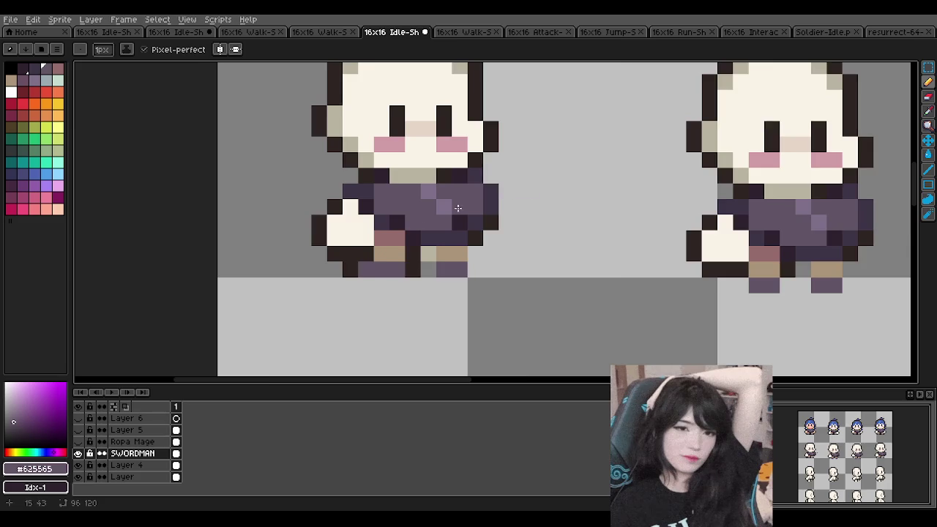
{"action": "scroll", "coordinate": [521, 192], "scroll_direction": "down", "scroll_amount": 1}
{"action": "scroll", "coordinate": [521, 193], "scroll_direction": "up", "scroll_amount": 1}
{"action": "scroll", "coordinate": [527, 191], "scroll_direction": "down", "scroll_amount": 1}
{"action": "scroll", "coordinate": [527, 190], "scroll_direction": "up", "scroll_amount": 1}
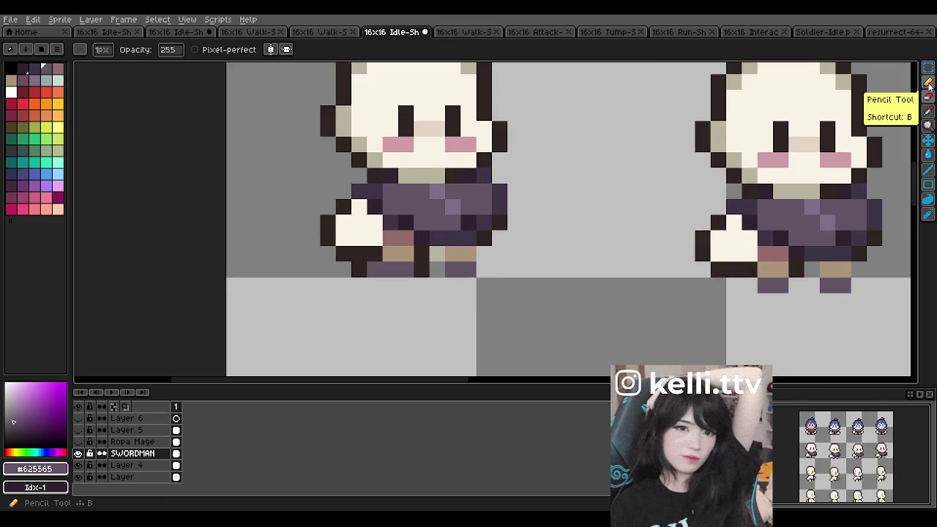
- Try lower opacities such as 146 on the SWORDMAN layer, then leave it at 255
{"action": "double_click", "coordinate": [135, 454]}
{"action": "left_click", "coordinate": [576, 320]}
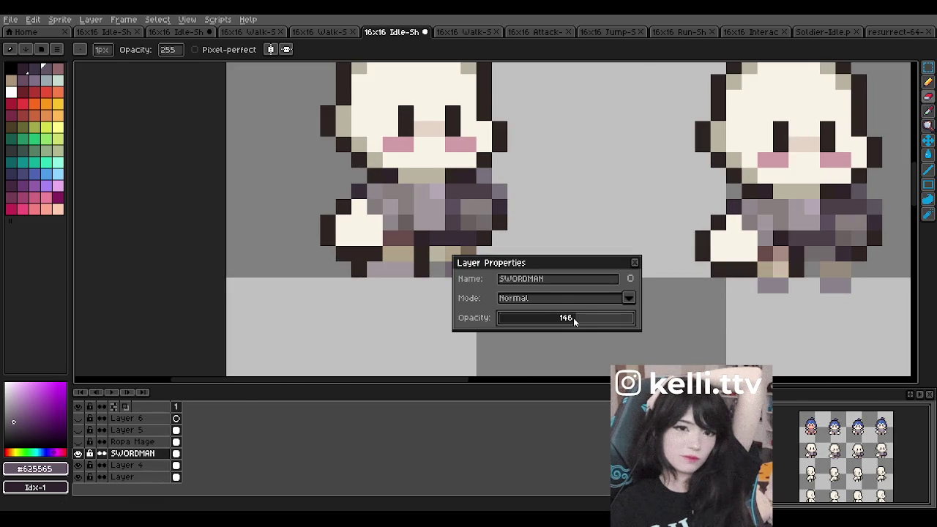
{"action": "left_click_drag", "start_coordinate": [576, 318], "coordinate": [587, 322]}
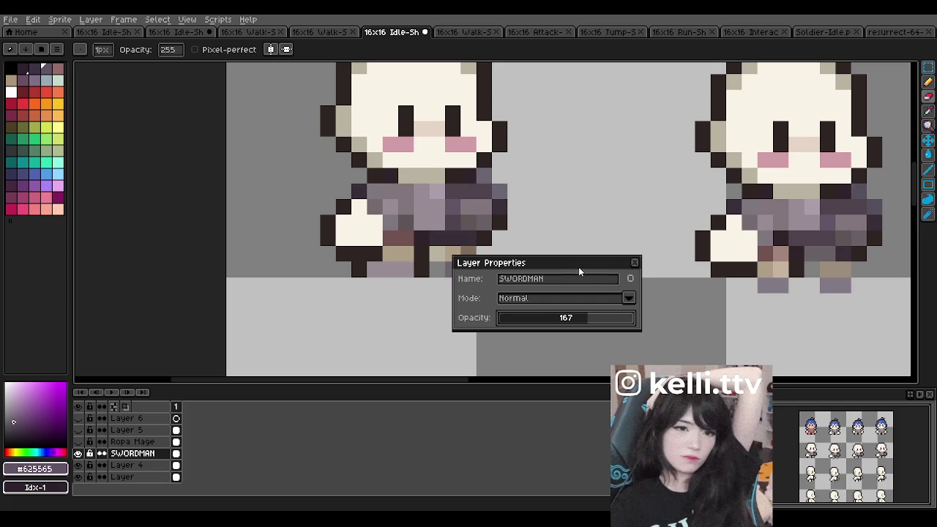
{"action": "left_click_drag", "start_coordinate": [578, 272], "coordinate": [647, 288]}
{"action": "left_click", "coordinate": [604, 337]}
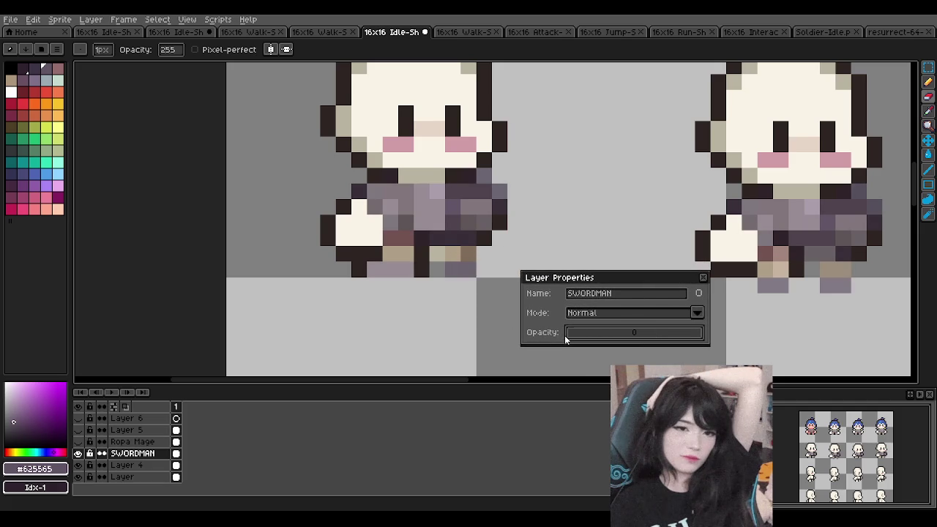
{"action": "left_click_drag", "start_coordinate": [569, 337], "coordinate": [749, 332]}
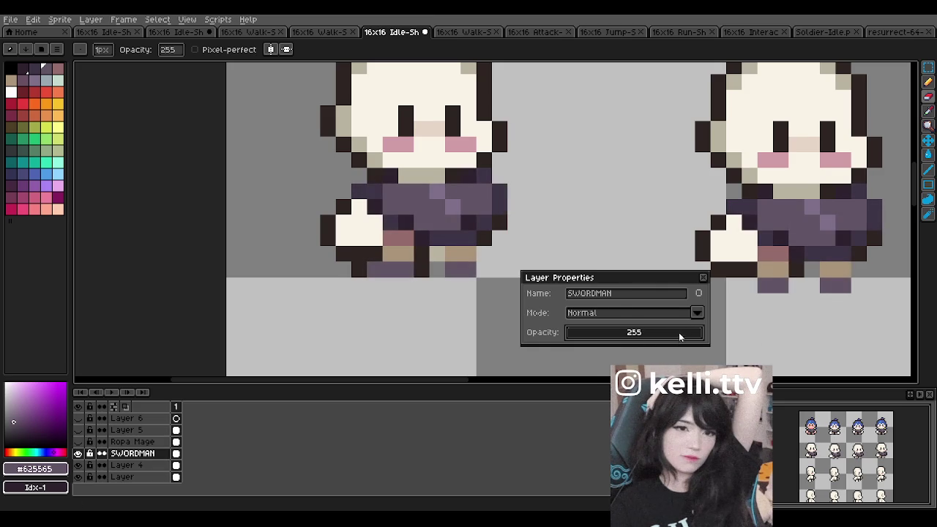
{"action": "mouse_move", "coordinate": [678, 339]}
{"action": "left_mouse_down"}
{"action": "mouse_move", "coordinate": [690, 335]}
{"action": "mouse_move", "coordinate": [643, 339]}
{"action": "left_mouse_up"}
{"action": "mouse_move", "coordinate": [672, 336]}
{"action": "left_mouse_down"}
{"action": "mouse_move", "coordinate": [607, 341]}
{"action": "mouse_move", "coordinate": [743, 334]}
{"action": "left_mouse_up"}
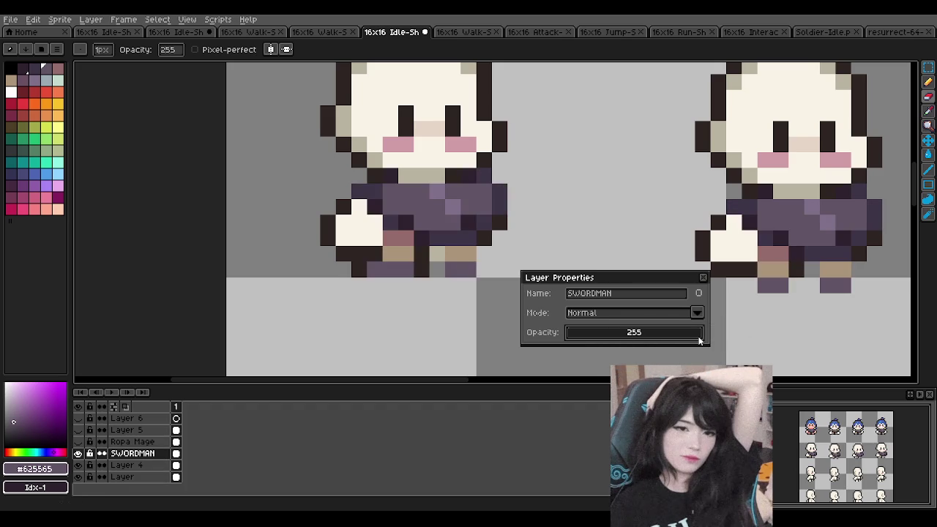
{"action": "mouse_move", "coordinate": [659, 338]}
{"action": "left_mouse_down"}
{"action": "mouse_move", "coordinate": [599, 333]}
{"action": "mouse_move", "coordinate": [720, 333]}
{"action": "left_mouse_up"}
{"action": "mouse_move", "coordinate": [653, 332]}
{"action": "left_mouse_down"}
{"action": "mouse_move", "coordinate": [635, 335]}
{"action": "mouse_move", "coordinate": [732, 332]}
{"action": "left_mouse_up"}
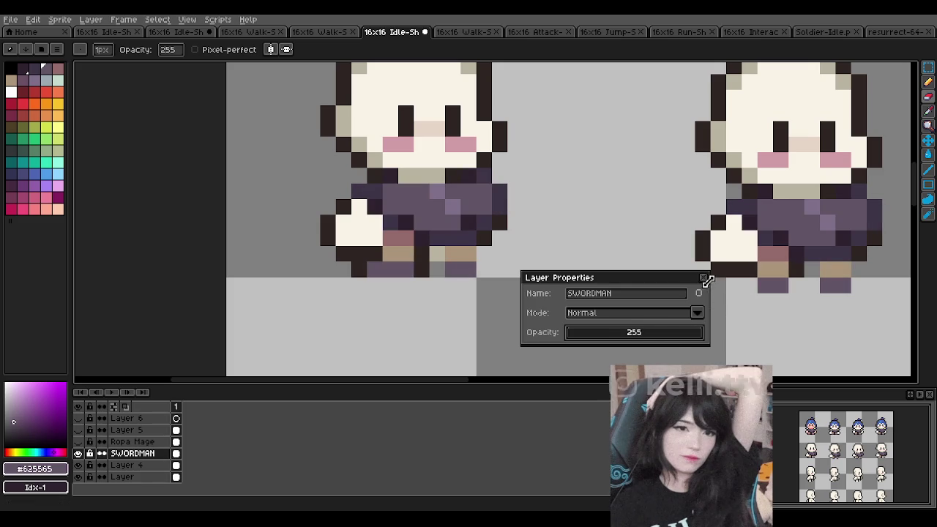
{"action": "left_click", "coordinate": [703, 277]}
{"action": "scroll", "coordinate": [695, 270], "scroll_direction": "down", "scroll_amount": 4}
- Paint a purple leg pixel and repaint two pixels near the sprite's legs with a sampled colour
{"action": "scroll", "coordinate": [457, 233], "scroll_direction": "up", "scroll_amount": 3}
{"action": "scroll", "coordinate": [457, 234], "scroll_direction": "up", "scroll_amount": 1}
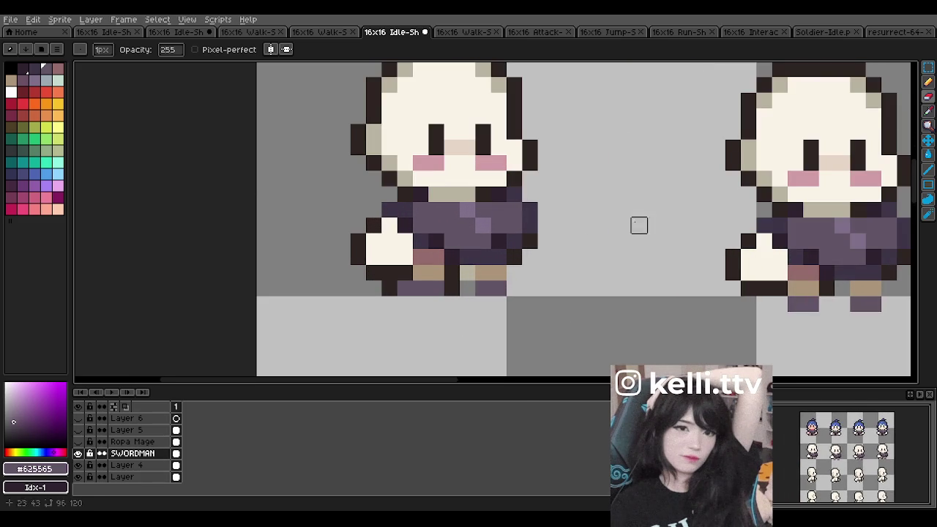
{"action": "key", "text": "b"}
{"action": "left_click", "coordinate": [540, 282]}
{"action": "scroll", "coordinate": [554, 298], "scroll_direction": "up", "scroll_amount": 2}
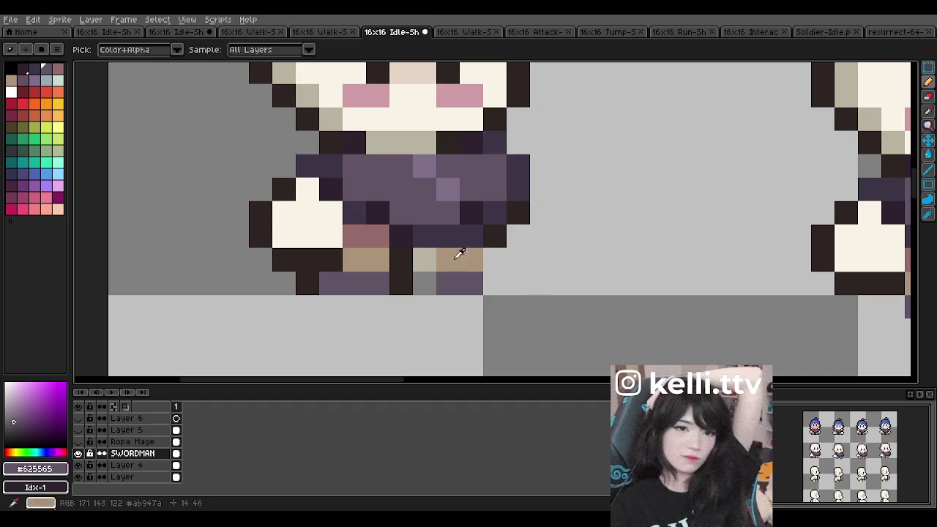
{"action": "left_click", "coordinate": [461, 251], "text": "alt"}
{"action": "left_click", "coordinate": [425, 260]}
{"action": "left_click", "coordinate": [447, 283], "text": "alt"}
- Erase the stray purple leg pixels below the middle sprite
{"action": "scroll", "coordinate": [435, 261], "scroll_direction": "down", "scroll_amount": 2}
{"action": "scroll", "coordinate": [435, 261], "scroll_direction": "down", "scroll_amount": 2}
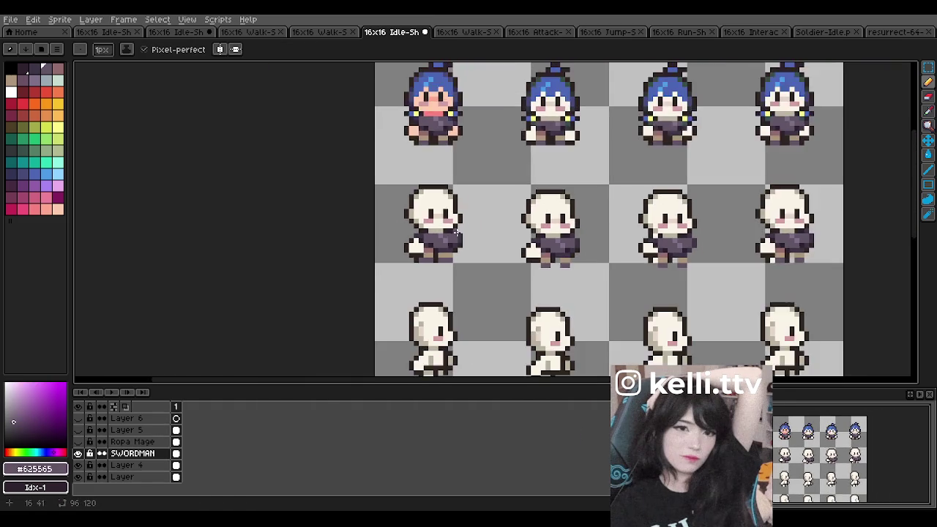
{"action": "scroll", "coordinate": [456, 211], "scroll_direction": "down", "scroll_amount": 1}
{"action": "scroll", "coordinate": [457, 211], "scroll_direction": "down", "scroll_amount": 1}
{"action": "scroll", "coordinate": [502, 225], "scroll_direction": "up", "scroll_amount": 2}
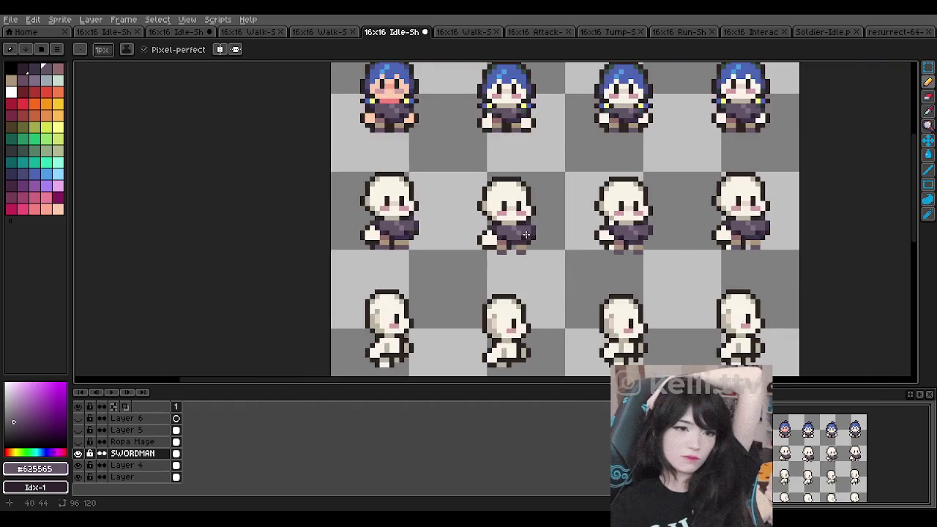
{"action": "scroll", "coordinate": [512, 244], "scroll_direction": "up", "scroll_amount": 4}
{"action": "scroll", "coordinate": [536, 261], "scroll_direction": "up", "scroll_amount": 1}
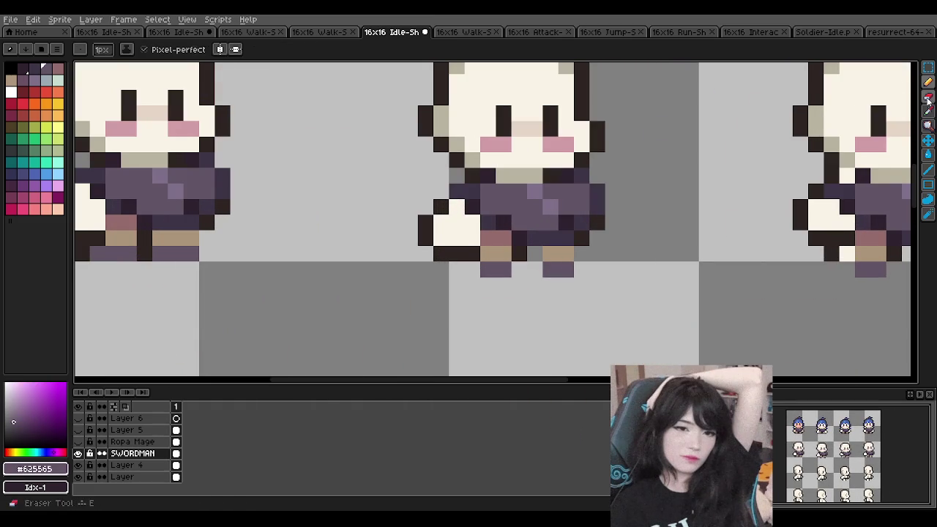
{"action": "key", "text": "e"}
{"action": "left_click_drag", "start_coordinate": [497, 270], "coordinate": [488, 269]}
{"action": "left_click_drag", "start_coordinate": [549, 269], "coordinate": [566, 269]}
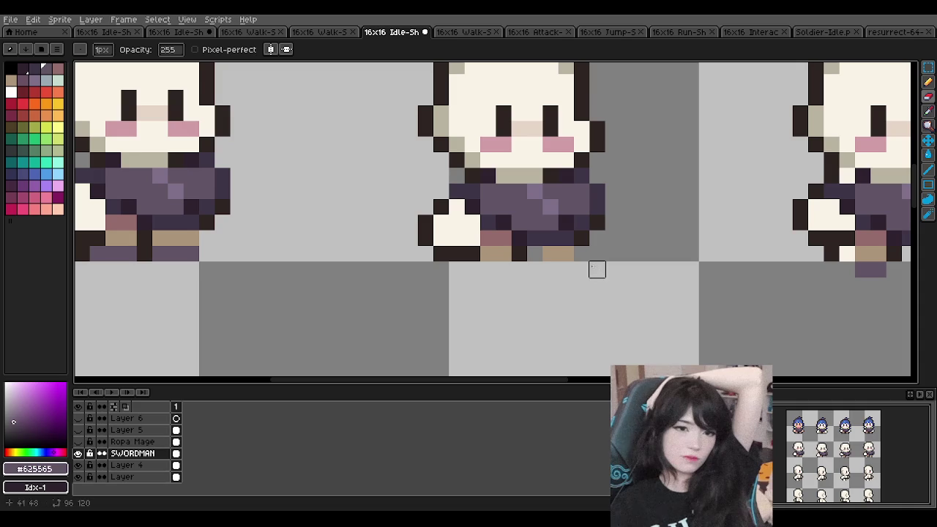
- Erase the tan foot pixels under the middle sprite, including a leftover pixel
{"action": "left_click", "coordinate": [928, 93]}
{"action": "left_click", "coordinate": [535, 254], "text": "alt"}
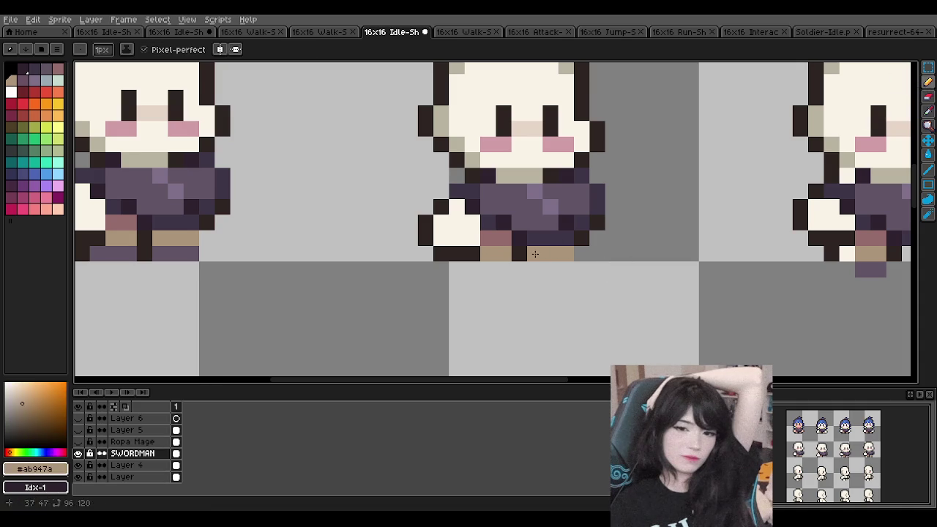
{"action": "key", "text": "e"}
{"action": "left_click_drag", "start_coordinate": [534, 252], "coordinate": [565, 252]}
{"action": "left_click", "coordinate": [504, 252]}
{"action": "scroll", "coordinate": [535, 254], "scroll_direction": "down", "scroll_amount": 1}
{"action": "scroll", "coordinate": [531, 229], "scroll_direction": "down", "scroll_amount": 1}
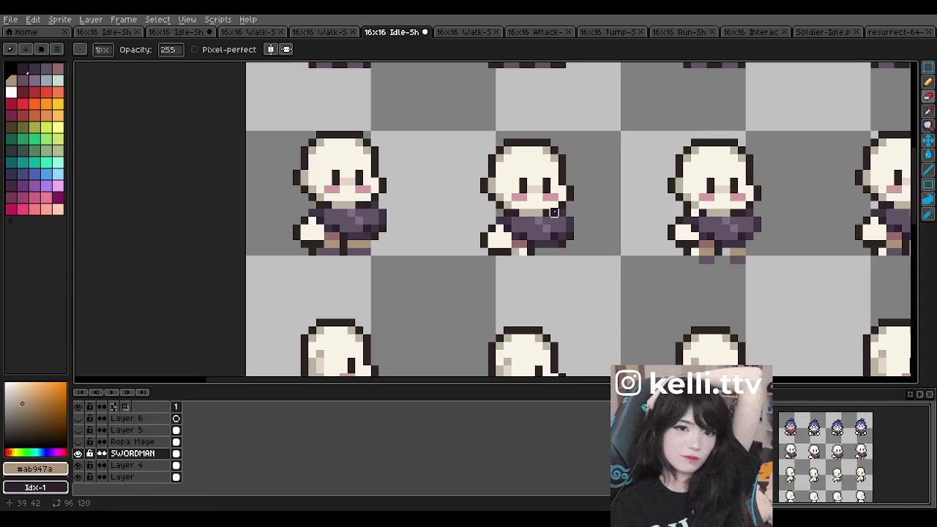
{"action": "scroll", "coordinate": [554, 211], "scroll_direction": "up", "scroll_amount": 1}
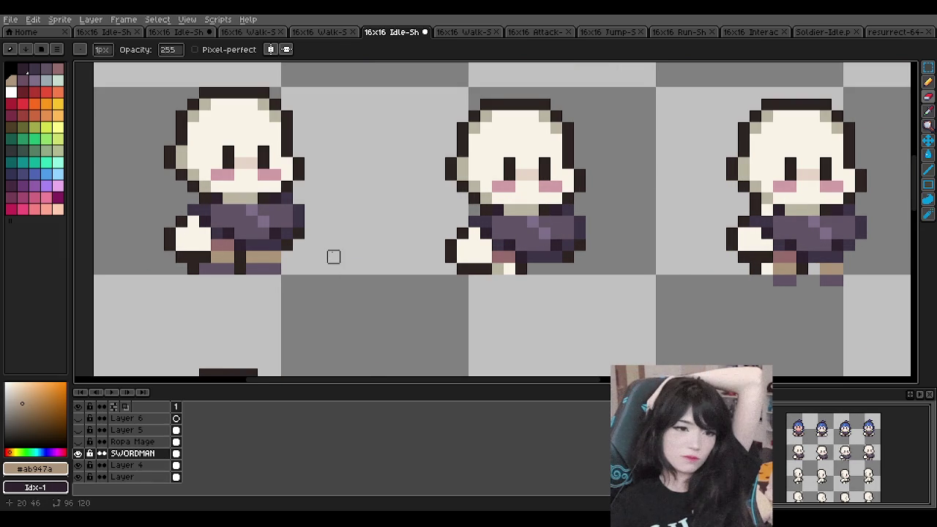
{"action": "scroll", "coordinate": [333, 244], "scroll_direction": "down", "scroll_amount": 1}
{"action": "scroll", "coordinate": [333, 245], "scroll_direction": "up", "scroll_amount": 1}
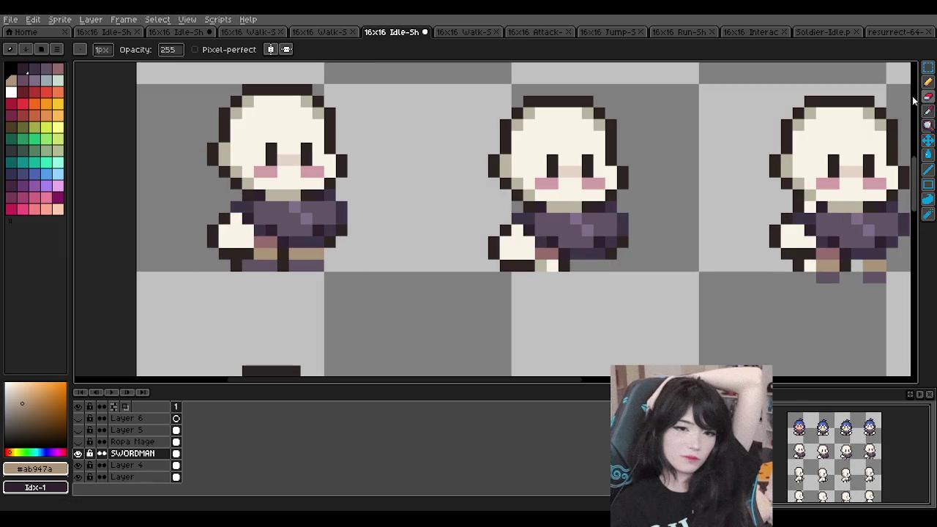
- Darken a leg pixel on the middle sprite with the clothing purple
{"action": "key", "text": "e"}
{"action": "scroll", "coordinate": [574, 241], "scroll_direction": "up", "scroll_amount": 1}
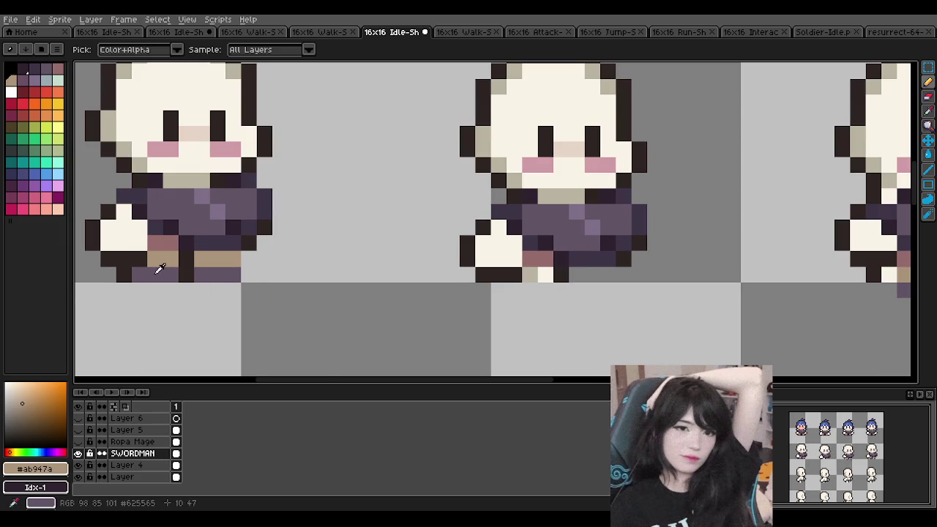
{"action": "left_click", "coordinate": [147, 271], "text": "alt"}
{"action": "left_click", "coordinate": [523, 274]}
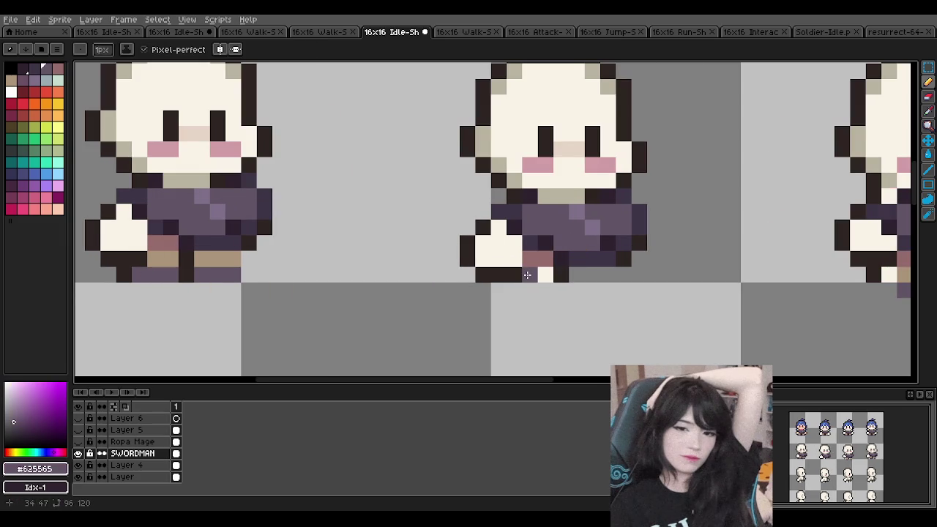
- Sample the left sprite's leg colours and add two tan pixels to the middle sprite's foot
{"action": "left_click", "coordinate": [186, 260], "text": "alt"}
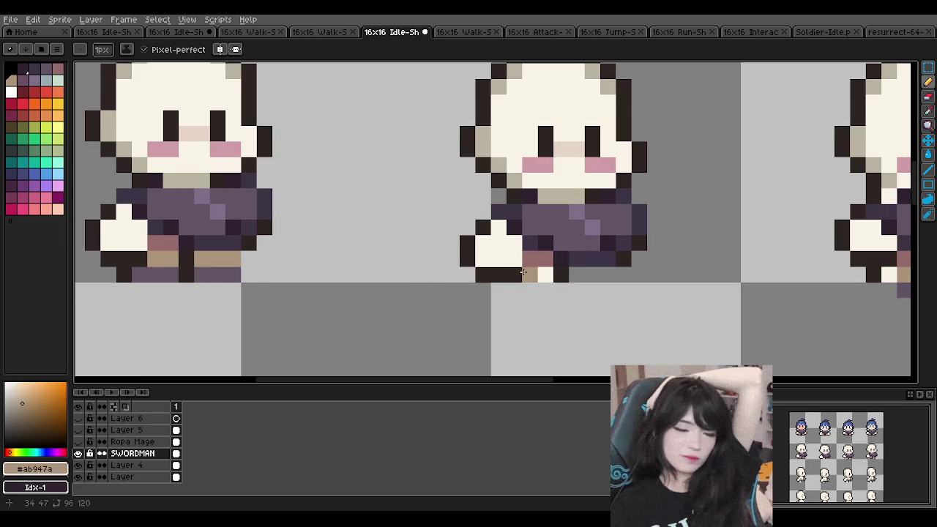
{"action": "left_click", "coordinate": [168, 274], "text": "alt"}
{"action": "scroll", "coordinate": [531, 196], "scroll_direction": "down", "scroll_amount": 2}
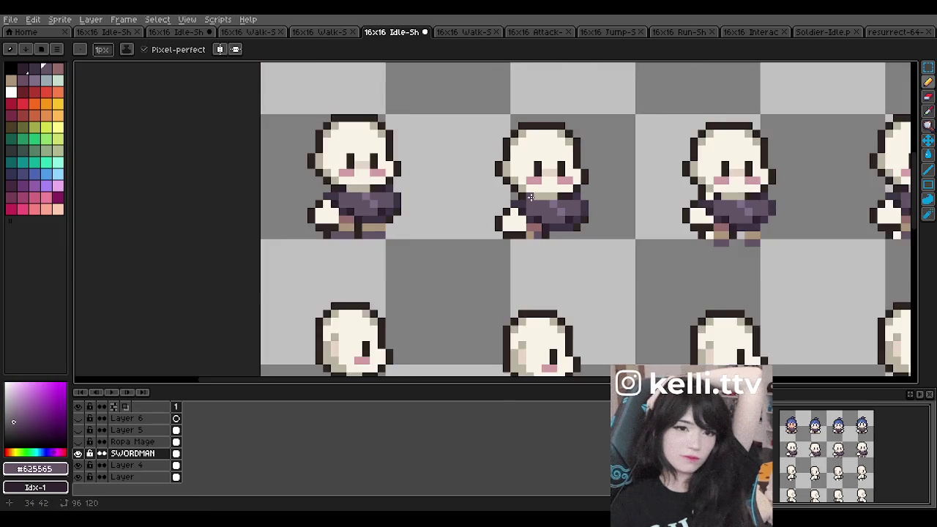
{"action": "scroll", "coordinate": [531, 196], "scroll_direction": "down", "scroll_amount": 2}
{"action": "scroll", "coordinate": [545, 196], "scroll_direction": "up", "scroll_amount": 2}
{"action": "scroll", "coordinate": [545, 197], "scroll_direction": "up", "scroll_amount": 2}
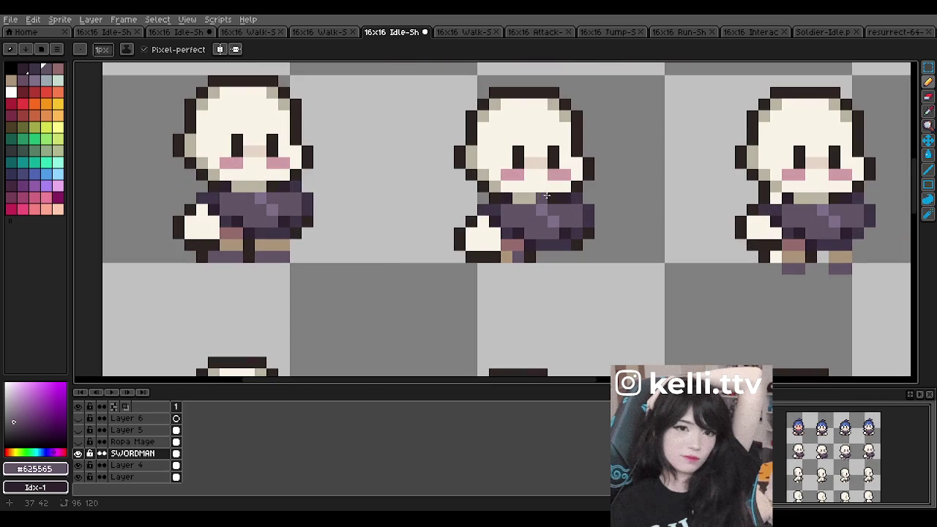
{"action": "left_click", "coordinate": [518, 256], "text": "alt"}
{"action": "left_click", "coordinate": [506, 256]}
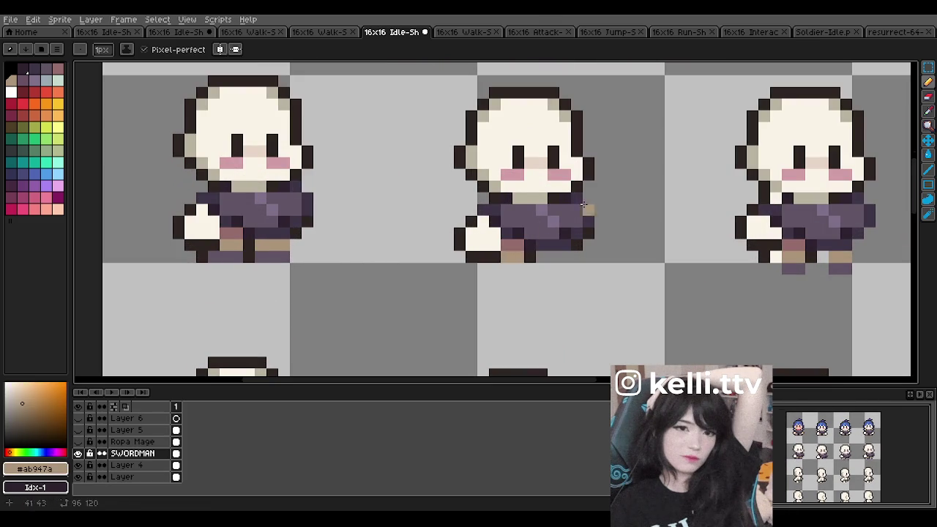
{"action": "scroll", "coordinate": [572, 208], "scroll_direction": "down", "scroll_amount": 2}
{"action": "scroll", "coordinate": [570, 216], "scroll_direction": "up", "scroll_amount": 2}
{"action": "scroll", "coordinate": [569, 228], "scroll_direction": "down", "scroll_amount": 2}
{"action": "scroll", "coordinate": [665, 230], "scroll_direction": "up", "scroll_amount": 2}
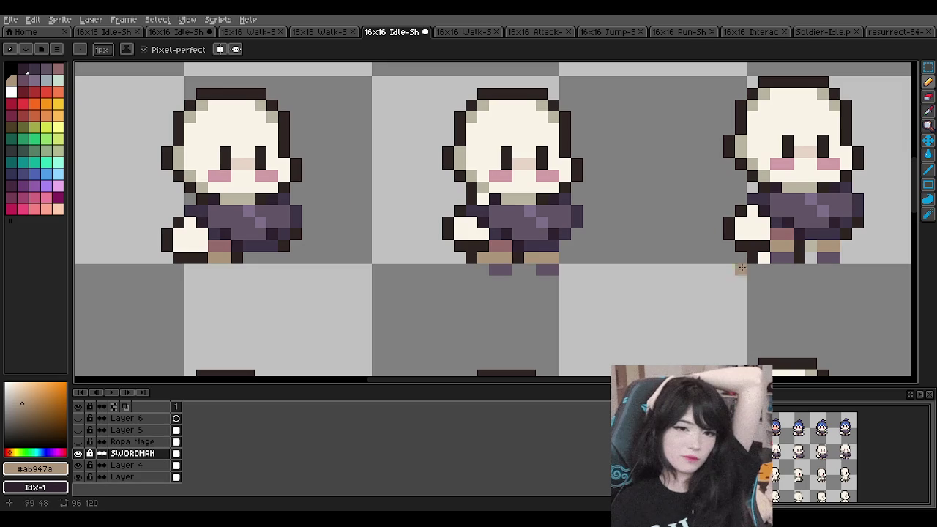
- Erase the stray pixels below the third sprite's feet
{"action": "left_click", "coordinate": [774, 254], "text": "alt"}
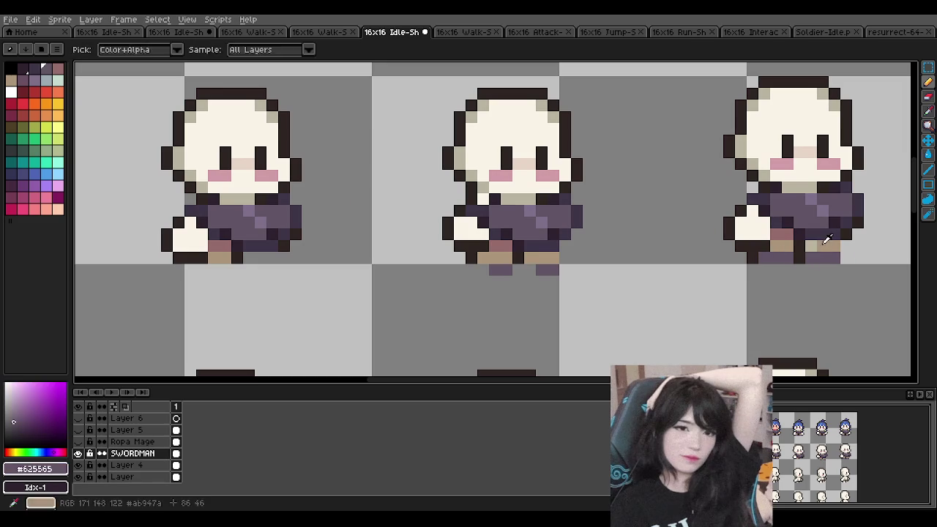
{"action": "left_click", "coordinate": [809, 246], "text": "alt"}
{"action": "scroll", "coordinate": [553, 247], "scroll_direction": "down", "scroll_amount": 1}
{"action": "scroll", "coordinate": [556, 231], "scroll_direction": "down", "scroll_amount": 1}
{"action": "scroll", "coordinate": [517, 227], "scroll_direction": "up", "scroll_amount": 1}
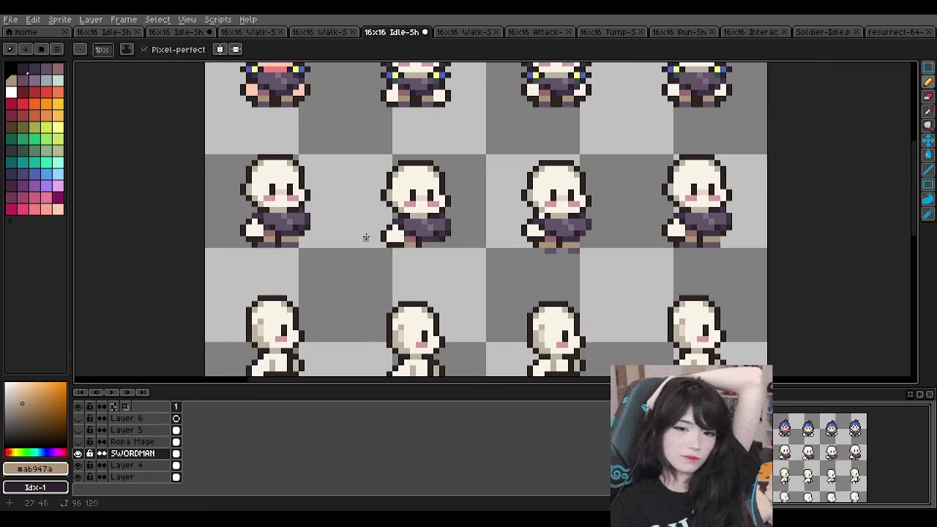
{"action": "scroll", "coordinate": [312, 227], "scroll_direction": "up", "scroll_amount": 1}
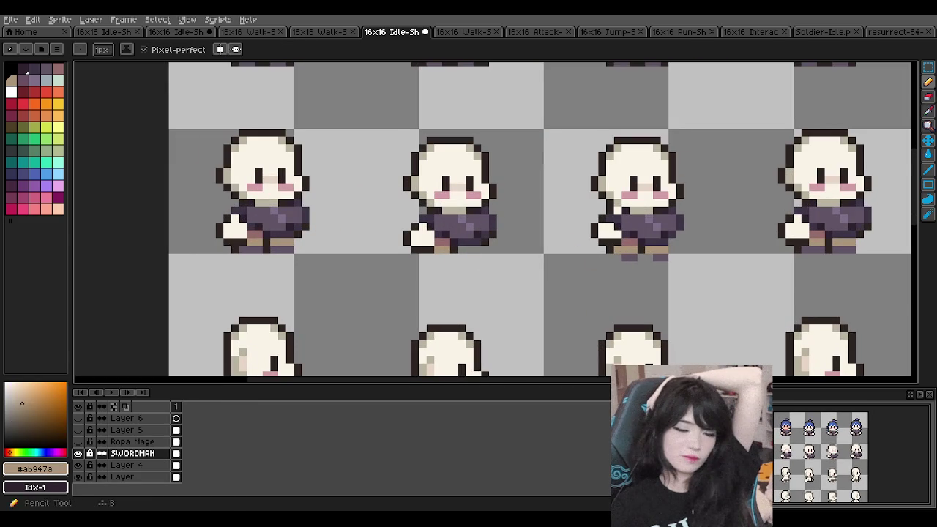
{"action": "key", "text": "e"}
{"action": "left_click_drag", "start_coordinate": [631, 258], "coordinate": [671, 258]}
- Review the idle sprites' clothing and sample the dark purple #3e3546
{"action": "scroll", "coordinate": [587, 204], "scroll_direction": "down", "scroll_amount": 5}
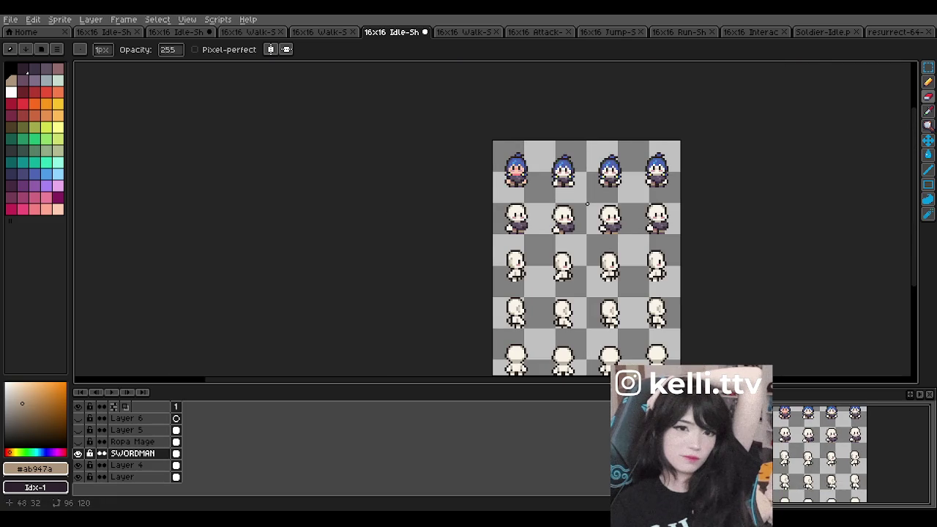
{"action": "scroll", "coordinate": [538, 216], "scroll_direction": "up", "scroll_amount": 1}
{"action": "scroll", "coordinate": [542, 219], "scroll_direction": "up", "scroll_amount": 1}
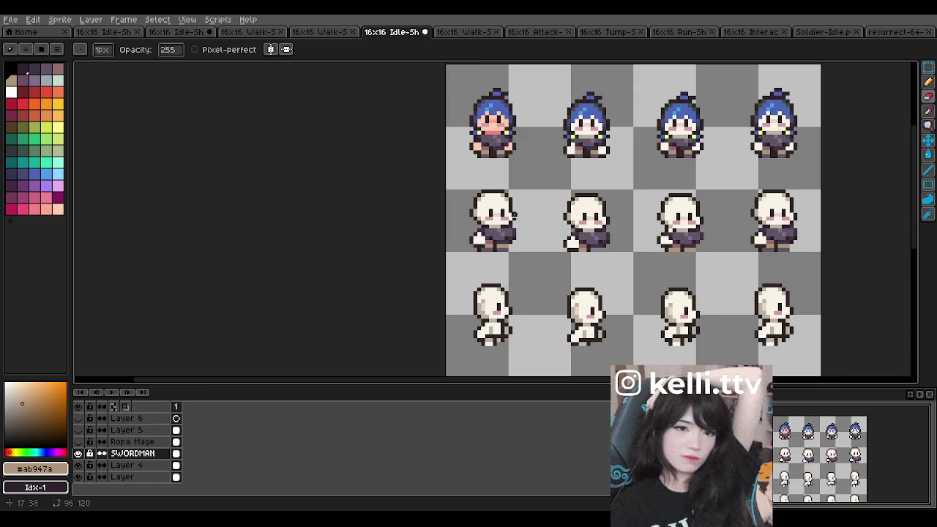
{"action": "scroll", "coordinate": [514, 214], "scroll_direction": "up", "scroll_amount": 1}
{"action": "scroll", "coordinate": [641, 242], "scroll_direction": "up", "scroll_amount": 1}
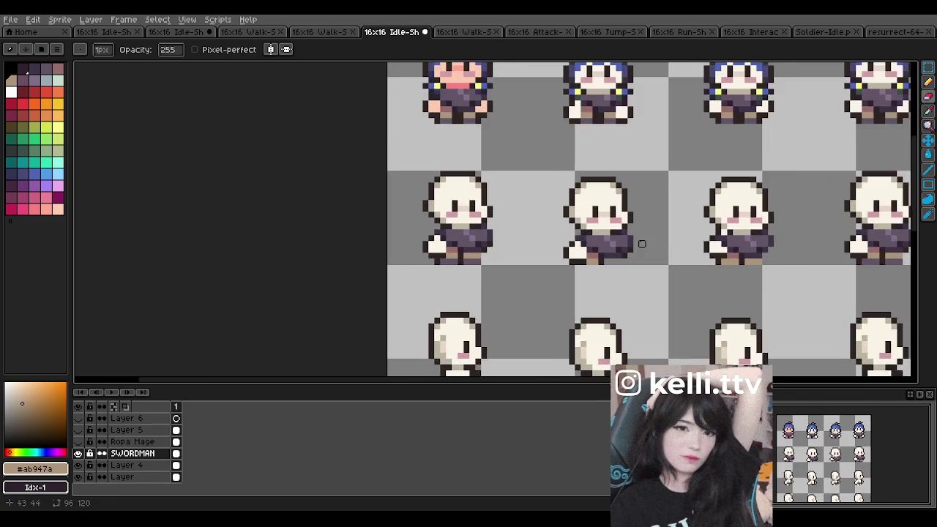
{"action": "scroll", "coordinate": [600, 242], "scroll_direction": "up", "scroll_amount": 1}
{"action": "scroll", "coordinate": [633, 212], "scroll_direction": "down", "scroll_amount": 1}
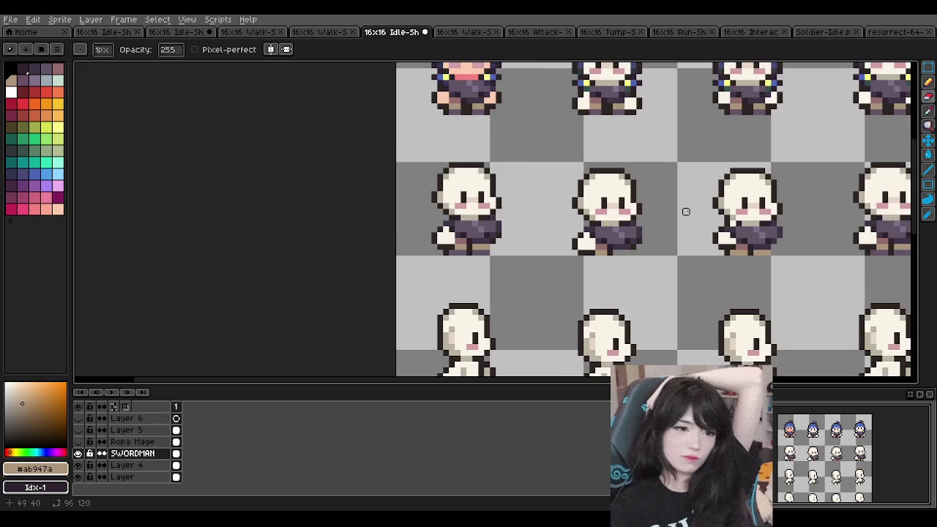
{"action": "scroll", "coordinate": [681, 211], "scroll_direction": "up", "scroll_amount": 1}
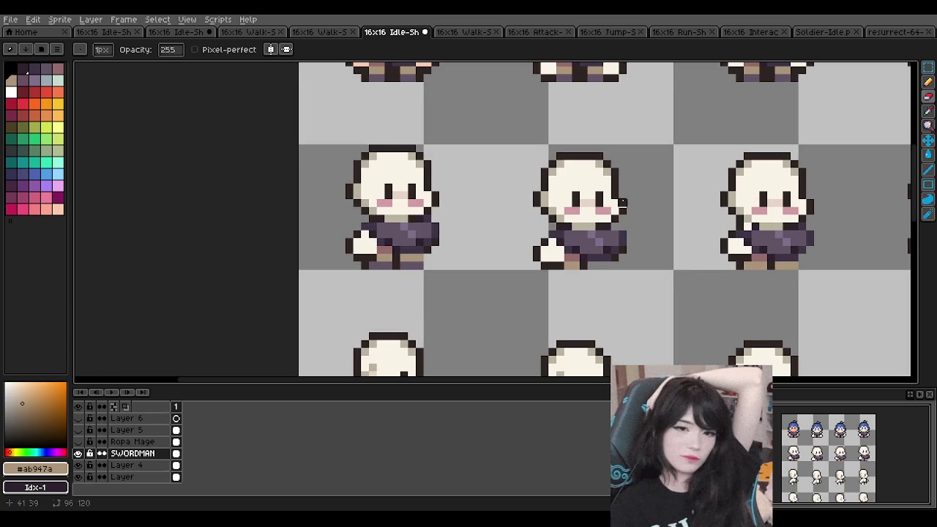
{"action": "scroll", "coordinate": [441, 210], "scroll_direction": "up", "scroll_amount": 1}
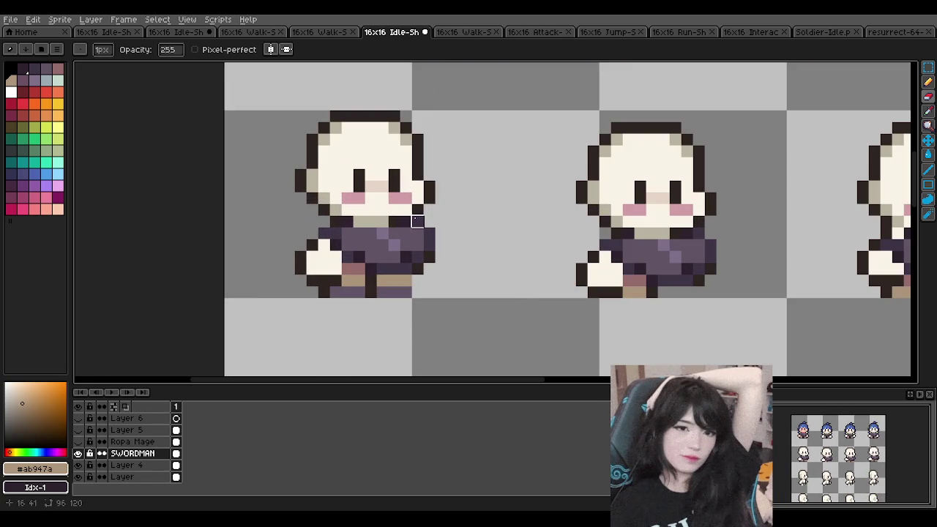
{"action": "scroll", "coordinate": [429, 221], "scroll_direction": "down", "scroll_amount": 3}
{"action": "scroll", "coordinate": [459, 193], "scroll_direction": "down", "scroll_amount": 1}
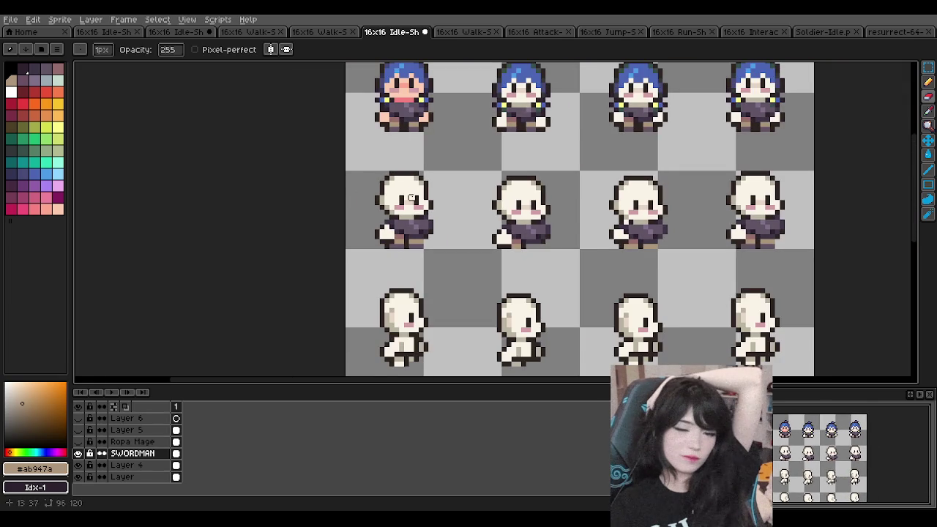
{"action": "scroll", "coordinate": [412, 198], "scroll_direction": "down", "scroll_amount": 2}
{"action": "scroll", "coordinate": [421, 194], "scroll_direction": "down", "scroll_amount": 2}
{"action": "scroll", "coordinate": [425, 191], "scroll_direction": "up", "scroll_amount": 4}
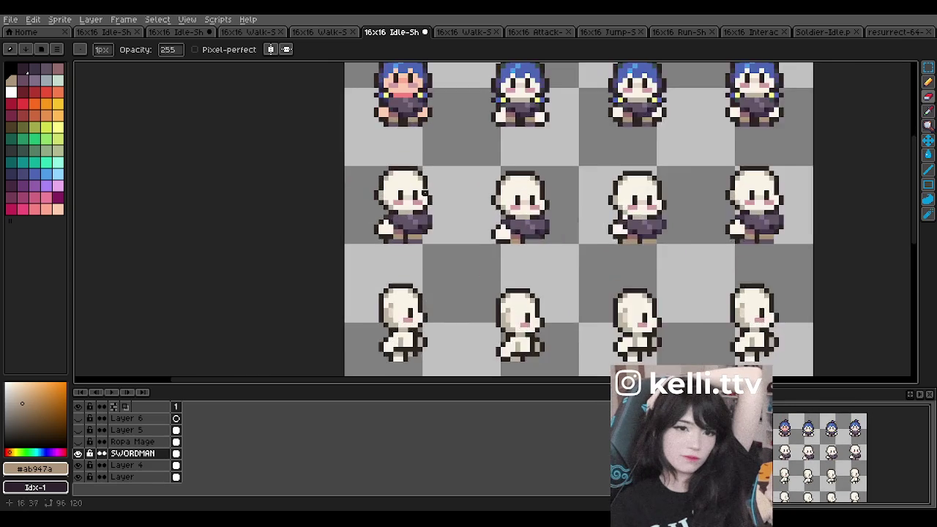
{"action": "scroll", "coordinate": [425, 192], "scroll_direction": "up", "scroll_amount": 1}
{"action": "scroll", "coordinate": [425, 209], "scroll_direction": "up", "scroll_amount": 1}
{"action": "scroll", "coordinate": [425, 209], "scroll_direction": "up", "scroll_amount": 1}
{"action": "left_click", "coordinate": [926, 82]}
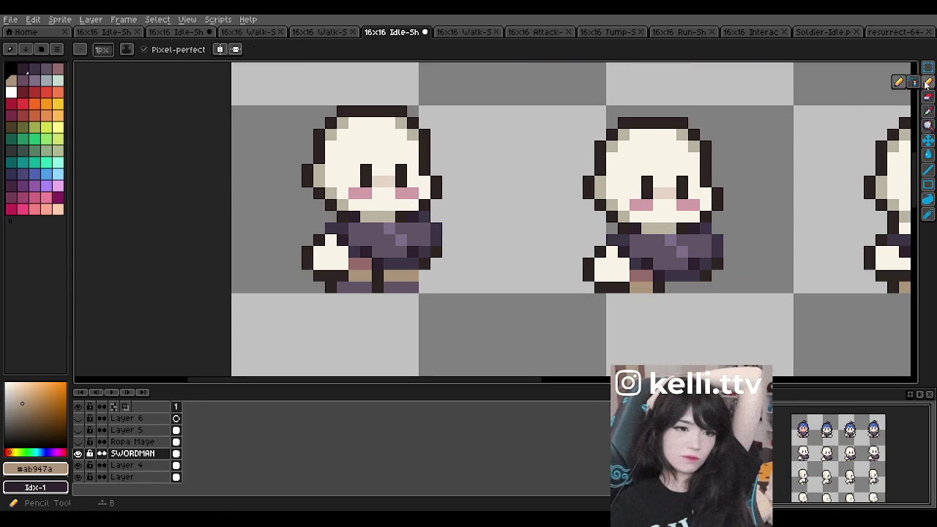
{"action": "left_click", "coordinate": [433, 231], "text": "alt"}
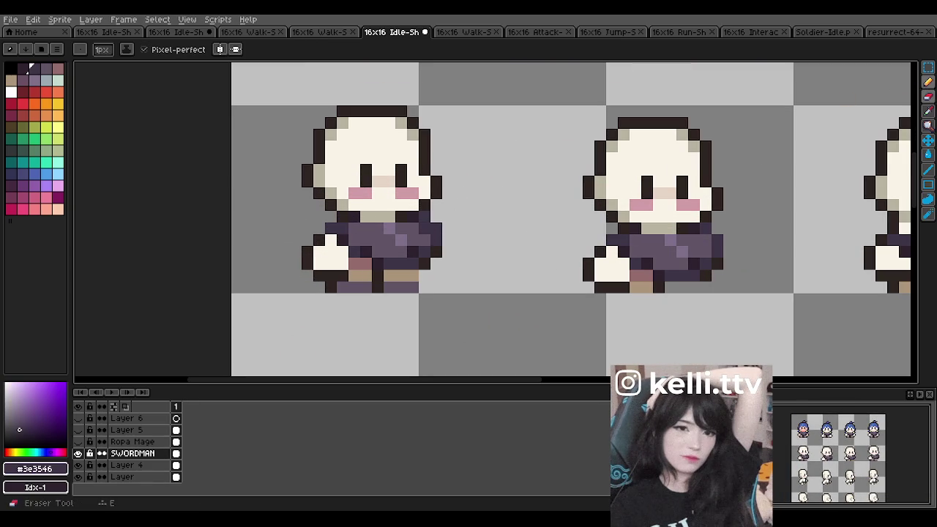
{"action": "left_click", "coordinate": [927, 96]}
{"action": "scroll", "coordinate": [471, 216], "scroll_direction": "down", "scroll_amount": 3}
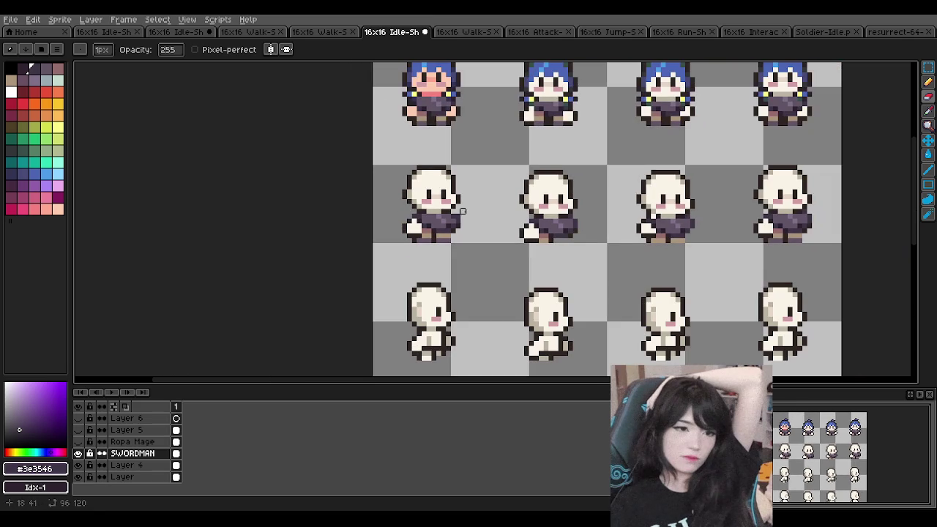
{"action": "scroll", "coordinate": [487, 172], "scroll_direction": "down", "scroll_amount": 2}
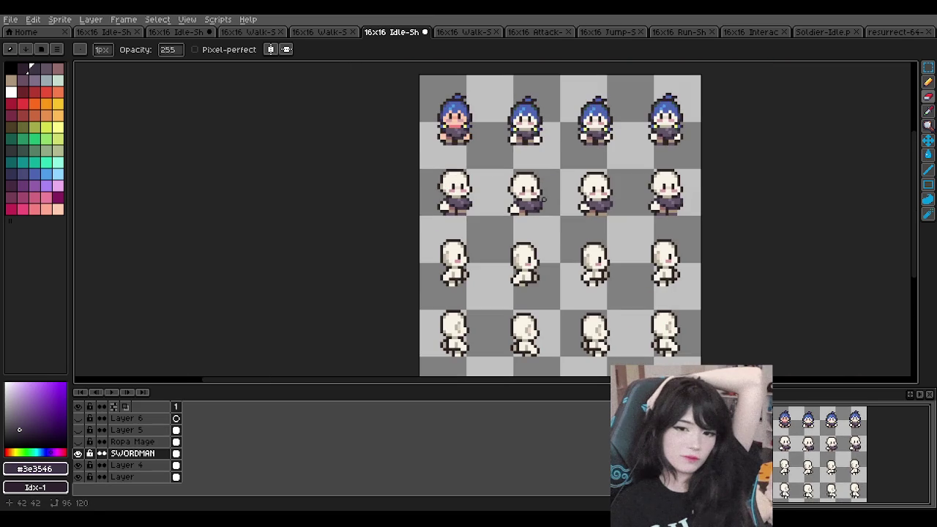
{"action": "scroll", "coordinate": [543, 196], "scroll_direction": "up", "scroll_amount": 1}
{"action": "scroll", "coordinate": [442, 197], "scroll_direction": "up", "scroll_amount": 1}
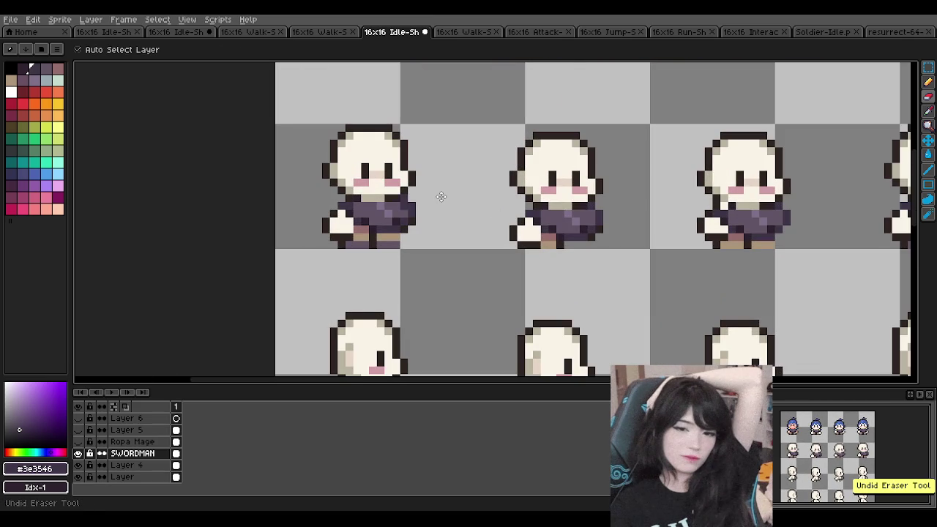
{"action": "scroll", "coordinate": [403, 198], "scroll_direction": "down", "scroll_amount": 1}
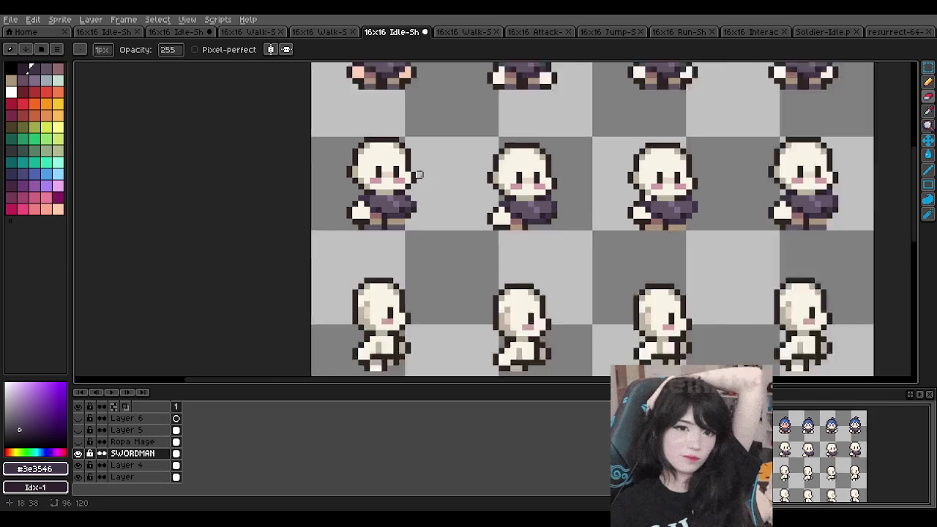
{"action": "scroll", "coordinate": [392, 169], "scroll_direction": "down", "scroll_amount": 1}
{"action": "scroll", "coordinate": [470, 175], "scroll_direction": "up", "scroll_amount": 1}
{"action": "scroll", "coordinate": [522, 197], "scroll_direction": "up", "scroll_amount": 1}
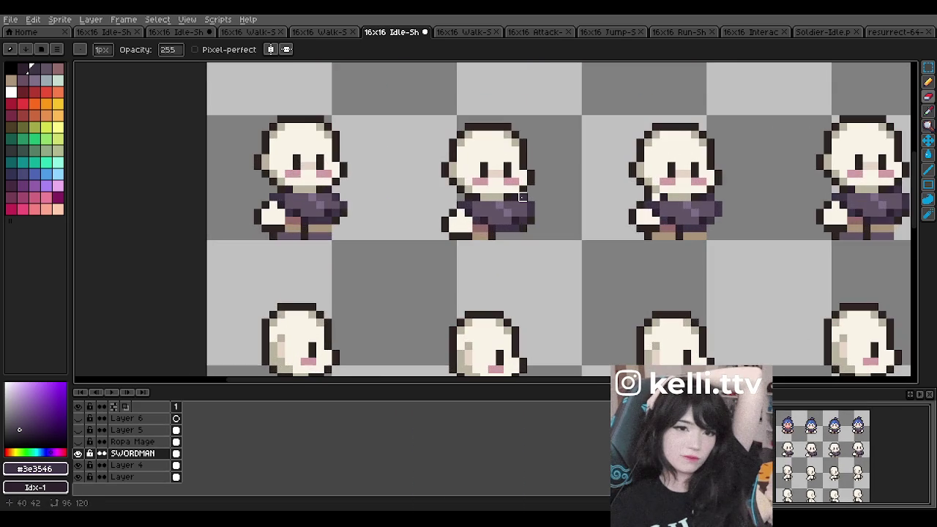
{"action": "scroll", "coordinate": [523, 197], "scroll_direction": "up", "scroll_amount": 1}
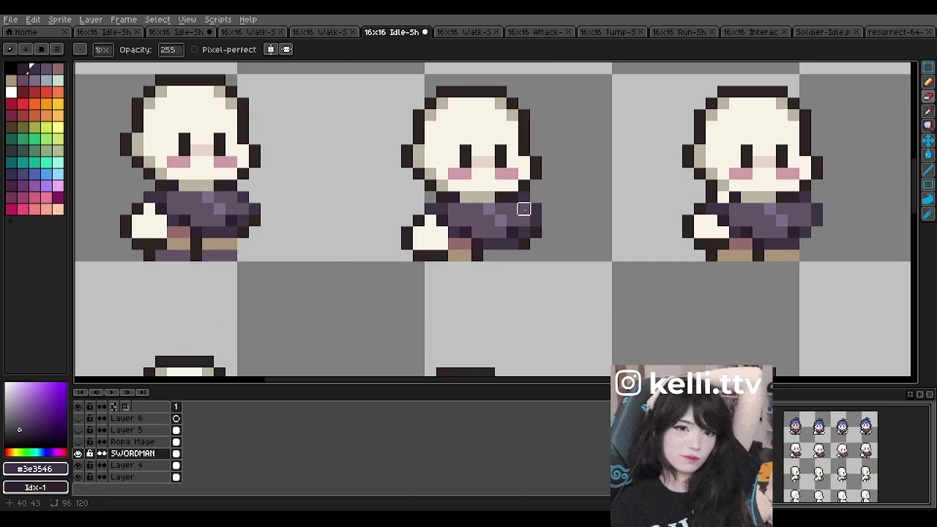
- Return to the pencil and sample a colour from the sprite with Alt
{"action": "left_click", "coordinate": [927, 83]}
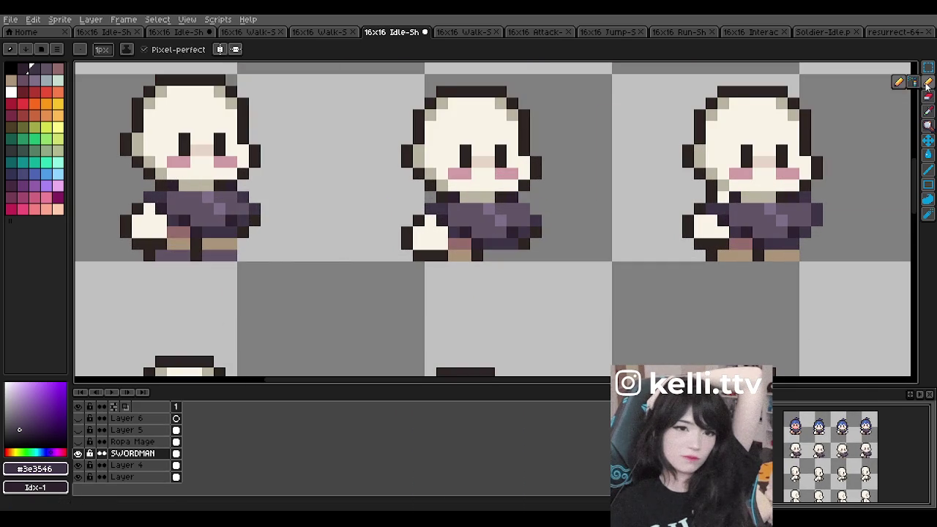
{"action": "key", "text": "alt"}
{"action": "key", "text": "alt"}
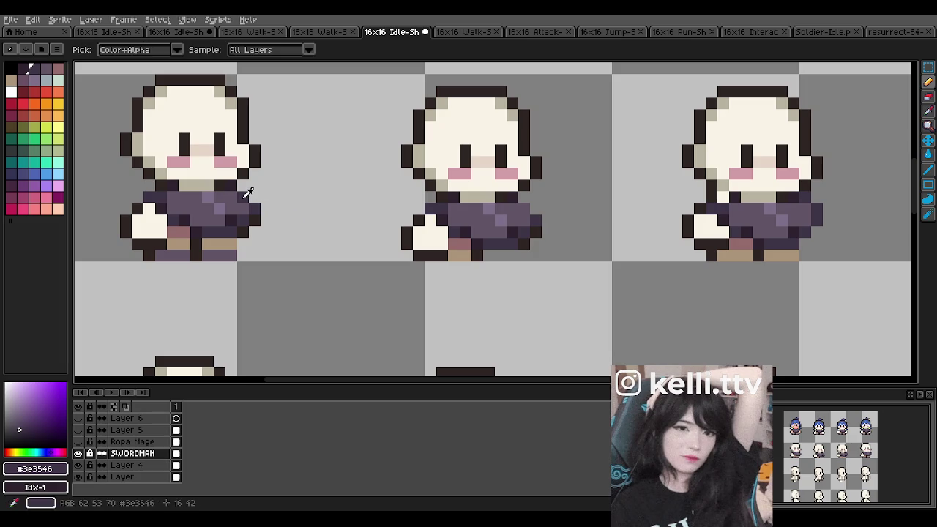
{"action": "key", "text": "alt"}
{"action": "scroll", "coordinate": [470, 194], "scroll_direction": "down", "scroll_amount": 5}
{"action": "scroll", "coordinate": [576, 185], "scroll_direction": "up", "scroll_amount": 1}
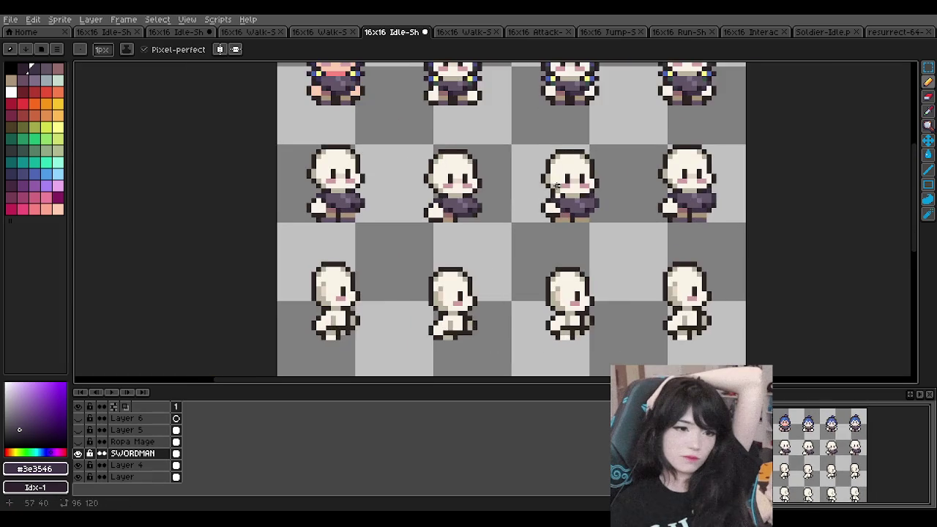
{"action": "scroll", "coordinate": [576, 185], "scroll_direction": "up", "scroll_amount": 1}
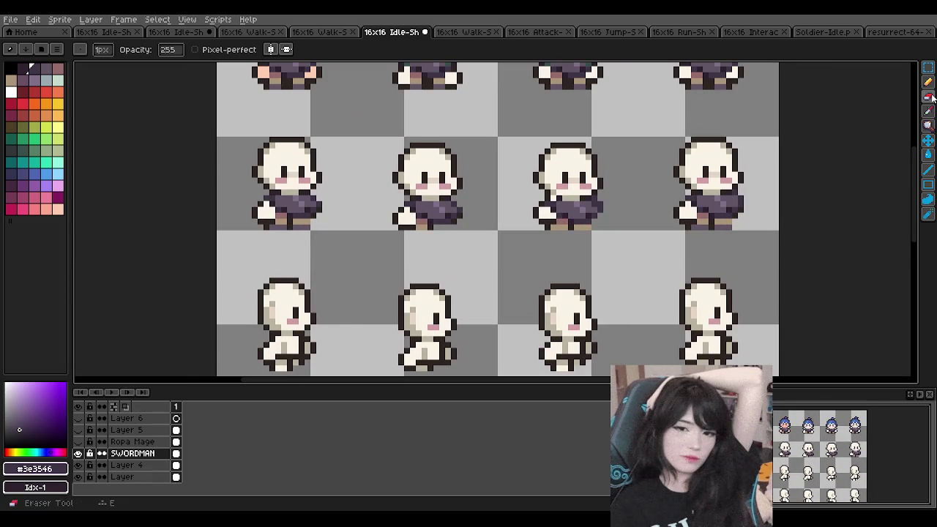
{"action": "scroll", "coordinate": [514, 186], "scroll_direction": "up", "scroll_amount": 1}
{"action": "scroll", "coordinate": [513, 186], "scroll_direction": "up", "scroll_amount": 1}
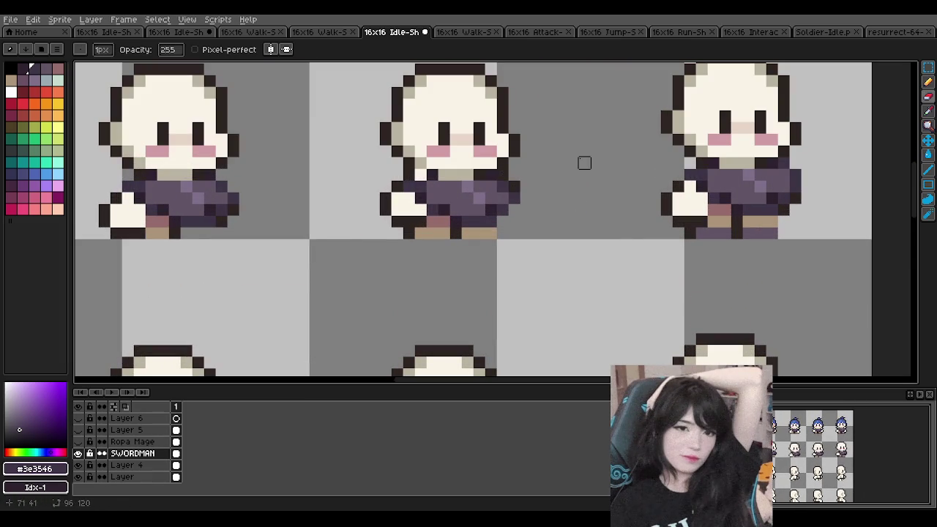
{"action": "scroll", "coordinate": [581, 160], "scroll_direction": "down", "scroll_amount": 2}
- Undo the last four eraser and pencil touch-ups on the swordsman clothing
{"action": "key", "text": "ctrl+z"}
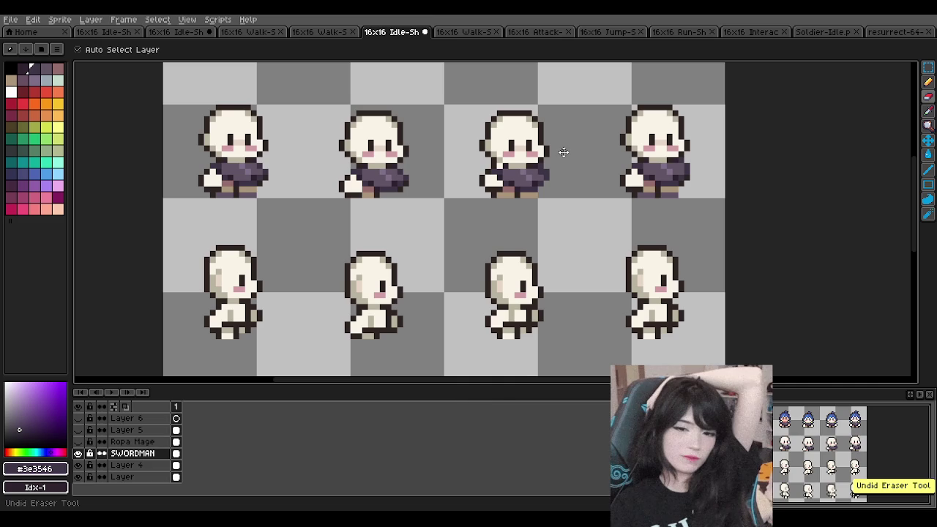
{"action": "scroll", "coordinate": [542, 160], "scroll_direction": "up", "scroll_amount": 1}
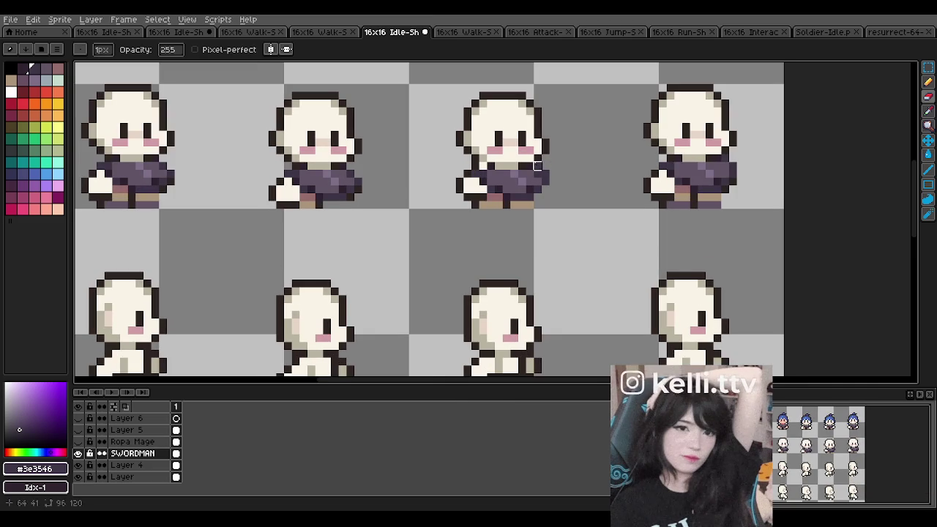
{"action": "key", "text": "ctrl+z"}
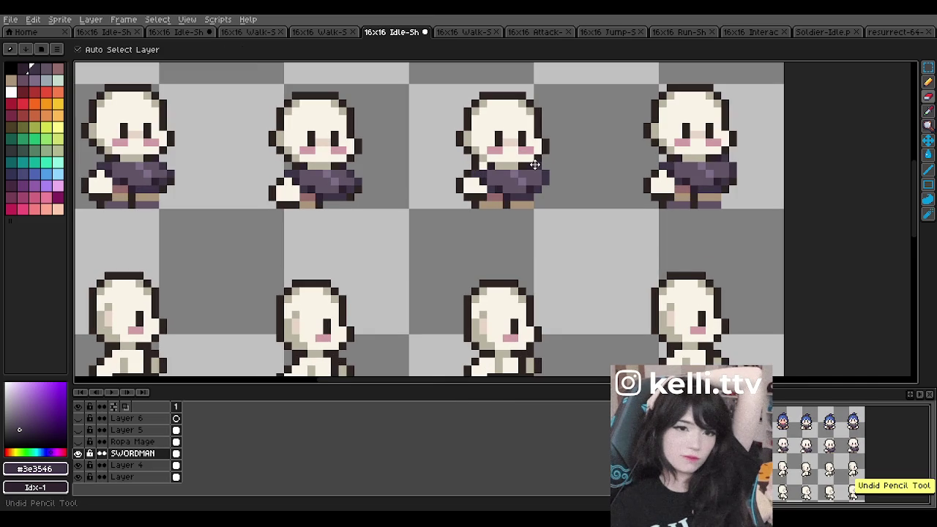
{"action": "key", "text": "ctrl+z"}
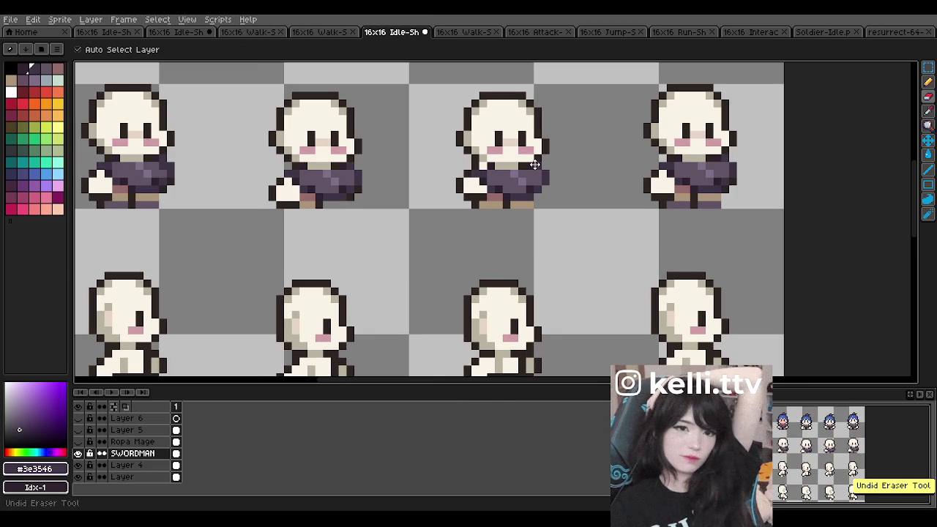
{"action": "key", "text": "ctrl+z"}
{"action": "scroll", "coordinate": [535, 164], "scroll_direction": "down", "scroll_amount": 2}
{"action": "scroll", "coordinate": [292, 139], "scroll_direction": "down", "scroll_amount": 2}
{"action": "scroll", "coordinate": [292, 140], "scroll_direction": "up", "scroll_amount": 2}
{"action": "scroll", "coordinate": [292, 140], "scroll_direction": "up", "scroll_amount": 1}
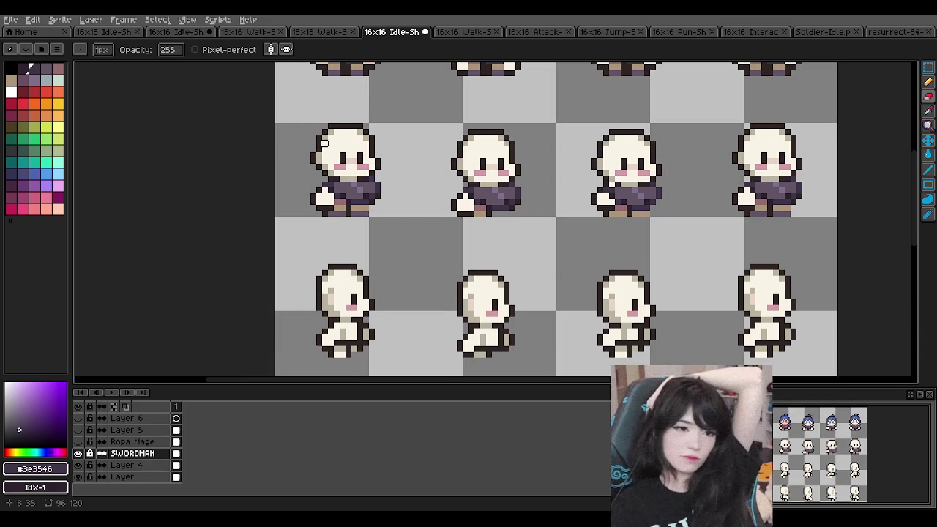
{"action": "scroll", "coordinate": [435, 147], "scroll_direction": "down", "scroll_amount": 1}
{"action": "scroll", "coordinate": [418, 152], "scroll_direction": "down", "scroll_amount": 1}
{"action": "scroll", "coordinate": [439, 152], "scroll_direction": "down", "scroll_amount": 1}
{"action": "scroll", "coordinate": [476, 150], "scroll_direction": "up", "scroll_amount": 1}
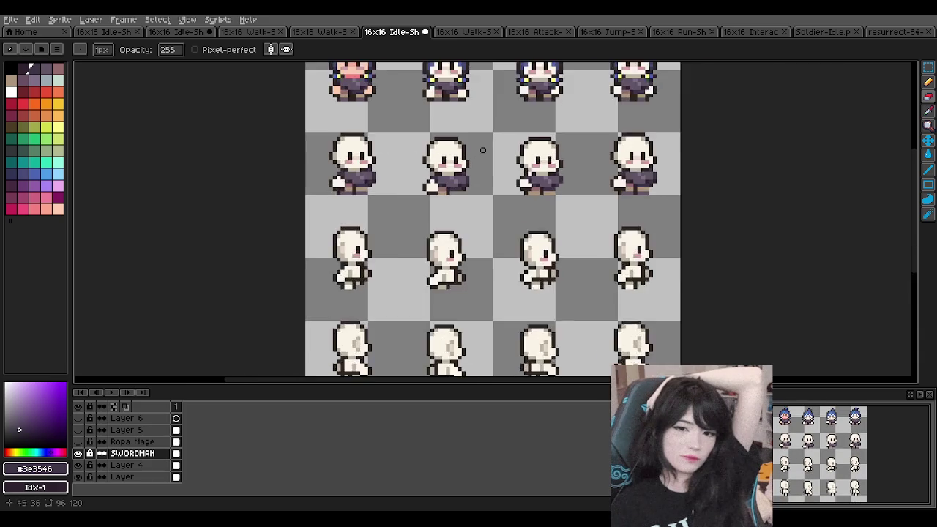
{"action": "scroll", "coordinate": [482, 151], "scroll_direction": "up", "scroll_amount": 1}
{"action": "scroll", "coordinate": [313, 149], "scroll_direction": "down", "scroll_amount": 1}
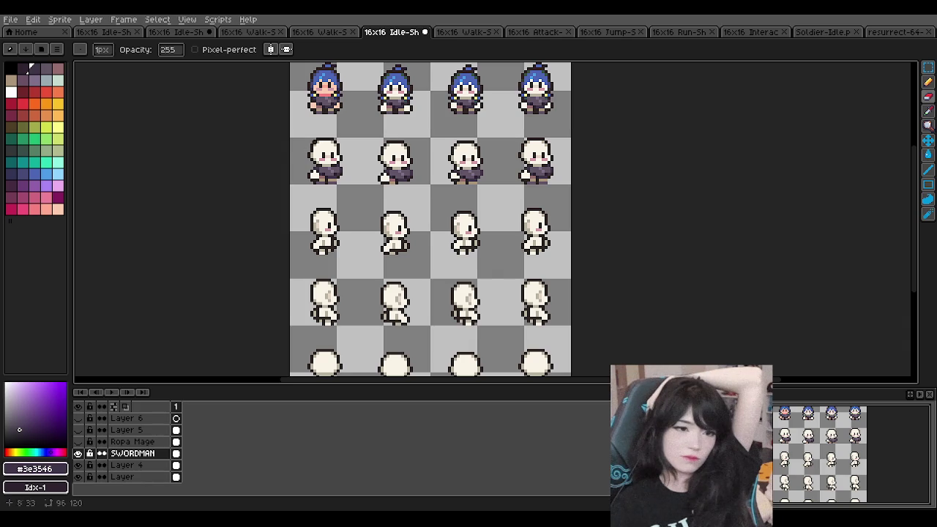
{"action": "scroll", "coordinate": [305, 151], "scroll_direction": "down", "scroll_amount": 2}
{"action": "scroll", "coordinate": [329, 154], "scroll_direction": "up", "scroll_amount": 4}
{"action": "scroll", "coordinate": [388, 156], "scroll_direction": "up", "scroll_amount": 2}
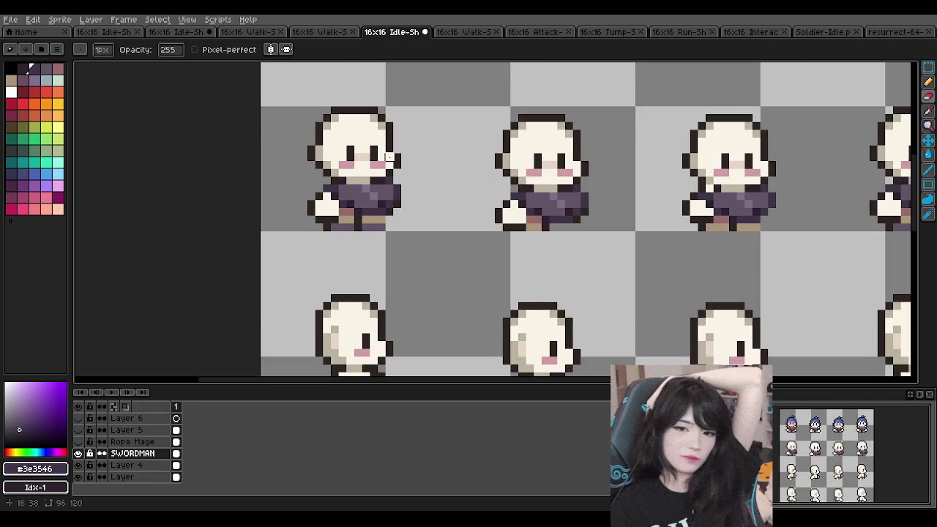
{"action": "scroll", "coordinate": [357, 157], "scroll_direction": "down", "scroll_amount": 1}
{"action": "scroll", "coordinate": [357, 156], "scroll_direction": "up", "scroll_amount": 1}
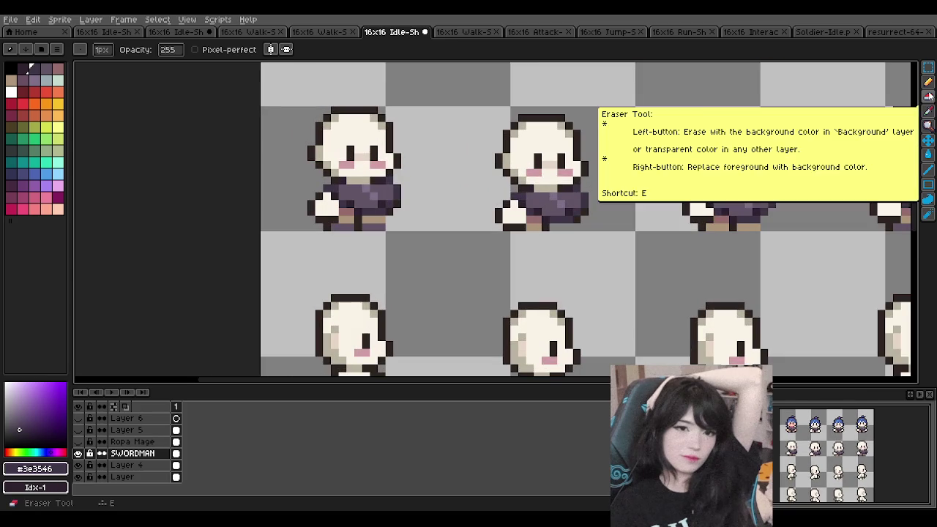
{"action": "scroll", "coordinate": [372, 163], "scroll_direction": "down", "scroll_amount": 1}
{"action": "scroll", "coordinate": [377, 168], "scroll_direction": "up", "scroll_amount": 1}
{"action": "scroll", "coordinate": [379, 172], "scroll_direction": "up", "scroll_amount": 1}
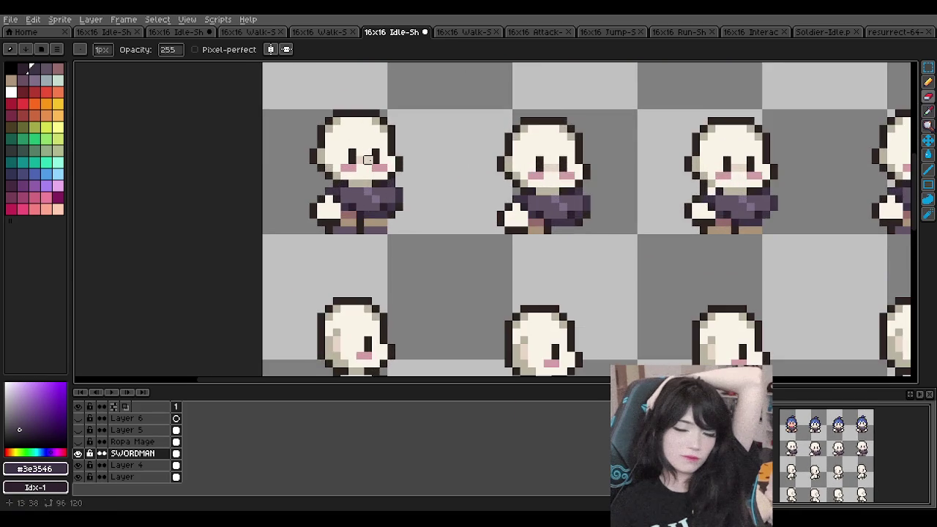
{"action": "scroll", "coordinate": [382, 175], "scroll_direction": "up", "scroll_amount": 1}
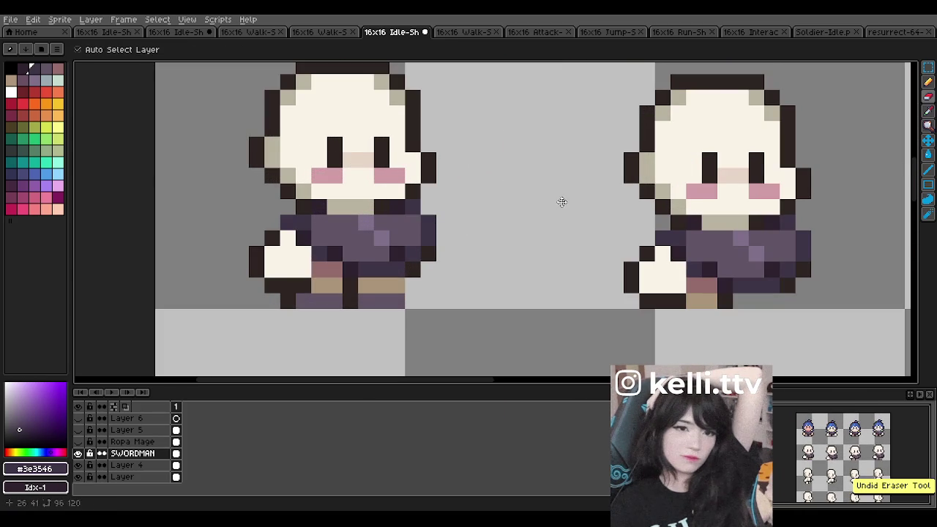
{"action": "left_click", "coordinate": [928, 83]}
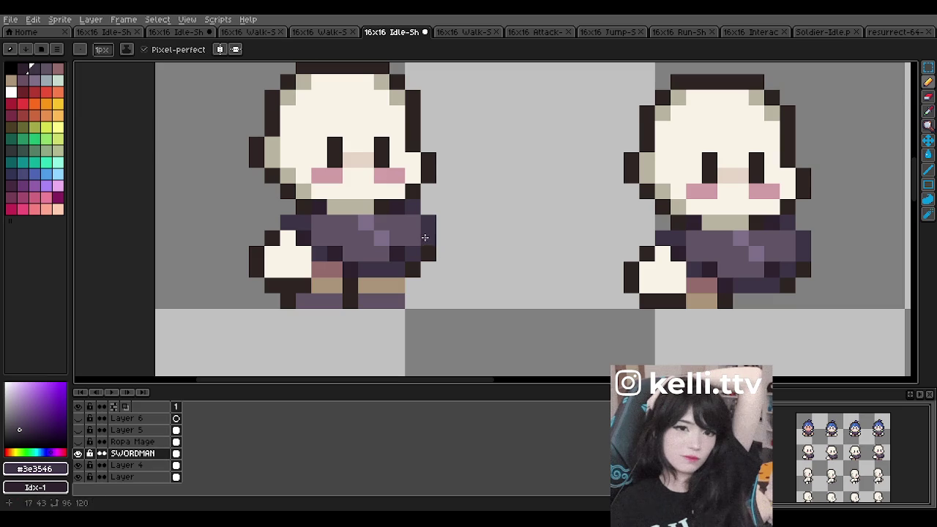
{"action": "left_click_drag", "start_coordinate": [413, 224], "coordinate": [407, 176]}
{"action": "key", "text": "ctrl+z"}
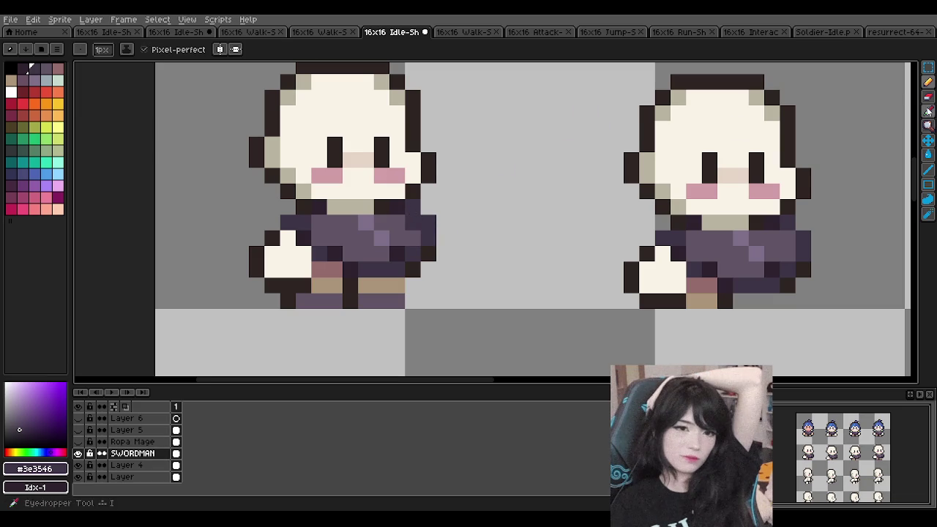
{"action": "key", "text": "e"}
{"action": "left_click_drag", "start_coordinate": [428, 221], "coordinate": [413, 221]}
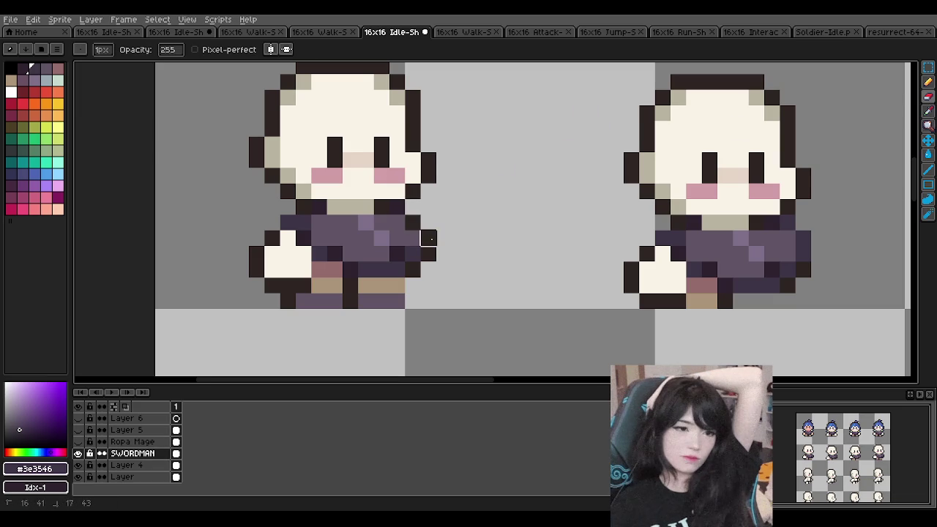
{"action": "scroll", "coordinate": [457, 195], "scroll_direction": "down", "scroll_amount": 1}
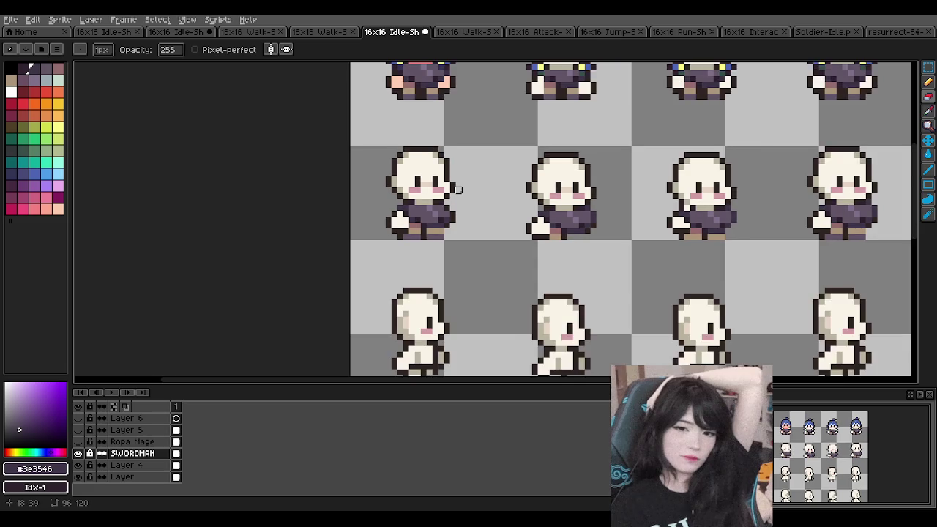
{"action": "scroll", "coordinate": [488, 185], "scroll_direction": "down", "scroll_amount": 1}
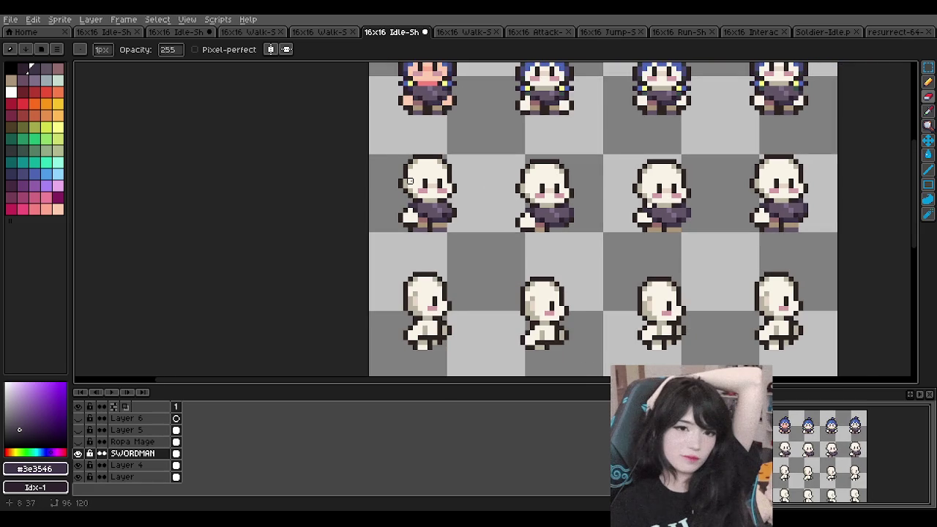
{"action": "scroll", "coordinate": [409, 181], "scroll_direction": "down", "scroll_amount": 1}
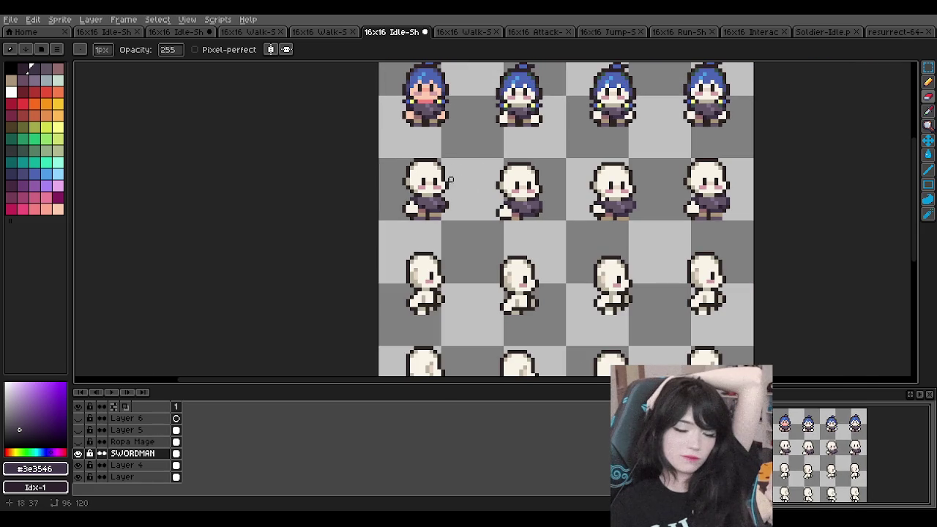
{"action": "scroll", "coordinate": [476, 193], "scroll_direction": "up", "scroll_amount": 1}
{"action": "scroll", "coordinate": [446, 193], "scroll_direction": "up", "scroll_amount": 1}
{"action": "scroll", "coordinate": [445, 191], "scroll_direction": "up", "scroll_amount": 1}
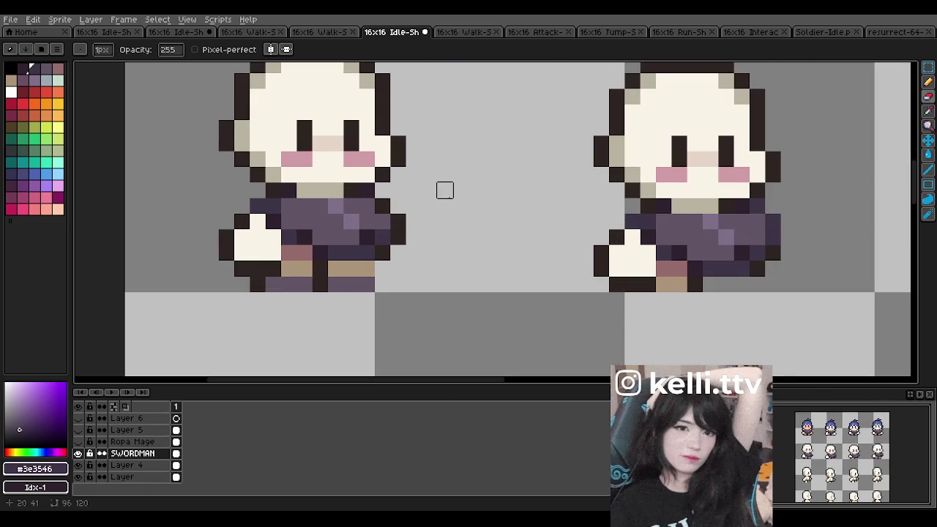
{"action": "scroll", "coordinate": [429, 190], "scroll_direction": "down", "scroll_amount": 1}
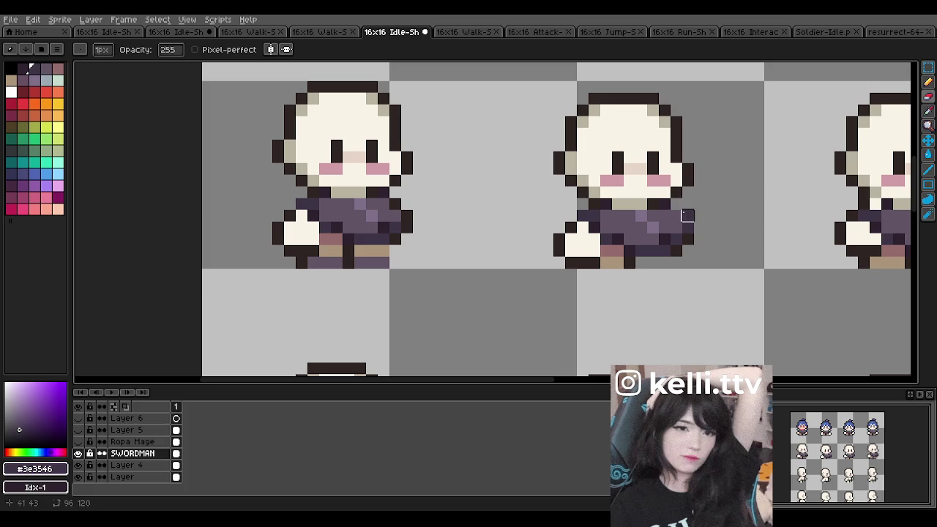
{"action": "scroll", "coordinate": [648, 172], "scroll_direction": "down", "scroll_amount": 3}
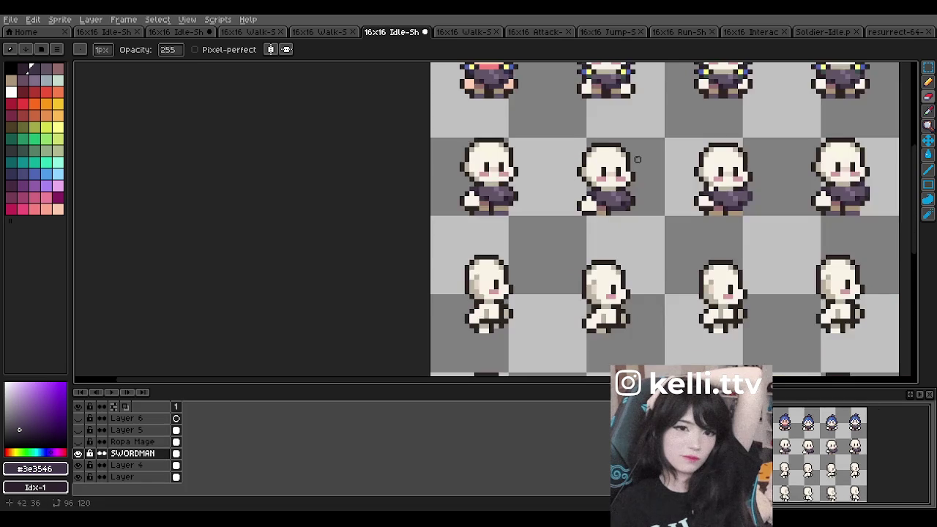
{"action": "scroll", "coordinate": [637, 160], "scroll_direction": "down", "scroll_amount": 1}
{"action": "scroll", "coordinate": [651, 158], "scroll_direction": "down", "scroll_amount": 1}
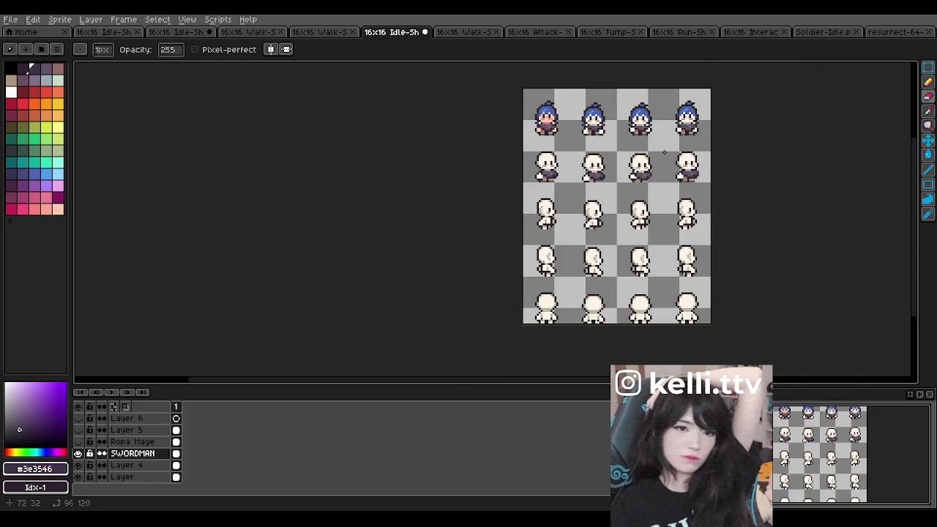
{"action": "scroll", "coordinate": [663, 157], "scroll_direction": "up", "scroll_amount": 3}
{"action": "scroll", "coordinate": [620, 176], "scroll_direction": "up", "scroll_amount": 3}
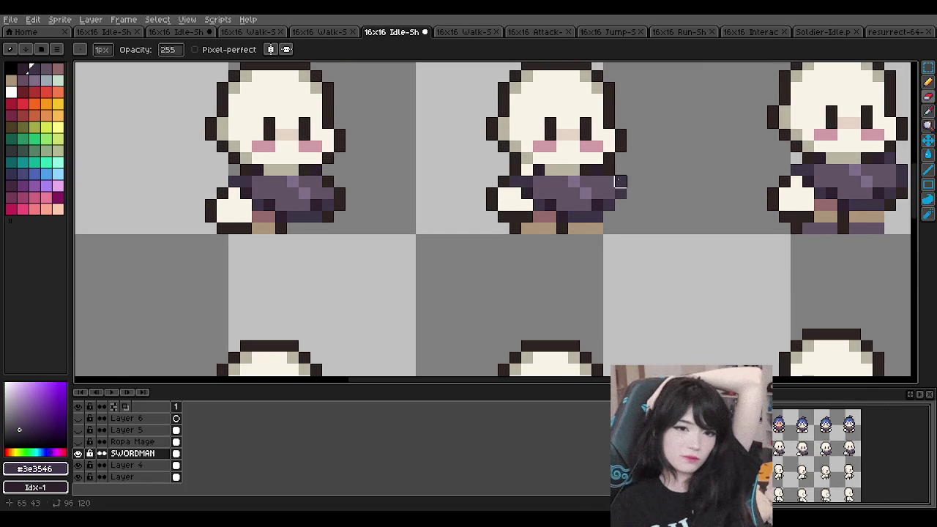
{"action": "key", "text": "ctrl+z"}
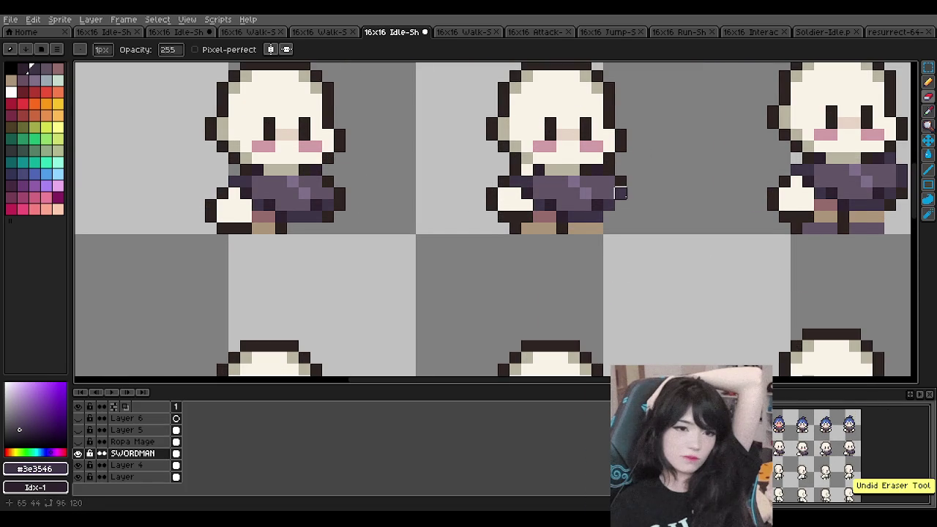
{"action": "scroll", "coordinate": [597, 146], "scroll_direction": "down", "scroll_amount": 3}
{"action": "scroll", "coordinate": [689, 153], "scroll_direction": "up", "scroll_amount": 3}
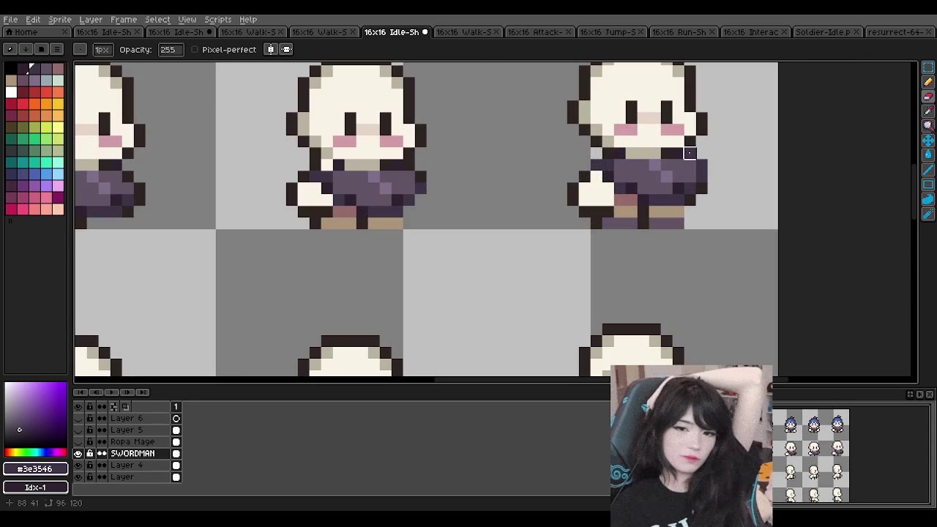
{"action": "scroll", "coordinate": [681, 156], "scroll_direction": "down", "scroll_amount": 3}
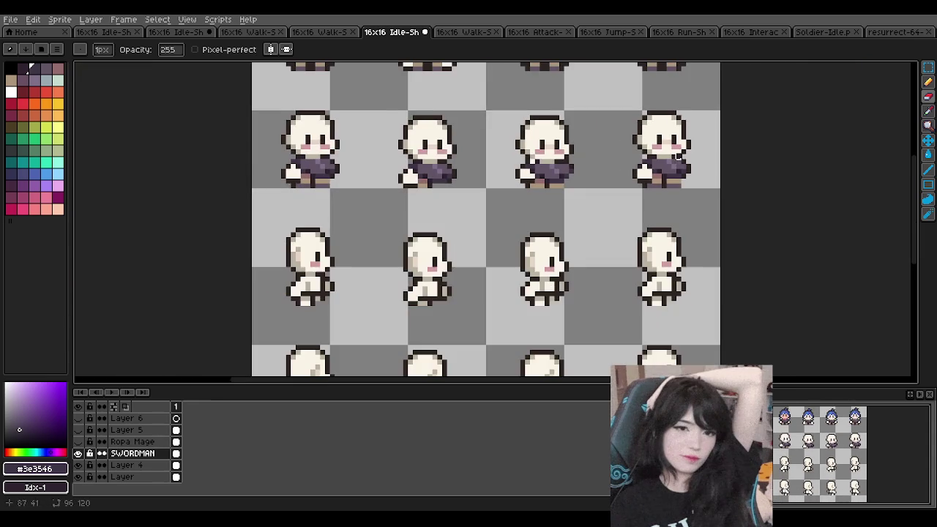
{"action": "scroll", "coordinate": [560, 165], "scroll_direction": "up", "scroll_amount": 2}
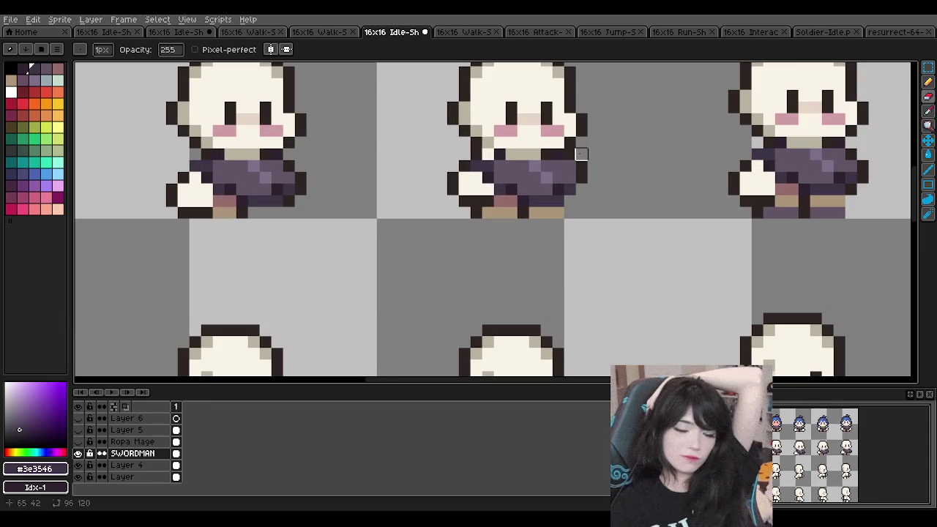
{"action": "scroll", "coordinate": [591, 154], "scroll_direction": "down", "scroll_amount": 2}
{"action": "scroll", "coordinate": [501, 145], "scroll_direction": "down", "scroll_amount": 1}
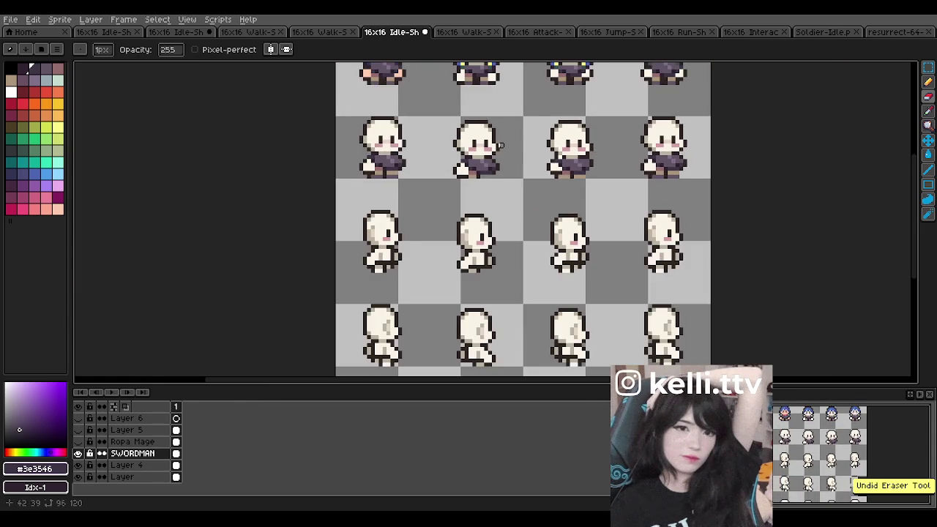
{"action": "scroll", "coordinate": [501, 145], "scroll_direction": "up", "scroll_amount": 2}
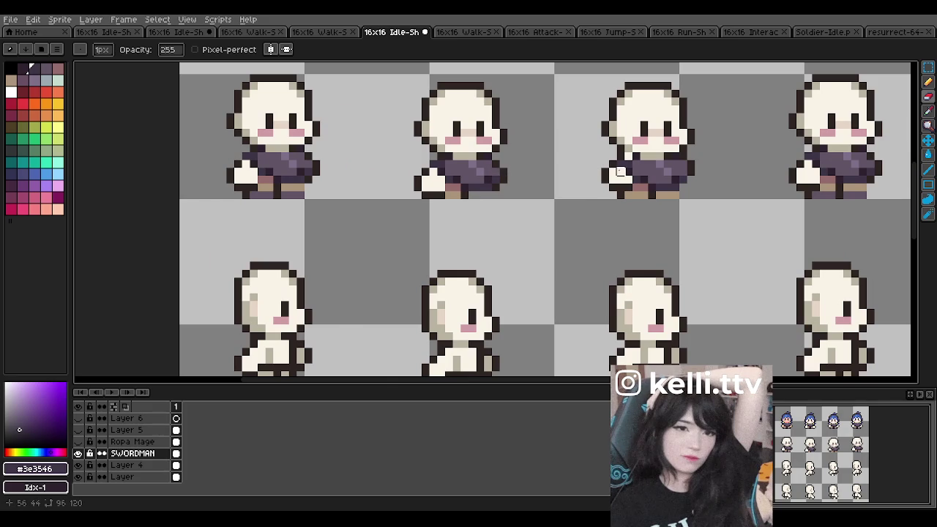
{"action": "scroll", "coordinate": [636, 173], "scroll_direction": "down", "scroll_amount": 2}
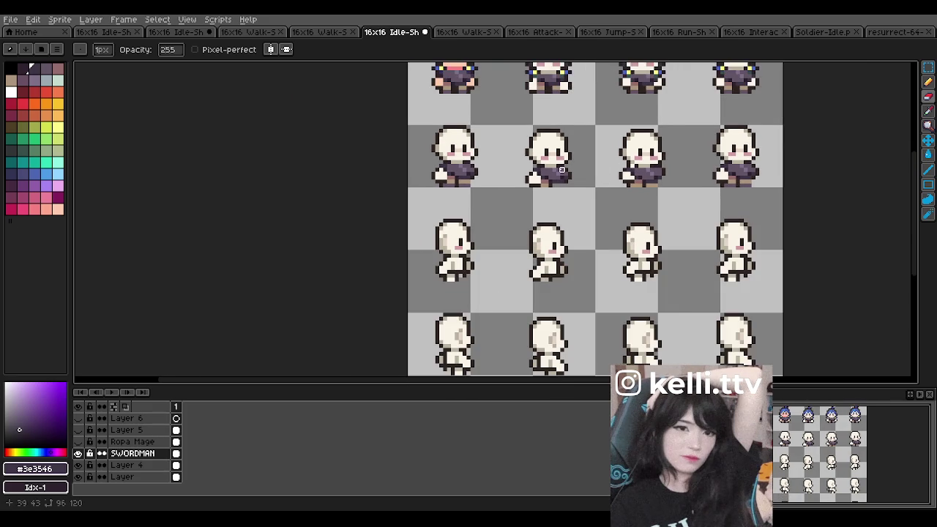
{"action": "scroll", "coordinate": [495, 181], "scroll_direction": "down", "scroll_amount": 1}
{"action": "scroll", "coordinate": [483, 161], "scroll_direction": "up", "scroll_amount": 1}
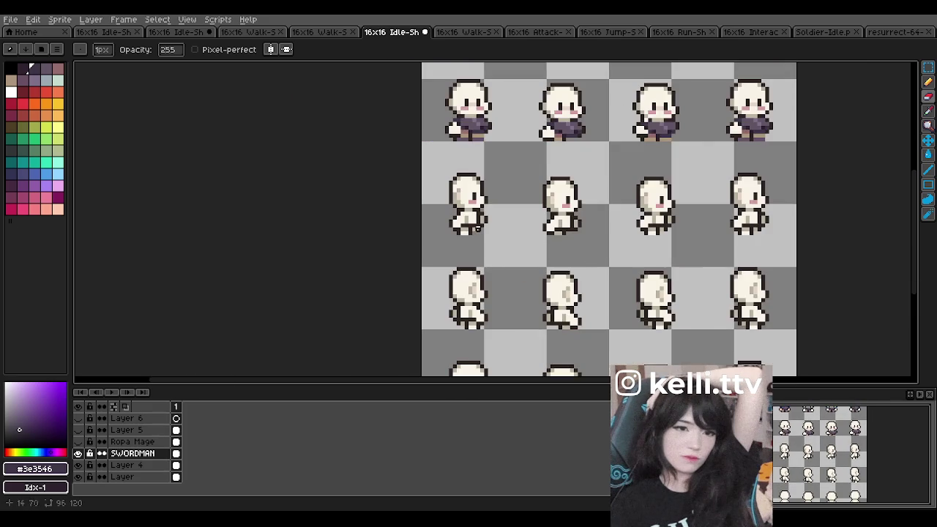
{"action": "scroll", "coordinate": [471, 142], "scroll_direction": "up", "scroll_amount": 1}
{"action": "scroll", "coordinate": [476, 161], "scroll_direction": "down", "scroll_amount": 1}
{"action": "scroll", "coordinate": [480, 178], "scroll_direction": "up", "scroll_amount": 1}
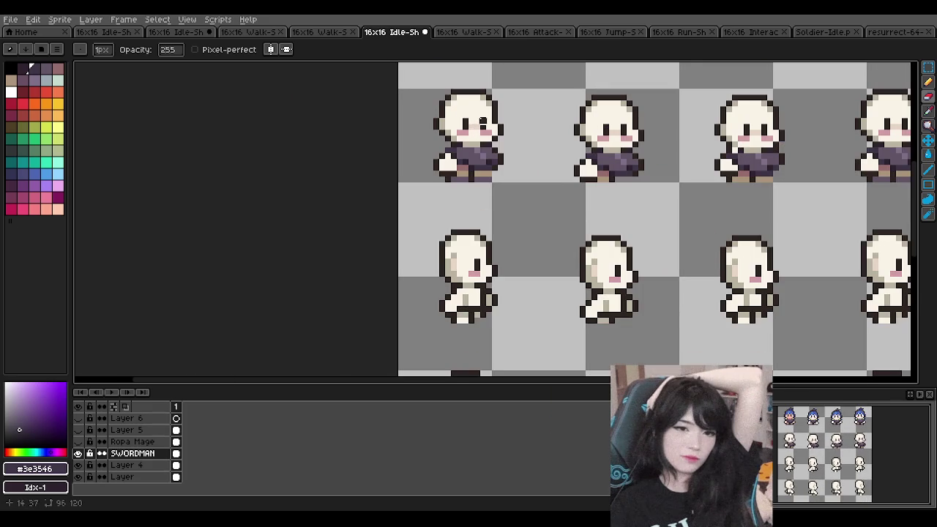
{"action": "scroll", "coordinate": [499, 266], "scroll_direction": "up", "scroll_amount": 1}
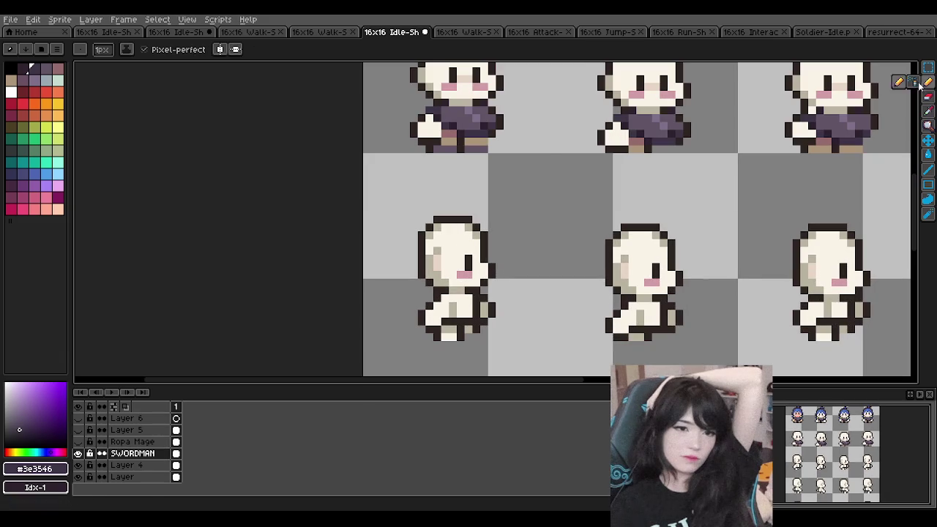
- Place a dark body pixel and a purple waistband across the first walk frame
{"action": "left_click", "coordinate": [928, 111]}
{"action": "key", "text": "b"}
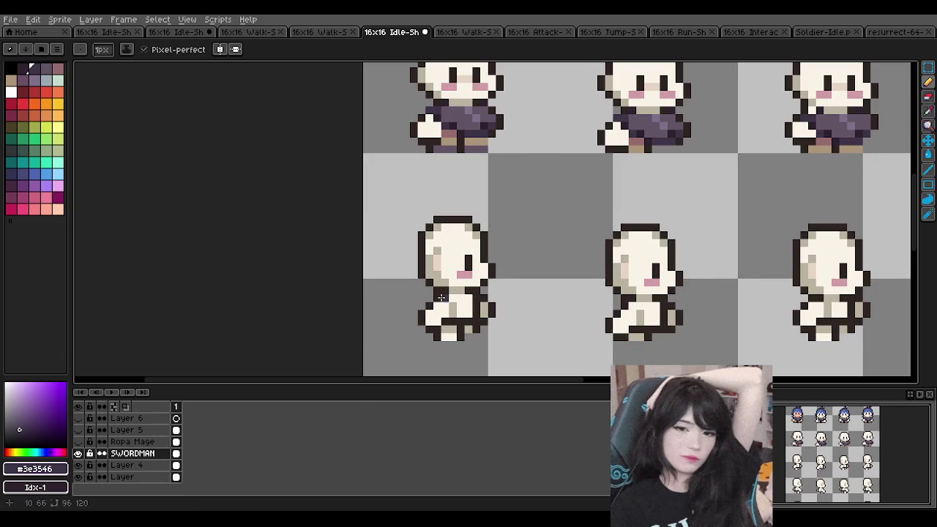
{"action": "left_click", "coordinate": [439, 298]}
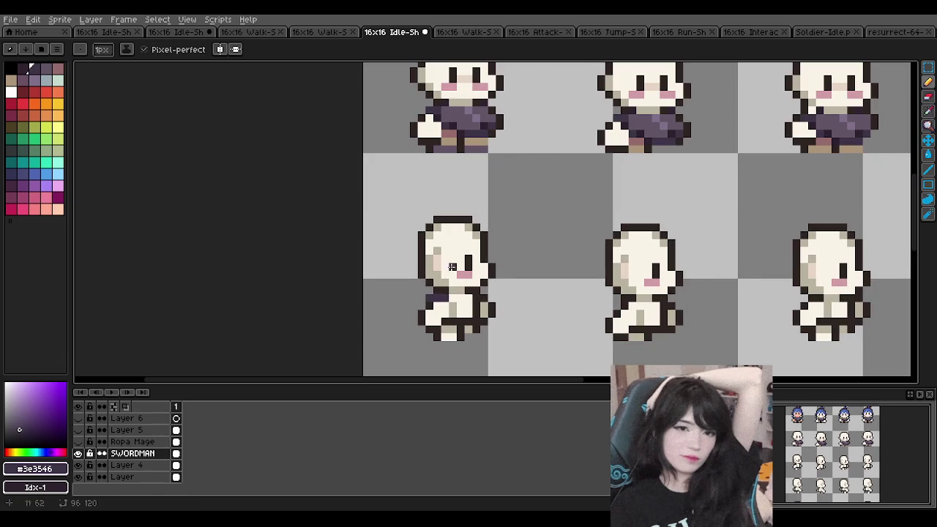
{"action": "key", "text": "i"}
{"action": "left_click", "coordinate": [454, 132]}
{"action": "key", "text": "b"}
{"action": "left_click_drag", "start_coordinate": [452, 296], "coordinate": [466, 295]}
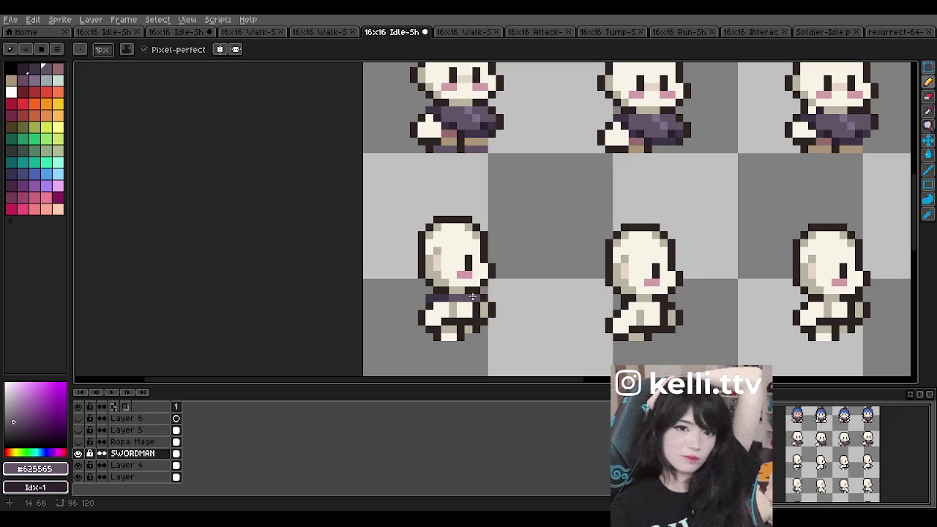
{"action": "left_click_drag", "start_coordinate": [459, 305], "coordinate": [469, 303]}
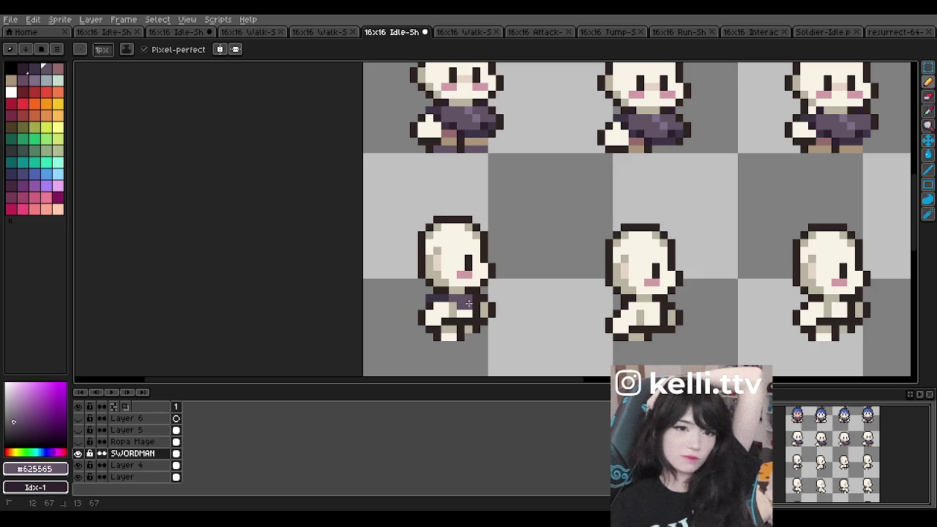
- Sample the outline, pink-brown, tan and purple-grey tunic colours from the idle sprite
{"action": "key", "text": "i"}
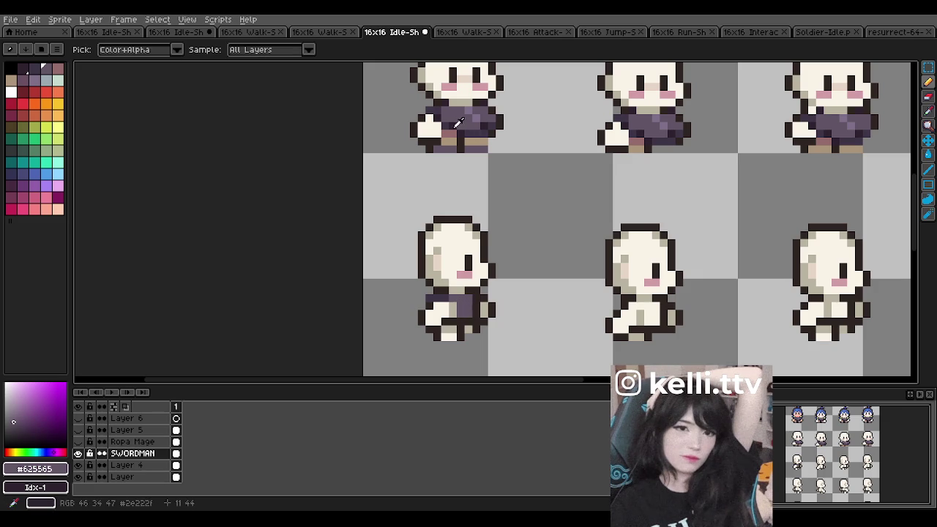
{"action": "left_click", "coordinate": [451, 127]}
{"action": "key", "text": "b"}
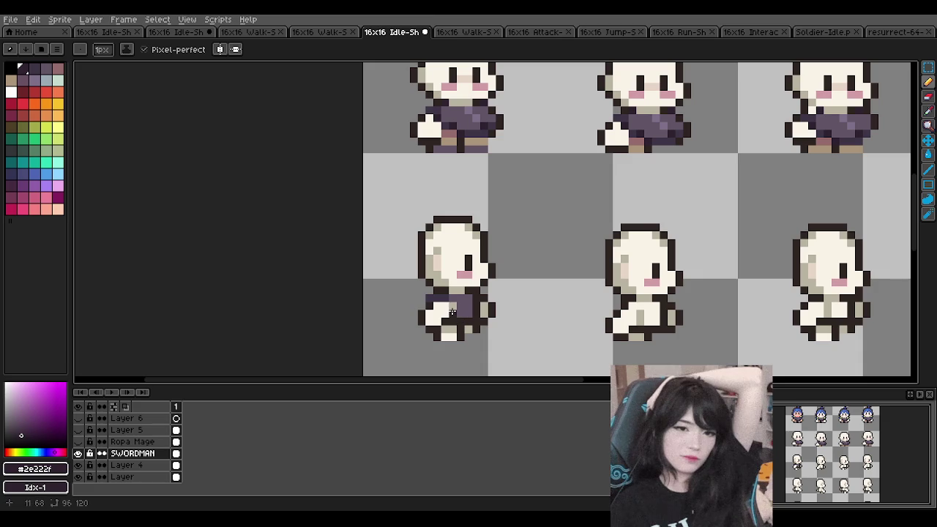
{"action": "key", "text": "i"}
{"action": "left_click", "coordinate": [458, 128]}
{"action": "key", "text": "b"}
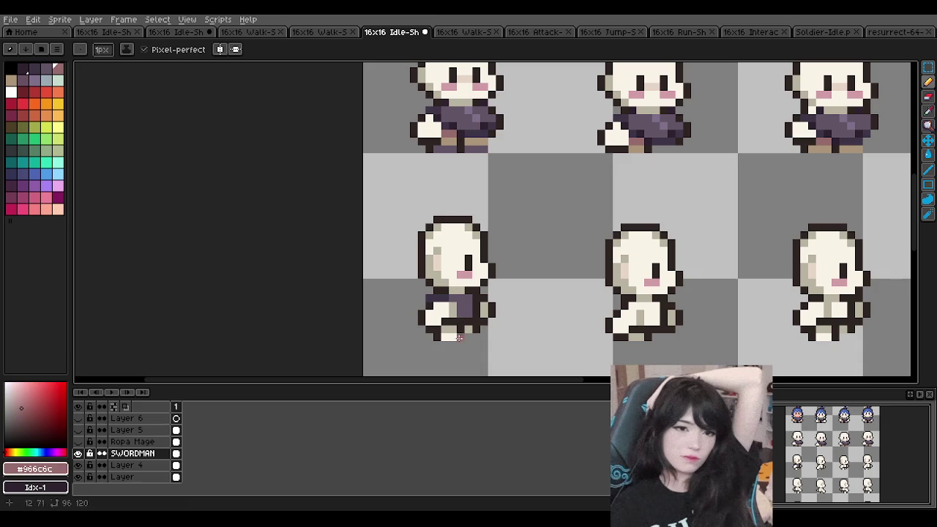
{"action": "key", "text": "i"}
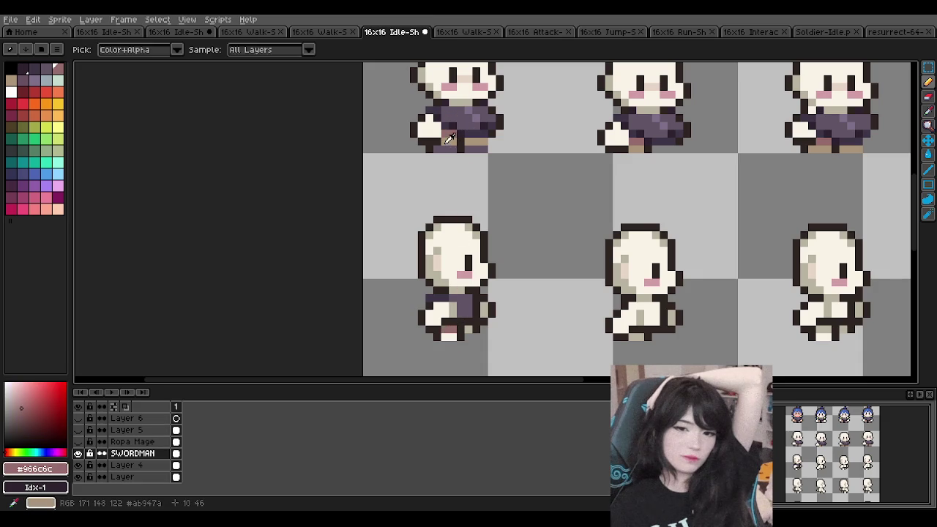
{"action": "left_click", "coordinate": [452, 142]}
{"action": "key", "text": "b"}
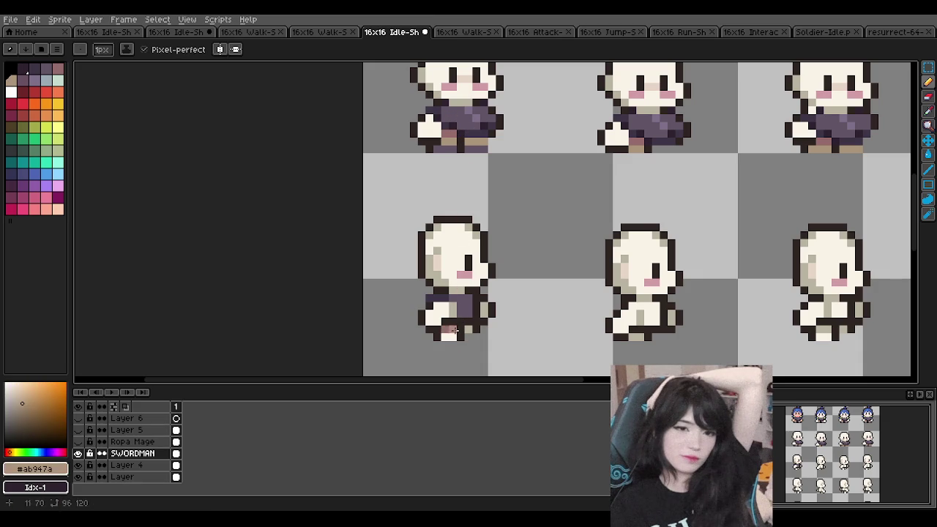
{"action": "key", "text": "i"}
{"action": "left_click", "coordinate": [451, 141]}
{"action": "key", "text": "b"}
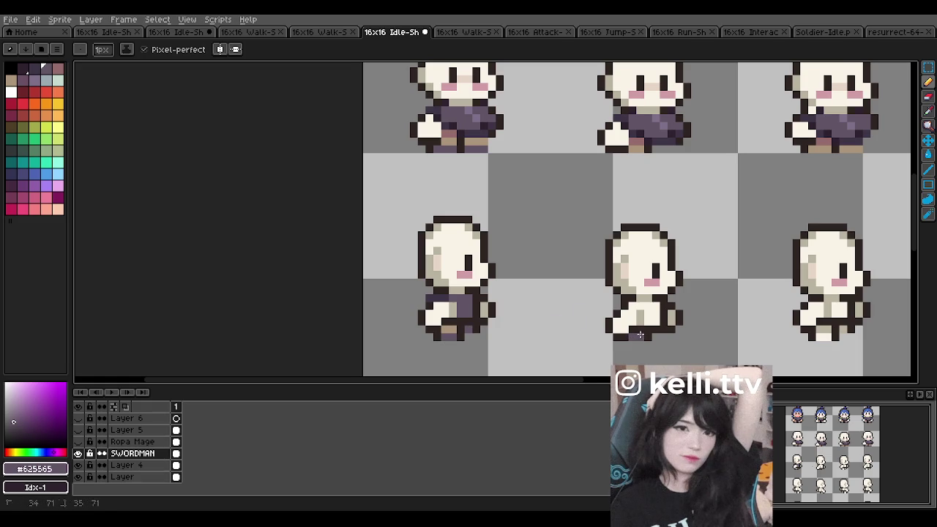
- Zoom around the canvas and re-pick the tan and purple-grey tunic colours
{"action": "scroll", "coordinate": [370, 245], "scroll_direction": "down", "scroll_amount": 1}
{"action": "scroll", "coordinate": [550, 276], "scroll_direction": "up", "scroll_amount": 1}
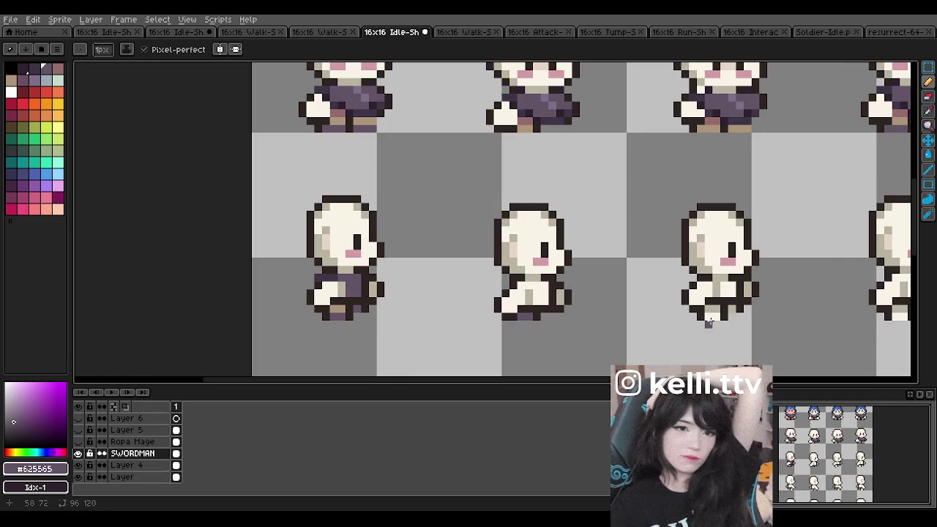
{"action": "scroll", "coordinate": [637, 269], "scroll_direction": "down", "scroll_amount": 1}
{"action": "scroll", "coordinate": [666, 271], "scroll_direction": "up", "scroll_amount": 1}
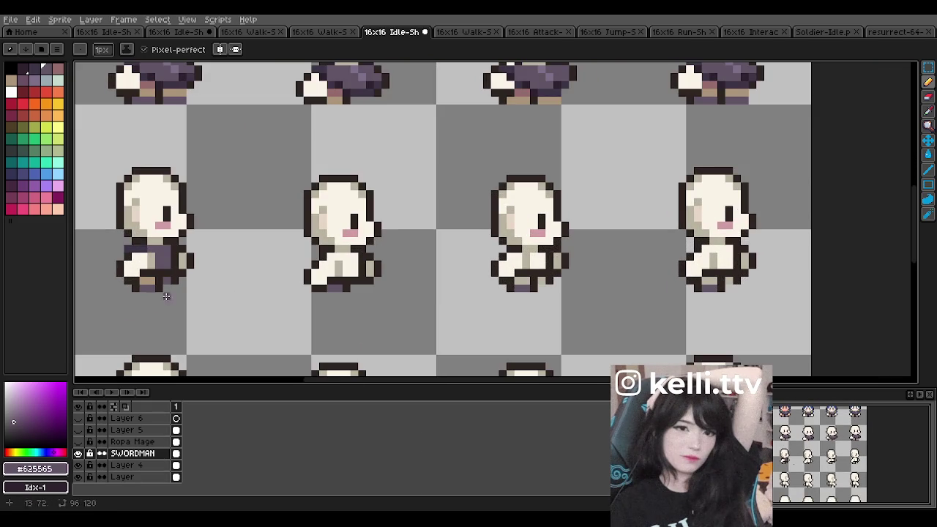
{"action": "left_click", "coordinate": [150, 281], "text": "alt"}
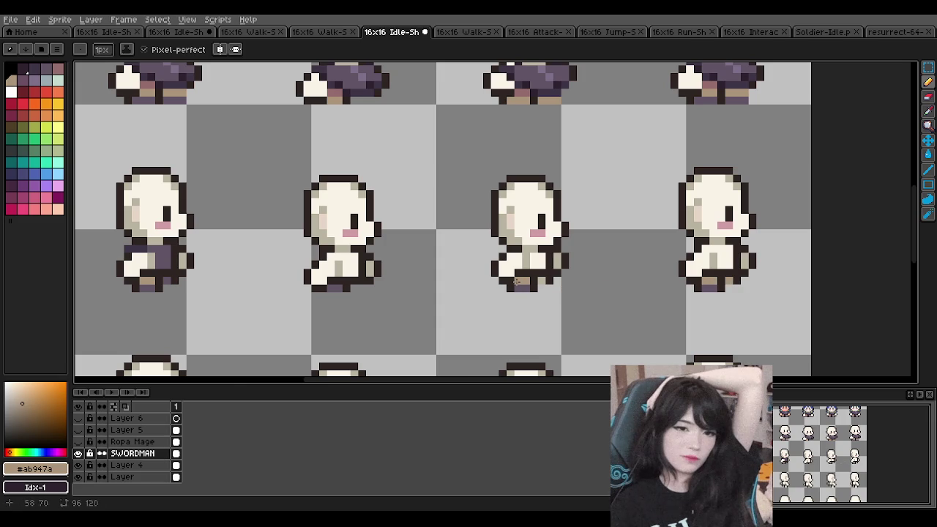
{"action": "scroll", "coordinate": [517, 280], "scroll_direction": "down", "scroll_amount": 1}
{"action": "scroll", "coordinate": [259, 207], "scroll_direction": "down", "scroll_amount": 1}
{"action": "scroll", "coordinate": [228, 163], "scroll_direction": "up", "scroll_amount": 1}
{"action": "scroll", "coordinate": [244, 180], "scroll_direction": "down", "scroll_amount": 1}
{"action": "scroll", "coordinate": [237, 147], "scroll_direction": "up", "scroll_amount": 1}
{"action": "scroll", "coordinate": [237, 147], "scroll_direction": "up", "scroll_amount": 1}
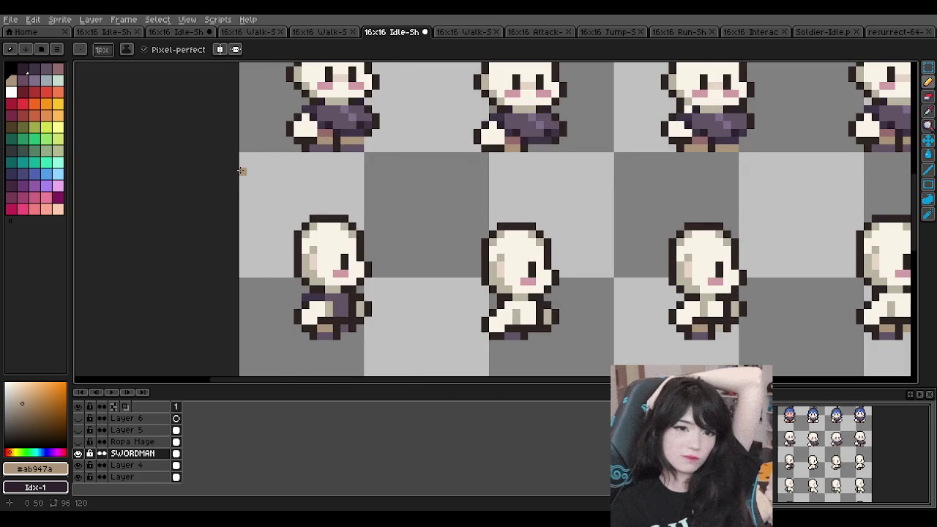
{"action": "left_click", "coordinate": [359, 117], "text": "alt"}
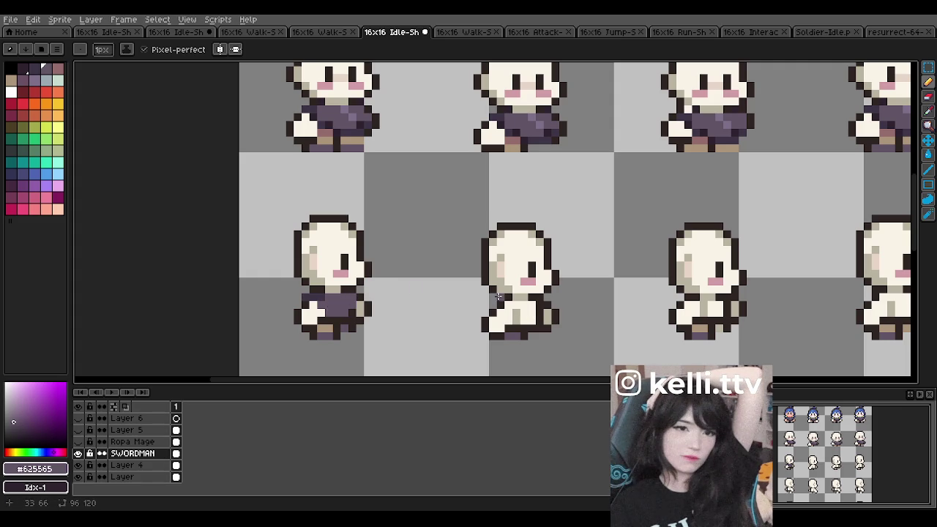
- Add a pink-brown pixel to the walk frame's legs, then undo the last stroke
{"action": "left_click", "coordinate": [333, 119], "text": "alt"}
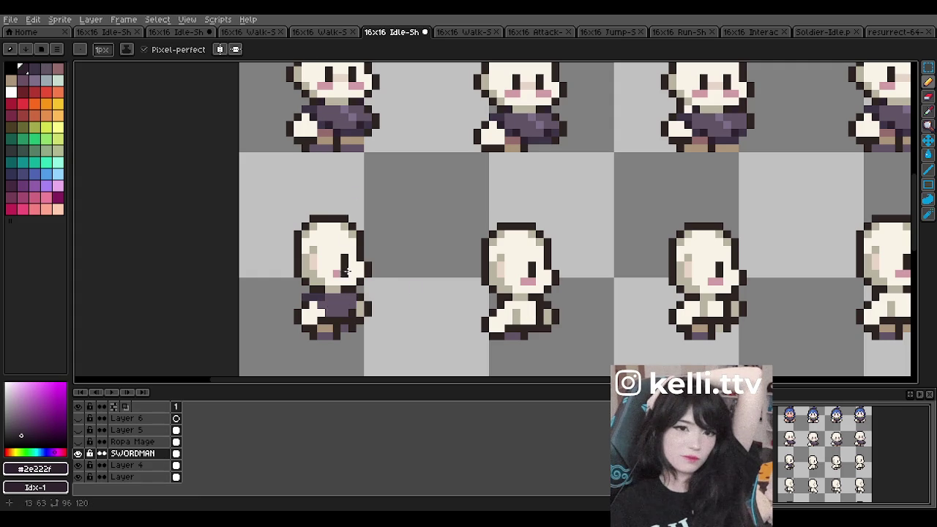
{"action": "left_click", "coordinate": [333, 119], "text": "alt"}
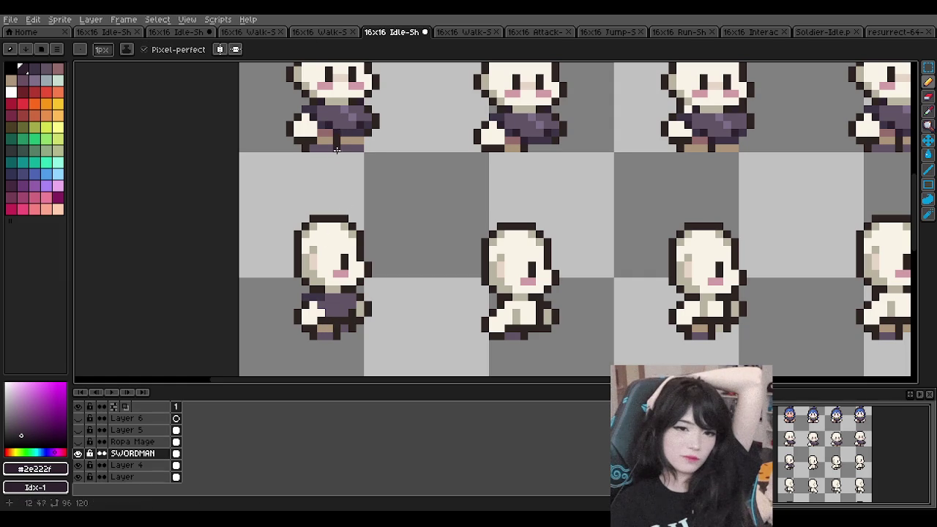
{"action": "left_click", "coordinate": [337, 138], "text": "alt"}
{"action": "left_click", "coordinate": [328, 320]}
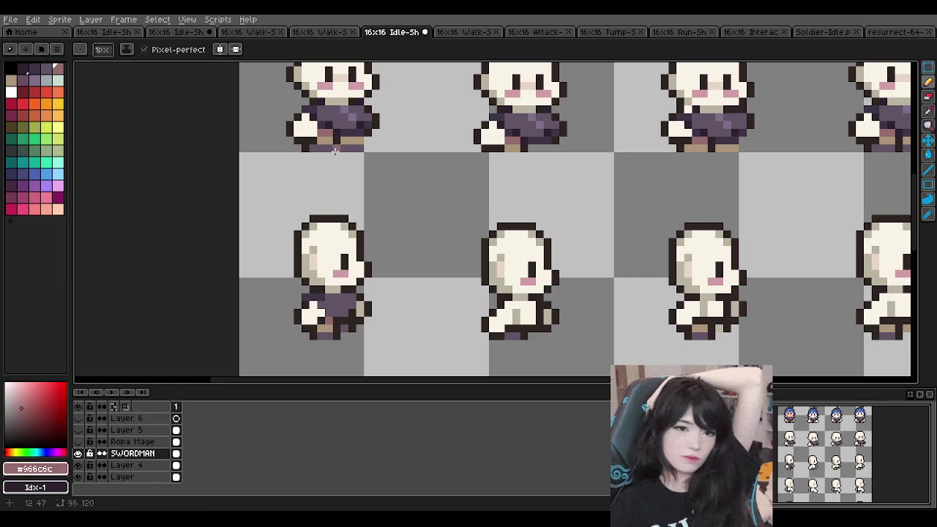
{"action": "left_click", "coordinate": [337, 120], "text": "alt"}
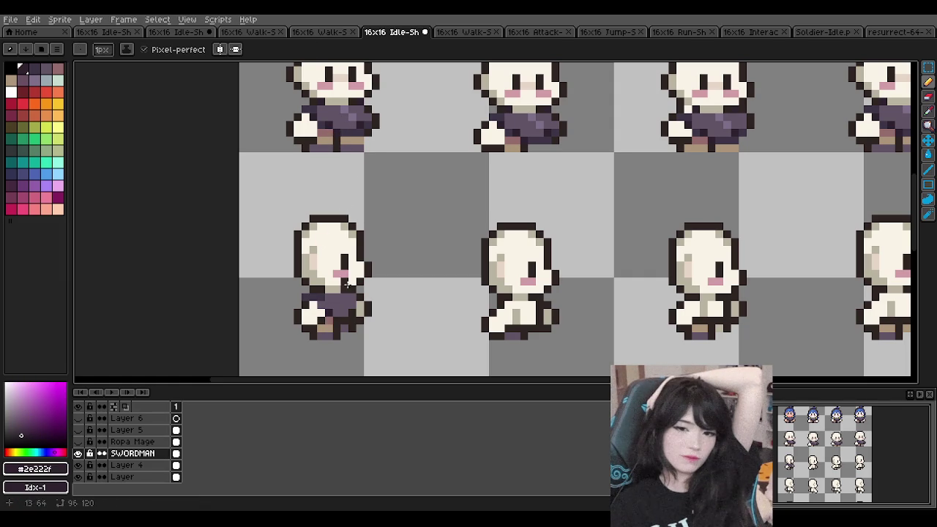
{"action": "left_click", "coordinate": [341, 121], "text": "alt"}
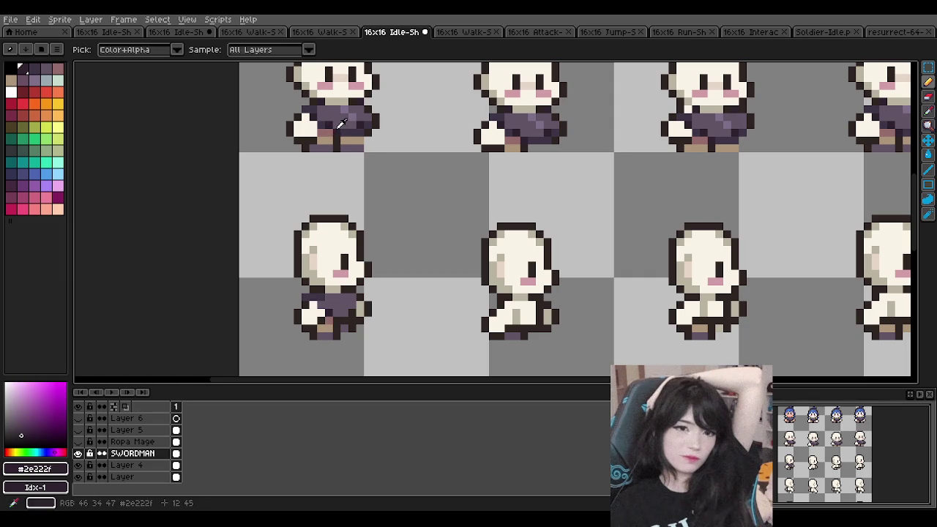
{"action": "left_click", "coordinate": [344, 319], "text": "alt"}
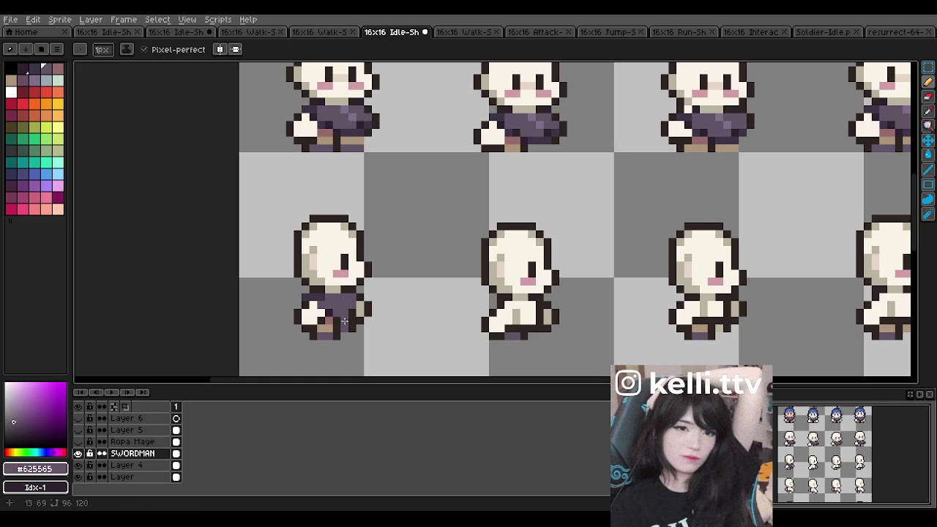
{"action": "key", "text": "ctrl+z"}
{"action": "left_click", "coordinate": [349, 127], "text": "alt"}
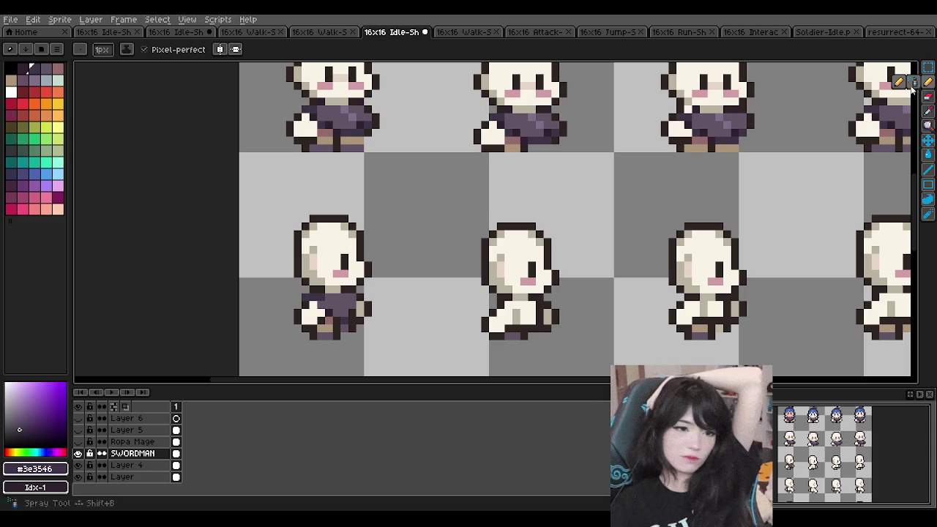
{"action": "left_click_drag", "start_coordinate": [237, 249], "coordinate": [265, 262]}
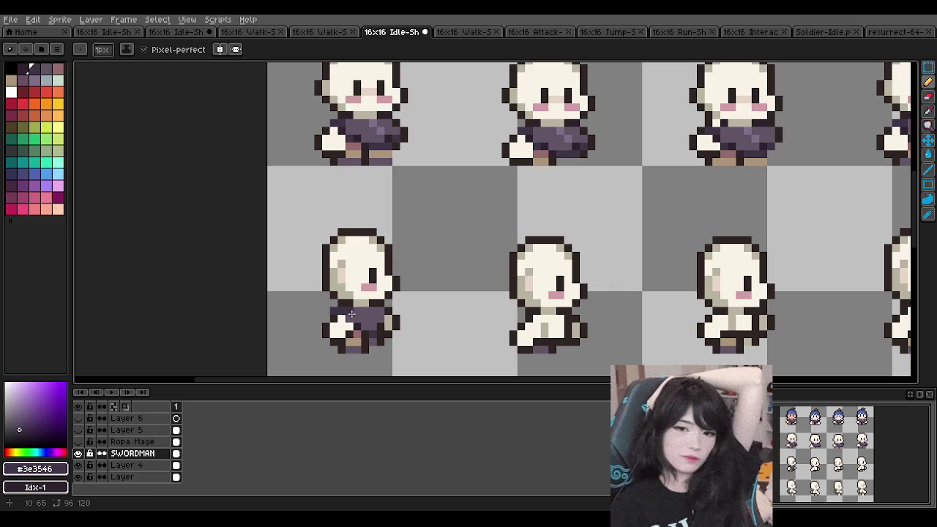
{"action": "left_click", "coordinate": [348, 313], "text": "alt"}
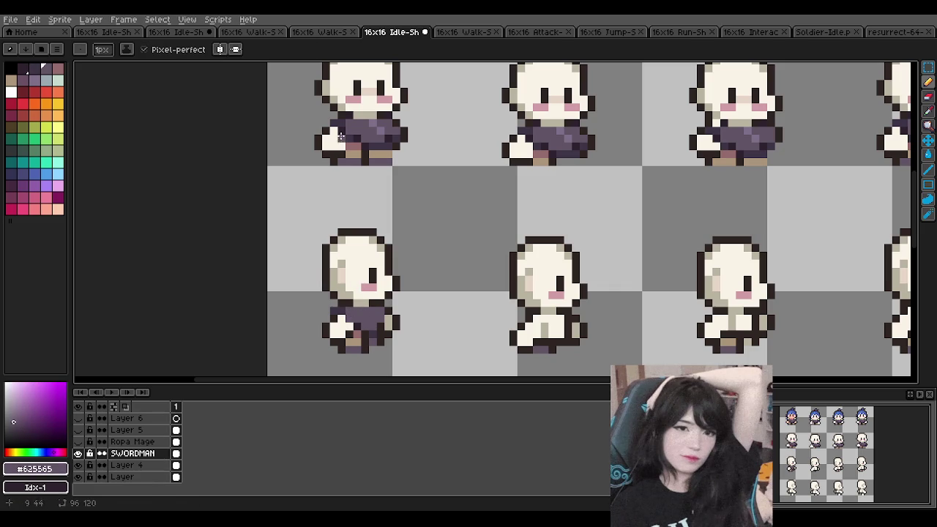
{"action": "left_click", "coordinate": [339, 130], "text": "alt"}
{"action": "scroll", "coordinate": [351, 134], "scroll_direction": "up", "scroll_amount": 1}
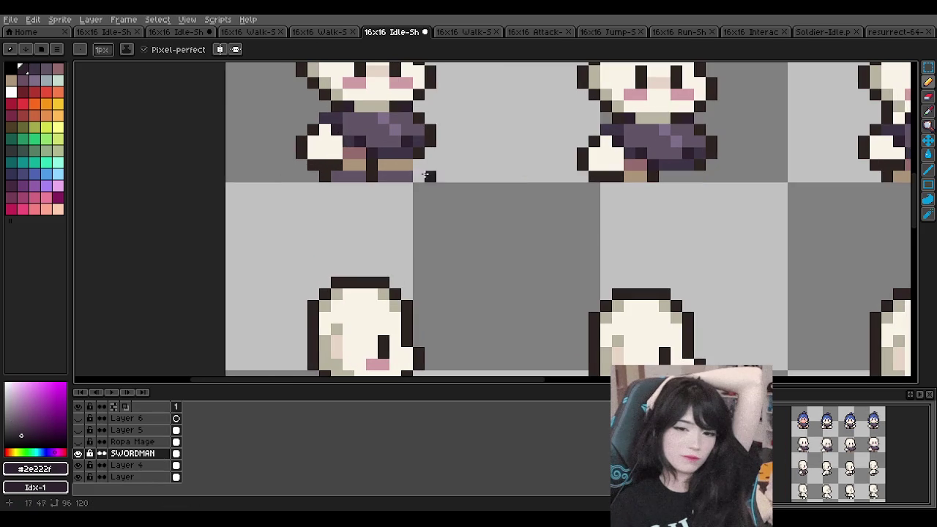
{"action": "left_click", "coordinate": [370, 191], "text": "alt"}
{"action": "scroll", "coordinate": [370, 190], "scroll_direction": "down", "scroll_amount": 1}
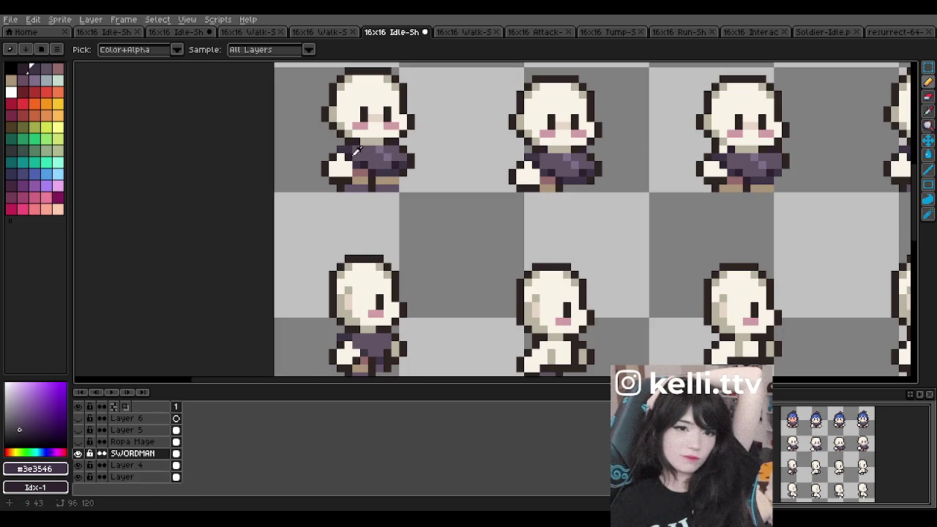
{"action": "left_click", "coordinate": [355, 157], "text": "alt"}
{"action": "scroll", "coordinate": [356, 306], "scroll_direction": "down", "scroll_amount": 1}
{"action": "scroll", "coordinate": [349, 281], "scroll_direction": "up", "scroll_amount": 1}
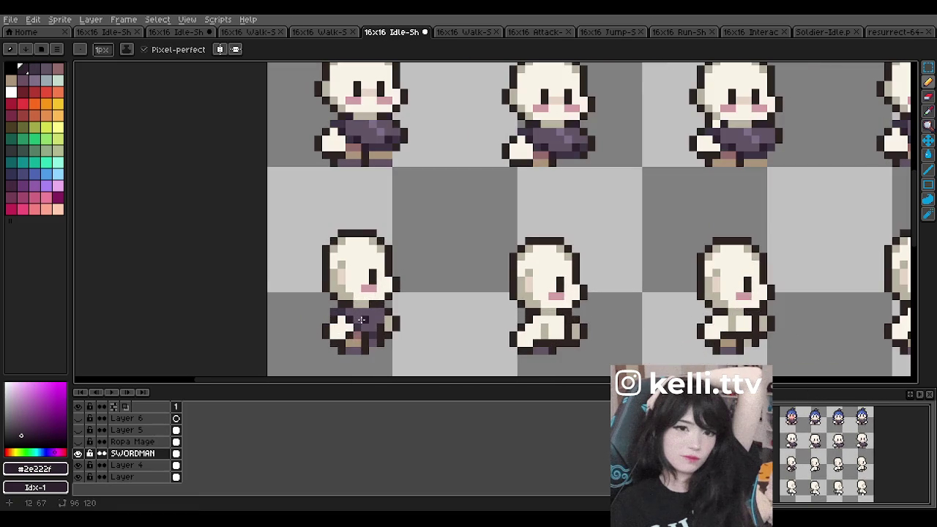
{"action": "left_click", "coordinate": [368, 313], "text": "alt"}
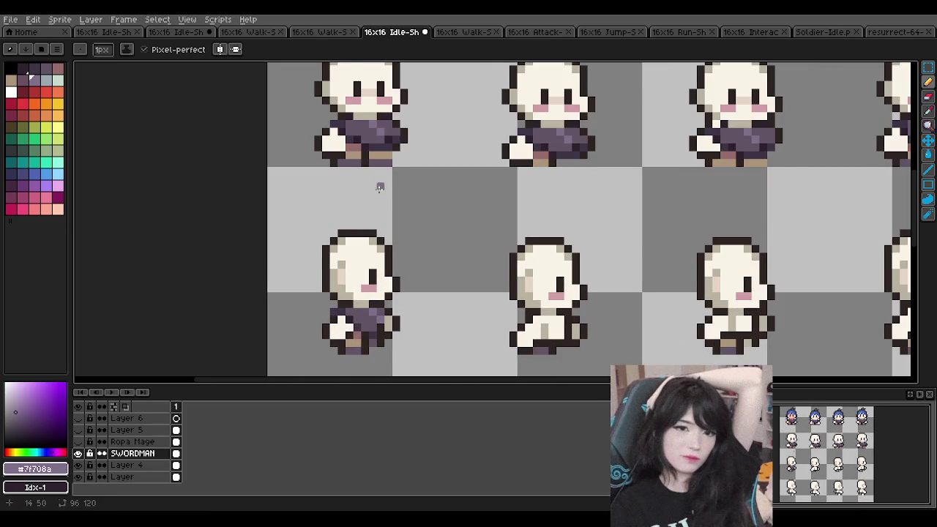
{"action": "scroll", "coordinate": [378, 179], "scroll_direction": "down", "scroll_amount": 1}
{"action": "scroll", "coordinate": [378, 172], "scroll_direction": "up", "scroll_amount": 1}
{"action": "left_click", "coordinate": [387, 145], "text": "alt"}
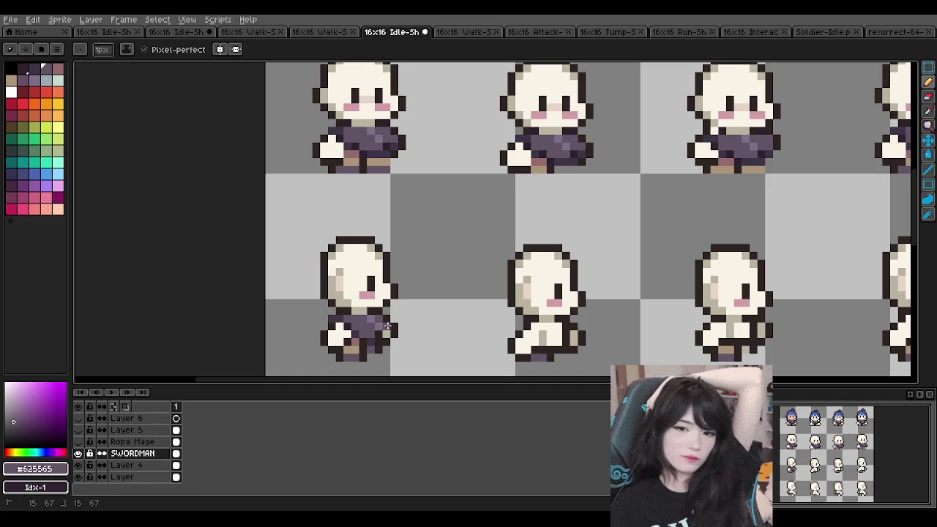
{"action": "left_click", "coordinate": [380, 334], "text": "alt"}
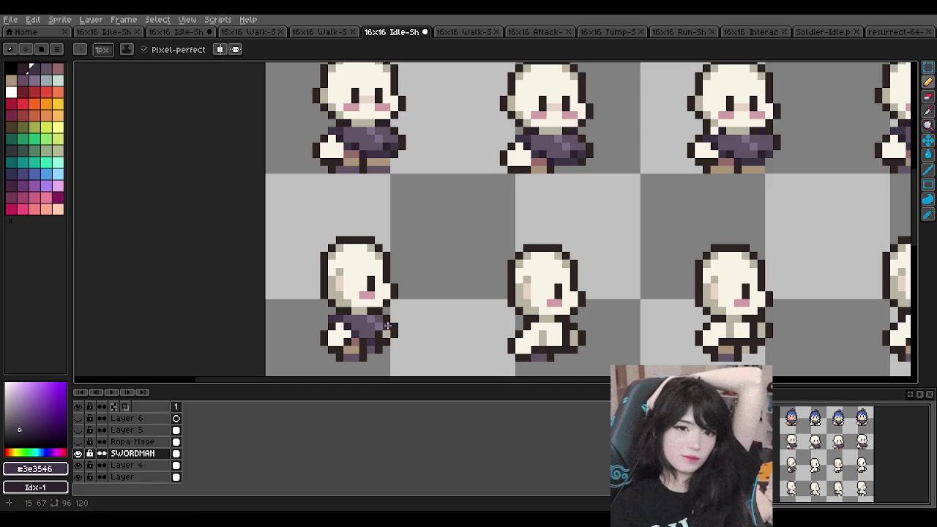
{"action": "scroll", "coordinate": [401, 247], "scroll_direction": "down", "scroll_amount": 2}
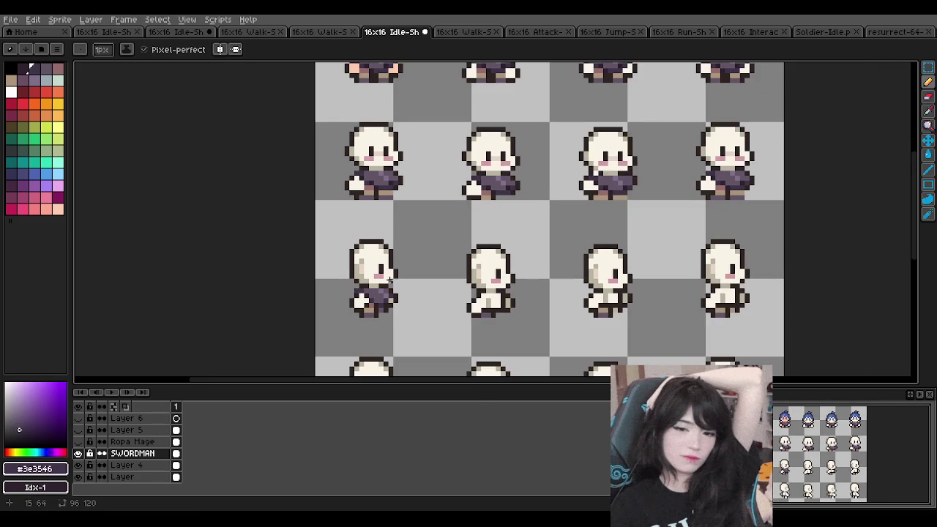
{"action": "scroll", "coordinate": [391, 278], "scroll_direction": "down", "scroll_amount": 1}
{"action": "scroll", "coordinate": [388, 202], "scroll_direction": "down", "scroll_amount": 1}
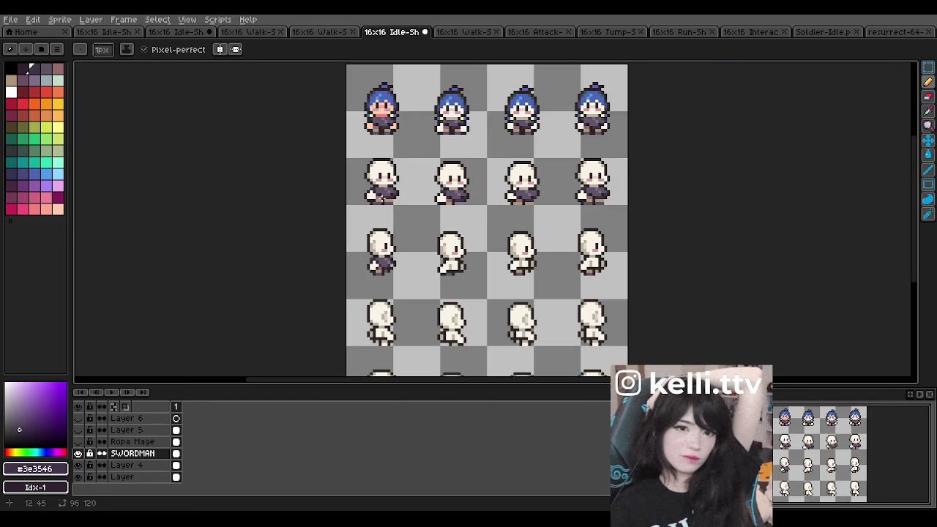
{"action": "scroll", "coordinate": [367, 248], "scroll_direction": "up", "scroll_amount": 2}
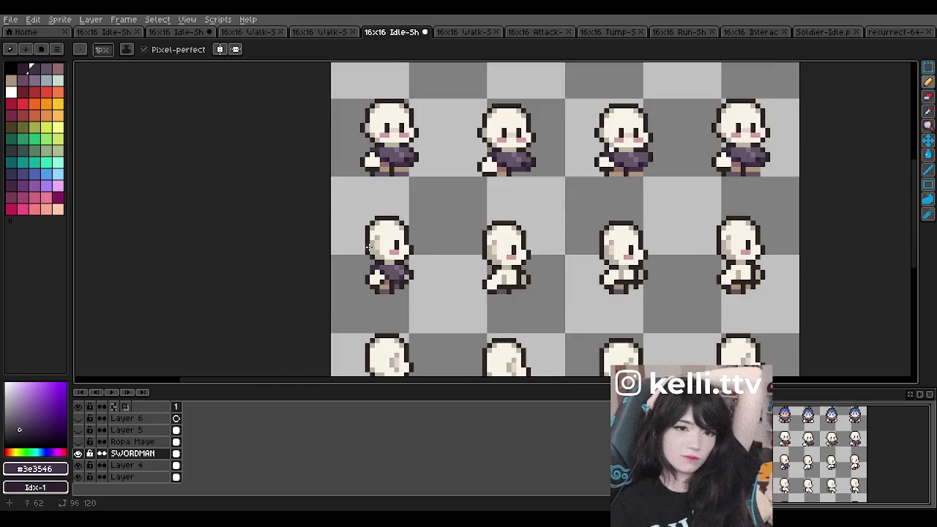
{"action": "scroll", "coordinate": [371, 251], "scroll_direction": "up", "scroll_amount": 1}
{"action": "scroll", "coordinate": [387, 261], "scroll_direction": "up", "scroll_amount": 1}
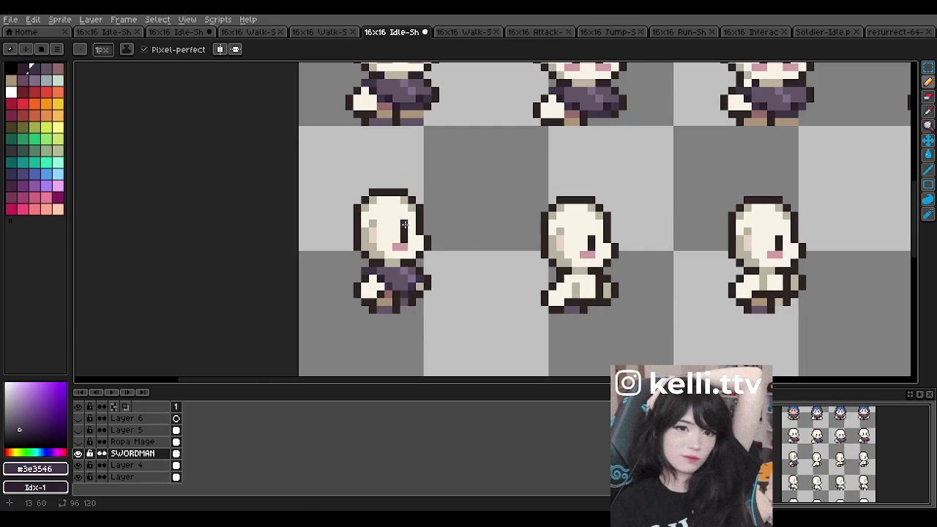
{"action": "scroll", "coordinate": [407, 223], "scroll_direction": "down", "scroll_amount": 1}
{"action": "scroll", "coordinate": [401, 205], "scroll_direction": "down", "scroll_amount": 1}
{"action": "scroll", "coordinate": [401, 205], "scroll_direction": "up", "scroll_amount": 1}
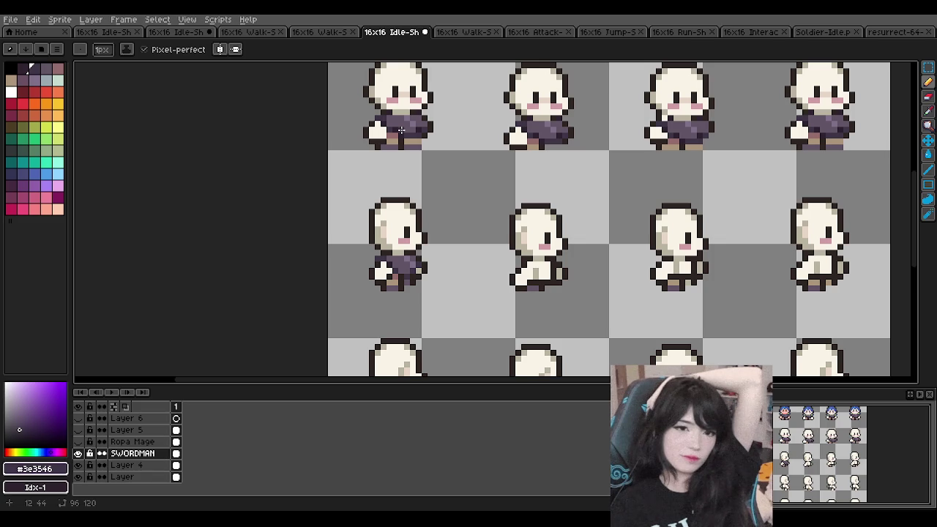
{"action": "scroll", "coordinate": [401, 130], "scroll_direction": "down", "scroll_amount": 1}
{"action": "scroll", "coordinate": [481, 205], "scroll_direction": "up", "scroll_amount": 1}
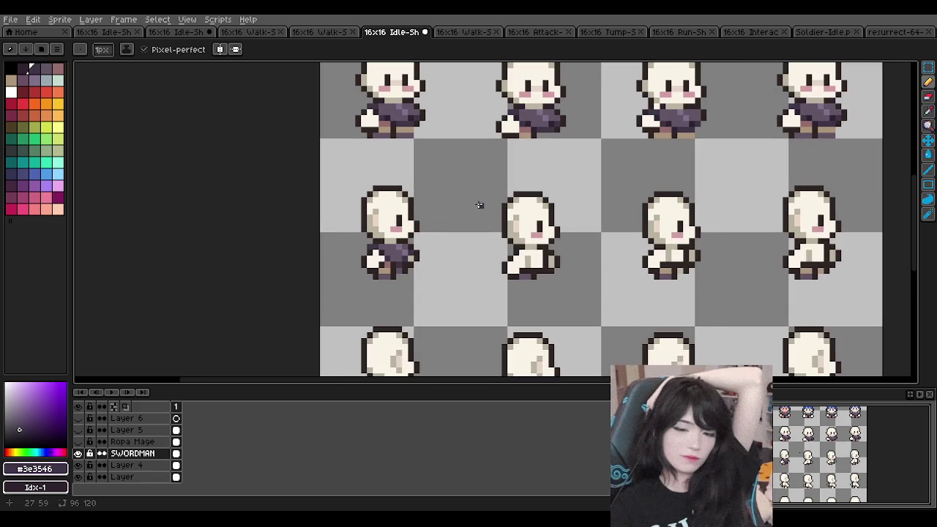
{"action": "left_click", "coordinate": [927, 67]}
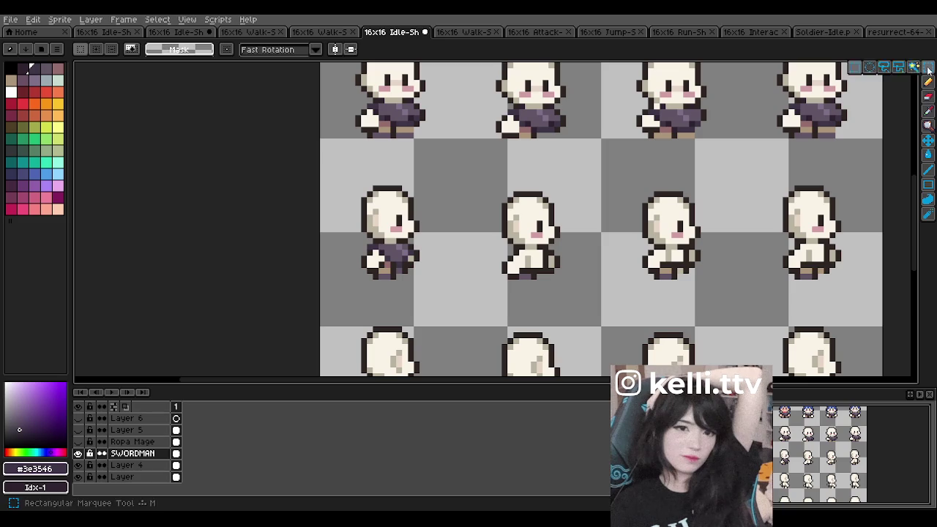
- Select the first walk frame's clothing, then undo a misplaced placement
{"action": "mouse_move", "coordinate": [355, 233]}
{"action": "left_mouse_down"}
{"action": "mouse_move", "coordinate": [434, 270]}
{"action": "mouse_move", "coordinate": [441, 265]}
{"action": "left_mouse_up"}
{"action": "mouse_move", "coordinate": [353, 230]}
{"action": "left_mouse_down"}
{"action": "mouse_move", "coordinate": [445, 276]}
{"action": "mouse_move", "coordinate": [550, 258]}
{"action": "left_mouse_up"}
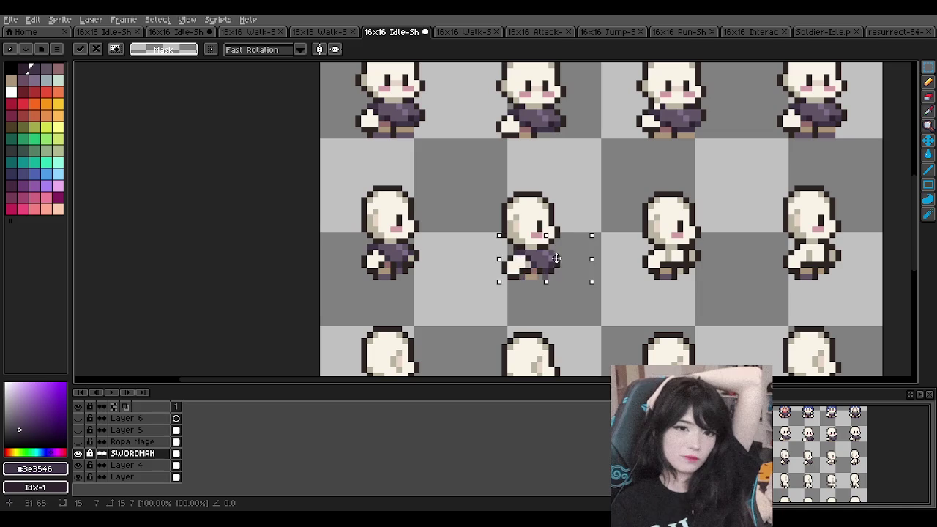
{"action": "left_click_drag", "start_coordinate": [550, 259], "coordinate": [556, 259]}
{"action": "key", "text": "Return"}
{"action": "scroll", "coordinate": [556, 236], "scroll_direction": "down", "scroll_amount": 1}
{"action": "scroll", "coordinate": [557, 235], "scroll_direction": "up", "scroll_amount": 1}
{"action": "scroll", "coordinate": [556, 236], "scroll_direction": "up", "scroll_amount": 1}
{"action": "key", "text": "ctrl+z"}
{"action": "key", "text": "ctrl+z"}
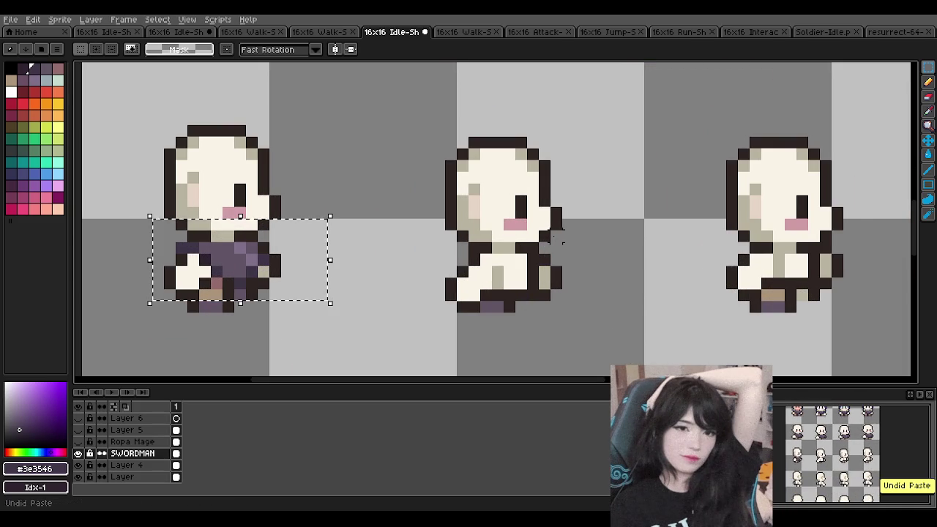
- Paste the clothing onto the second walk frame and commit it
{"action": "key", "text": "ctrl+v"}
{"action": "mouse_move", "coordinate": [285, 267]}
{"action": "left_mouse_down"}
{"action": "mouse_move", "coordinate": [529, 264]}
{"action": "mouse_move", "coordinate": [573, 285]}
{"action": "left_mouse_up"}
{"action": "key", "text": "Return"}
{"action": "scroll", "coordinate": [466, 165], "scroll_direction": "down", "scroll_amount": 3}
{"action": "scroll", "coordinate": [562, 194], "scroll_direction": "up", "scroll_amount": 1}
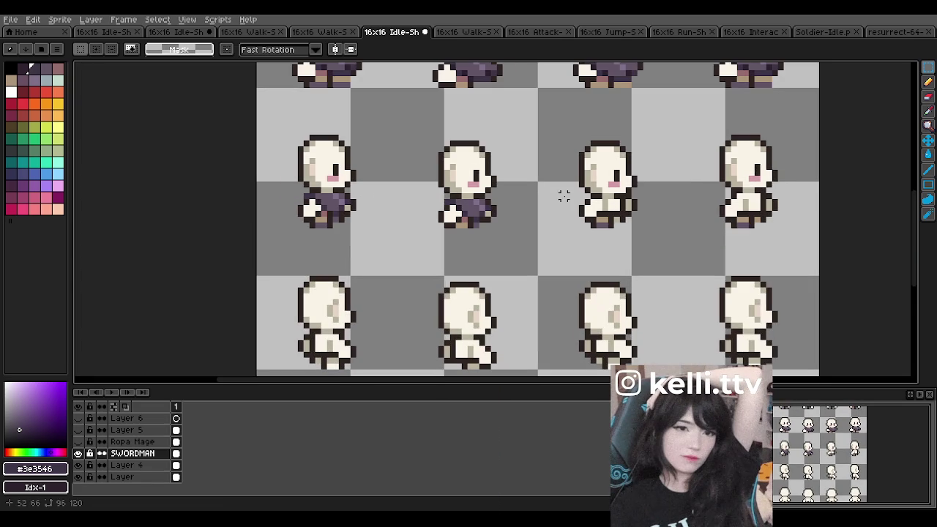
- Paste the clothing onto the third walk frame, align it, and commit
{"action": "key", "text": "ctrl+v"}
{"action": "mouse_move", "coordinate": [349, 211]}
{"action": "left_mouse_down"}
{"action": "mouse_move", "coordinate": [637, 210]}
{"action": "mouse_move", "coordinate": [626, 219]}
{"action": "left_mouse_up"}
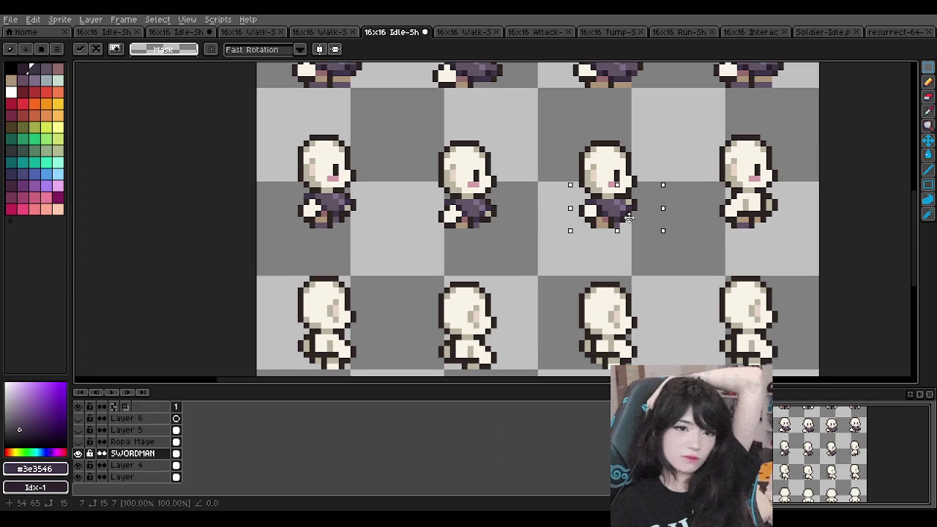
{"action": "mouse_move", "coordinate": [628, 218]}
{"action": "left_mouse_down"}
{"action": "mouse_move", "coordinate": [655, 205]}
{"action": "mouse_move", "coordinate": [629, 218]}
{"action": "left_mouse_up"}
{"action": "left_click", "coordinate": [628, 220]}
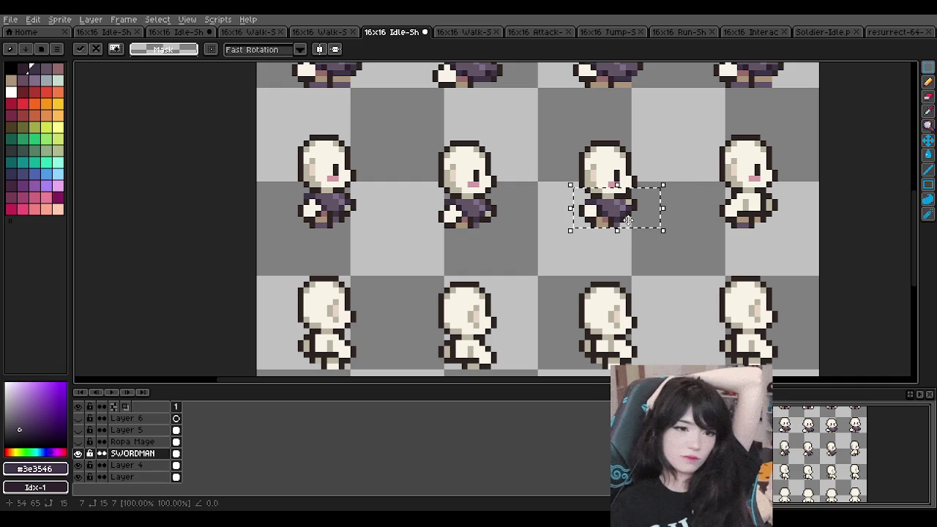
{"action": "left_click", "coordinate": [540, 178]}
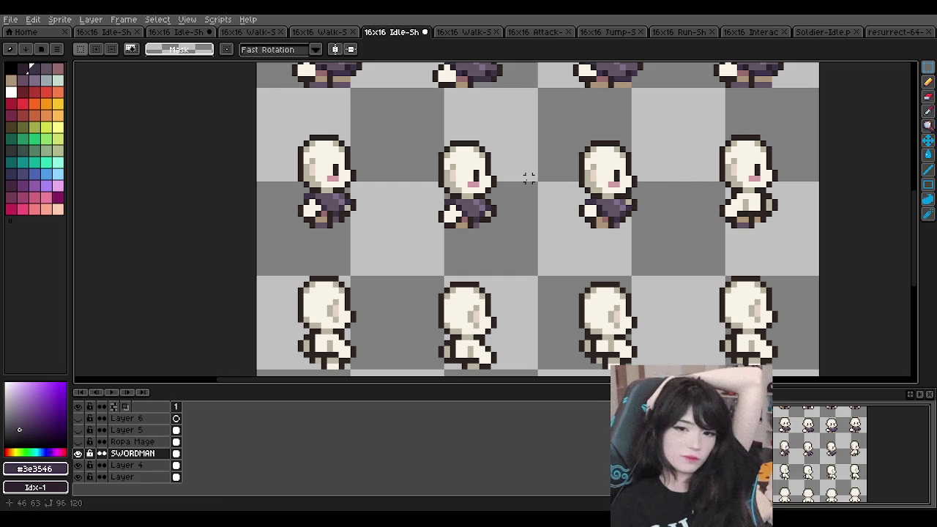
{"action": "scroll", "coordinate": [574, 191], "scroll_direction": "down", "scroll_amount": 1}
{"action": "scroll", "coordinate": [556, 187], "scroll_direction": "down", "scroll_amount": 3}
{"action": "scroll", "coordinate": [546, 183], "scroll_direction": "up", "scroll_amount": 3}
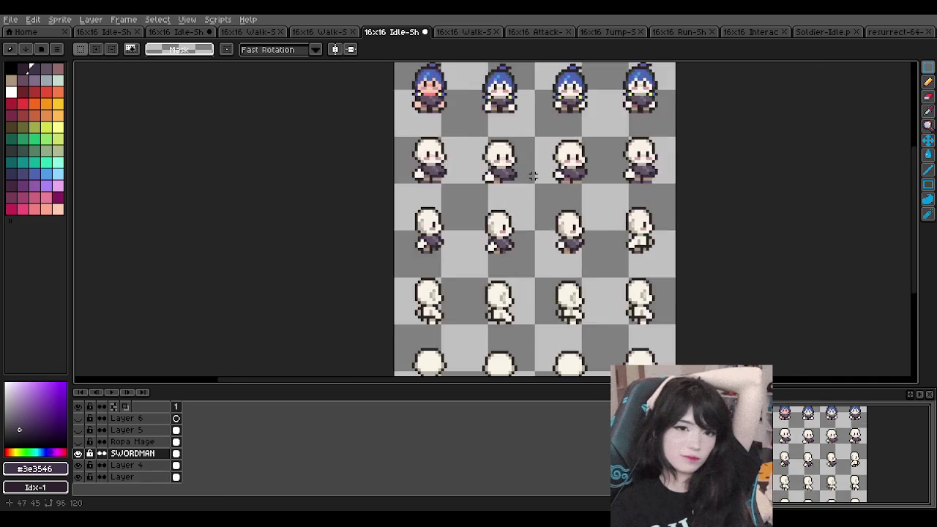
{"action": "scroll", "coordinate": [578, 252], "scroll_direction": "up", "scroll_amount": 1}
{"action": "scroll", "coordinate": [498, 211], "scroll_direction": "up", "scroll_amount": 1}
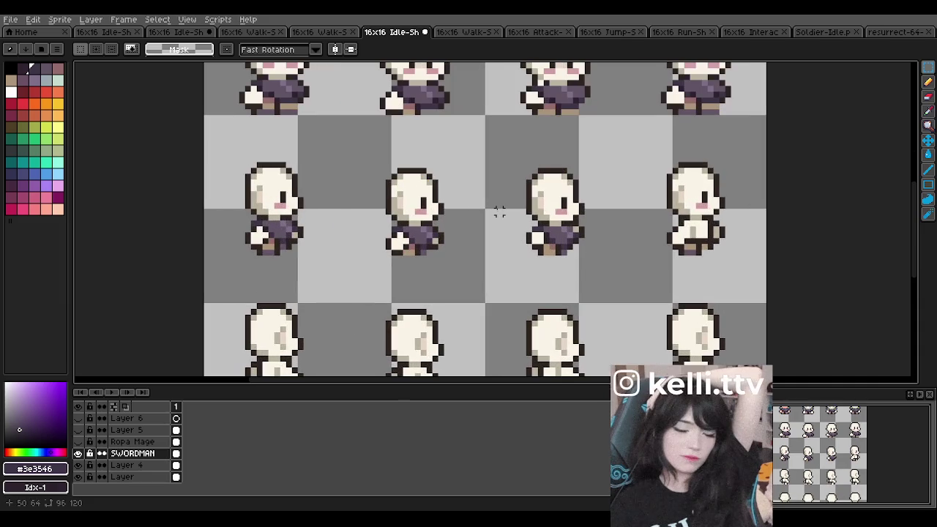
{"action": "scroll", "coordinate": [453, 215], "scroll_direction": "up", "scroll_amount": 1}
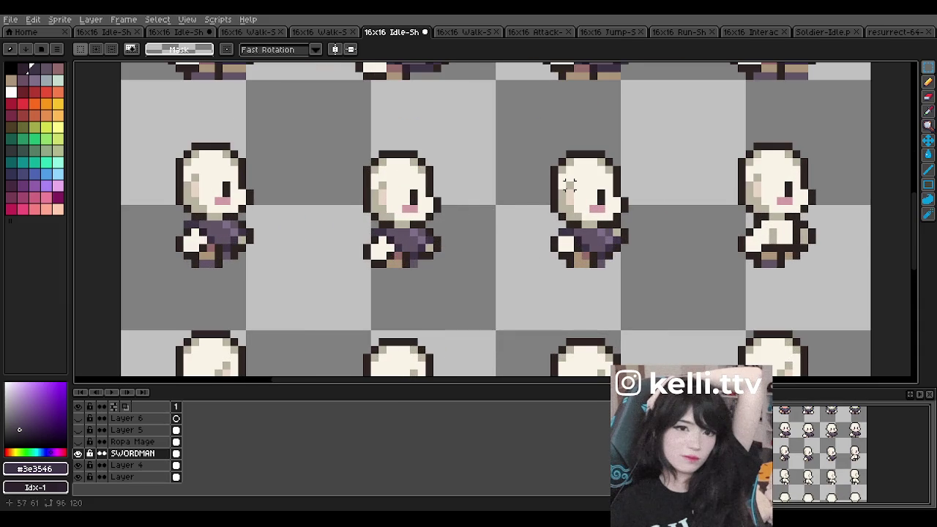
{"action": "scroll", "coordinate": [445, 271], "scroll_direction": "down", "scroll_amount": 1}
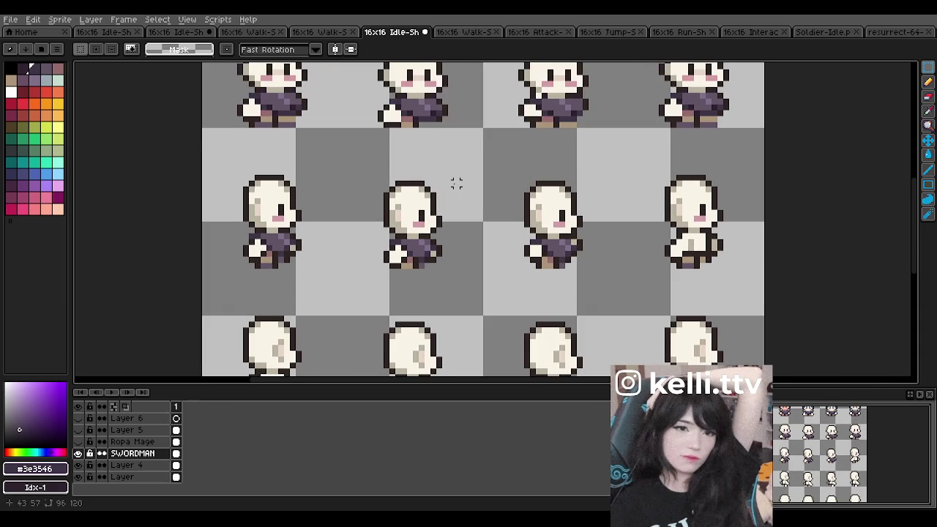
{"action": "key", "text": "b"}
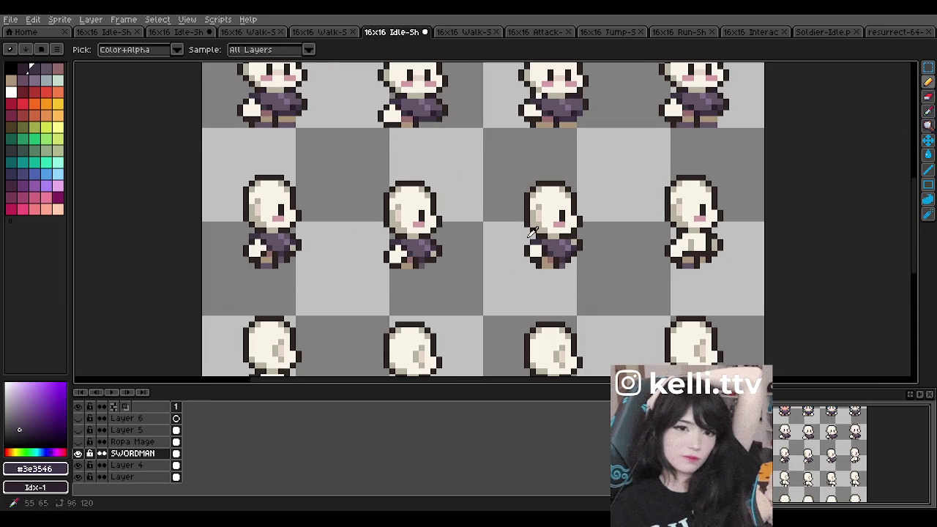
{"action": "left_click", "coordinate": [545, 259], "text": "alt"}
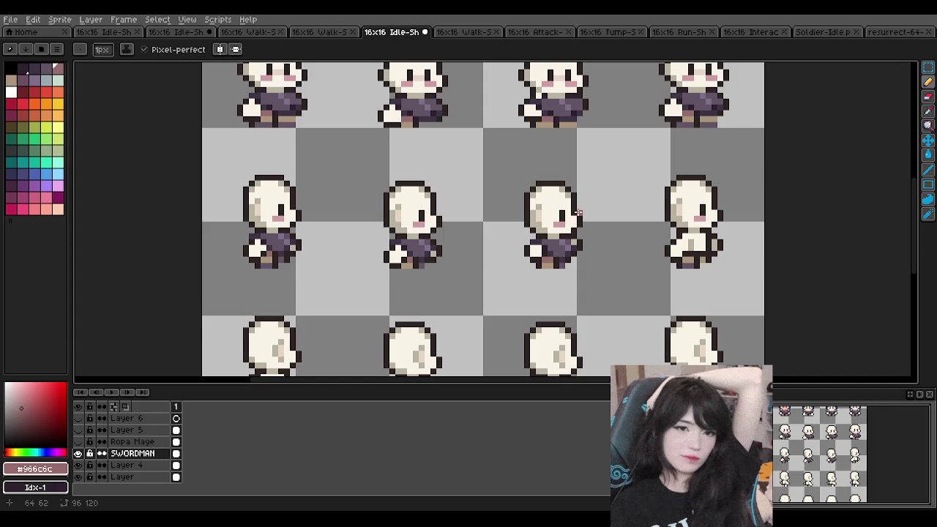
- Copy the first frame's clothed body and paste it onto the fourth sprite in the row
{"action": "scroll", "coordinate": [578, 212], "scroll_direction": "up", "scroll_amount": 1}
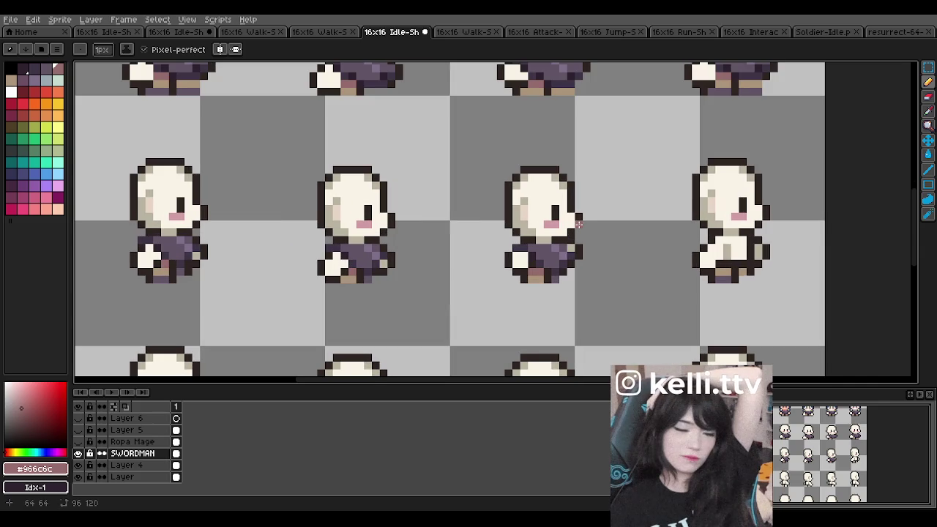
{"action": "key", "text": "m"}
{"action": "left_click_drag", "start_coordinate": [124, 215], "coordinate": [211, 287]}
{"action": "key", "text": "ctrl+v"}
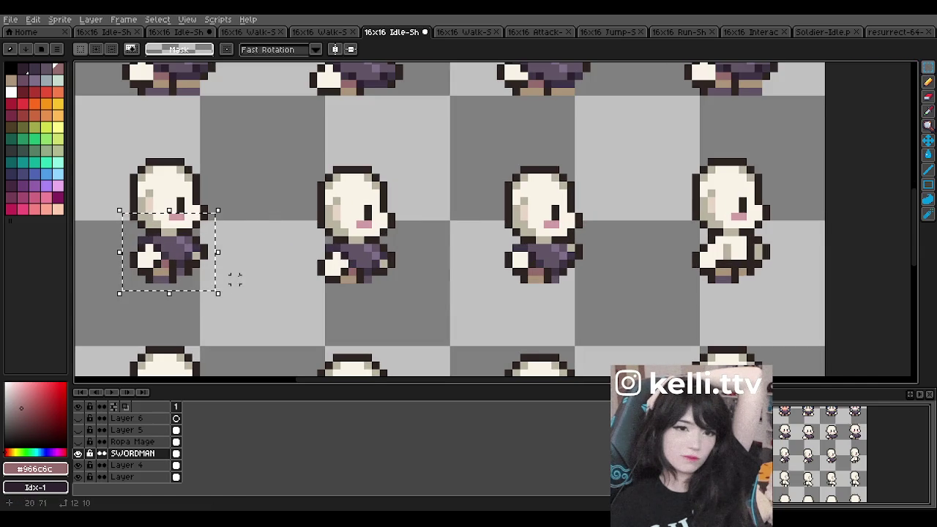
{"action": "left_click_drag", "start_coordinate": [196, 254], "coordinate": [745, 254]}
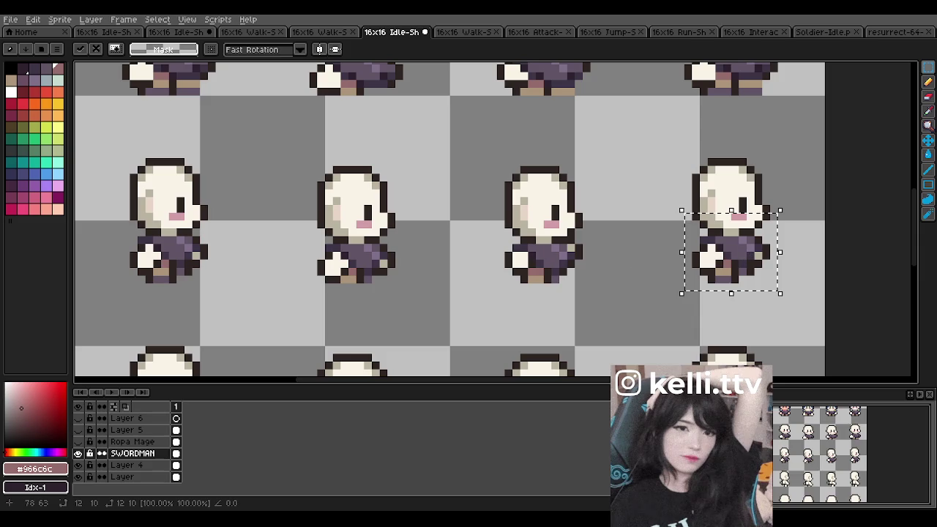
{"action": "key", "text": "Return"}
{"action": "scroll", "coordinate": [592, 253], "scroll_direction": "down", "scroll_amount": 4}
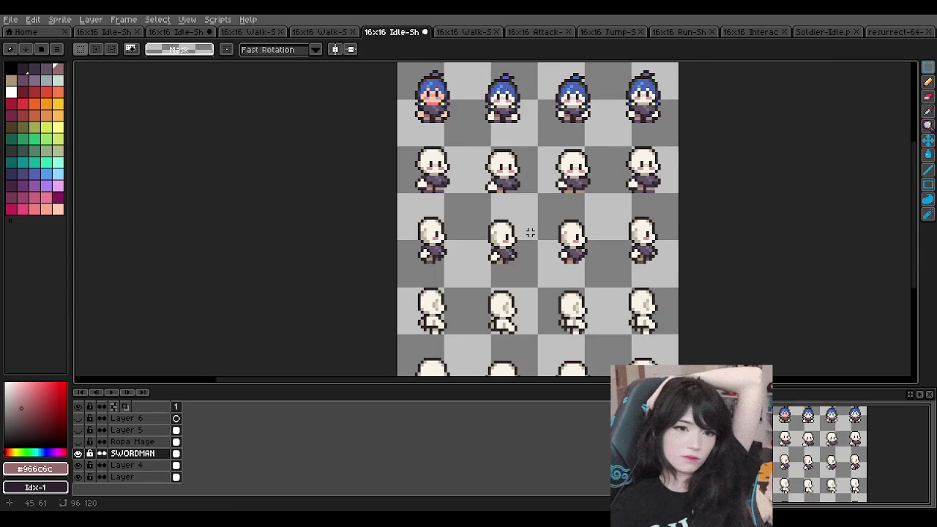
- Toggle the SWORDMAN layer's visibility repeatedly to compare the outfit against the base body
{"action": "scroll", "coordinate": [566, 241], "scroll_direction": "up", "scroll_amount": 1}
{"action": "scroll", "coordinate": [582, 258], "scroll_direction": "up", "scroll_amount": 1}
{"action": "scroll", "coordinate": [600, 279], "scroll_direction": "up", "scroll_amount": 1}
{"action": "scroll", "coordinate": [630, 271], "scroll_direction": "up", "scroll_amount": 1}
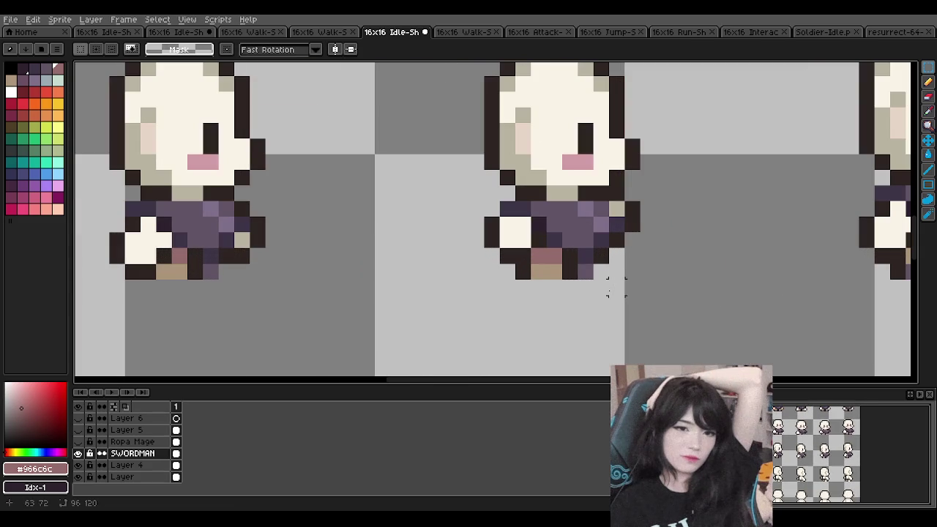
{"action": "left_click", "coordinate": [78, 453]}
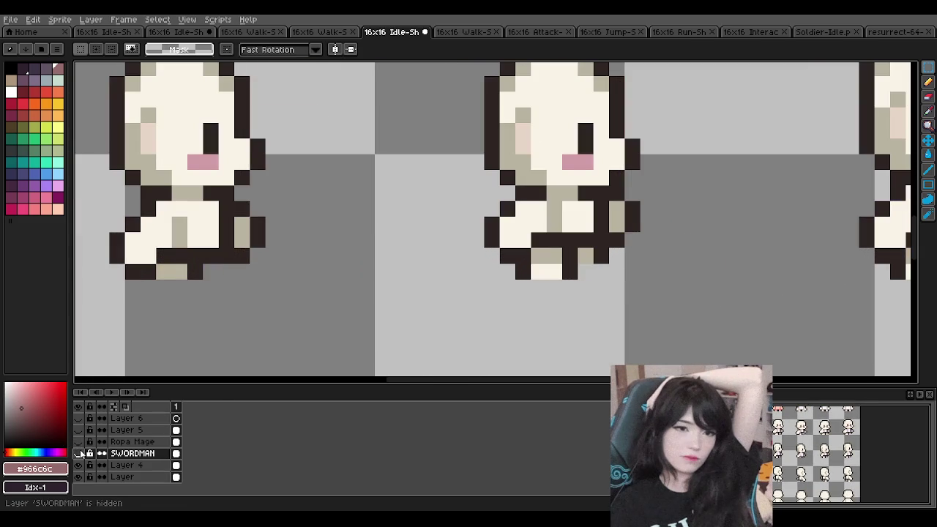
{"action": "left_click", "coordinate": [78, 453]}
{"action": "left_click", "coordinate": [78, 453]}
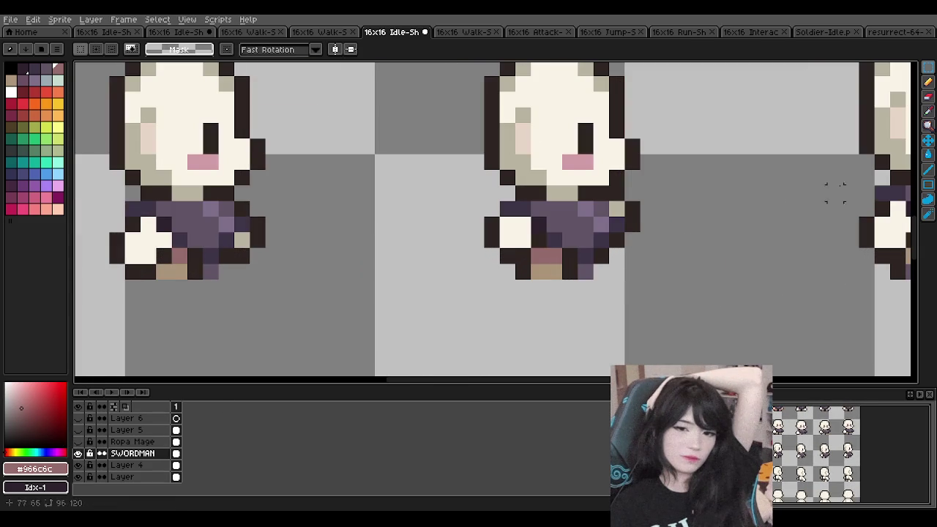
{"action": "key", "text": "b"}
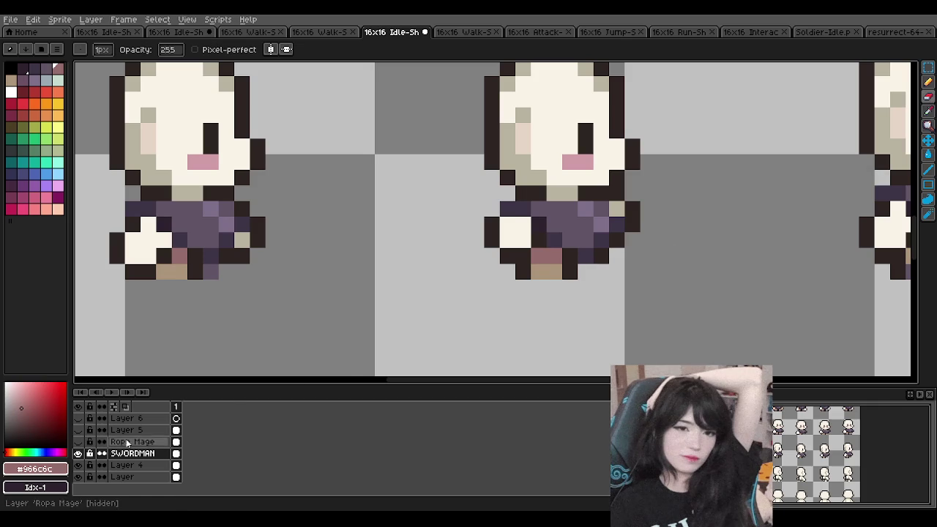
{"action": "left_click", "coordinate": [79, 453]}
{"action": "left_click", "coordinate": [79, 453]}
{"action": "left_click", "coordinate": [79, 453]}
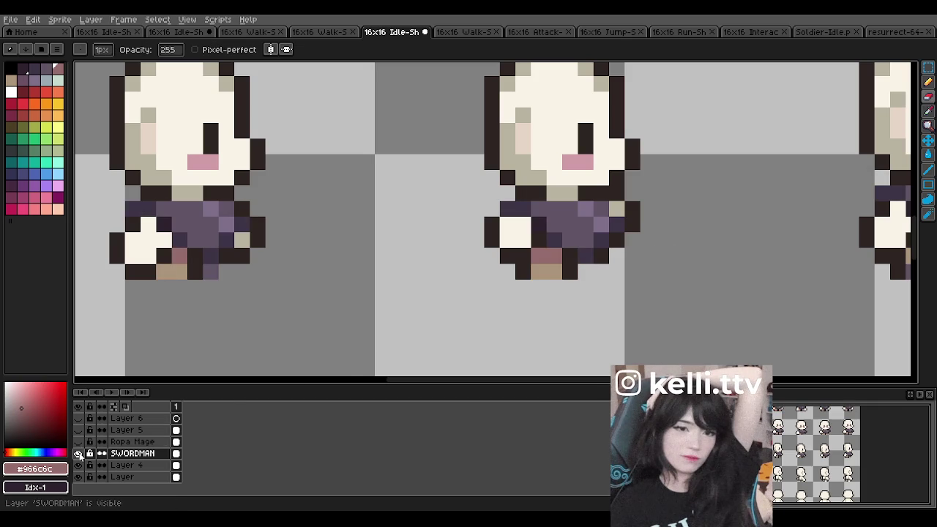
{"action": "left_click", "coordinate": [78, 453]}
{"action": "left_click", "coordinate": [78, 453]}
{"action": "left_click", "coordinate": [79, 454]}
{"action": "scroll", "coordinate": [393, 275], "scroll_direction": "down", "scroll_amount": 3}
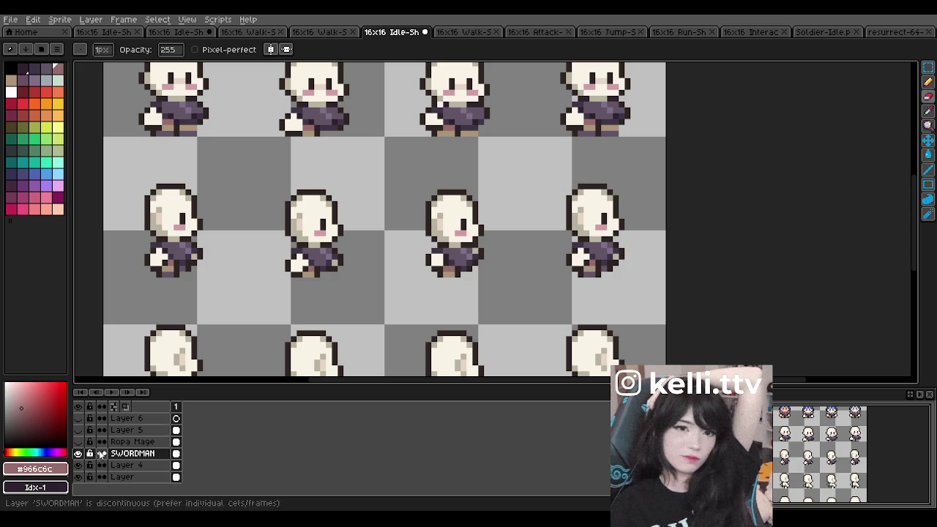
{"action": "left_click", "coordinate": [79, 454]}
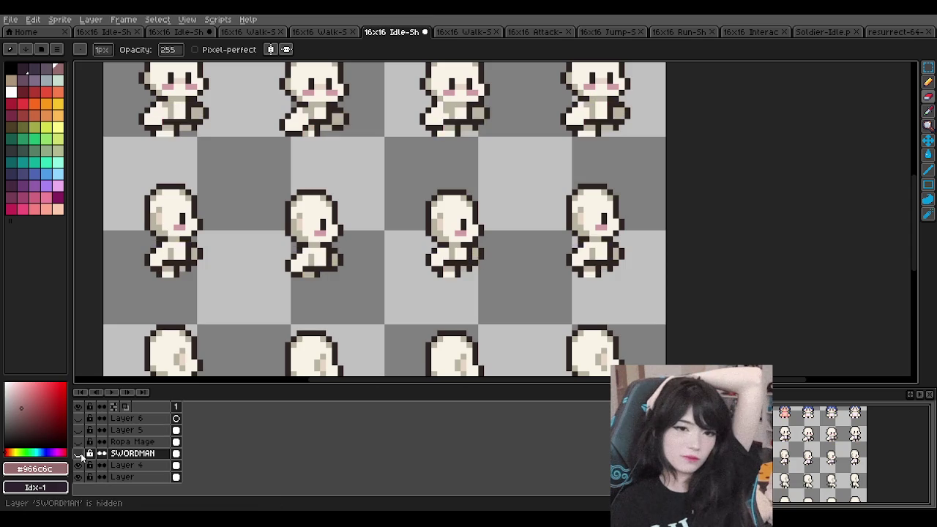
{"action": "left_click", "coordinate": [79, 454]}
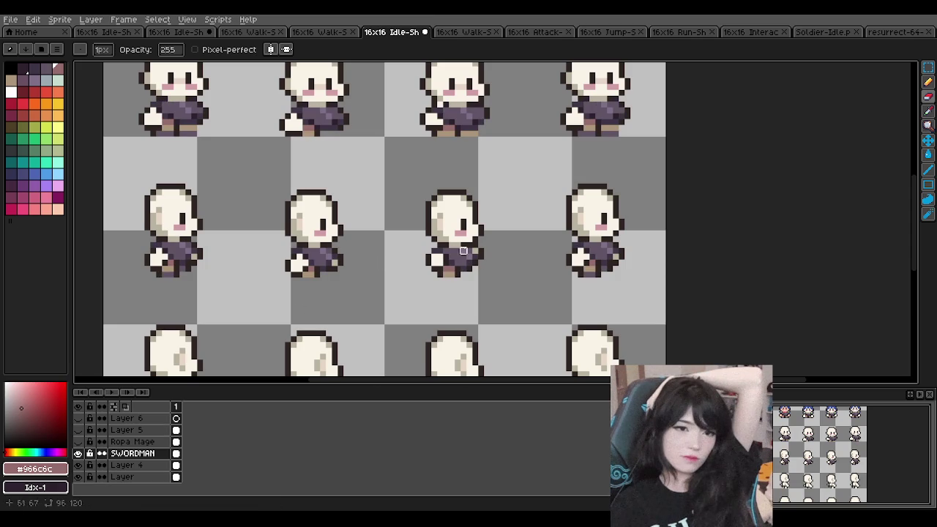
{"action": "left_click", "coordinate": [79, 454]}
{"action": "left_click", "coordinate": [79, 453]}
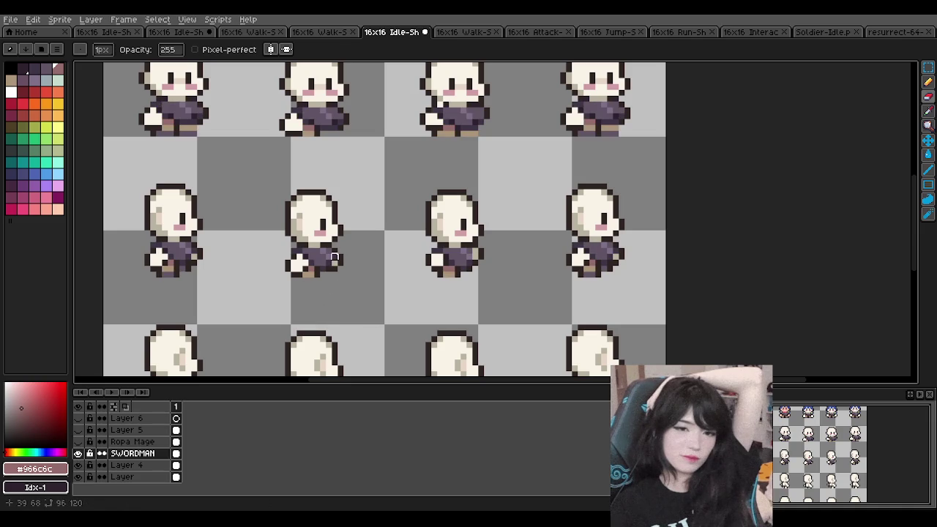
- Undo the last eraser stroke and eyedrop the outfit's dark purple #3e3546
{"action": "key", "text": "ctrl+z"}
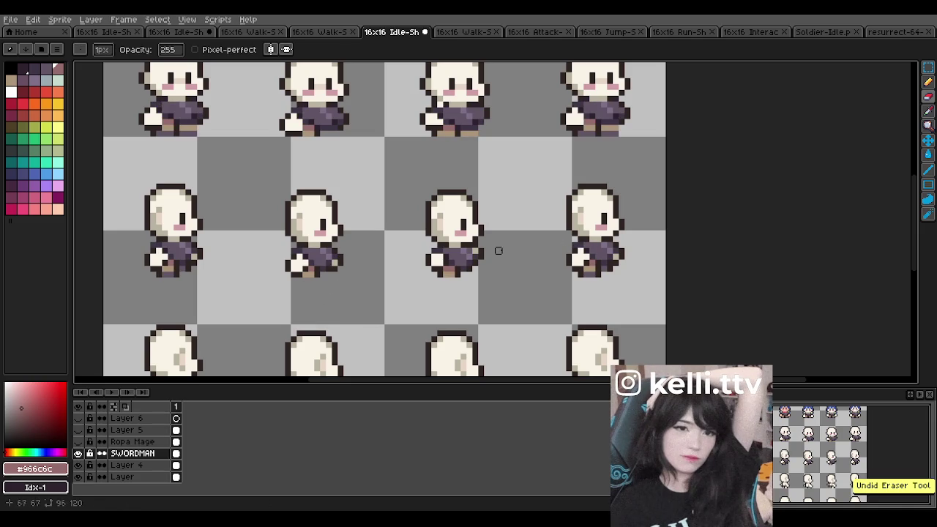
{"action": "scroll", "coordinate": [498, 251], "scroll_direction": "up", "scroll_amount": 7}
{"action": "scroll", "coordinate": [491, 246], "scroll_direction": "down", "scroll_amount": 4}
{"action": "scroll", "coordinate": [410, 260], "scroll_direction": "up", "scroll_amount": 1}
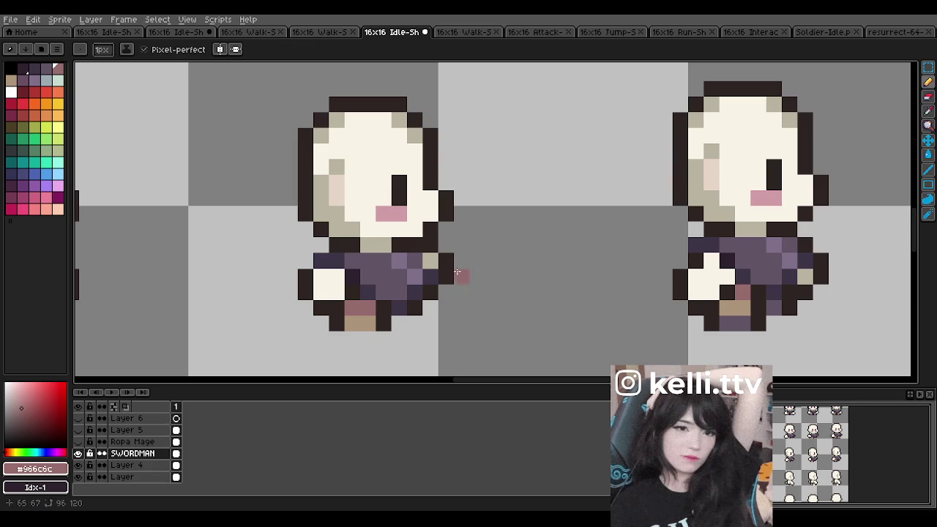
{"action": "left_click", "coordinate": [423, 282], "text": "alt"}
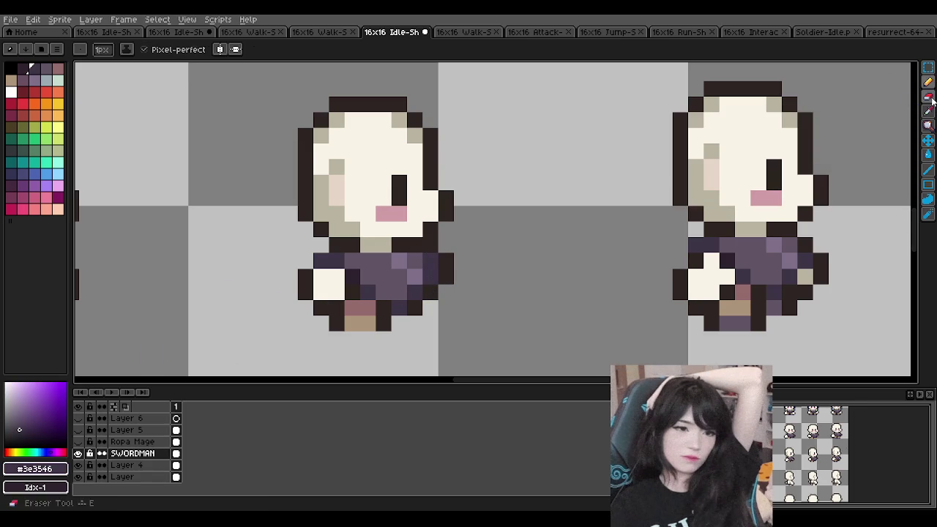
{"action": "scroll", "coordinate": [502, 217], "scroll_direction": "down", "scroll_amount": 2}
{"action": "scroll", "coordinate": [502, 218], "scroll_direction": "down", "scroll_amount": 1}
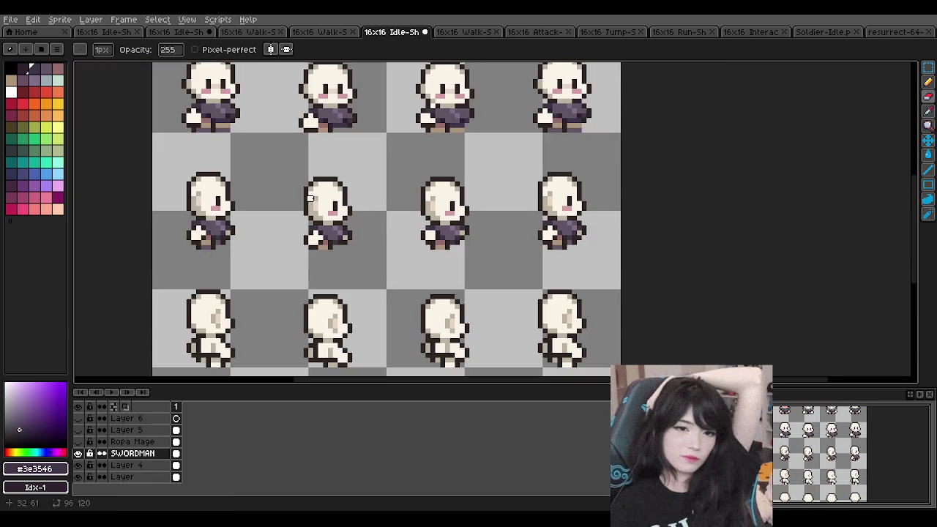
{"action": "scroll", "coordinate": [291, 199], "scroll_direction": "up", "scroll_amount": 1}
{"action": "scroll", "coordinate": [391, 221], "scroll_direction": "up", "scroll_amount": 1}
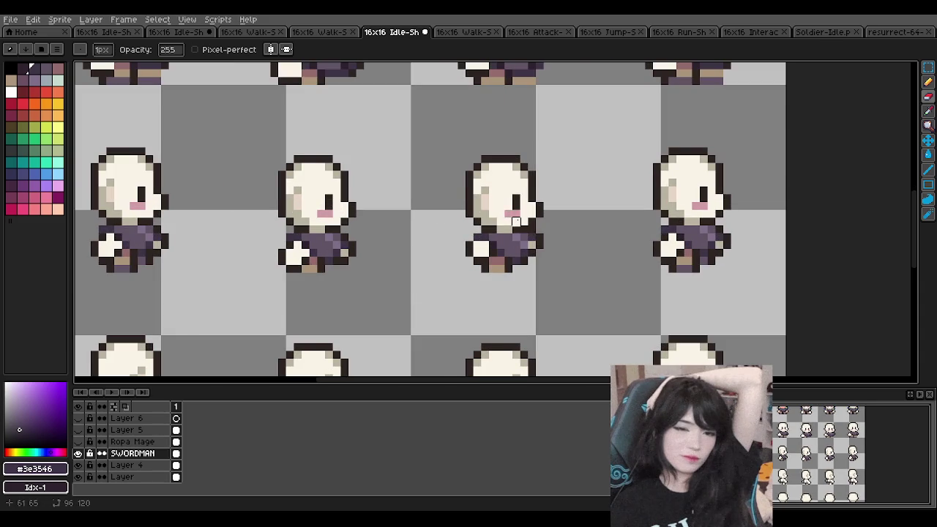
{"action": "scroll", "coordinate": [545, 249], "scroll_direction": "up", "scroll_amount": 2}
{"action": "key", "text": "b"}
{"action": "left_click", "coordinate": [542, 222]}
{"action": "key", "text": "ctrl+z"}
{"action": "left_click", "coordinate": [511, 239]}
{"action": "left_click", "coordinate": [928, 96]}
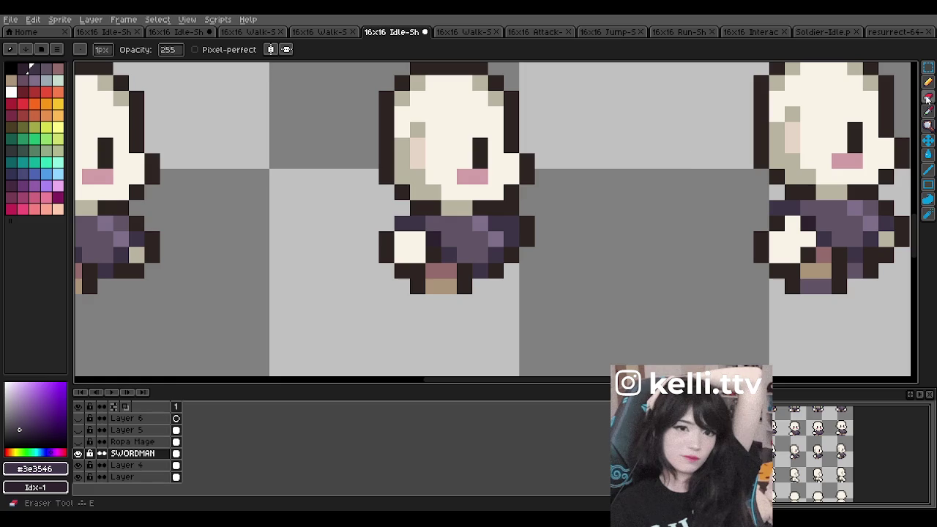
{"action": "scroll", "coordinate": [571, 171], "scroll_direction": "down", "scroll_amount": 5}
{"action": "scroll", "coordinate": [570, 171], "scroll_direction": "down", "scroll_amount": 1}
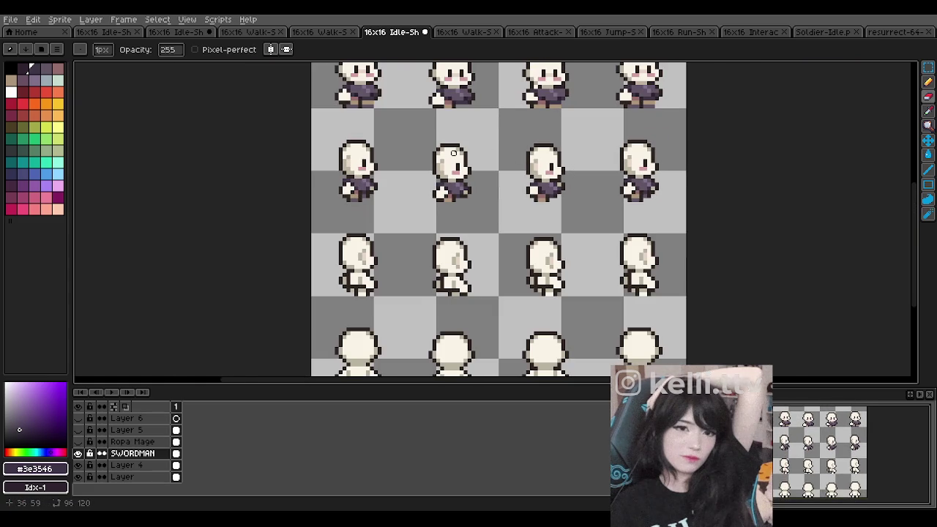
{"action": "scroll", "coordinate": [454, 152], "scroll_direction": "down", "scroll_amount": 1}
{"action": "scroll", "coordinate": [407, 164], "scroll_direction": "down", "scroll_amount": 1}
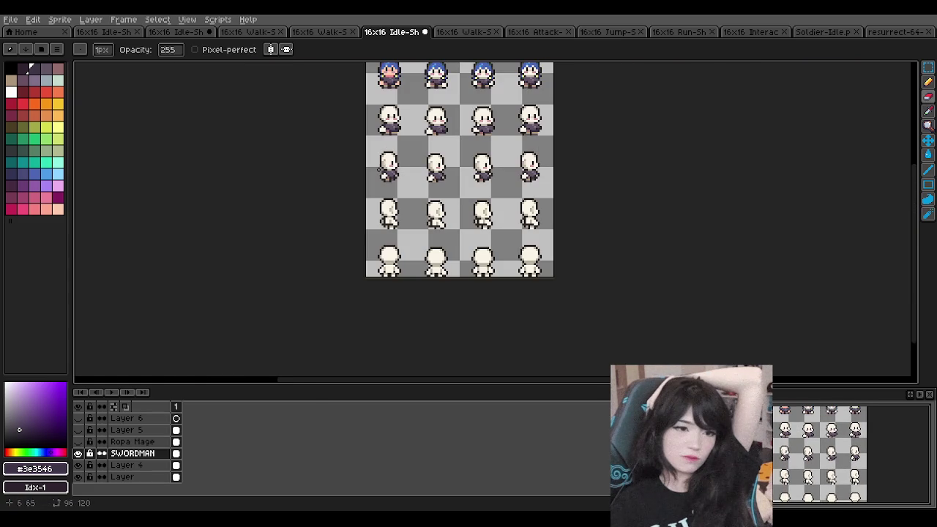
{"action": "scroll", "coordinate": [381, 103], "scroll_direction": "up", "scroll_amount": 1}
{"action": "scroll", "coordinate": [388, 117], "scroll_direction": "up", "scroll_amount": 2}
{"action": "scroll", "coordinate": [399, 135], "scroll_direction": "up", "scroll_amount": 1}
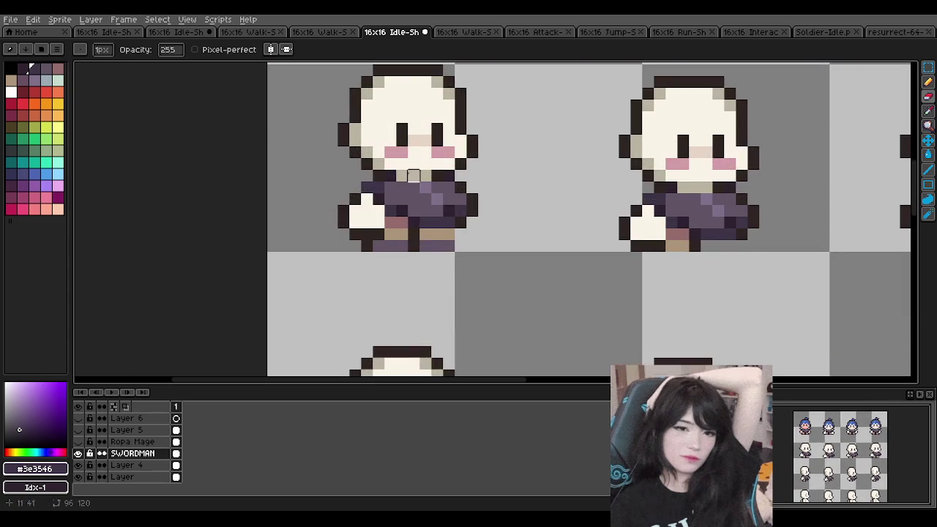
{"action": "scroll", "coordinate": [429, 189], "scroll_direction": "down", "scroll_amount": 1}
{"action": "scroll", "coordinate": [428, 164], "scroll_direction": "up", "scroll_amount": 1}
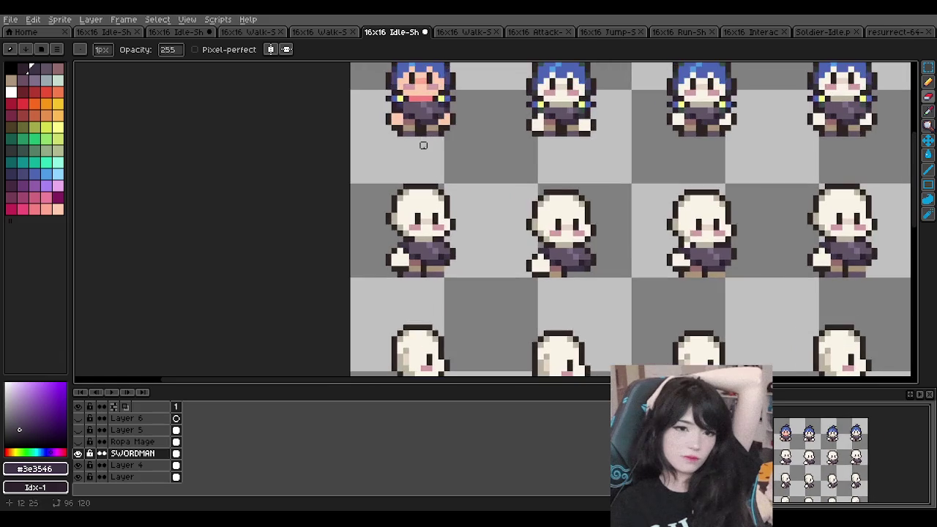
{"action": "scroll", "coordinate": [420, 134], "scroll_direction": "up", "scroll_amount": 2}
{"action": "left_click", "coordinate": [78, 453]}
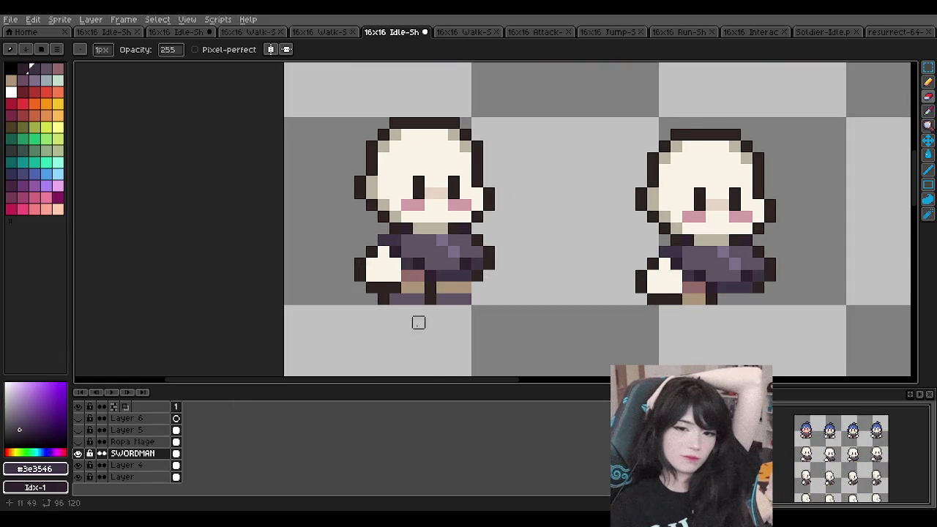
{"action": "left_click", "coordinate": [78, 453]}
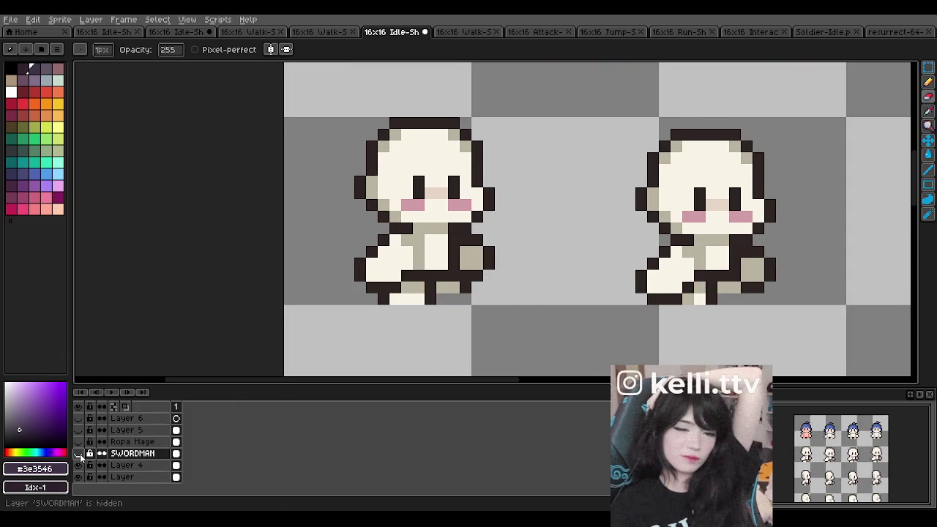
{"action": "left_click", "coordinate": [77, 453]}
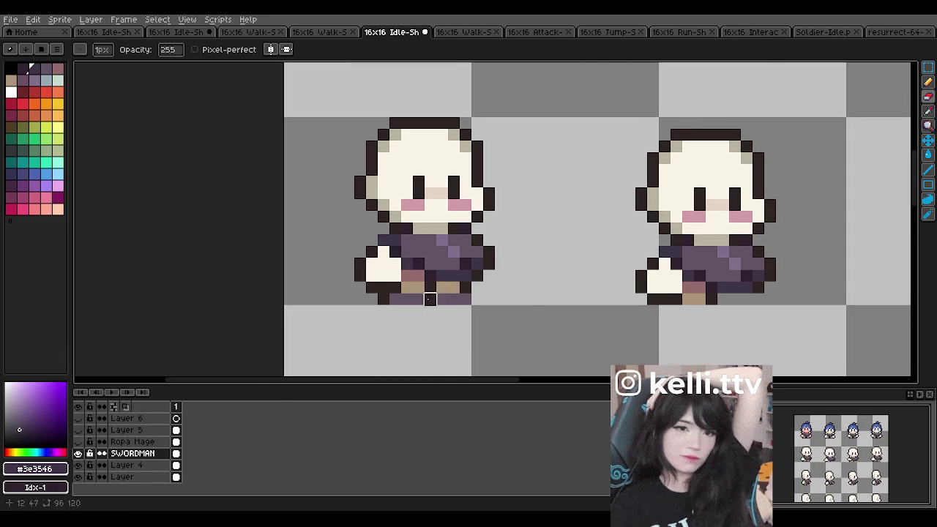
{"action": "scroll", "coordinate": [510, 271], "scroll_direction": "down", "scroll_amount": 4}
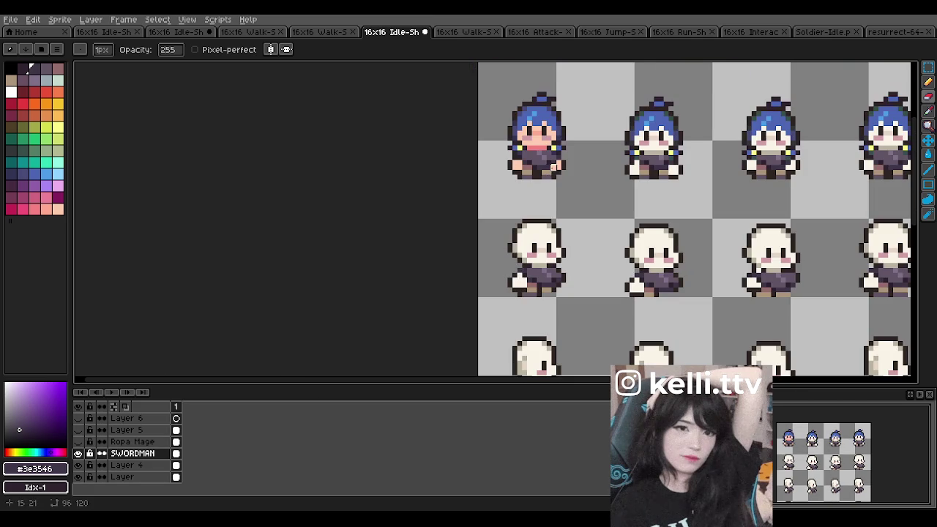
{"action": "scroll", "coordinate": [519, 211], "scroll_direction": "down", "scroll_amount": 1}
{"action": "scroll", "coordinate": [747, 262], "scroll_direction": "up", "scroll_amount": 2}
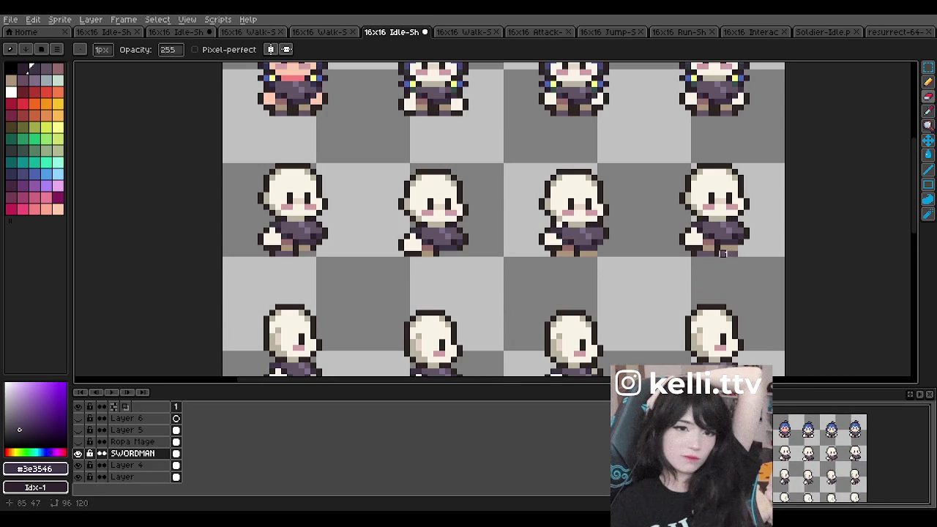
{"action": "scroll", "coordinate": [588, 271], "scroll_direction": "down", "scroll_amount": 1}
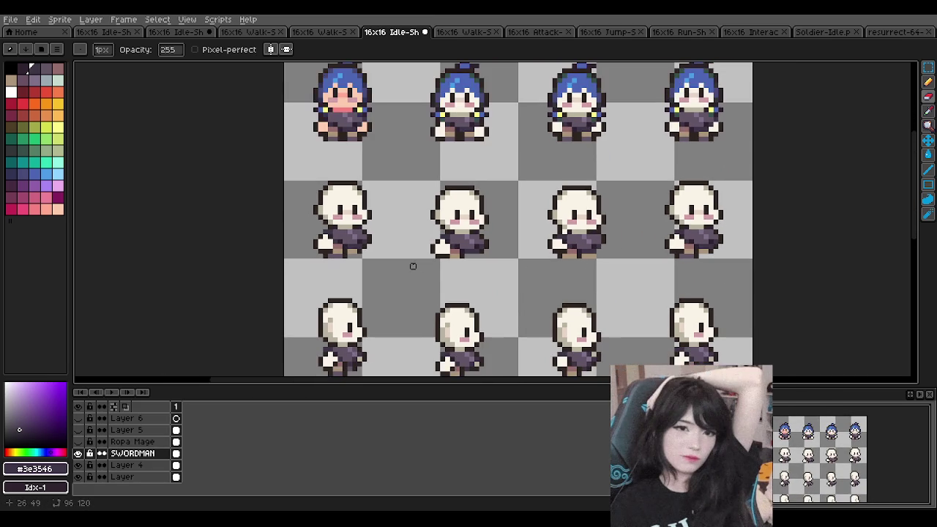
{"action": "scroll", "coordinate": [349, 236], "scroll_direction": "up", "scroll_amount": 2}
{"action": "left_click", "coordinate": [79, 454]}
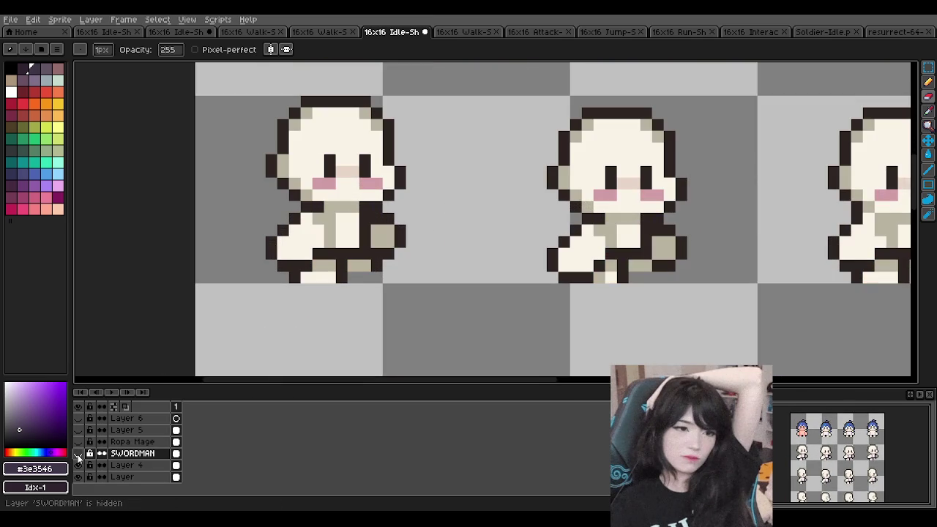
{"action": "left_click", "coordinate": [79, 454]}
{"action": "scroll", "coordinate": [329, 236], "scroll_direction": "down", "scroll_amount": 1}
{"action": "scroll", "coordinate": [363, 203], "scroll_direction": "down", "scroll_amount": 1}
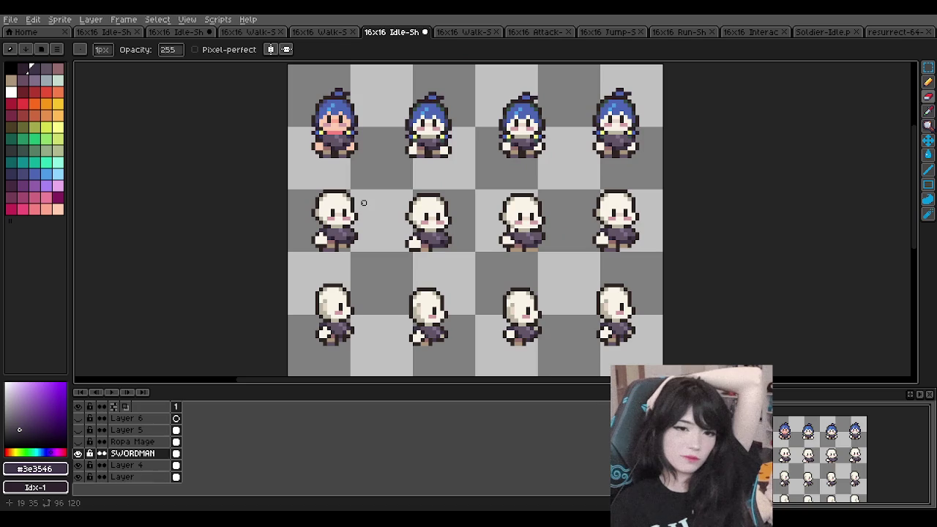
- Zoom around the sheet to the lower-left sprite and switch to the pencil
{"action": "scroll", "coordinate": [363, 203], "scroll_direction": "down", "scroll_amount": 1}
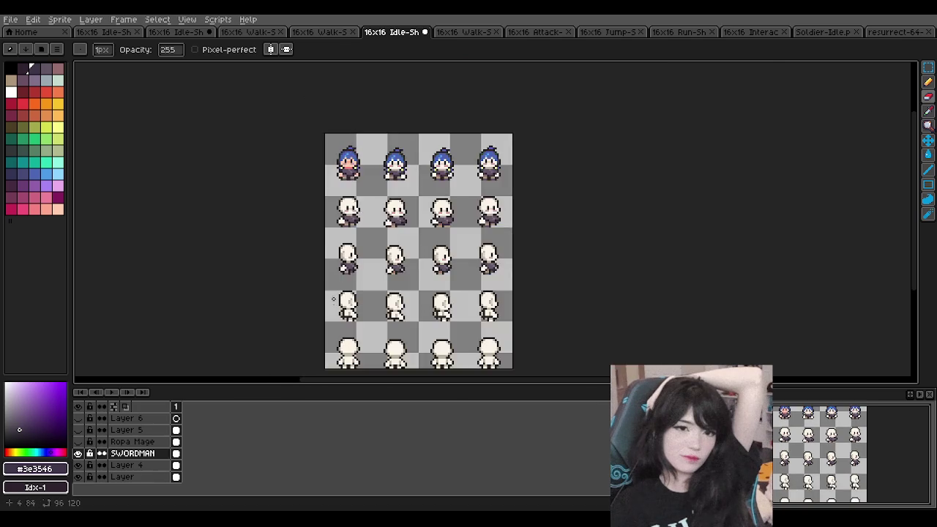
{"action": "scroll", "coordinate": [359, 316], "scroll_direction": "up", "scroll_amount": 2}
{"action": "scroll", "coordinate": [359, 316], "scroll_direction": "down", "scroll_amount": 1}
{"action": "scroll", "coordinate": [382, 270], "scroll_direction": "up", "scroll_amount": 2}
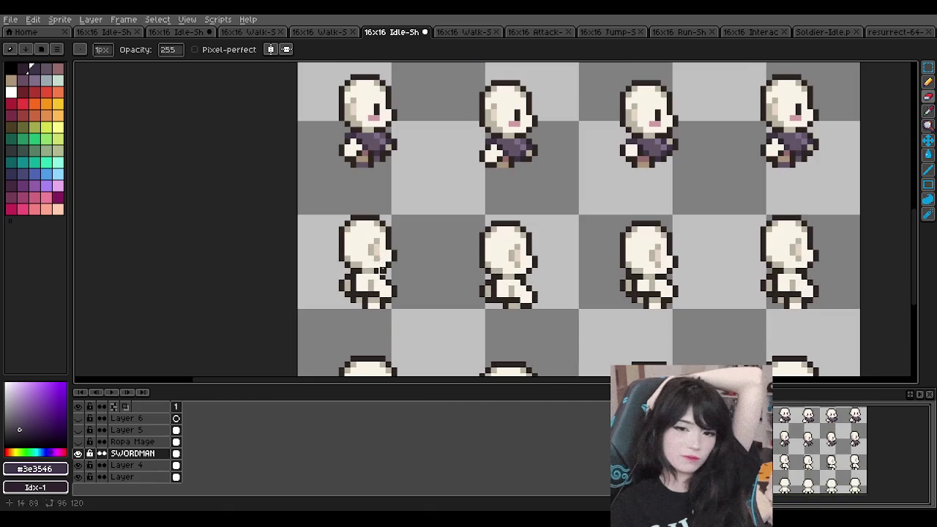
{"action": "scroll", "coordinate": [382, 264], "scroll_direction": "up", "scroll_amount": 1}
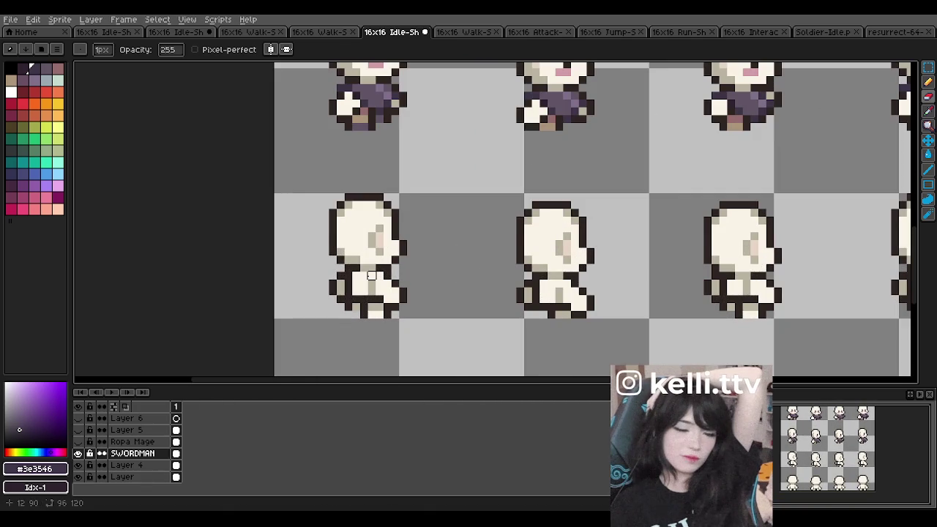
{"action": "scroll", "coordinate": [371, 276], "scroll_direction": "down", "scroll_amount": 1}
{"action": "scroll", "coordinate": [371, 276], "scroll_direction": "down", "scroll_amount": 1}
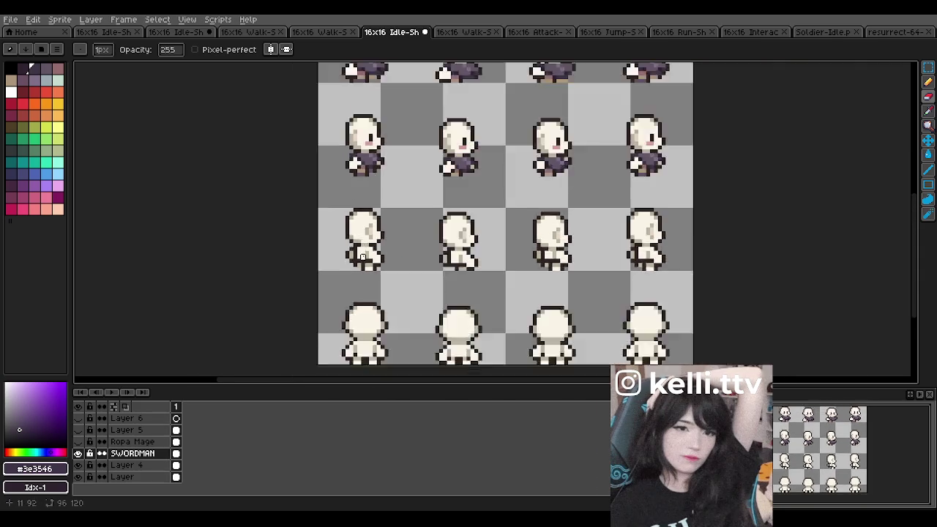
{"action": "scroll", "coordinate": [371, 263], "scroll_direction": "up", "scroll_amount": 2}
{"action": "scroll", "coordinate": [369, 234], "scroll_direction": "down", "scroll_amount": 1}
{"action": "scroll", "coordinate": [369, 234], "scroll_direction": "up", "scroll_amount": 1}
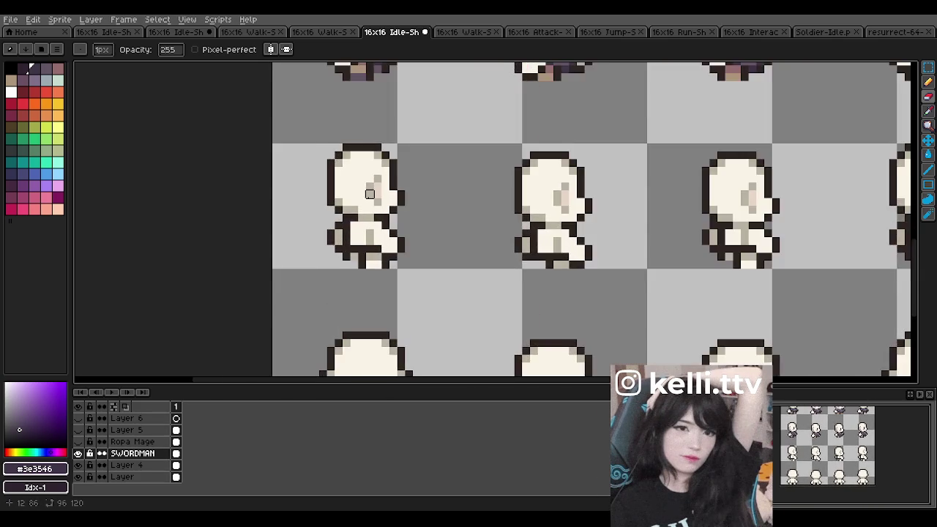
{"action": "scroll", "coordinate": [366, 232], "scroll_direction": "up", "scroll_amount": 2}
{"action": "scroll", "coordinate": [362, 228], "scroll_direction": "down", "scroll_amount": 3}
{"action": "scroll", "coordinate": [362, 228], "scroll_direction": "up", "scroll_amount": 1}
{"action": "scroll", "coordinate": [362, 228], "scroll_direction": "up", "scroll_amount": 1}
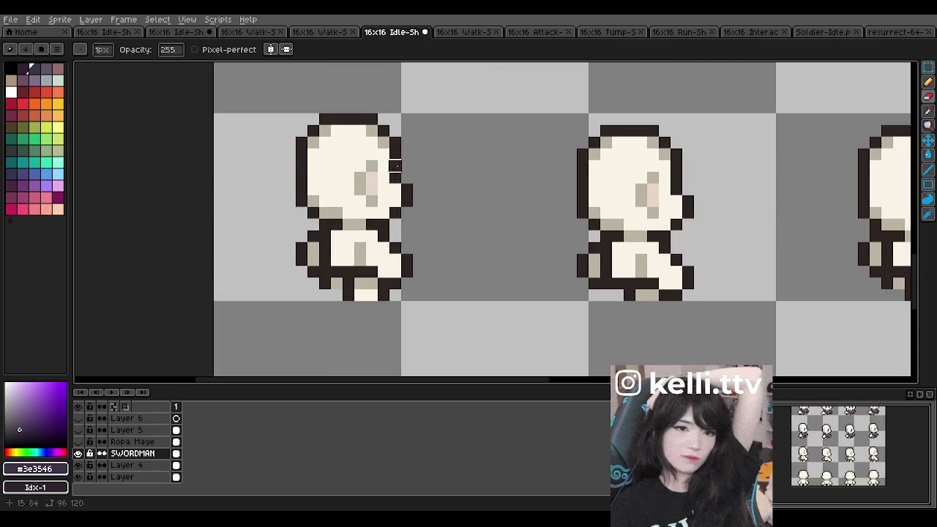
{"action": "left_click", "coordinate": [928, 82]}
- Sample the lighter outfit purple and paint a purple shirt on the lower-left sprite
{"action": "scroll", "coordinate": [390, 194], "scroll_direction": "down", "scroll_amount": 1}
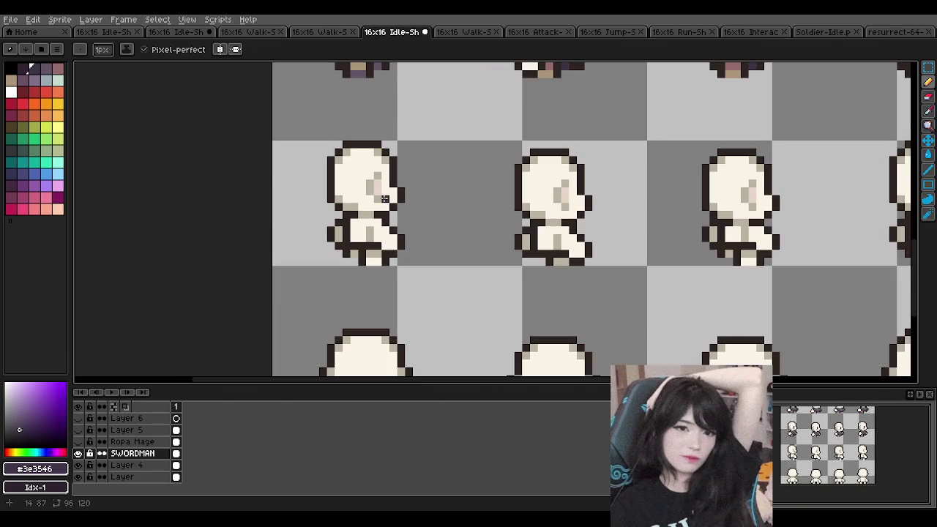
{"action": "scroll", "coordinate": [384, 198], "scroll_direction": "up", "scroll_amount": 1}
{"action": "scroll", "coordinate": [339, 207], "scroll_direction": "down", "scroll_amount": 2}
{"action": "scroll", "coordinate": [344, 177], "scroll_direction": "down", "scroll_amount": 1}
{"action": "scroll", "coordinate": [340, 153], "scroll_direction": "up", "scroll_amount": 1}
{"action": "scroll", "coordinate": [333, 109], "scroll_direction": "down", "scroll_amount": 1}
{"action": "scroll", "coordinate": [325, 75], "scroll_direction": "up", "scroll_amount": 1}
{"action": "scroll", "coordinate": [325, 75], "scroll_direction": "up", "scroll_amount": 1}
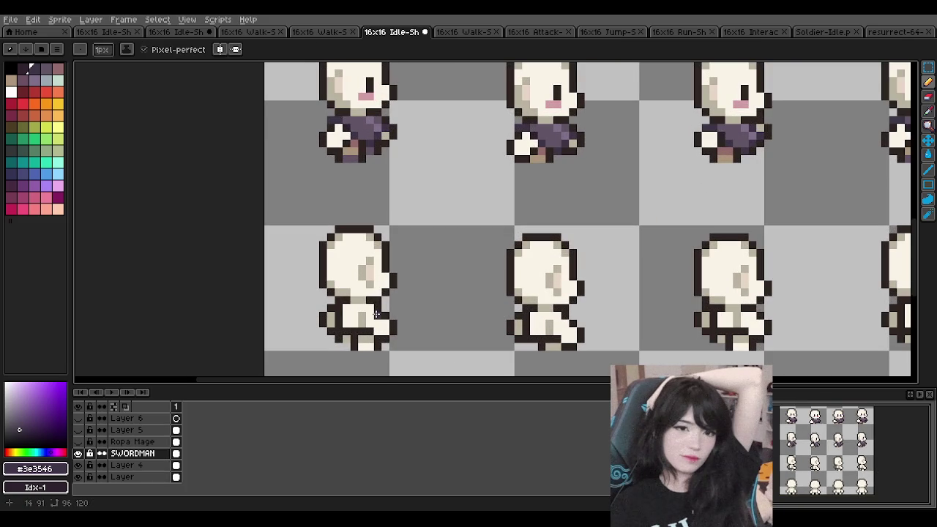
{"action": "left_click", "coordinate": [354, 151], "text": "alt"}
{"action": "left_click", "coordinate": [348, 309]}
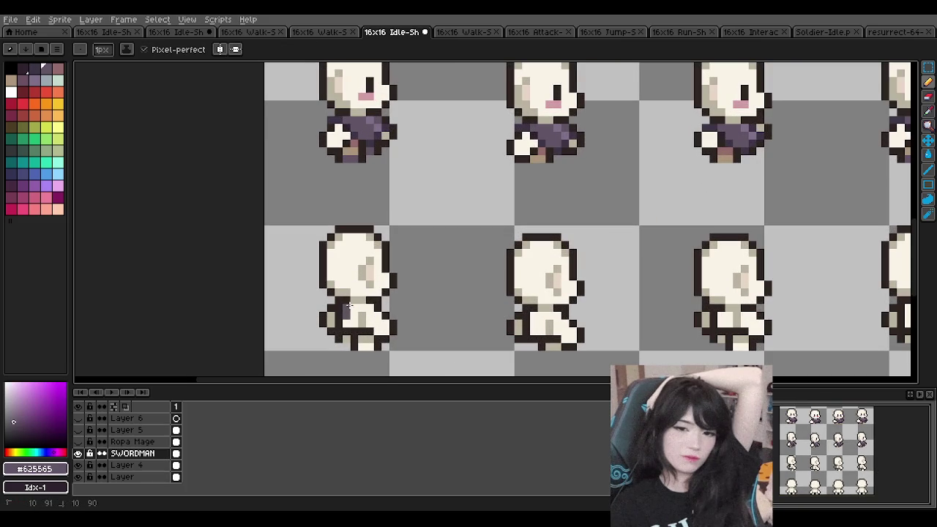
{"action": "left_click_drag", "start_coordinate": [351, 321], "coordinate": [368, 307]}
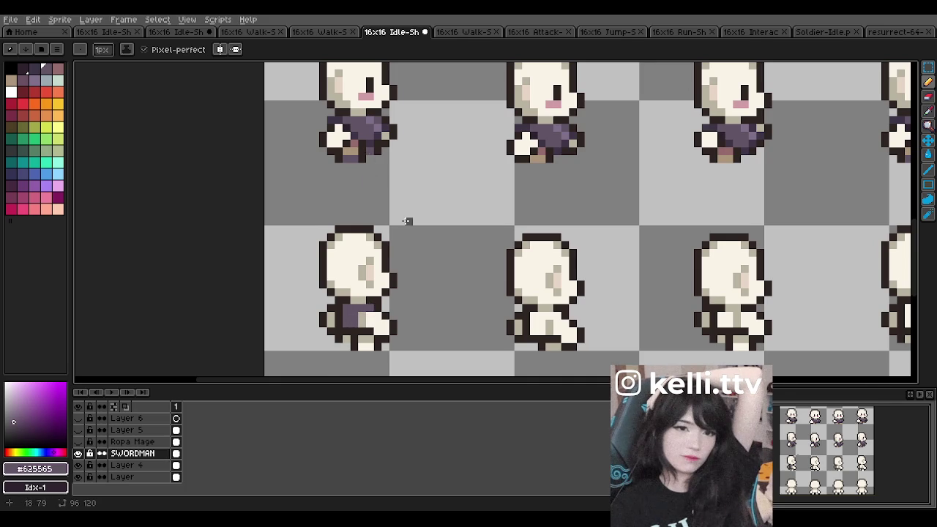
{"action": "scroll", "coordinate": [393, 191], "scroll_direction": "down", "scroll_amount": 1}
{"action": "scroll", "coordinate": [409, 240], "scroll_direction": "down", "scroll_amount": 1}
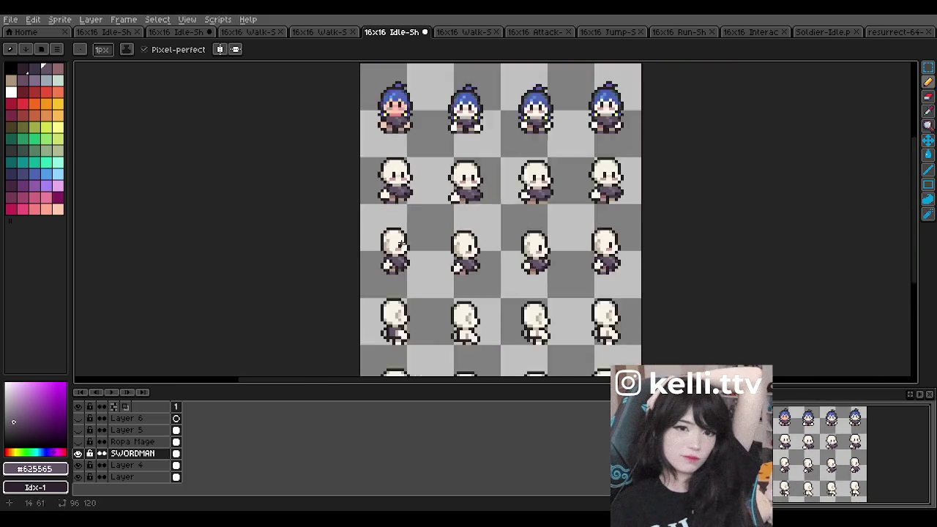
{"action": "scroll", "coordinate": [387, 220], "scroll_direction": "up", "scroll_amount": 1}
{"action": "scroll", "coordinate": [388, 220], "scroll_direction": "up", "scroll_amount": 1}
- Sample the darkest outline colour and repaint the lower-left sprite's shirt darker
{"action": "left_click", "coordinate": [387, 219], "text": "alt"}
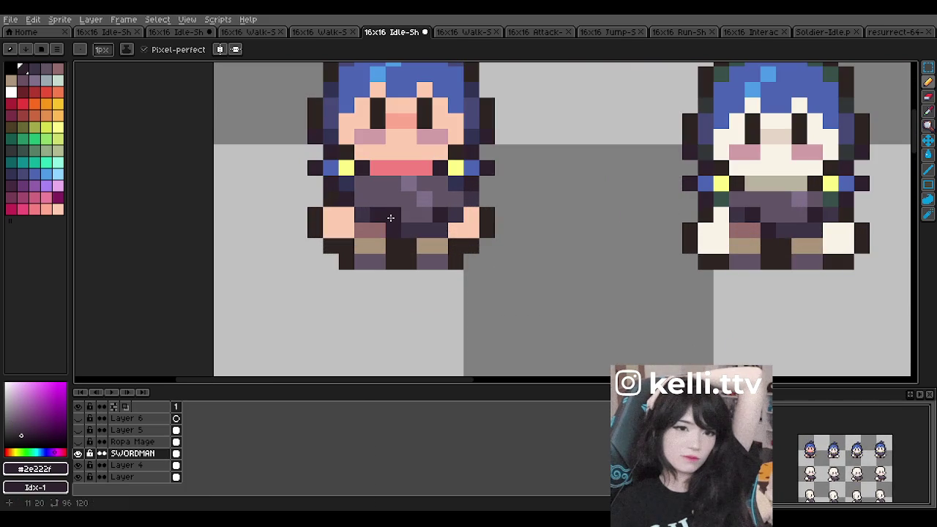
{"action": "scroll", "coordinate": [387, 220], "scroll_direction": "down", "scroll_amount": 2}
{"action": "scroll", "coordinate": [440, 293], "scroll_direction": "down", "scroll_amount": 1}
{"action": "scroll", "coordinate": [456, 318], "scroll_direction": "down", "scroll_amount": 1}
{"action": "scroll", "coordinate": [473, 262], "scroll_direction": "up", "scroll_amount": 3}
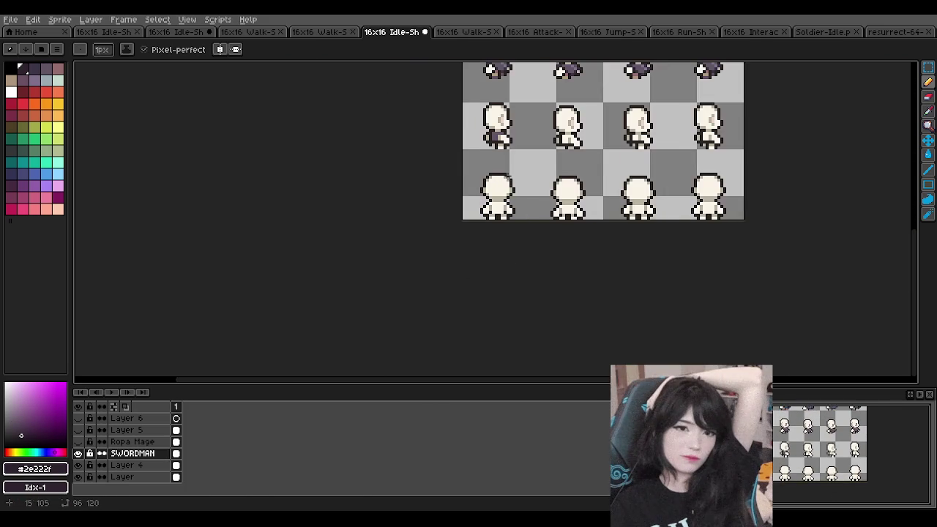
{"action": "scroll", "coordinate": [472, 262], "scroll_direction": "up", "scroll_amount": 1}
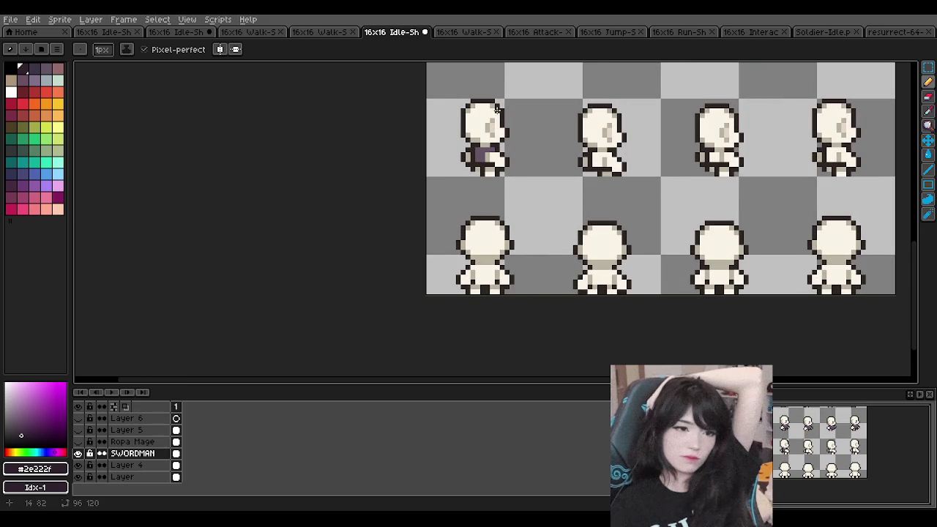
{"action": "scroll", "coordinate": [498, 117], "scroll_direction": "up", "scroll_amount": 2}
{"action": "left_click", "coordinate": [520, 174]}
{"action": "left_click_drag", "start_coordinate": [471, 193], "coordinate": [451, 205]}
{"action": "scroll", "coordinate": [471, 118], "scroll_direction": "down", "scroll_amount": 3}
{"action": "scroll", "coordinate": [470, 118], "scroll_direction": "up", "scroll_amount": 2}
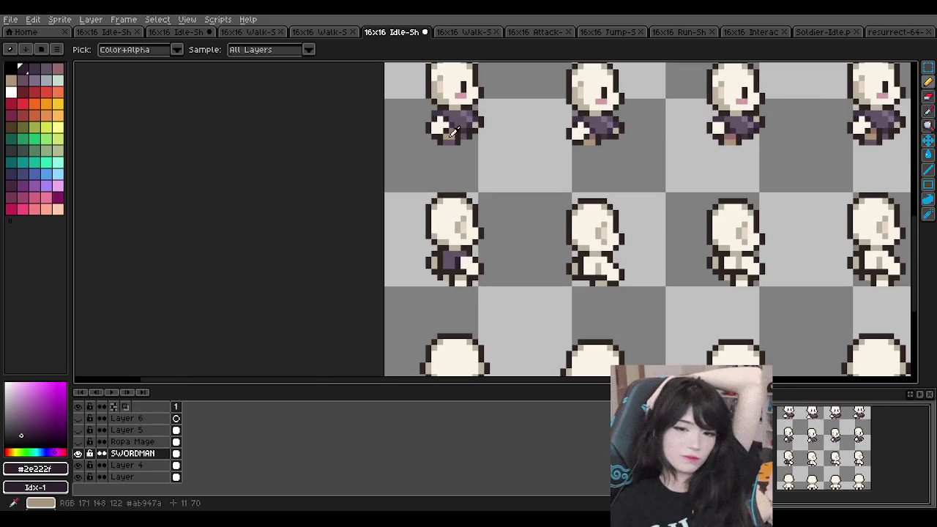
- Shade the shirt's lower edge in mid and dark purple, then undo the last stroke
{"action": "left_click", "coordinate": [469, 276], "text": "alt"}
{"action": "scroll", "coordinate": [469, 277], "scroll_direction": "up", "scroll_amount": 2}
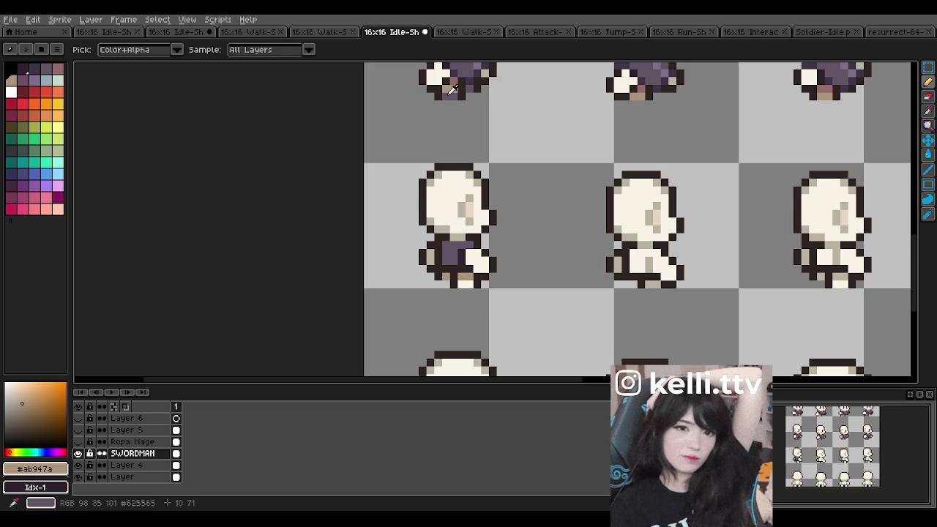
{"action": "left_click", "coordinate": [460, 259], "text": "alt"}
{"action": "left_click_drag", "start_coordinate": [461, 284], "coordinate": [472, 274]}
{"action": "scroll", "coordinate": [471, 274], "scroll_direction": "down", "scroll_amount": 2}
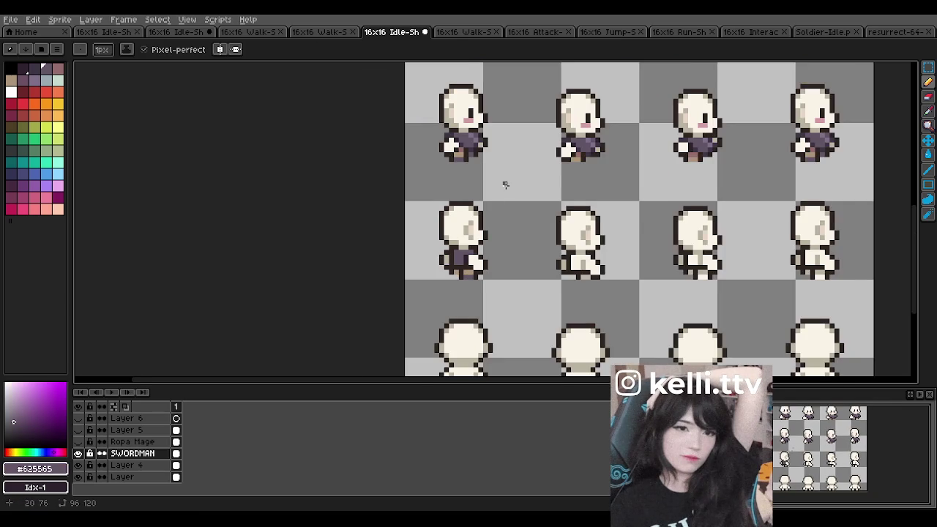
{"action": "scroll", "coordinate": [505, 185], "scroll_direction": "up", "scroll_amount": 1}
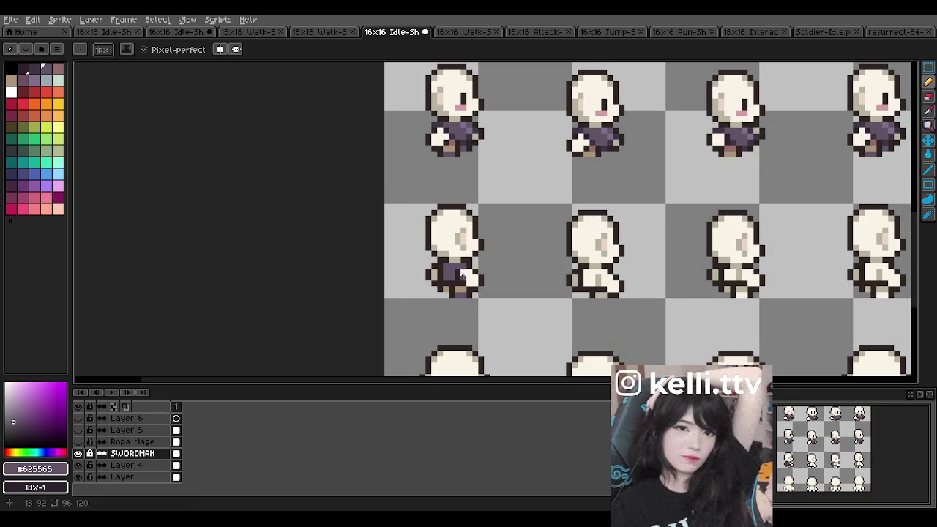
{"action": "left_click", "coordinate": [465, 272], "text": "alt"}
{"action": "left_click", "coordinate": [470, 270]}
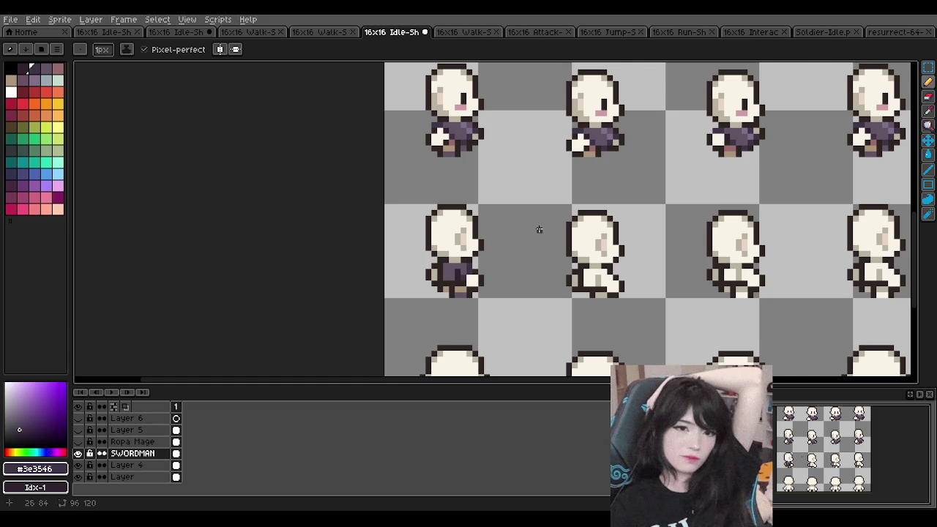
{"action": "scroll", "coordinate": [474, 253], "scroll_direction": "up", "scroll_amount": 1}
{"action": "key", "text": "ctrl+z"}
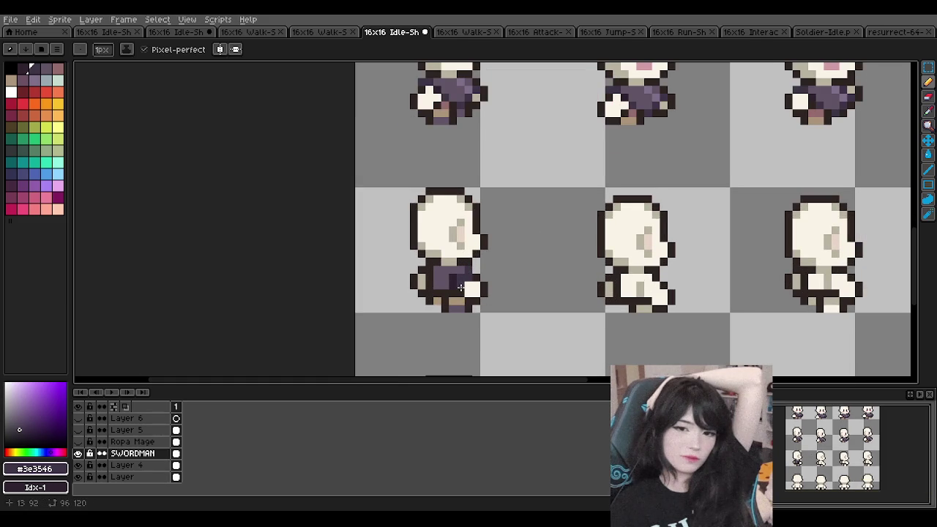
- Eyedrop the outline and shirt purples again from the sprite
{"action": "scroll", "coordinate": [454, 288], "scroll_direction": "up", "scroll_amount": 2}
{"action": "left_click", "coordinate": [446, 284], "text": "alt"}
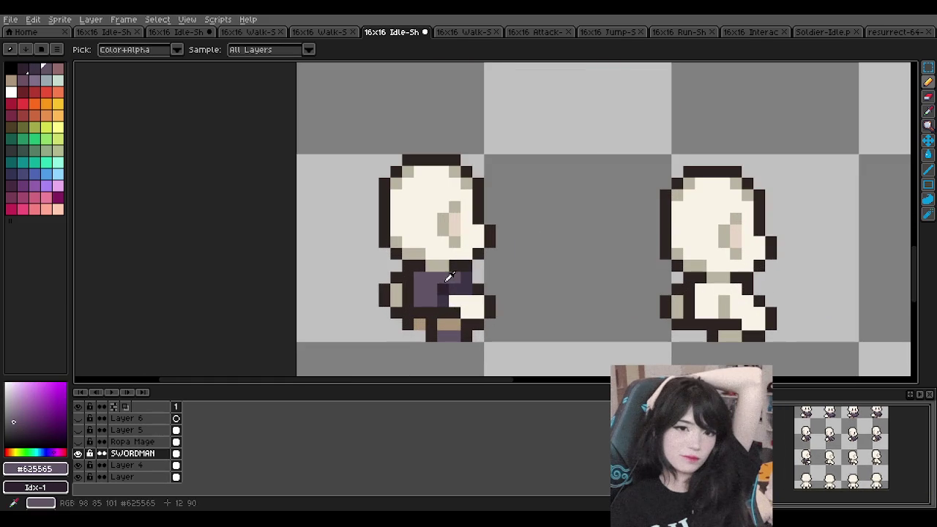
{"action": "left_click", "coordinate": [443, 287], "text": "alt"}
{"action": "scroll", "coordinate": [463, 238], "scroll_direction": "down", "scroll_amount": 2}
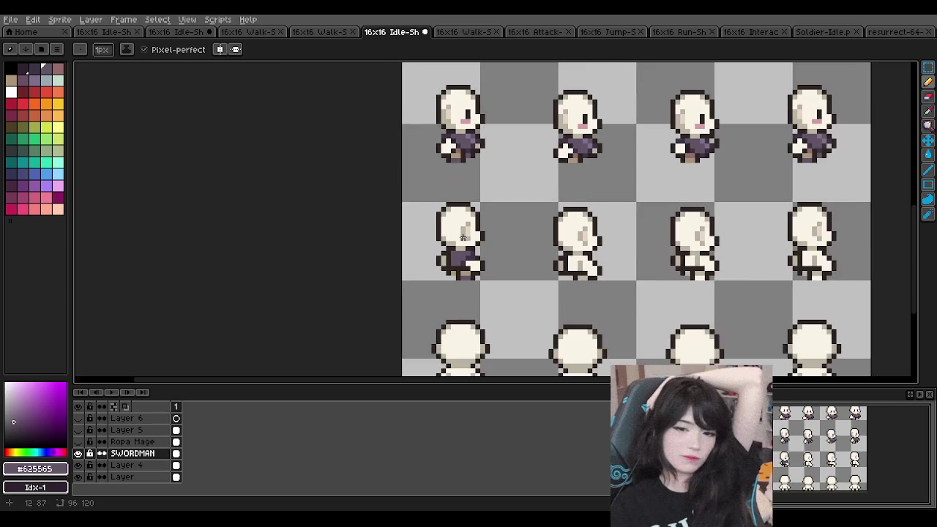
{"action": "scroll", "coordinate": [463, 238], "scroll_direction": "up", "scroll_amount": 1}
{"action": "scroll", "coordinate": [468, 256], "scroll_direction": "up", "scroll_amount": 1}
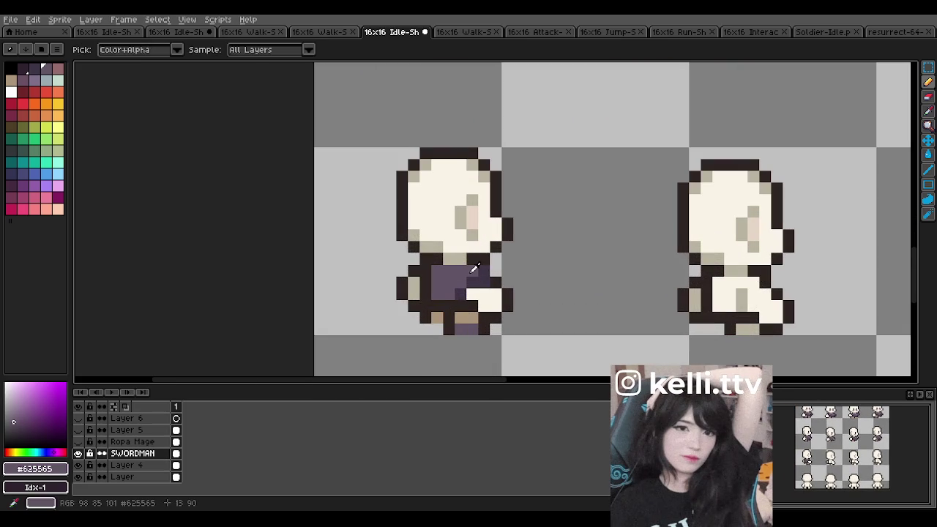
{"action": "scroll", "coordinate": [473, 267], "scroll_direction": "down", "scroll_amount": 2}
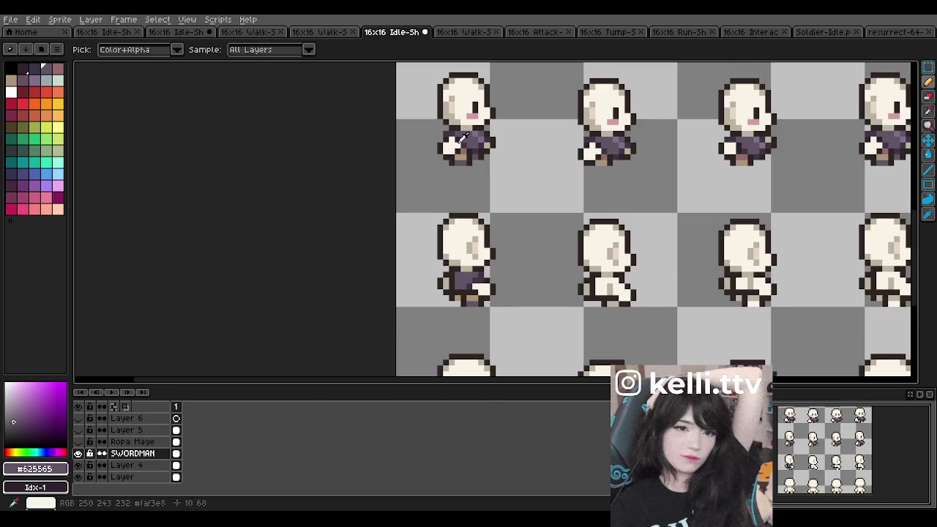
{"action": "left_click", "coordinate": [462, 136], "text": "alt"}
{"action": "scroll", "coordinate": [460, 139], "scroll_direction": "up", "scroll_amount": 2}
{"action": "scroll", "coordinate": [453, 142], "scroll_direction": "up", "scroll_amount": 2}
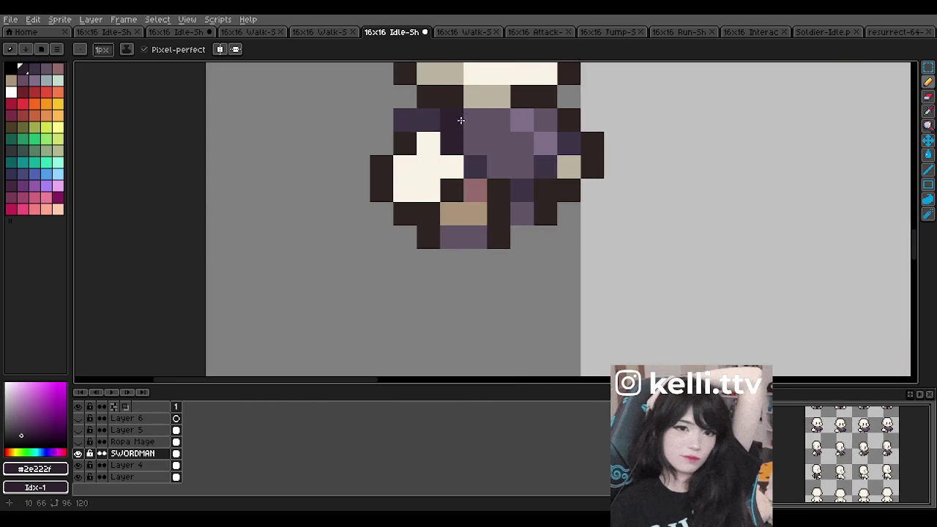
{"action": "scroll", "coordinate": [452, 144], "scroll_direction": "down", "scroll_amount": 4}
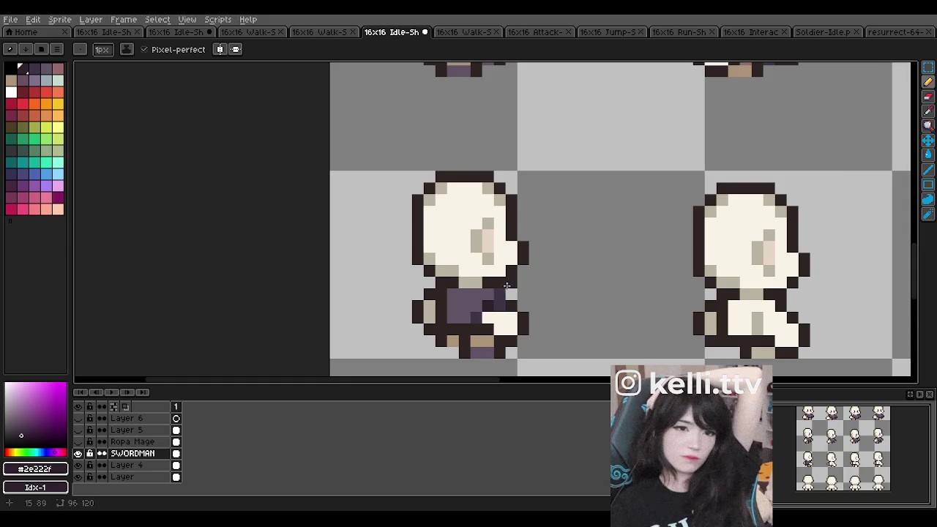
{"action": "scroll", "coordinate": [513, 230], "scroll_direction": "down", "scroll_amount": 2}
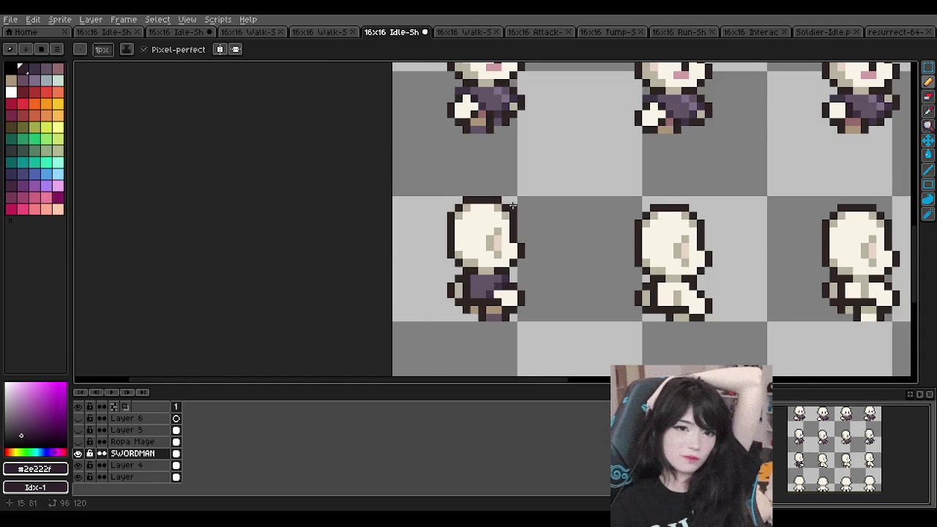
{"action": "scroll", "coordinate": [512, 205], "scroll_direction": "down", "scroll_amount": 2}
{"action": "scroll", "coordinate": [517, 162], "scroll_direction": "up", "scroll_amount": 1}
{"action": "scroll", "coordinate": [517, 162], "scroll_direction": "up", "scroll_amount": 1}
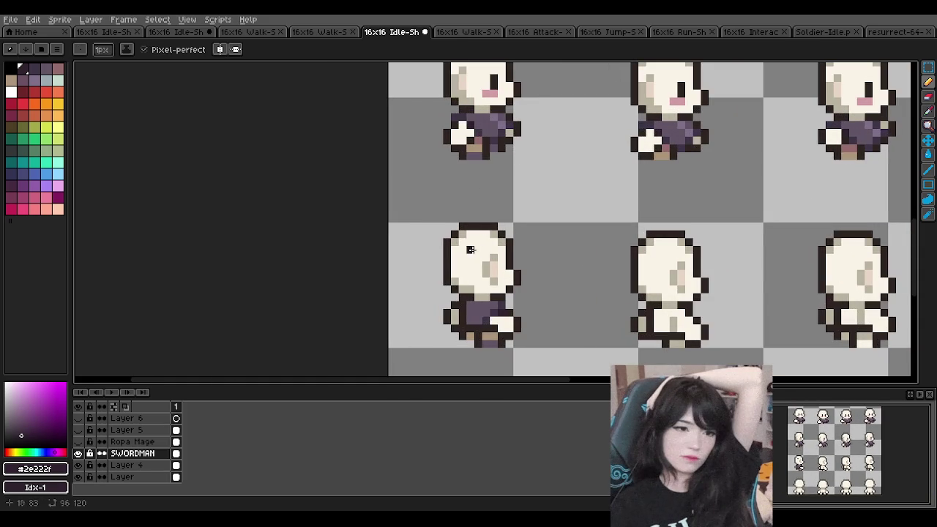
- Pick the dark purple #3e3546 from the sprite, test a stroke, and undo it
{"action": "left_click", "coordinate": [462, 315], "text": "alt"}
{"action": "left_click", "coordinate": [462, 309]}
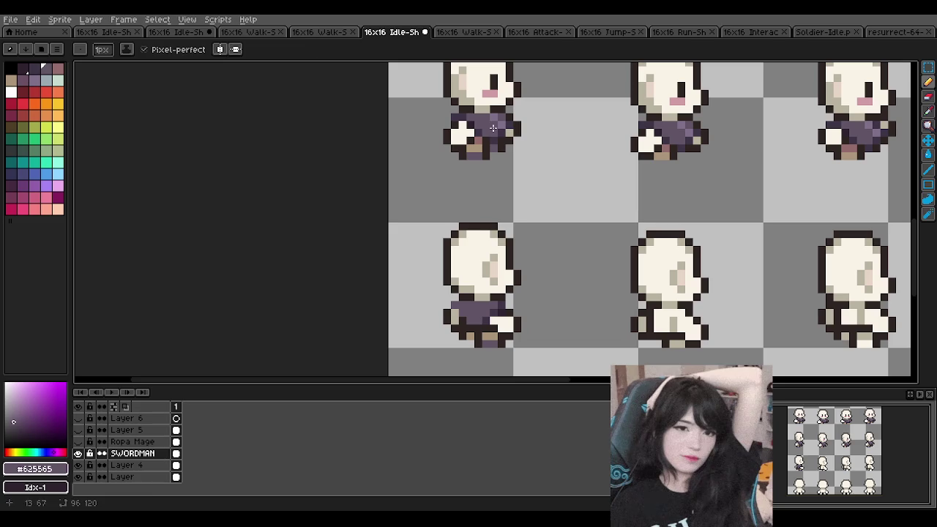
{"action": "left_click", "coordinate": [447, 320], "text": "alt"}
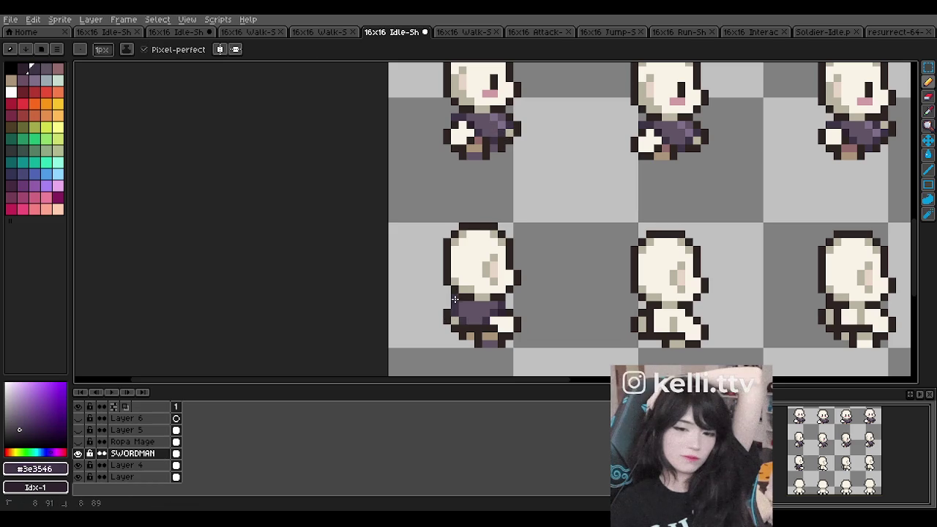
{"action": "mouse_move", "coordinate": [453, 300]}
{"action": "left_mouse_down"}
{"action": "mouse_move", "coordinate": [505, 278]}
{"action": "mouse_move", "coordinate": [432, 250]}
{"action": "left_mouse_up"}
{"action": "key", "text": "ctrl+z"}
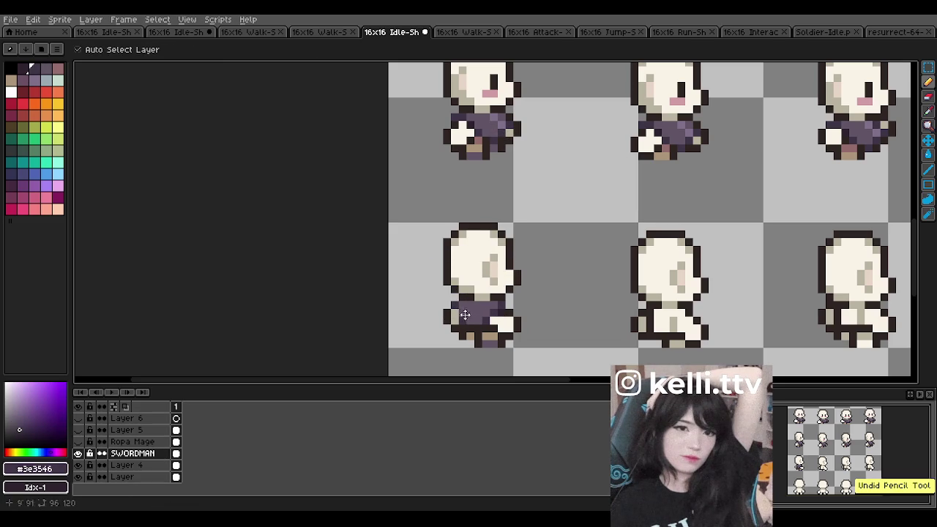
{"action": "key", "text": "alt"}
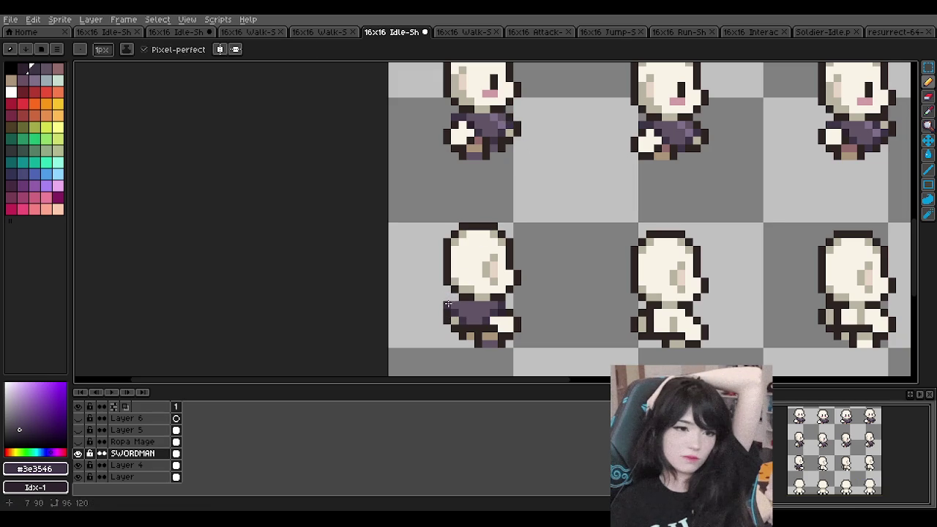
{"action": "scroll", "coordinate": [479, 224], "scroll_direction": "down", "scroll_amount": 1}
{"action": "scroll", "coordinate": [480, 226], "scroll_direction": "down", "scroll_amount": 1}
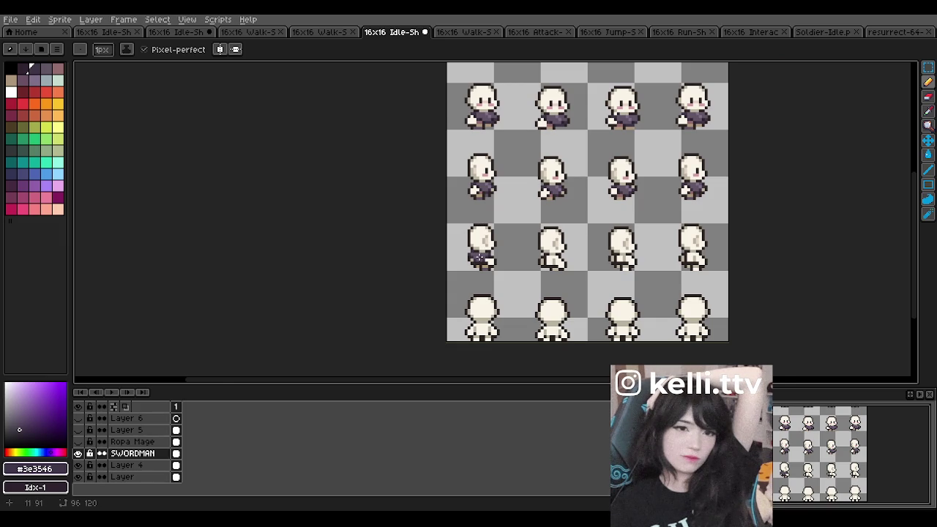
- Select the purple outfit on the first sprite's lower half and place a copy on the second sprite
{"action": "scroll", "coordinate": [480, 255], "scroll_direction": "up", "scroll_amount": 1}
{"action": "scroll", "coordinate": [483, 251], "scroll_direction": "up", "scroll_amount": 1}
{"action": "scroll", "coordinate": [487, 248], "scroll_direction": "up", "scroll_amount": 1}
{"action": "scroll", "coordinate": [487, 248], "scroll_direction": "down", "scroll_amount": 2}
{"action": "scroll", "coordinate": [489, 247], "scroll_direction": "up", "scroll_amount": 1}
{"action": "scroll", "coordinate": [490, 231], "scroll_direction": "down", "scroll_amount": 1}
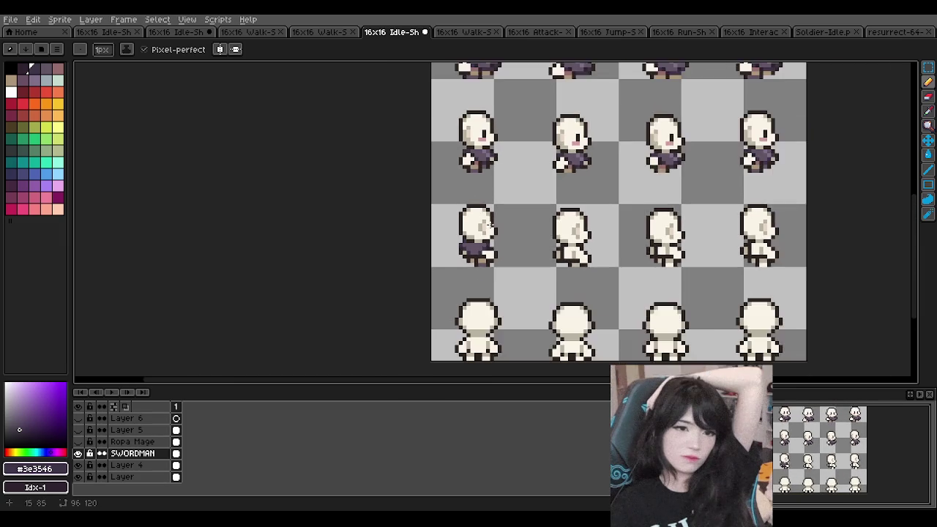
{"action": "scroll", "coordinate": [503, 154], "scroll_direction": "up", "scroll_amount": 1}
{"action": "scroll", "coordinate": [516, 219], "scroll_direction": "up", "scroll_amount": 1}
{"action": "scroll", "coordinate": [510, 200], "scroll_direction": "down", "scroll_amount": 1}
{"action": "scroll", "coordinate": [508, 180], "scroll_direction": "up", "scroll_amount": 1}
{"action": "scroll", "coordinate": [487, 149], "scroll_direction": "up", "scroll_amount": 1}
{"action": "scroll", "coordinate": [483, 168], "scroll_direction": "down", "scroll_amount": 2}
{"action": "scroll", "coordinate": [491, 241], "scroll_direction": "up", "scroll_amount": 1}
{"action": "scroll", "coordinate": [510, 287], "scroll_direction": "up", "scroll_amount": 1}
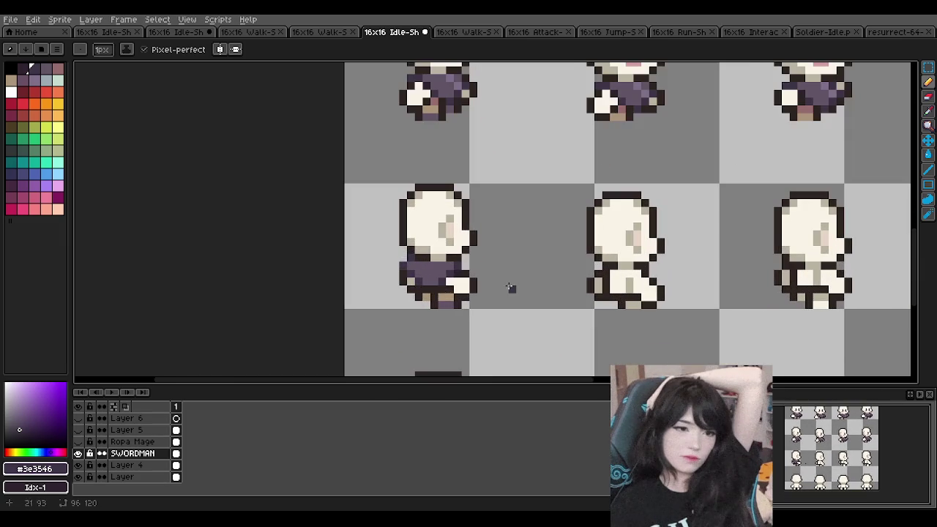
{"action": "left_click", "coordinate": [928, 67]}
{"action": "left_click_drag", "start_coordinate": [373, 236], "coordinate": [486, 316]}
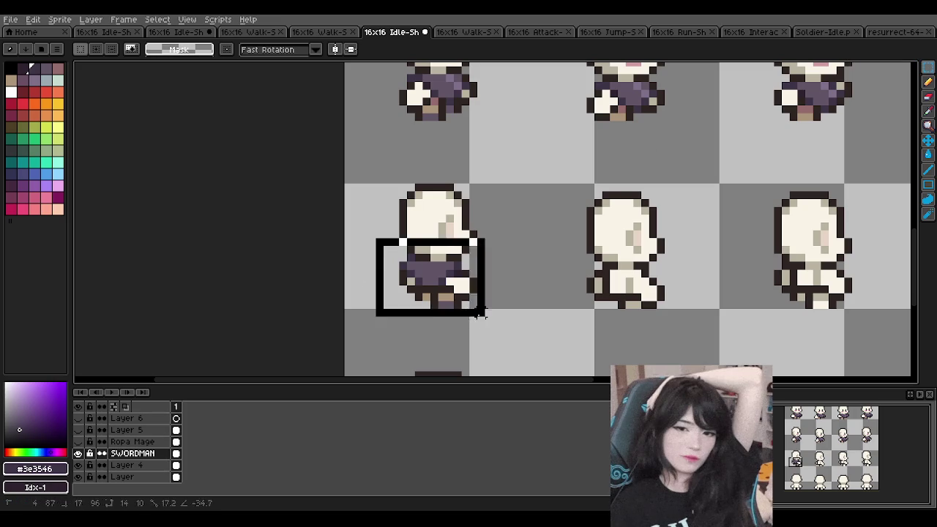
{"action": "left_click_drag", "start_coordinate": [419, 299], "coordinate": [607, 298]}
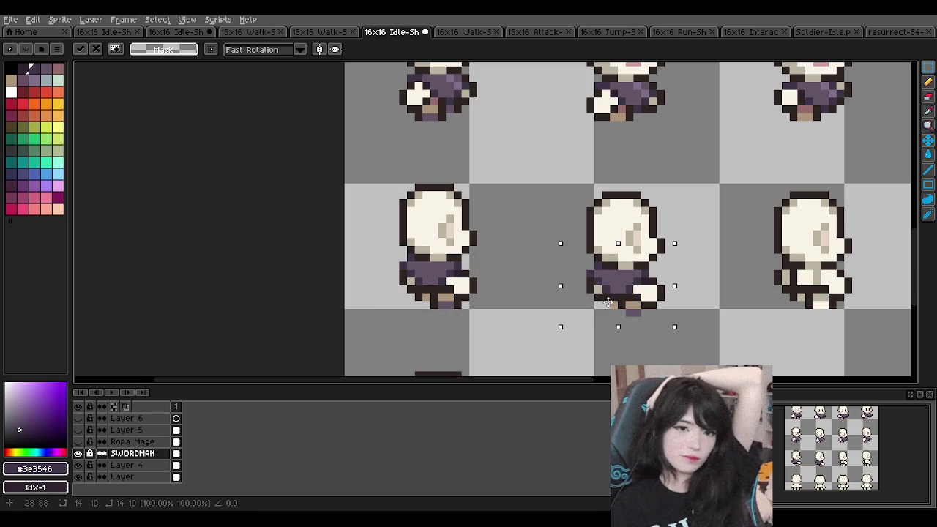
{"action": "left_click_drag", "start_coordinate": [607, 298], "coordinate": [609, 306]}
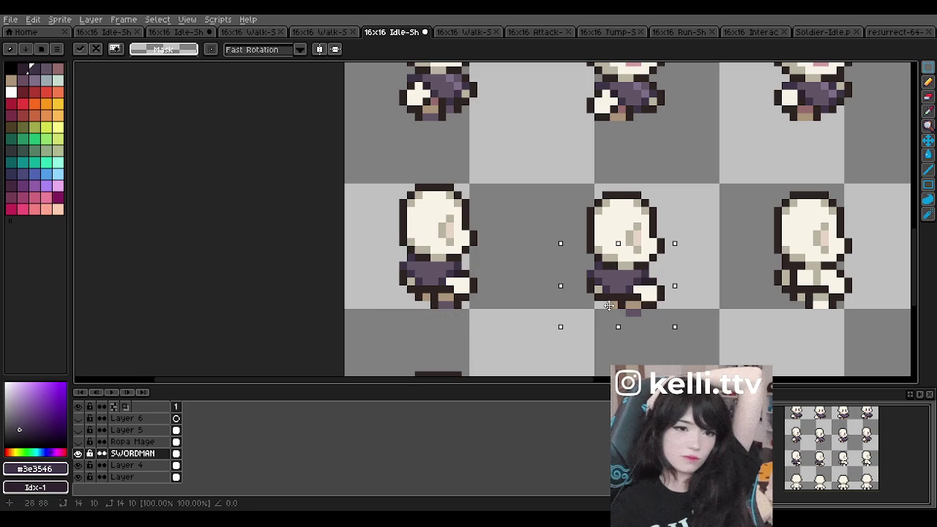
{"action": "left_click", "coordinate": [695, 256]}
- Paste the outfit again, undo a misplaced copy, and commit one on the second sprite
{"action": "scroll", "coordinate": [540, 209], "scroll_direction": "down", "scroll_amount": 3}
{"action": "scroll", "coordinate": [728, 235], "scroll_direction": "up", "scroll_amount": 2}
{"action": "key", "text": "ctrl+v"}
{"action": "mouse_move", "coordinate": [367, 268]}
{"action": "left_mouse_down"}
{"action": "mouse_move", "coordinate": [650, 272]}
{"action": "mouse_move", "coordinate": [647, 279]}
{"action": "mouse_move", "coordinate": [648, 265]}
{"action": "left_mouse_up"}
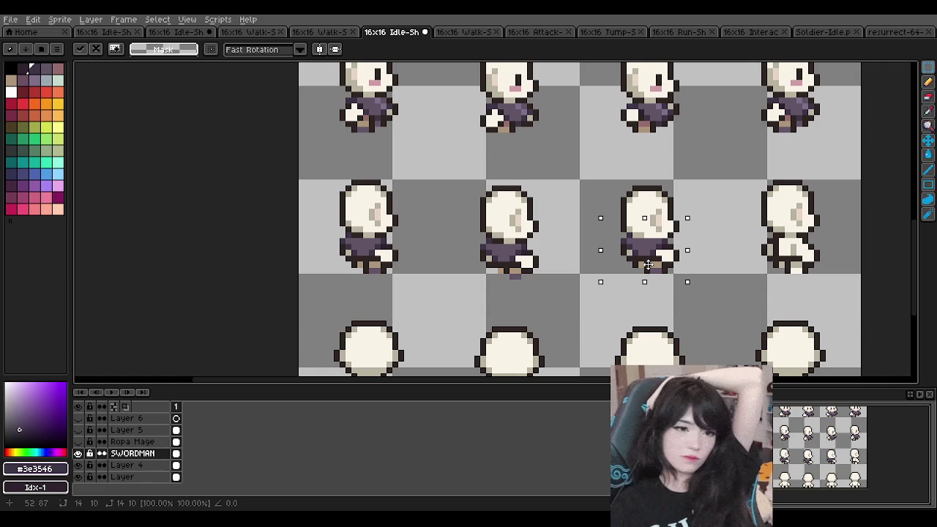
{"action": "key", "text": "ctrl+z"}
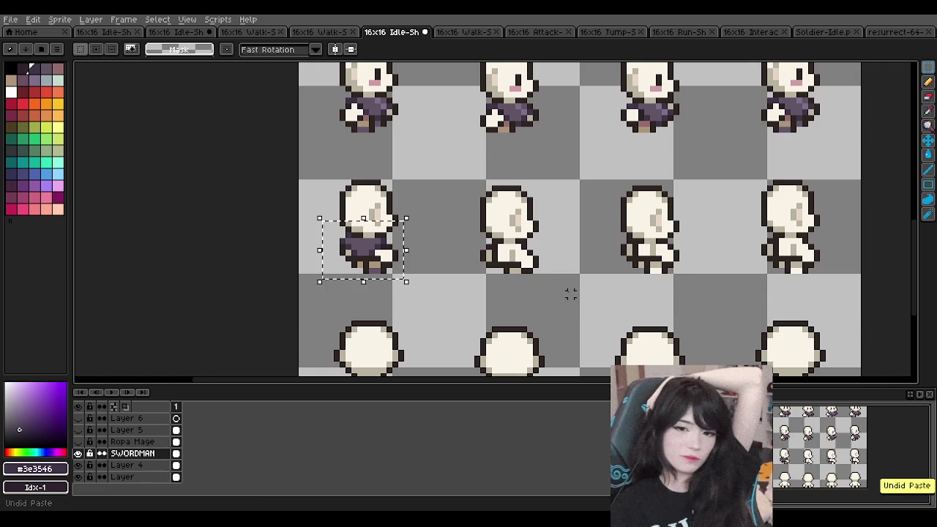
{"action": "key", "text": "ctrl+v"}
{"action": "left_click_drag", "start_coordinate": [349, 248], "coordinate": [498, 272]}
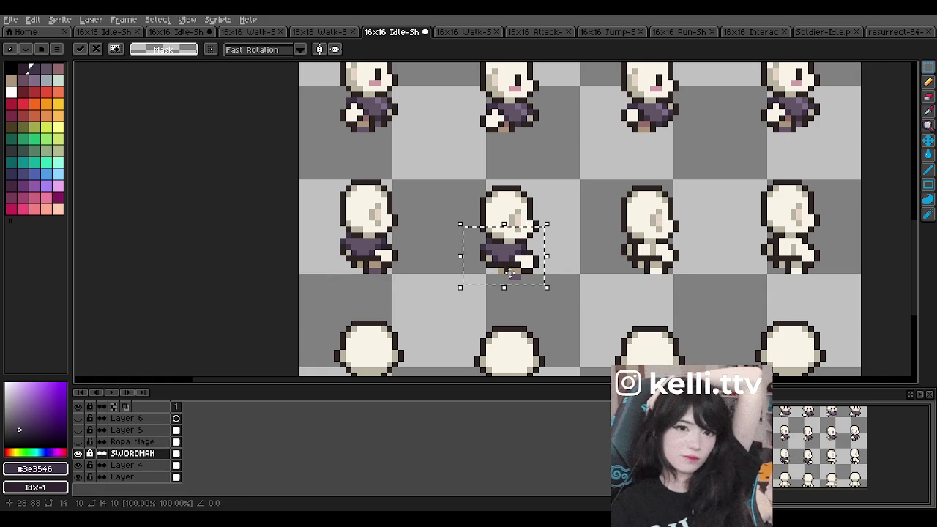
{"action": "key", "text": "Return"}
- Paste the outfit onto the third sprite and fine-tune its position
{"action": "key", "text": "ctrl+v"}
{"action": "left_click_drag", "start_coordinate": [360, 254], "coordinate": [641, 254]}
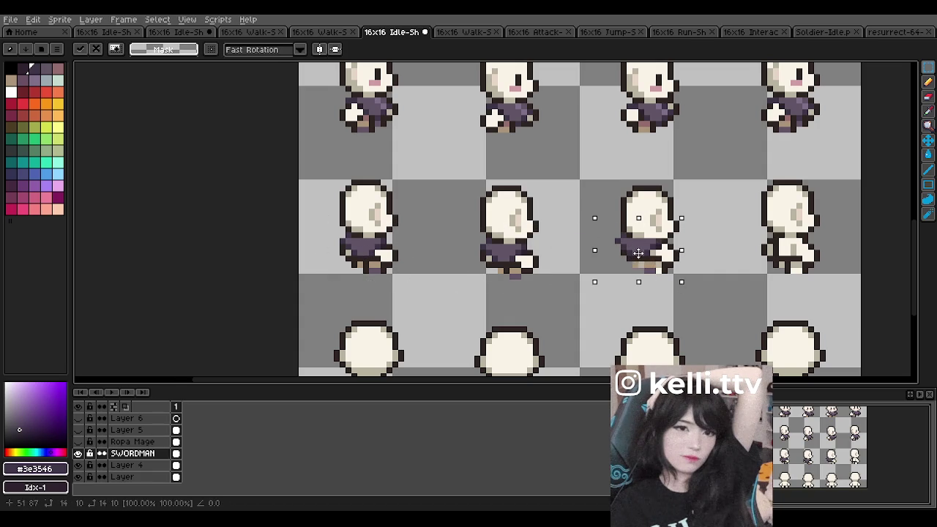
{"action": "left_click_drag", "start_coordinate": [641, 254], "coordinate": [641, 253]}
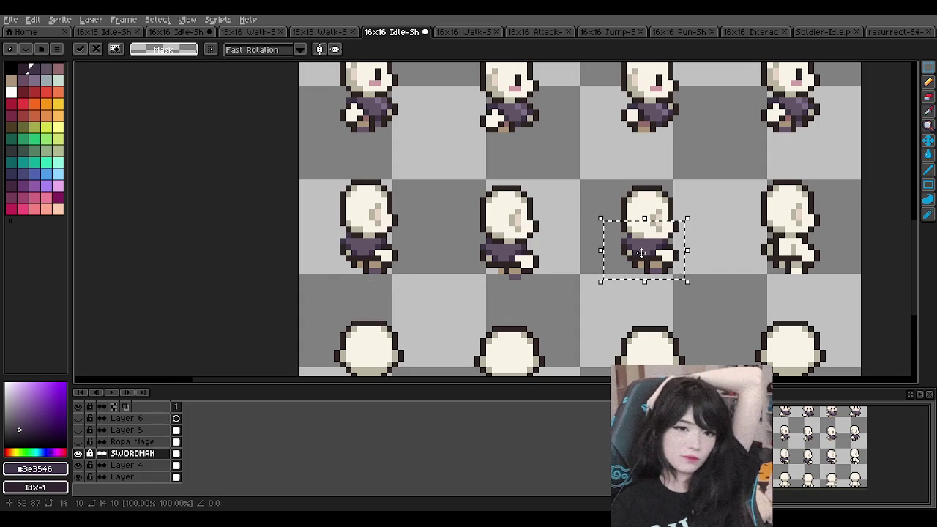
{"action": "scroll", "coordinate": [641, 252], "scroll_direction": "up", "scroll_amount": 1}
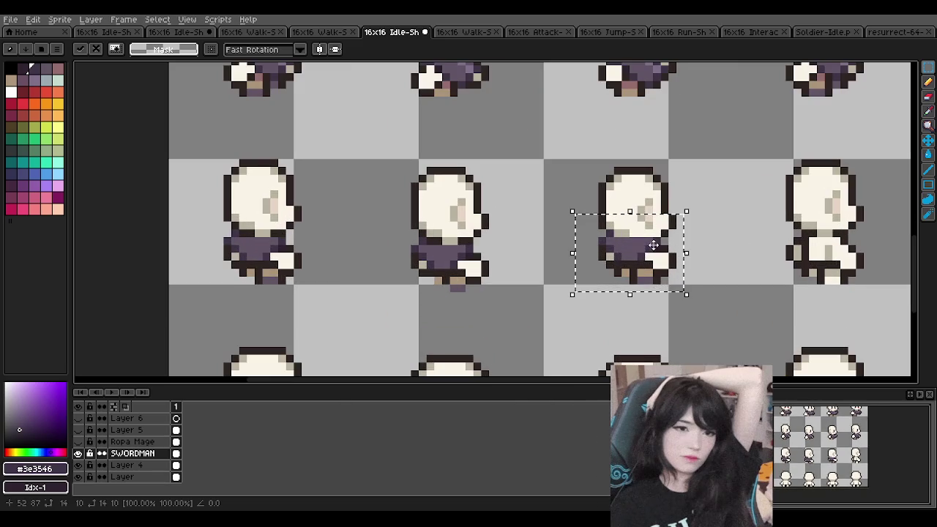
{"action": "scroll", "coordinate": [600, 245], "scroll_direction": "down", "scroll_amount": 1}
{"action": "scroll", "coordinate": [633, 240], "scroll_direction": "up", "scroll_amount": 1}
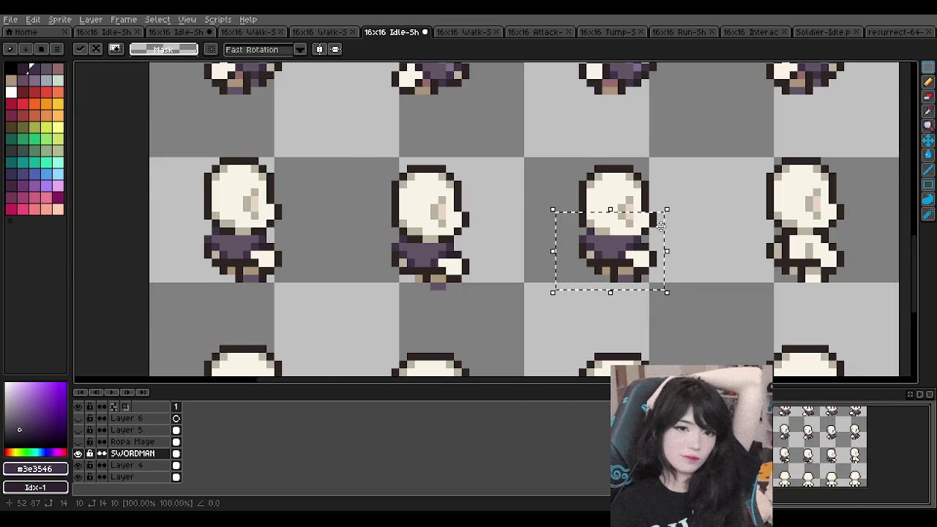
{"action": "scroll", "coordinate": [692, 229], "scroll_direction": "down", "scroll_amount": 1}
{"action": "key", "text": "ctrl+z"}
- Paste the outfit onto the fourth sprite and clear the selection
{"action": "key", "text": "ctrl+v"}
{"action": "left_click_drag", "start_coordinate": [353, 246], "coordinate": [774, 246]}
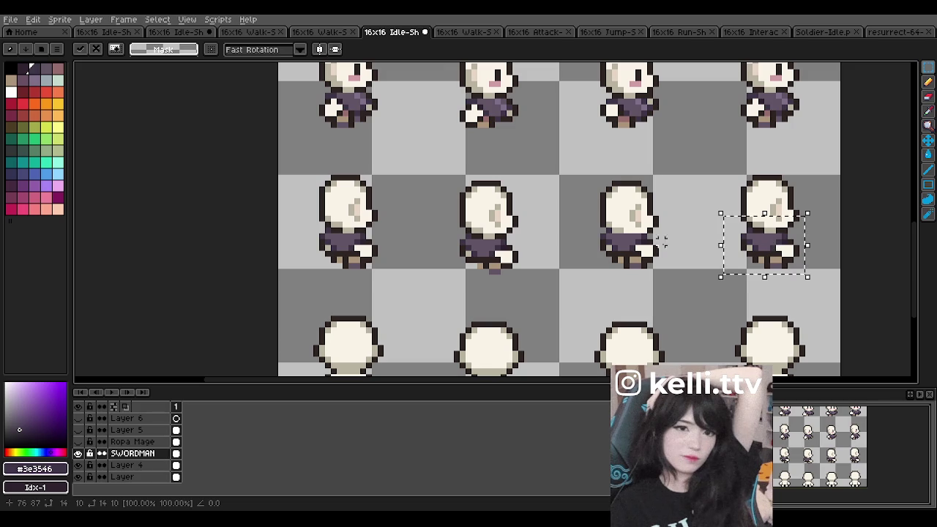
{"action": "key", "text": "ctrl+d"}
{"action": "scroll", "coordinate": [489, 220], "scroll_direction": "up", "scroll_amount": 1}
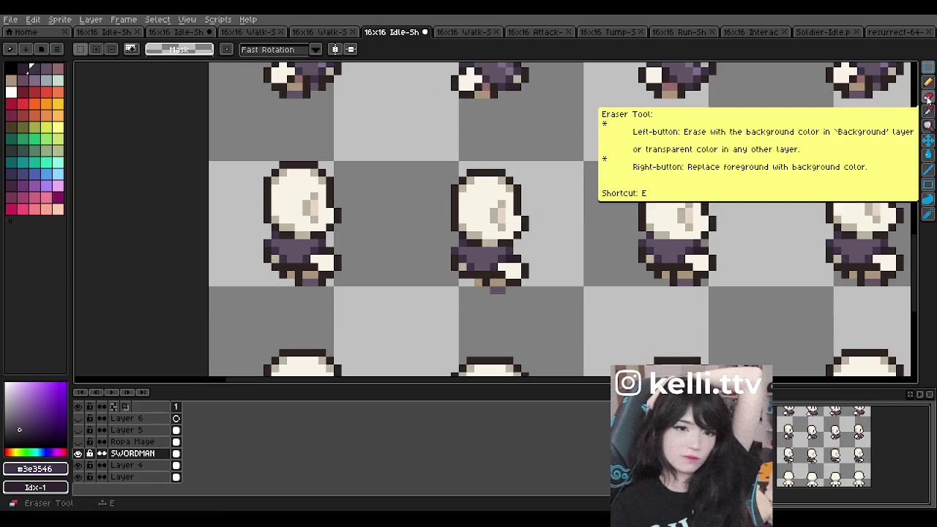
- Zoom in and out to inspect the bare bodies of the bottom idle row
{"action": "left_click", "coordinate": [928, 99]}
{"action": "scroll", "coordinate": [618, 220], "scroll_direction": "up", "scroll_amount": 1}
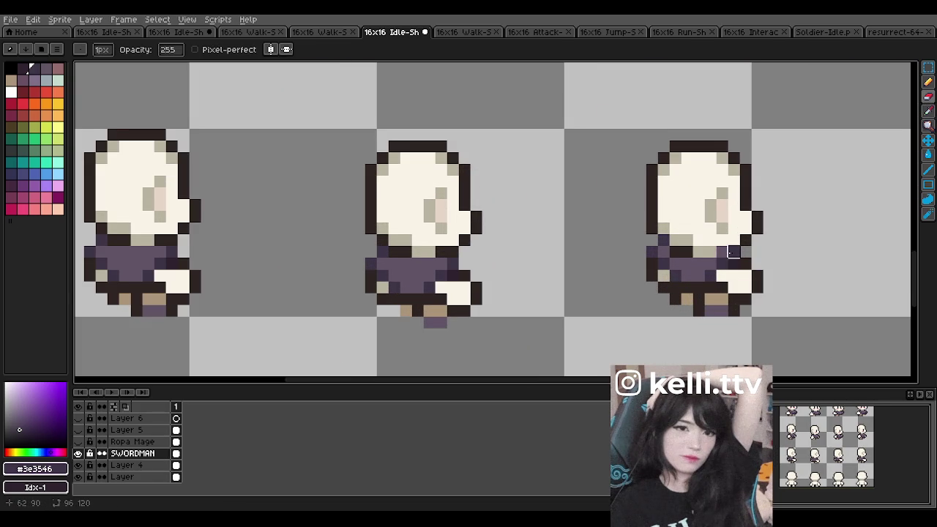
{"action": "scroll", "coordinate": [681, 240], "scroll_direction": "down", "scroll_amount": 1}
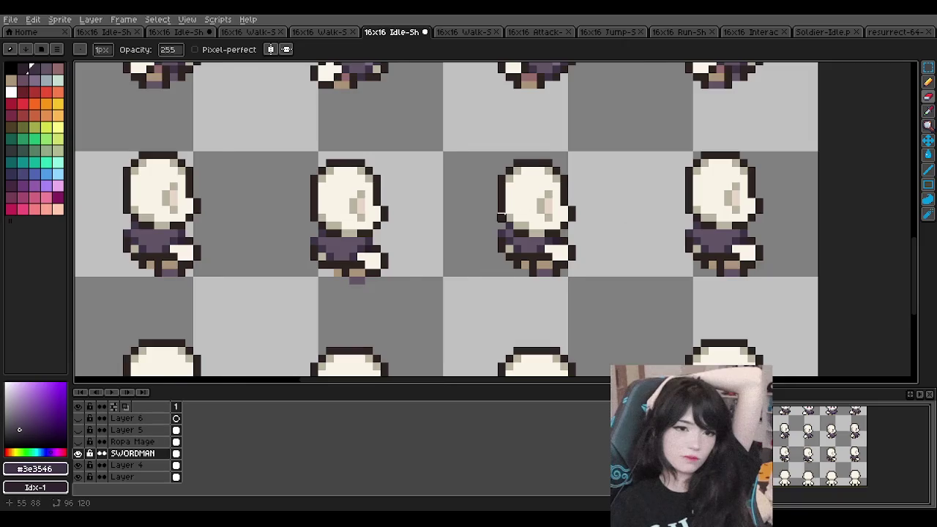
{"action": "scroll", "coordinate": [501, 217], "scroll_direction": "down", "scroll_amount": 2}
{"action": "scroll", "coordinate": [649, 219], "scroll_direction": "up", "scroll_amount": 2}
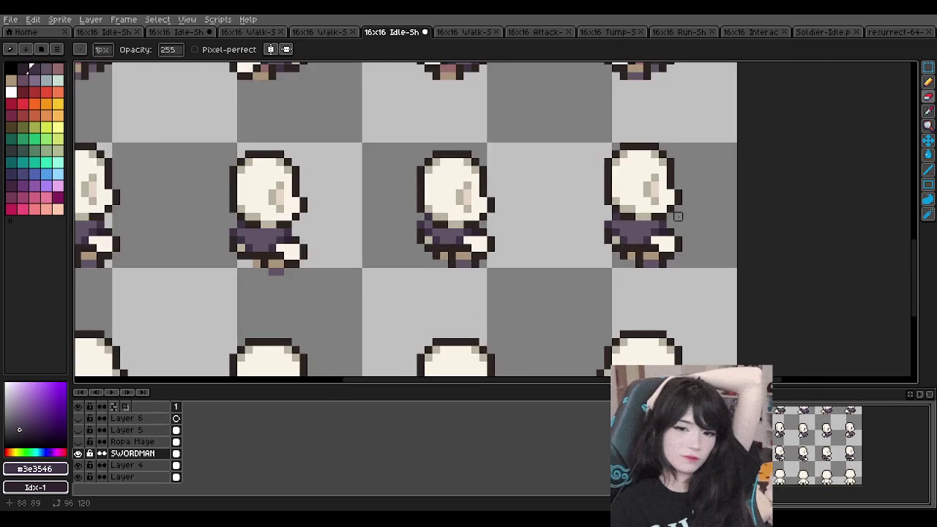
{"action": "scroll", "coordinate": [678, 216], "scroll_direction": "down", "scroll_amount": 1}
{"action": "scroll", "coordinate": [512, 212], "scroll_direction": "down", "scroll_amount": 1}
{"action": "scroll", "coordinate": [357, 209], "scroll_direction": "up", "scroll_amount": 2}
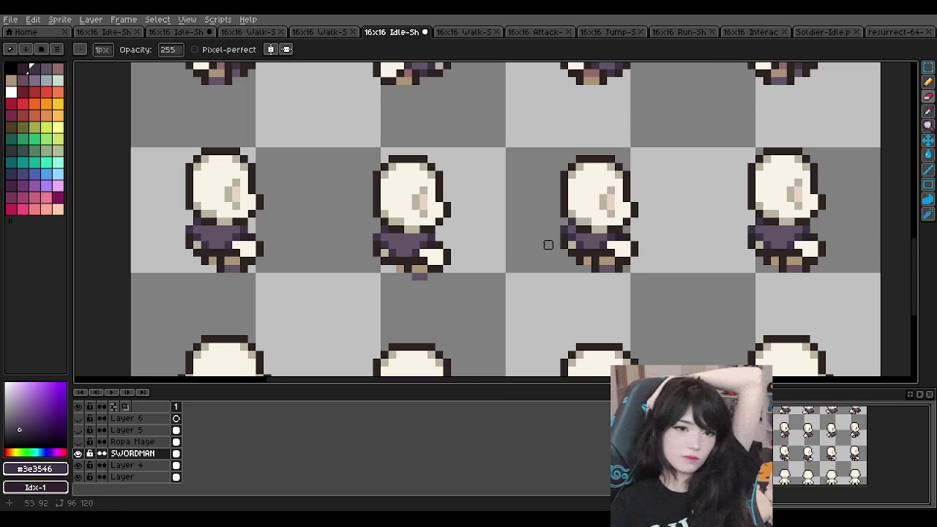
{"action": "scroll", "coordinate": [536, 245], "scroll_direction": "down", "scroll_amount": 1}
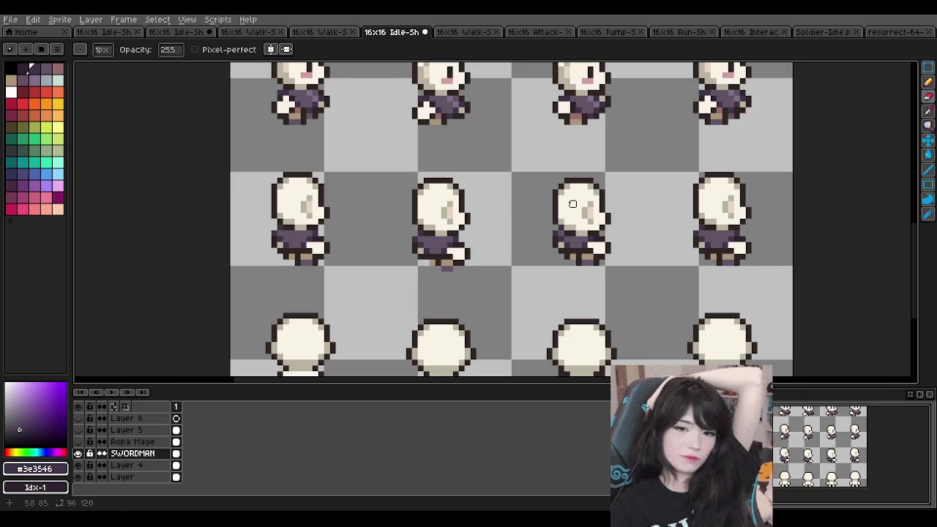
{"action": "scroll", "coordinate": [573, 203], "scroll_direction": "down", "scroll_amount": 3}
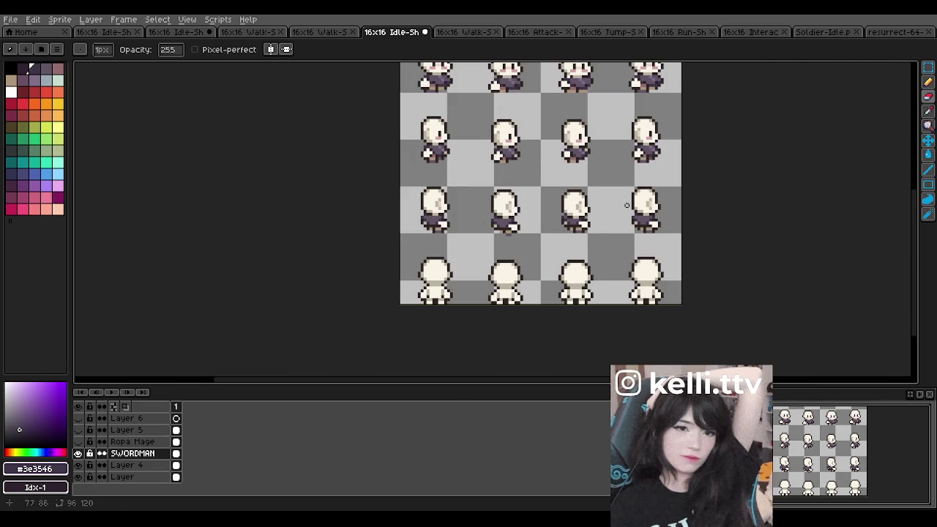
{"action": "scroll", "coordinate": [624, 202], "scroll_direction": "up", "scroll_amount": 1}
{"action": "scroll", "coordinate": [511, 182], "scroll_direction": "up", "scroll_amount": 1}
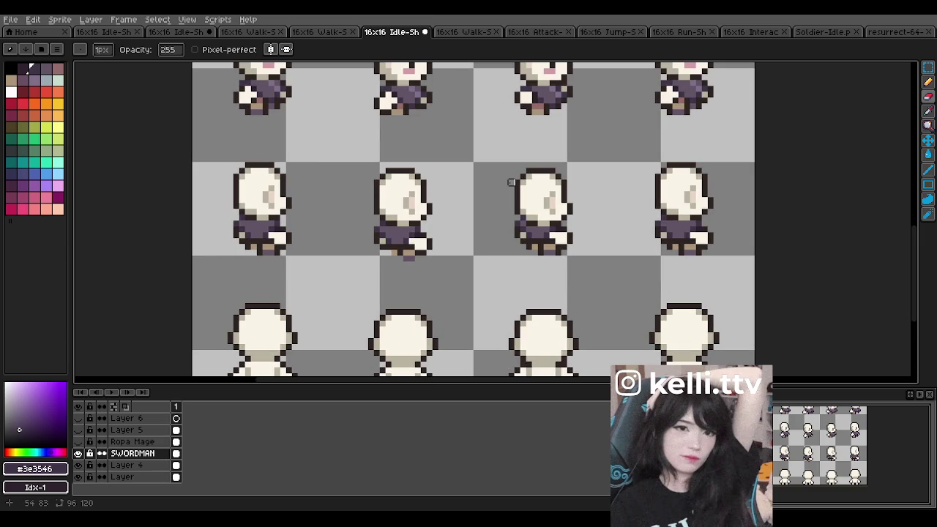
{"action": "scroll", "coordinate": [545, 206], "scroll_direction": "down", "scroll_amount": 1}
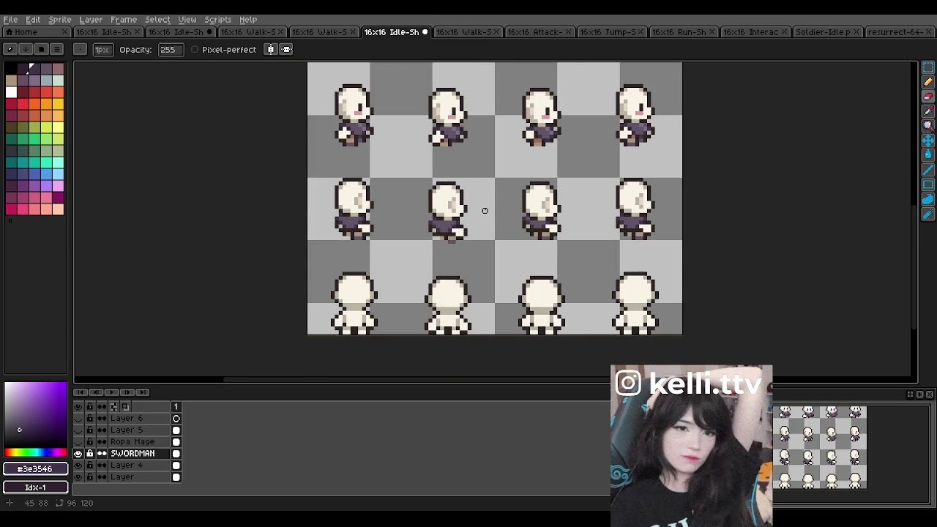
{"action": "scroll", "coordinate": [426, 218], "scroll_direction": "down", "scroll_amount": 1}
{"action": "scroll", "coordinate": [356, 96], "scroll_direction": "down", "scroll_amount": 1}
{"action": "scroll", "coordinate": [353, 93], "scroll_direction": "up", "scroll_amount": 2}
{"action": "scroll", "coordinate": [431, 268], "scroll_direction": "up", "scroll_amount": 4}
{"action": "scroll", "coordinate": [471, 306], "scroll_direction": "up", "scroll_amount": 1}
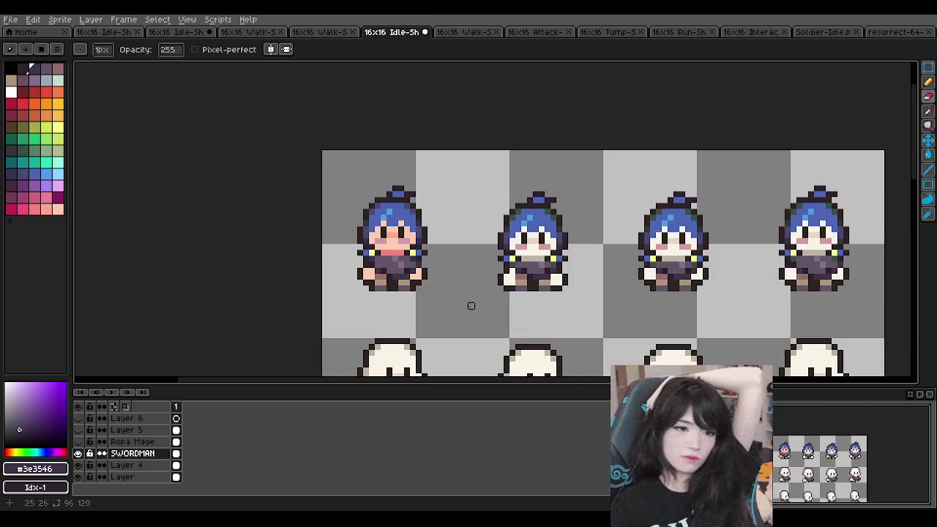
{"action": "scroll", "coordinate": [469, 303], "scroll_direction": "up", "scroll_amount": 1}
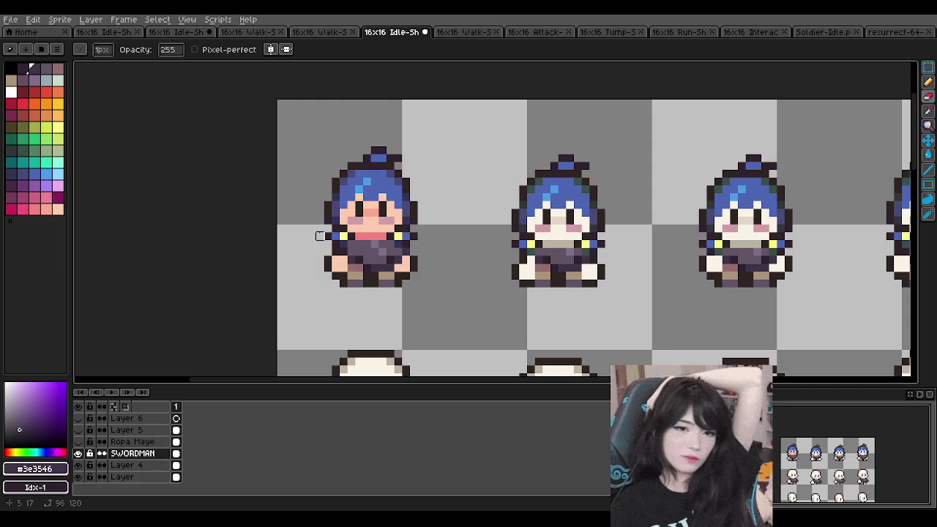
- Marquee-select the first sprite's outfit and drag it out as a floating piece
{"action": "key", "text": "v"}
{"action": "key", "text": "m"}
{"action": "left_click_drag", "start_coordinate": [322, 225], "coordinate": [418, 297]}
{"action": "scroll", "coordinate": [413, 237], "scroll_direction": "down", "scroll_amount": 2}
{"action": "scroll", "coordinate": [437, 237], "scroll_direction": "down", "scroll_amount": 2}
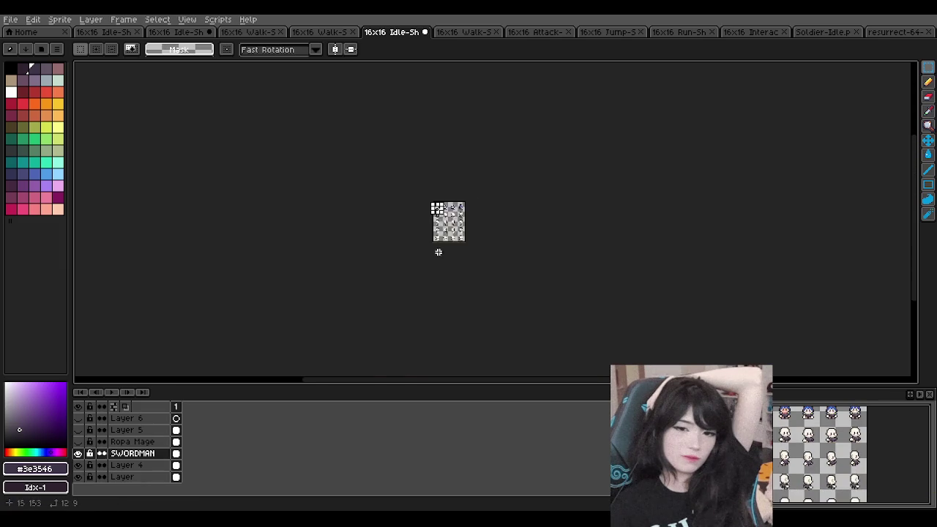
{"action": "scroll", "coordinate": [437, 238], "scroll_direction": "up", "scroll_amount": 3}
{"action": "scroll", "coordinate": [447, 226], "scroll_direction": "up", "scroll_amount": 2}
{"action": "mouse_move", "coordinate": [454, 217]}
{"action": "left_mouse_down"}
{"action": "mouse_move", "coordinate": [550, 186]}
{"action": "mouse_move", "coordinate": [472, 208]}
{"action": "left_mouse_up"}
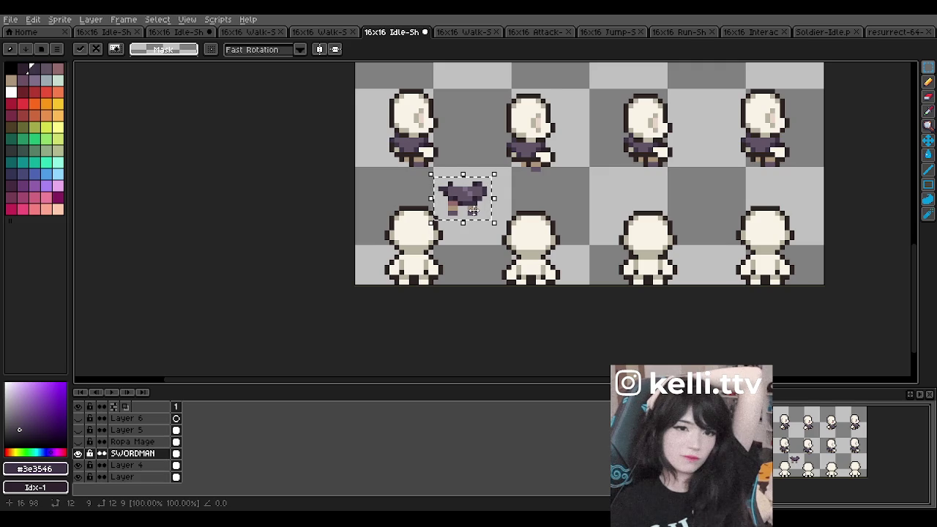
- Invert the outfit selection twice, then expand it with Select > Modify > Expand
{"action": "scroll", "coordinate": [473, 211], "scroll_direction": "up", "scroll_amount": 1}
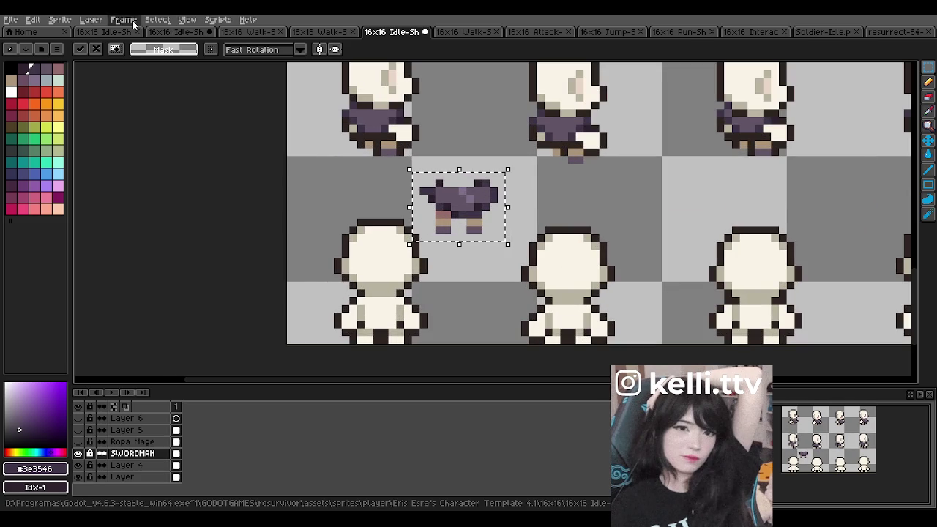
{"action": "left_click", "coordinate": [147, 22]}
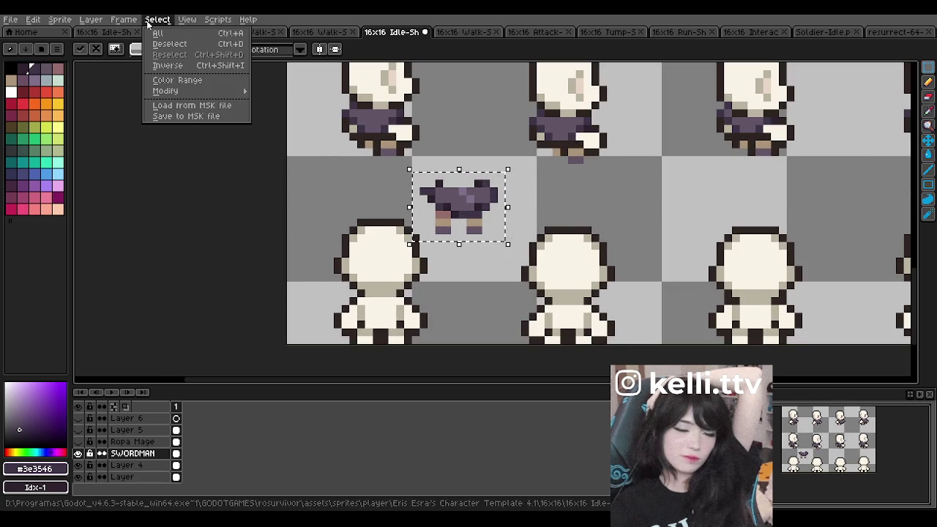
{"action": "left_click", "coordinate": [166, 67]}
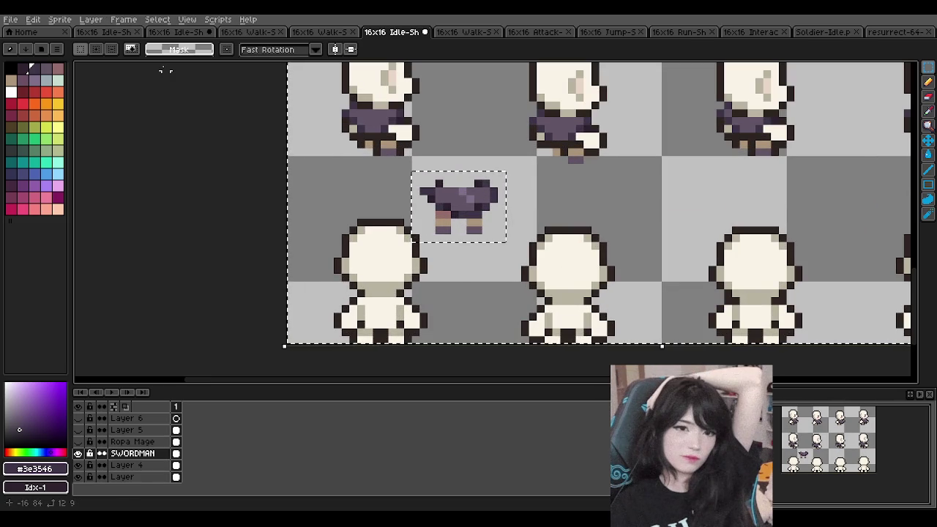
{"action": "left_click", "coordinate": [156, 21]}
{"action": "left_click", "coordinate": [166, 65]}
{"action": "left_click", "coordinate": [161, 20]}
{"action": "mouse_move", "coordinate": [165, 91]}
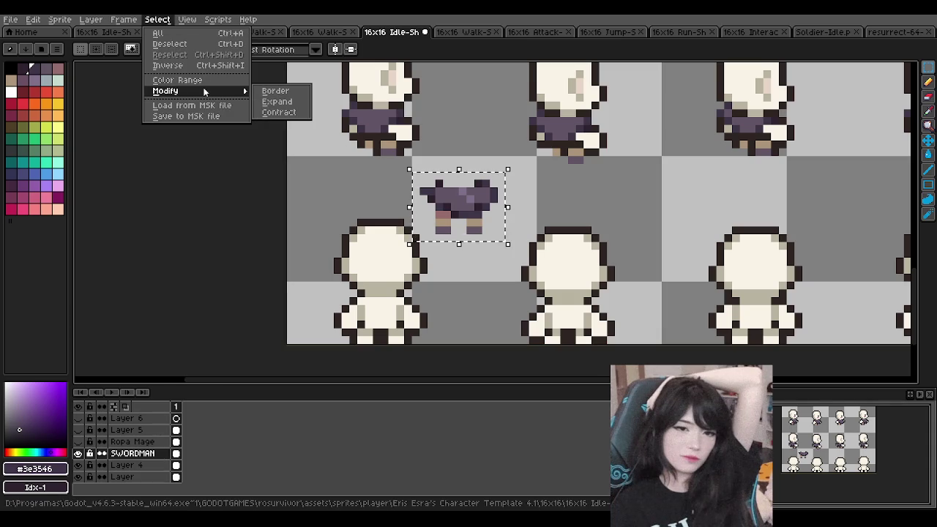
{"action": "left_click", "coordinate": [292, 102]}
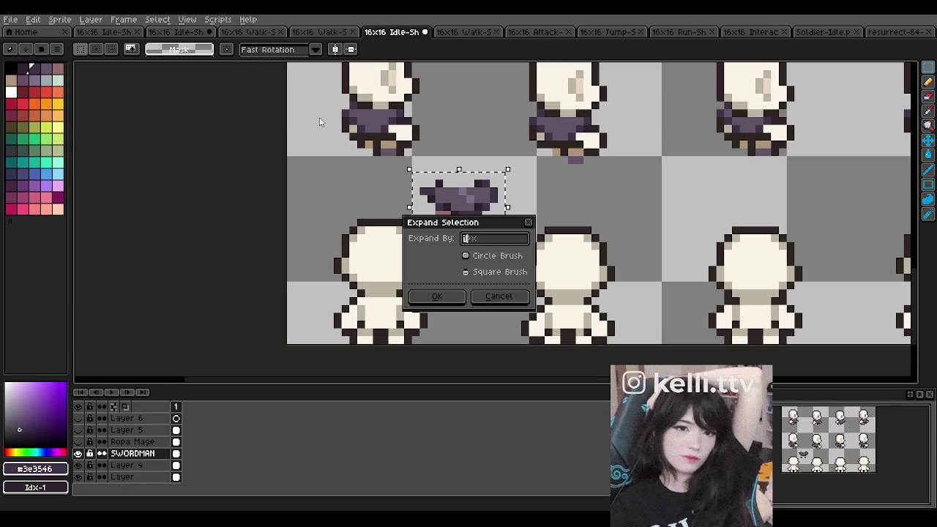
{"action": "left_click", "coordinate": [529, 222]}
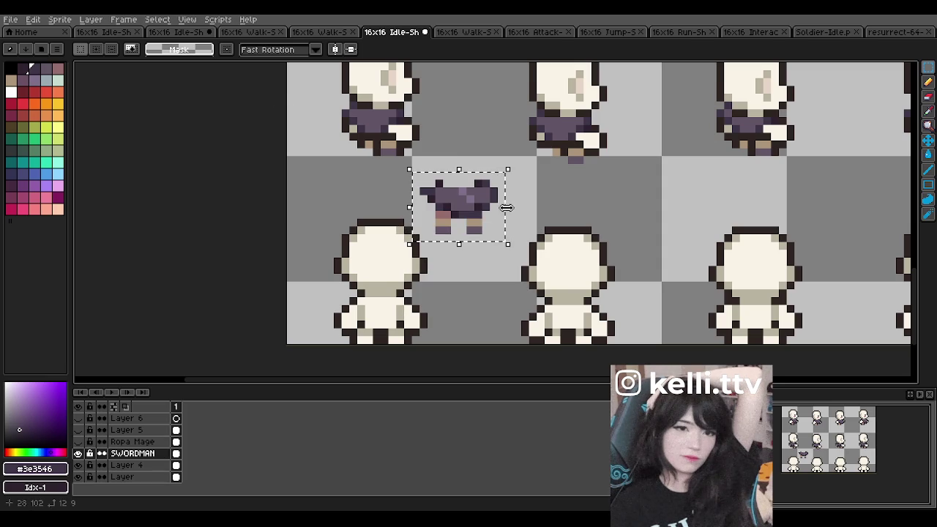
{"action": "key", "text": "i"}
{"action": "key", "text": "m"}
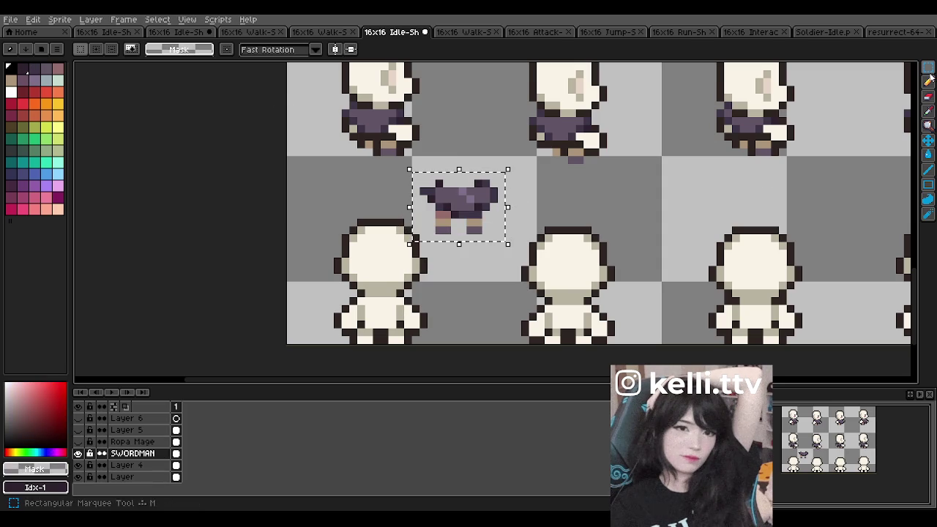
- Try stretching the floating outfit piece leftward several times, undoing each attempt
{"action": "left_click_drag", "start_coordinate": [507, 243], "coordinate": [285, 254]}
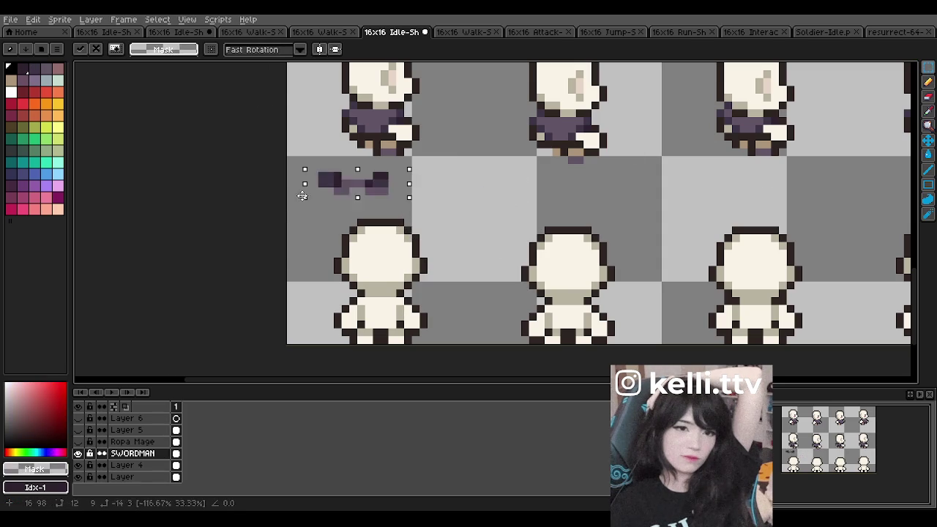
{"action": "key", "text": "ctrl+z"}
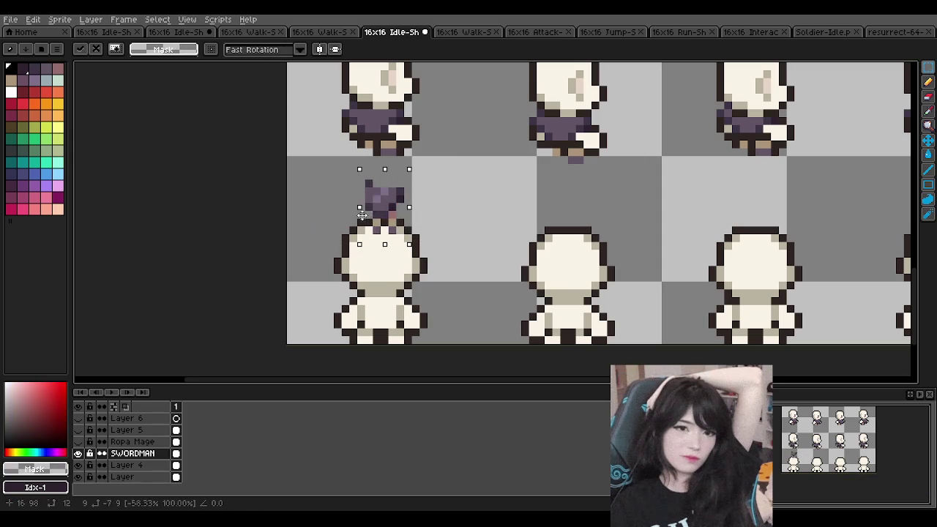
{"action": "left_click_drag", "start_coordinate": [510, 204], "coordinate": [314, 216]}
{"action": "key", "text": "ctrl+z"}
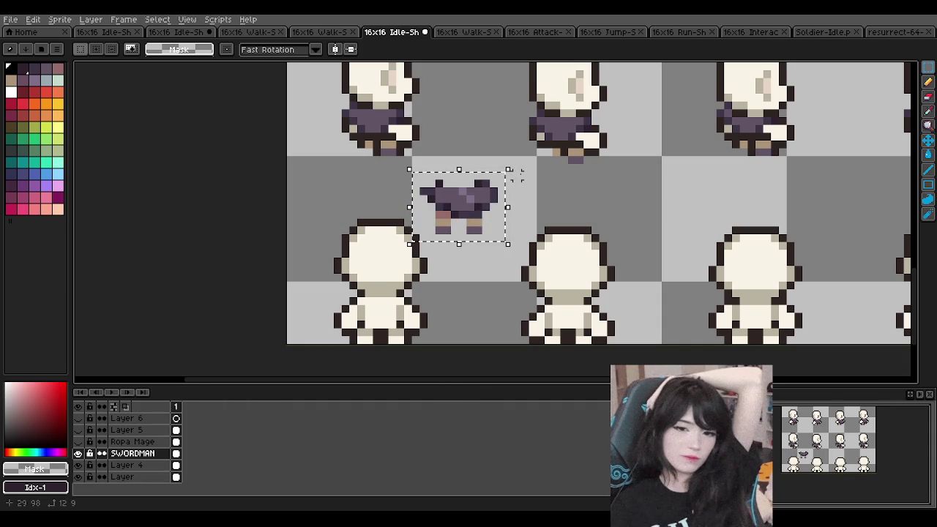
{"action": "mouse_move", "coordinate": [508, 208]}
{"action": "left_mouse_down"}
{"action": "mouse_move", "coordinate": [546, 205]}
{"action": "mouse_move", "coordinate": [369, 207]}
{"action": "left_mouse_up"}
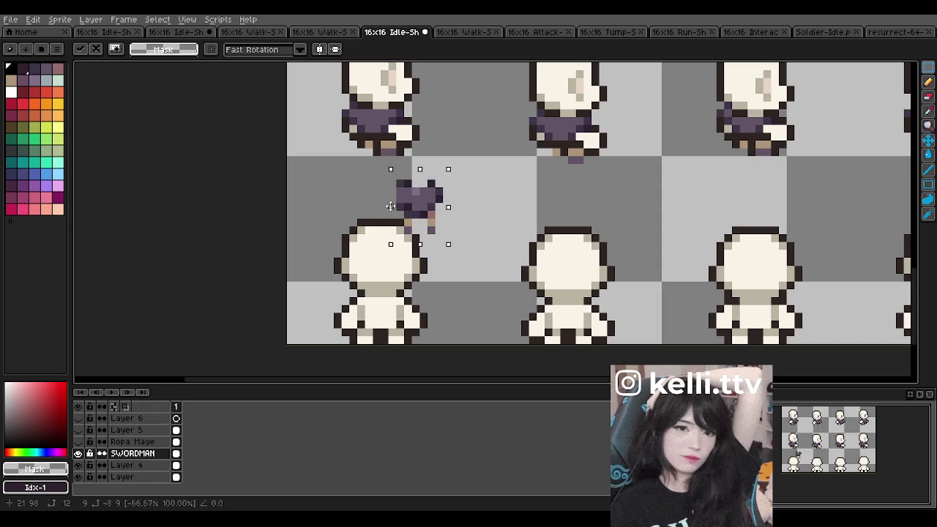
{"action": "key", "text": "ctrl+z"}
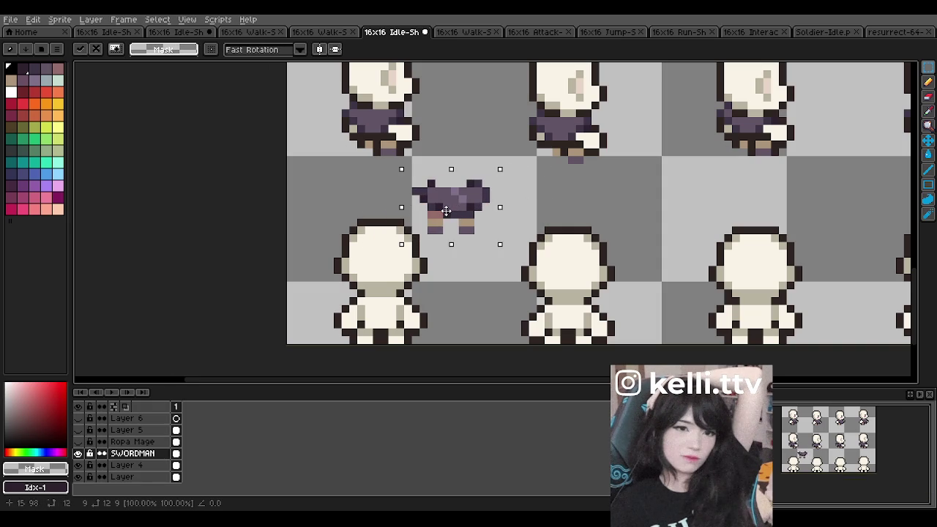
{"action": "left_click_drag", "start_coordinate": [508, 207], "coordinate": [300, 207]}
{"action": "key", "text": "ctrl+z"}
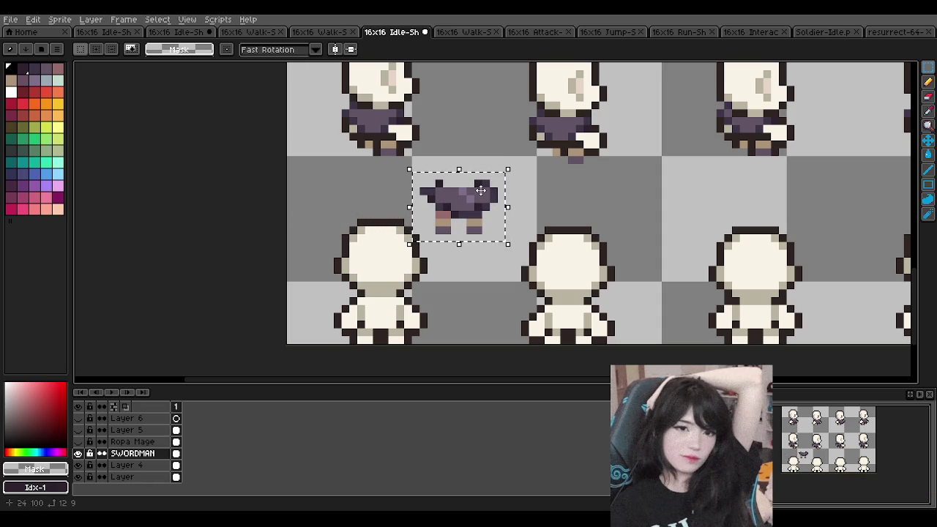
- Narrow the outfit piece and move it onto the first bottom-row sprite's body
{"action": "mouse_move", "coordinate": [508, 207]}
{"action": "left_mouse_down"}
{"action": "mouse_move", "coordinate": [292, 211]}
{"action": "mouse_move", "coordinate": [322, 210]}
{"action": "left_mouse_up"}
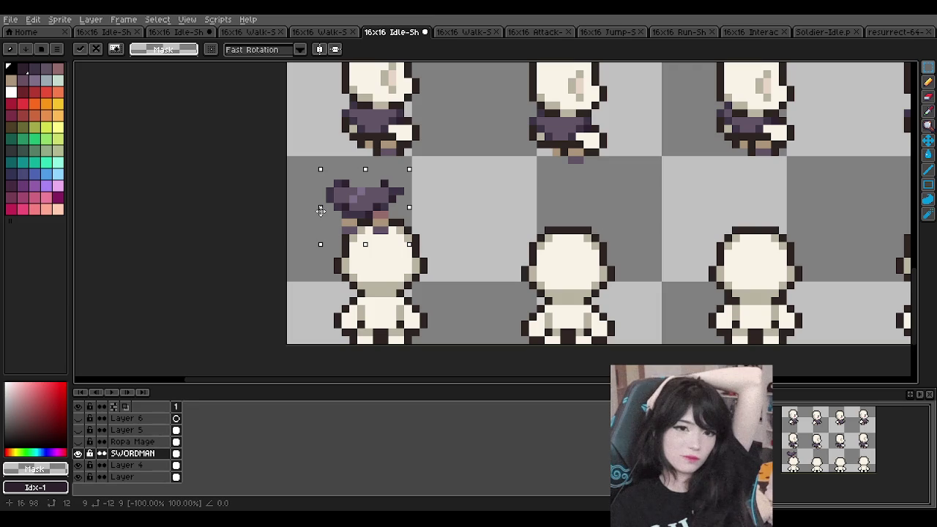
{"action": "left_click_drag", "start_coordinate": [384, 210], "coordinate": [399, 318]}
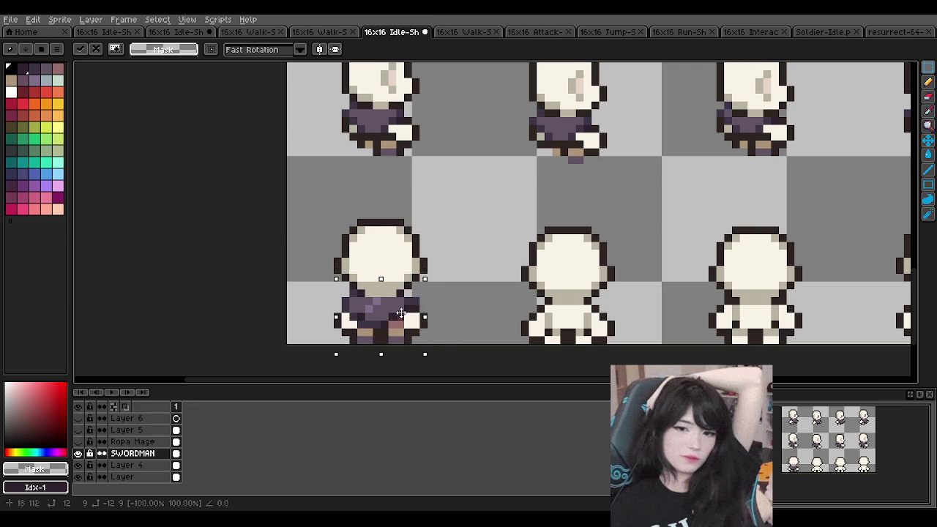
{"action": "scroll", "coordinate": [469, 238], "scroll_direction": "down", "scroll_amount": 1}
{"action": "scroll", "coordinate": [470, 238], "scroll_direction": "down", "scroll_amount": 1}
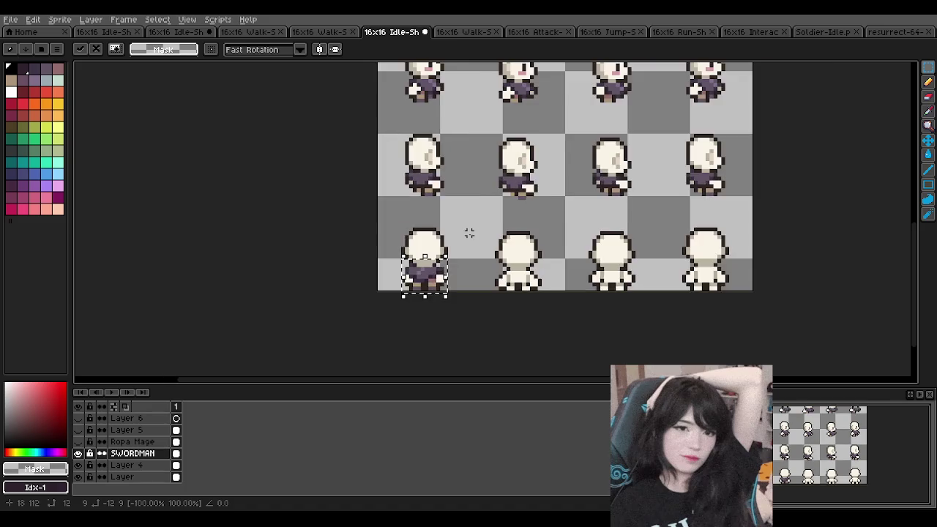
- Repaint two lighter body pixels with the outfit's sampled dark purple
{"action": "scroll", "coordinate": [469, 232], "scroll_direction": "down", "scroll_amount": 1}
{"action": "scroll", "coordinate": [464, 234], "scroll_direction": "down", "scroll_amount": 1}
{"action": "scroll", "coordinate": [451, 230], "scroll_direction": "up", "scroll_amount": 4}
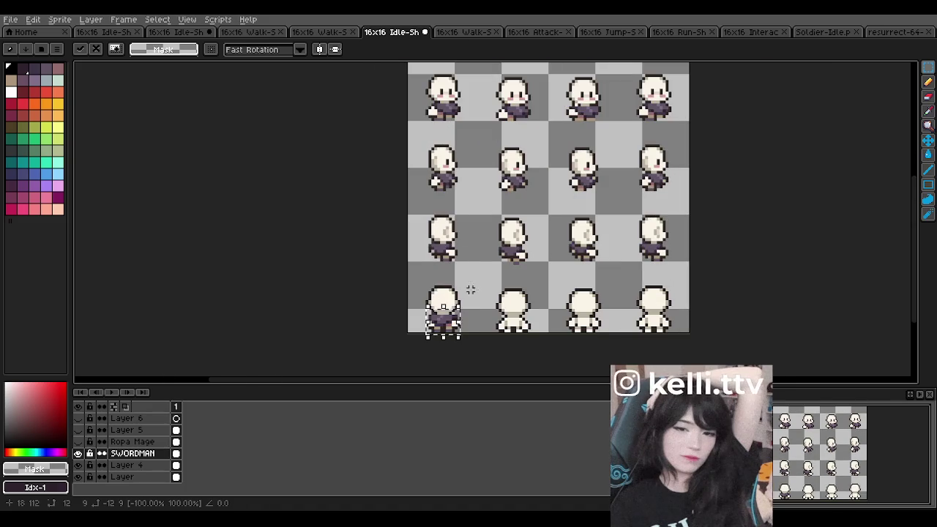
{"action": "key", "text": "m"}
{"action": "scroll", "coordinate": [461, 293], "scroll_direction": "down", "scroll_amount": 4}
{"action": "scroll", "coordinate": [460, 293], "scroll_direction": "up", "scroll_amount": 6}
{"action": "scroll", "coordinate": [436, 209], "scroll_direction": "up", "scroll_amount": 2}
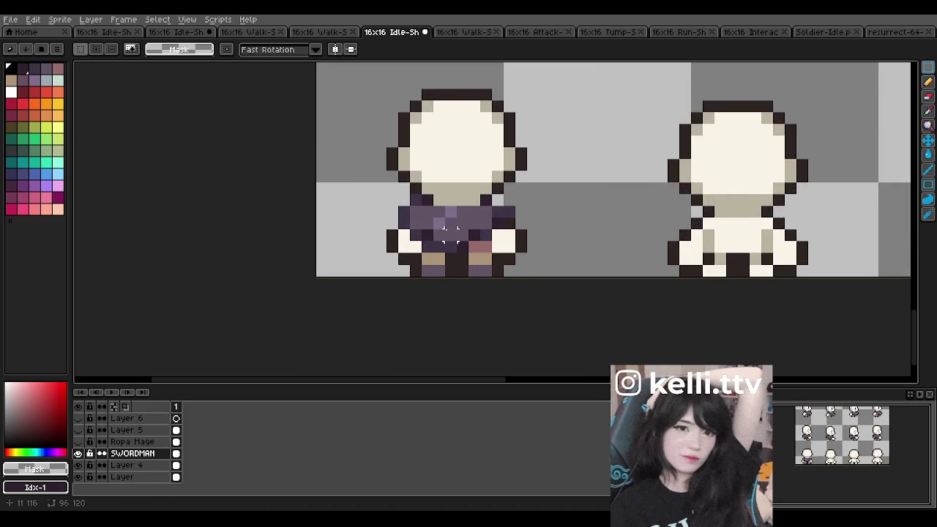
{"action": "scroll", "coordinate": [439, 208], "scroll_direction": "up", "scroll_amount": 2}
{"action": "key", "text": "b"}
{"action": "left_click", "coordinate": [462, 211], "text": "alt"}
{"action": "left_click_drag", "start_coordinate": [432, 222], "coordinate": [449, 206]}
- Move the first sprite's outfit selection onto the second sprite and drop it
{"action": "scroll", "coordinate": [452, 209], "scroll_direction": "down", "scroll_amount": 3}
{"action": "scroll", "coordinate": [461, 202], "scroll_direction": "down", "scroll_amount": 1}
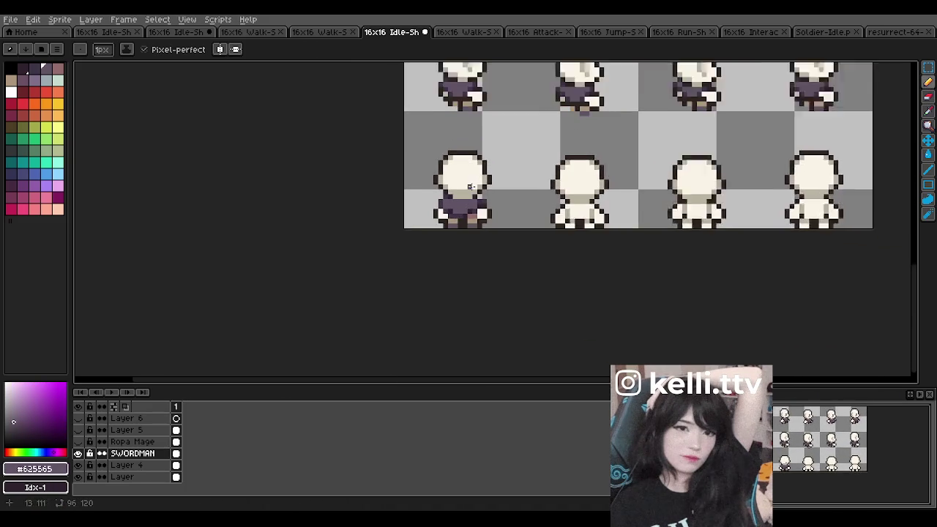
{"action": "scroll", "coordinate": [469, 196], "scroll_direction": "up", "scroll_amount": 2}
{"action": "scroll", "coordinate": [475, 191], "scroll_direction": "down", "scroll_amount": 1}
{"action": "scroll", "coordinate": [475, 191], "scroll_direction": "down", "scroll_amount": 2}
{"action": "scroll", "coordinate": [479, 183], "scroll_direction": "up", "scroll_amount": 1}
{"action": "left_click", "coordinate": [930, 67]}
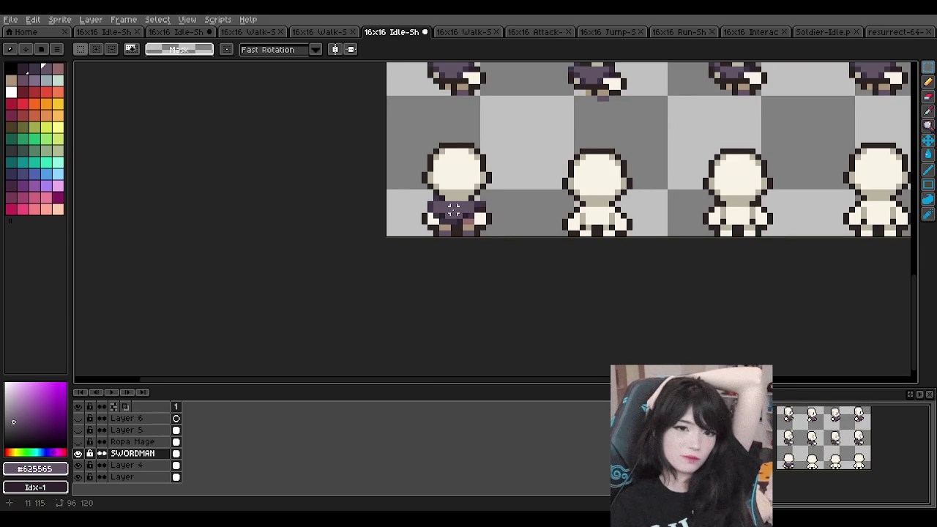
{"action": "scroll", "coordinate": [491, 167], "scroll_direction": "up", "scroll_amount": 1}
{"action": "left_click_drag", "start_coordinate": [396, 191], "coordinate": [511, 261]}
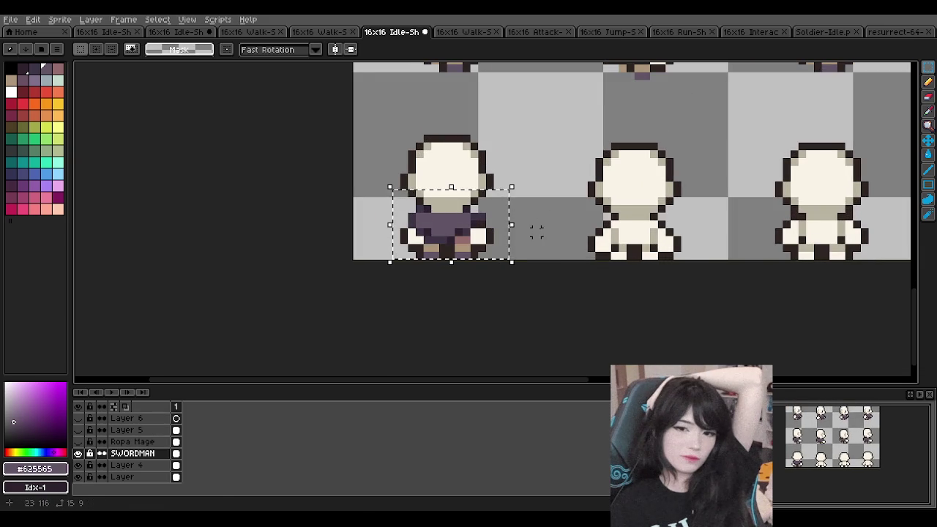
{"action": "left_click", "coordinate": [464, 236]}
{"action": "left_click_drag", "start_coordinate": [464, 237], "coordinate": [645, 246]}
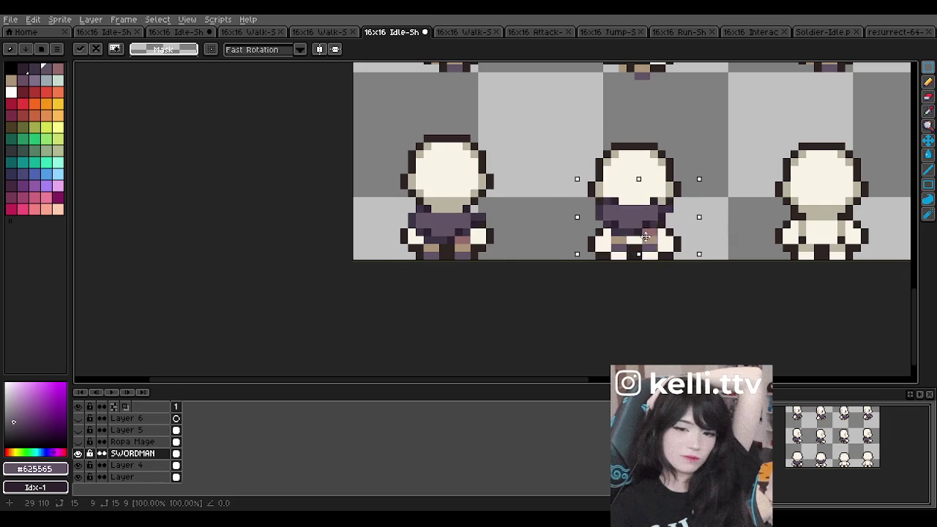
{"action": "mouse_move", "coordinate": [649, 250]}
{"action": "left_mouse_down"}
{"action": "mouse_move", "coordinate": [649, 235]}
{"action": "mouse_move", "coordinate": [648, 249]}
{"action": "left_mouse_up"}
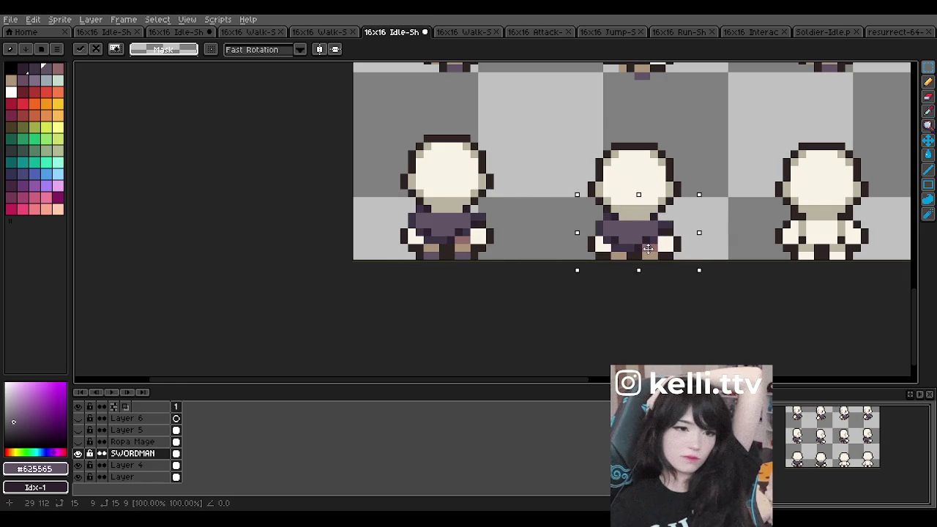
{"action": "left_click", "coordinate": [527, 170]}
- Erase the misplaced outfit from the second sprite and reselect around the first sprite
{"action": "scroll", "coordinate": [621, 149], "scroll_direction": "down", "scroll_amount": 2}
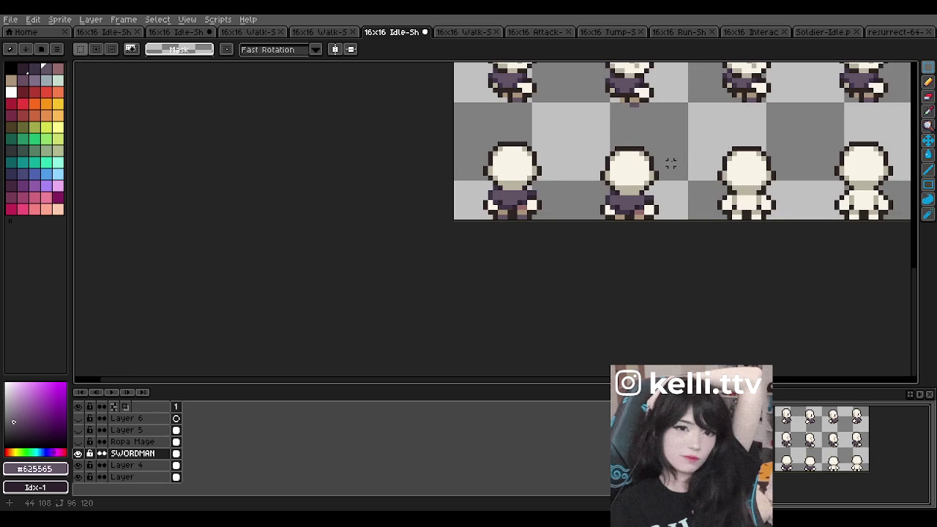
{"action": "left_click_drag", "start_coordinate": [599, 178], "coordinate": [677, 223]}
{"action": "key", "text": "Delete"}
{"action": "scroll", "coordinate": [674, 190], "scroll_direction": "up", "scroll_amount": 1}
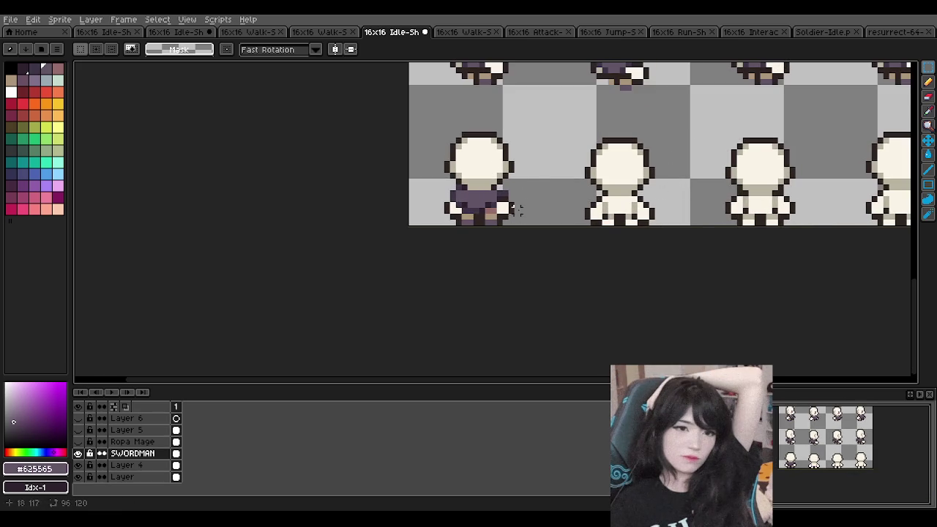
{"action": "mouse_move", "coordinate": [537, 155]}
{"action": "left_mouse_down"}
{"action": "mouse_move", "coordinate": [423, 246]}
{"action": "mouse_move", "coordinate": [424, 231]}
{"action": "left_mouse_up"}
{"action": "left_click", "coordinate": [575, 134]}
- Paste the outfit and fit it onto the second back-facing sprite
{"action": "key", "text": "ctrl+v"}
{"action": "left_click_drag", "start_coordinate": [563, 196], "coordinate": [637, 195]}
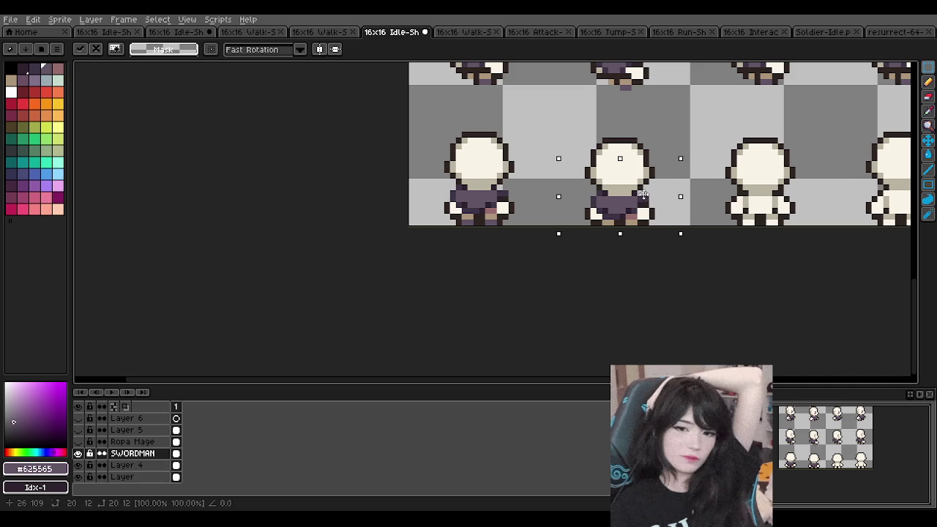
{"action": "left_click_drag", "start_coordinate": [643, 194], "coordinate": [620, 179]}
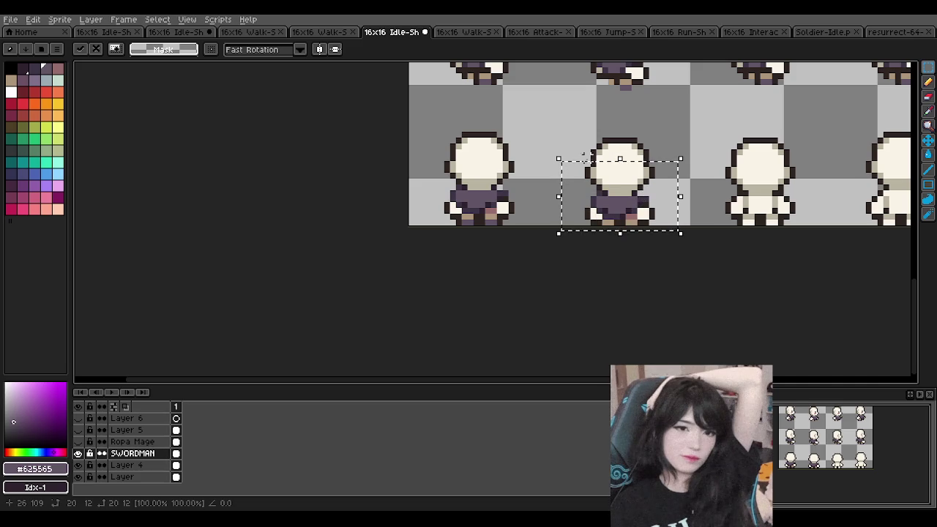
{"action": "key", "text": "Return"}
{"action": "scroll", "coordinate": [439, 198], "scroll_direction": "down", "scroll_amount": 2}
{"action": "scroll", "coordinate": [345, 200], "scroll_direction": "up", "scroll_amount": 2}
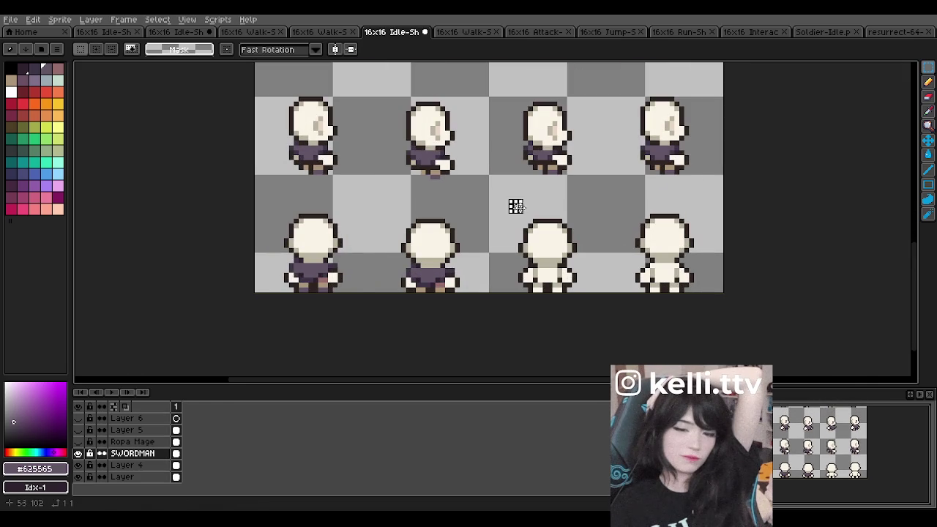
- Paste and commit outfit copies on the third and fourth bottom sprites
{"action": "key", "text": "ctrl+v"}
{"action": "left_click_drag", "start_coordinate": [324, 272], "coordinate": [560, 274]}
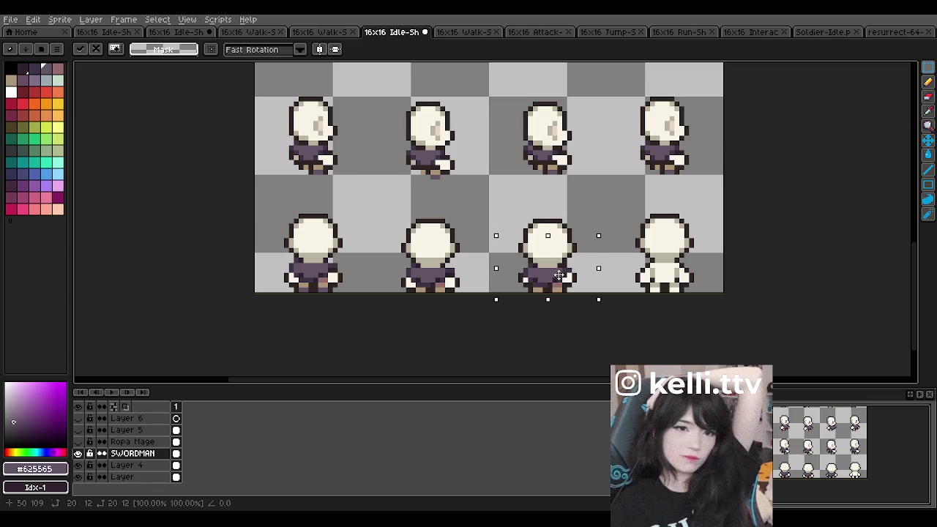
{"action": "key", "text": "Return"}
{"action": "key", "text": "ctrl+v"}
{"action": "left_click_drag", "start_coordinate": [309, 263], "coordinate": [665, 265]}
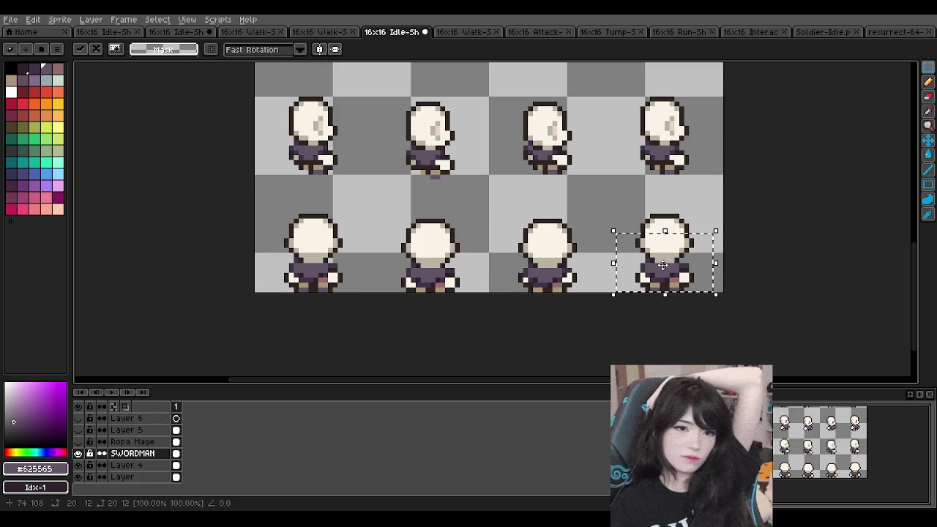
{"action": "key", "text": "Return"}
{"action": "scroll", "coordinate": [604, 203], "scroll_direction": "down", "scroll_amount": 1}
{"action": "scroll", "coordinate": [574, 230], "scroll_direction": "down", "scroll_amount": 1}
{"action": "scroll", "coordinate": [512, 247], "scroll_direction": "up", "scroll_amount": 1}
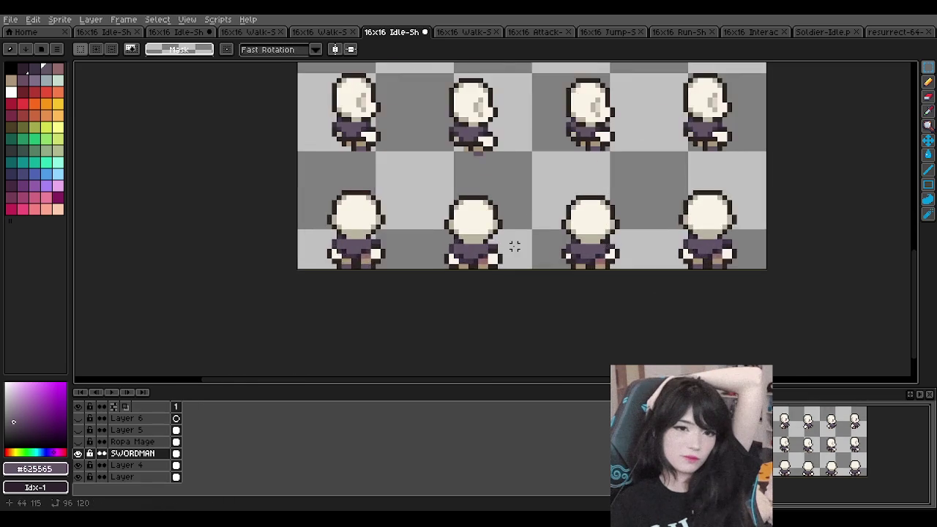
- Switch to the Eraser tool for removing pixels
{"action": "scroll", "coordinate": [512, 247], "scroll_direction": "up", "scroll_amount": 1}
{"action": "scroll", "coordinate": [341, 215], "scroll_direction": "down", "scroll_amount": 1}
{"action": "scroll", "coordinate": [341, 215], "scroll_direction": "up", "scroll_amount": 1}
{"action": "left_click", "coordinate": [930, 102]}
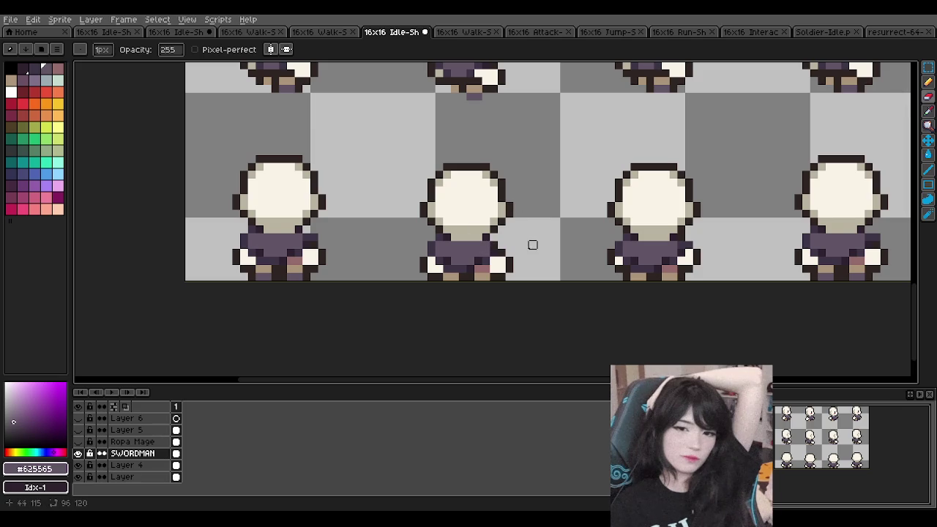
{"action": "key", "text": "ctrl"}
- Zoom around the sheet to inspect the swordsman outfit on every row
{"action": "scroll", "coordinate": [527, 219], "scroll_direction": "down", "scroll_amount": 1}
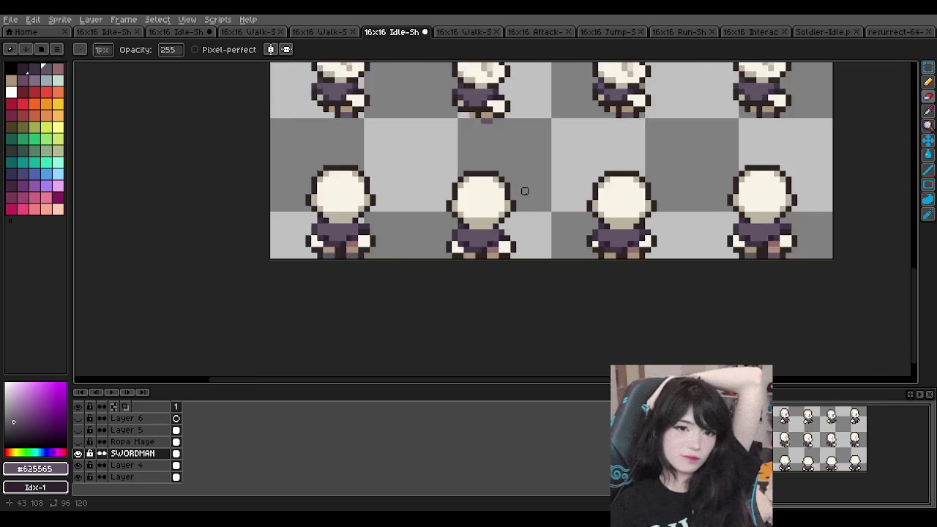
{"action": "scroll", "coordinate": [524, 220], "scroll_direction": "down", "scroll_amount": 1}
{"action": "scroll", "coordinate": [505, 220], "scroll_direction": "down", "scroll_amount": 1}
{"action": "scroll", "coordinate": [425, 220], "scroll_direction": "up", "scroll_amount": 1}
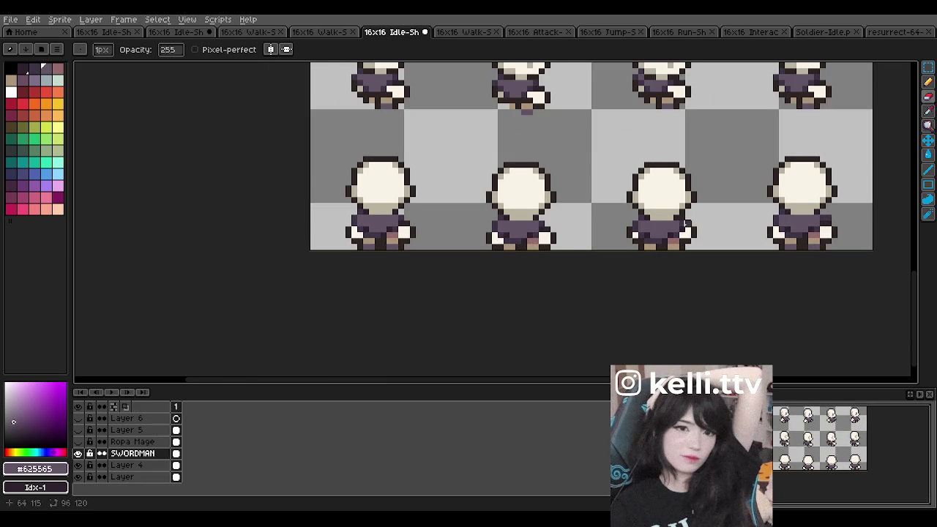
{"action": "scroll", "coordinate": [728, 160], "scroll_direction": "down", "scroll_amount": 1}
{"action": "scroll", "coordinate": [731, 176], "scroll_direction": "up", "scroll_amount": 1}
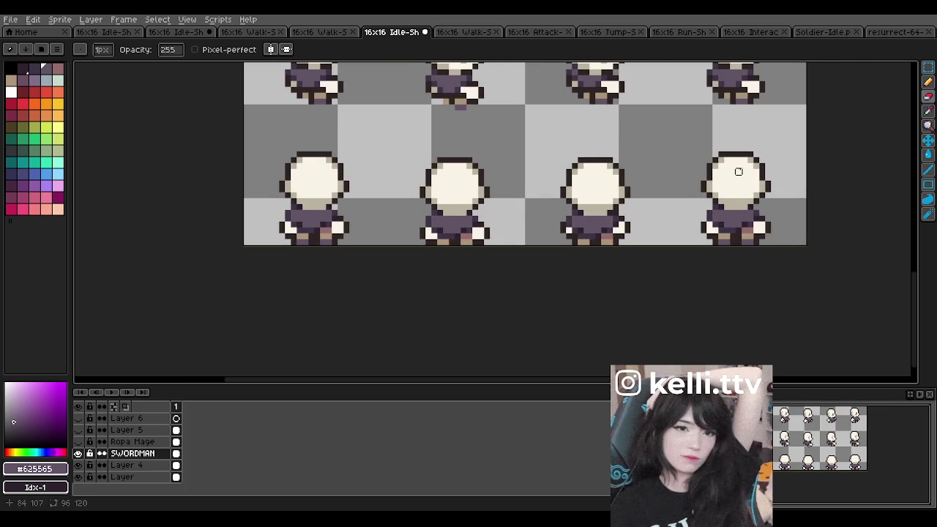
{"action": "scroll", "coordinate": [508, 178], "scroll_direction": "down", "scroll_amount": 1}
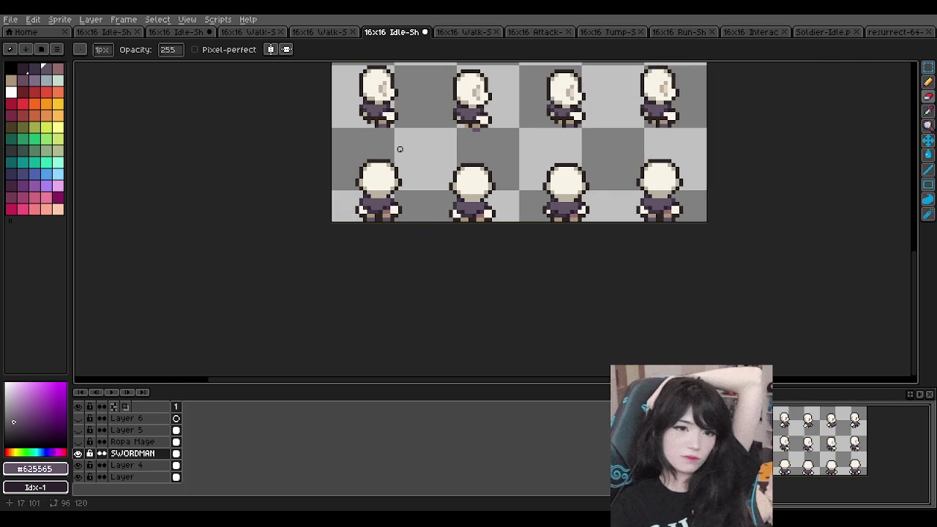
{"action": "scroll", "coordinate": [400, 150], "scroll_direction": "down", "scroll_amount": 2}
{"action": "scroll", "coordinate": [400, 149], "scroll_direction": "up", "scroll_amount": 1}
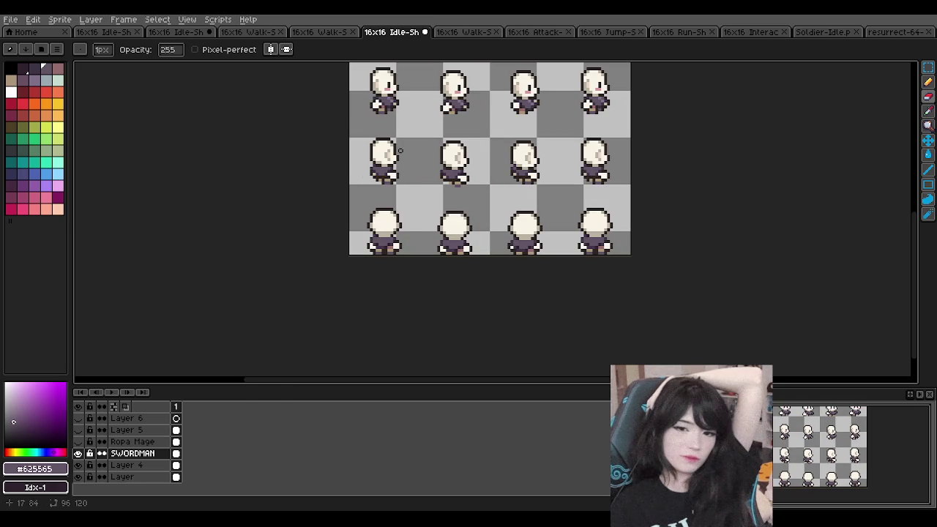
{"action": "scroll", "coordinate": [403, 136], "scroll_direction": "down", "scroll_amount": 2}
{"action": "scroll", "coordinate": [425, 139], "scroll_direction": "up", "scroll_amount": 1}
{"action": "scroll", "coordinate": [447, 139], "scroll_direction": "down", "scroll_amount": 3}
{"action": "scroll", "coordinate": [450, 141], "scroll_direction": "up", "scroll_amount": 2}
{"action": "scroll", "coordinate": [458, 143], "scroll_direction": "down", "scroll_amount": 2}
{"action": "scroll", "coordinate": [469, 145], "scroll_direction": "up", "scroll_amount": 3}
{"action": "scroll", "coordinate": [478, 147], "scroll_direction": "down", "scroll_amount": 3}
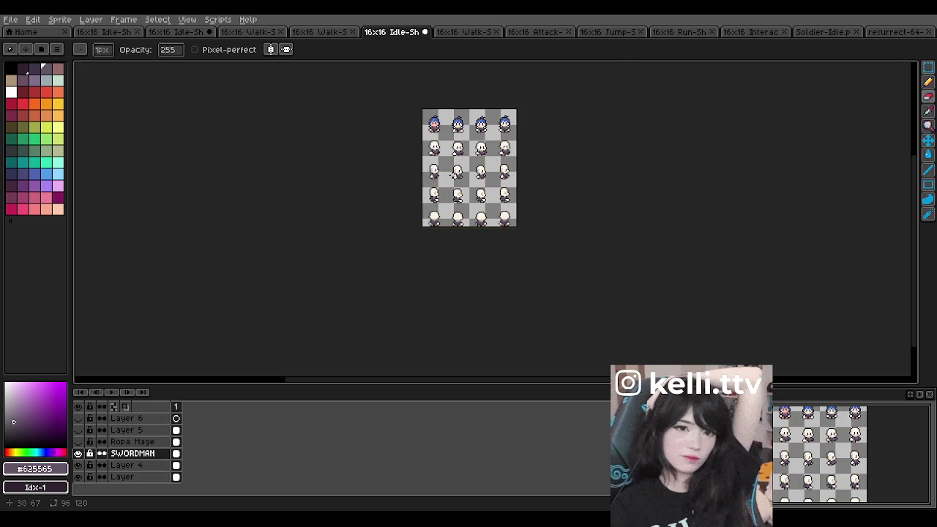
{"action": "scroll", "coordinate": [452, 175], "scroll_direction": "up", "scroll_amount": 4}
{"action": "scroll", "coordinate": [461, 190], "scroll_direction": "down", "scroll_amount": 3}
{"action": "scroll", "coordinate": [472, 208], "scroll_direction": "up", "scroll_amount": 2}
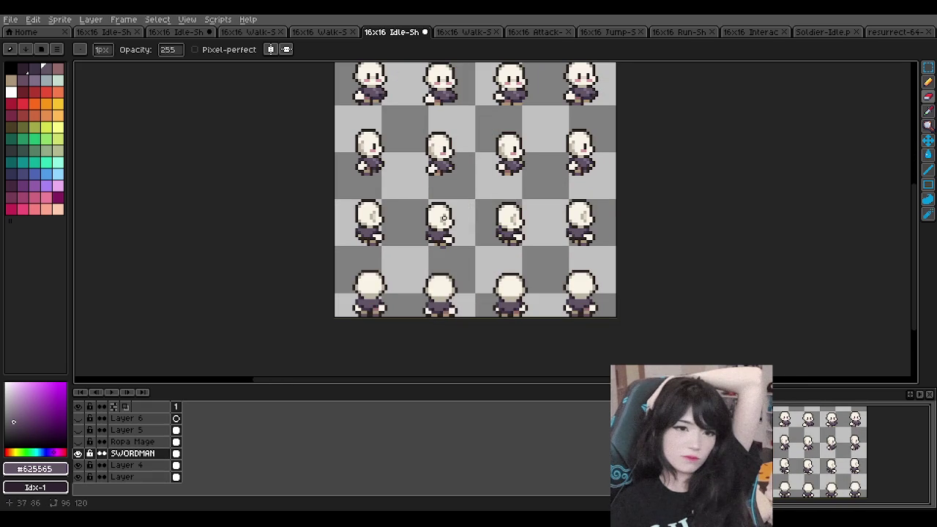
{"action": "scroll", "coordinate": [443, 219], "scroll_direction": "down", "scroll_amount": 4}
{"action": "scroll", "coordinate": [432, 256], "scroll_direction": "up", "scroll_amount": 2}
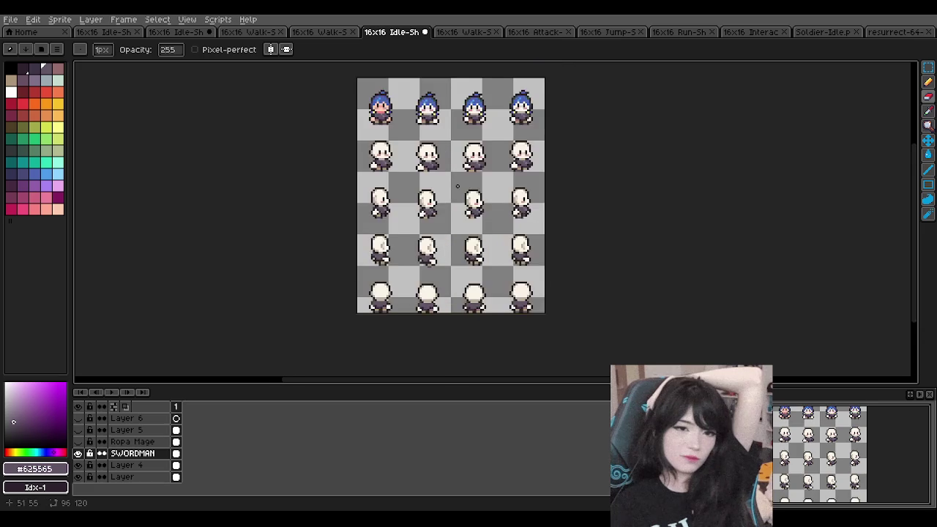
{"action": "scroll", "coordinate": [425, 292], "scroll_direction": "up", "scroll_amount": 2}
{"action": "scroll", "coordinate": [413, 291], "scroll_direction": "down", "scroll_amount": 1}
{"action": "scroll", "coordinate": [388, 315], "scroll_direction": "up", "scroll_amount": 2}
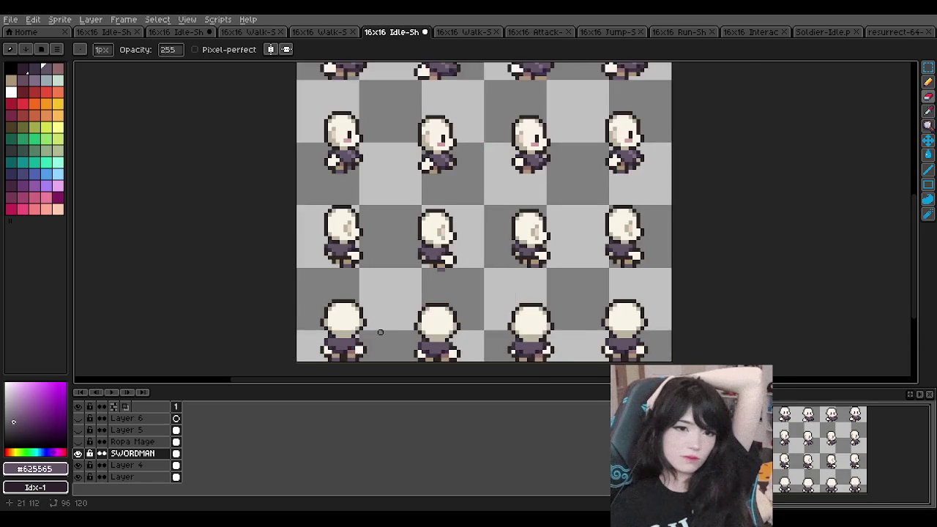
{"action": "scroll", "coordinate": [358, 340], "scroll_direction": "up", "scroll_amount": 1}
{"action": "scroll", "coordinate": [358, 340], "scroll_direction": "up", "scroll_amount": 1}
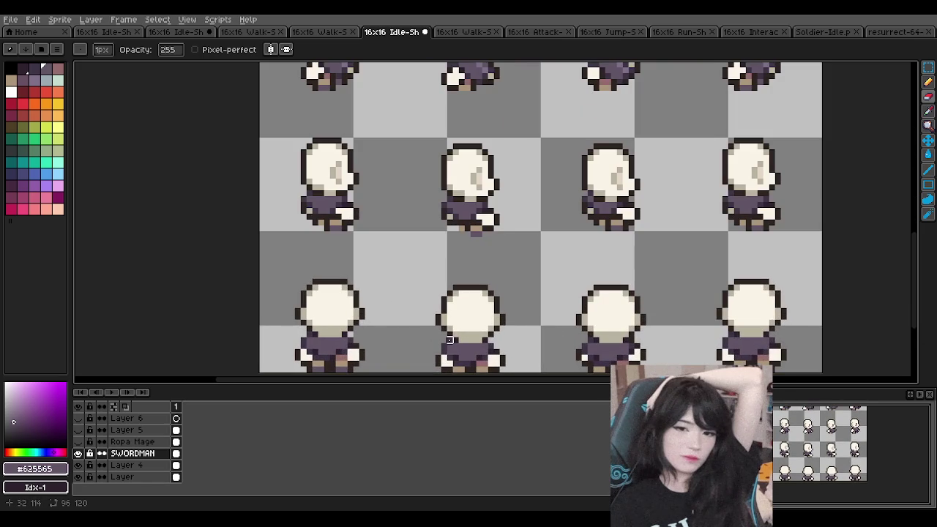
{"action": "scroll", "coordinate": [541, 309], "scroll_direction": "down", "scroll_amount": 1}
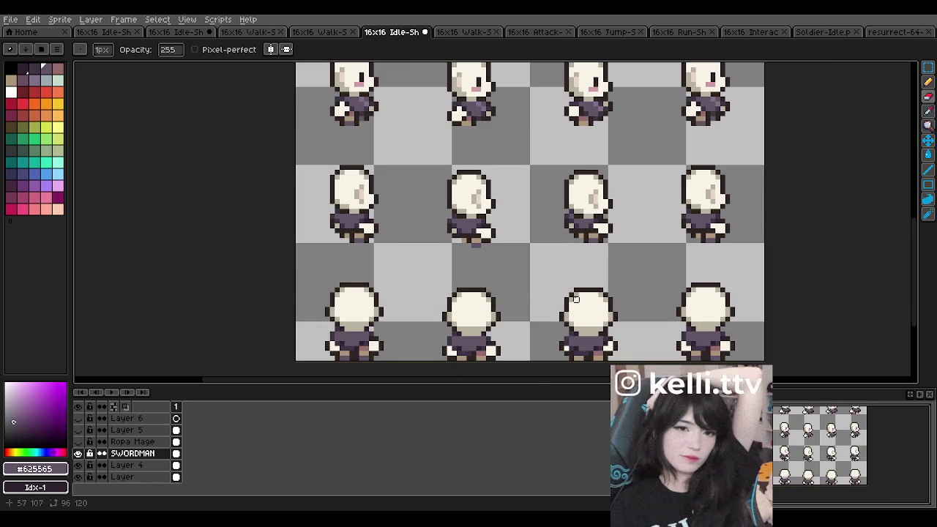
{"action": "scroll", "coordinate": [633, 297], "scroll_direction": "down", "scroll_amount": 1}
{"action": "scroll", "coordinate": [447, 306], "scroll_direction": "down", "scroll_amount": 3}
{"action": "scroll", "coordinate": [447, 306], "scroll_direction": "up", "scroll_amount": 1}
{"action": "scroll", "coordinate": [457, 307], "scroll_direction": "up", "scroll_amount": 1}
{"action": "scroll", "coordinate": [480, 322], "scroll_direction": "down", "scroll_amount": 1}
{"action": "scroll", "coordinate": [513, 326], "scroll_direction": "up", "scroll_amount": 1}
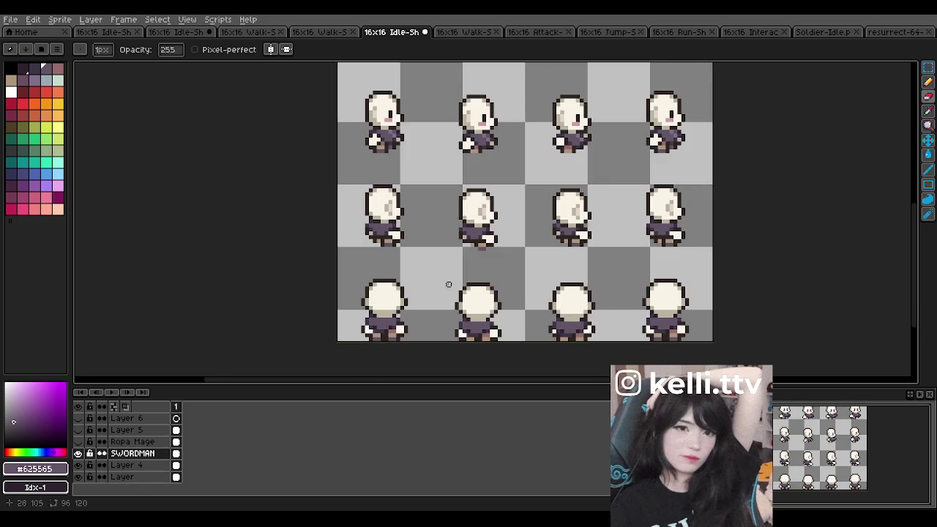
{"action": "scroll", "coordinate": [464, 261], "scroll_direction": "down", "scroll_amount": 3}
{"action": "scroll", "coordinate": [470, 163], "scroll_direction": "up", "scroll_amount": 2}
{"action": "scroll", "coordinate": [471, 164], "scroll_direction": "down", "scroll_amount": 1}
{"action": "scroll", "coordinate": [492, 202], "scroll_direction": "down", "scroll_amount": 1}
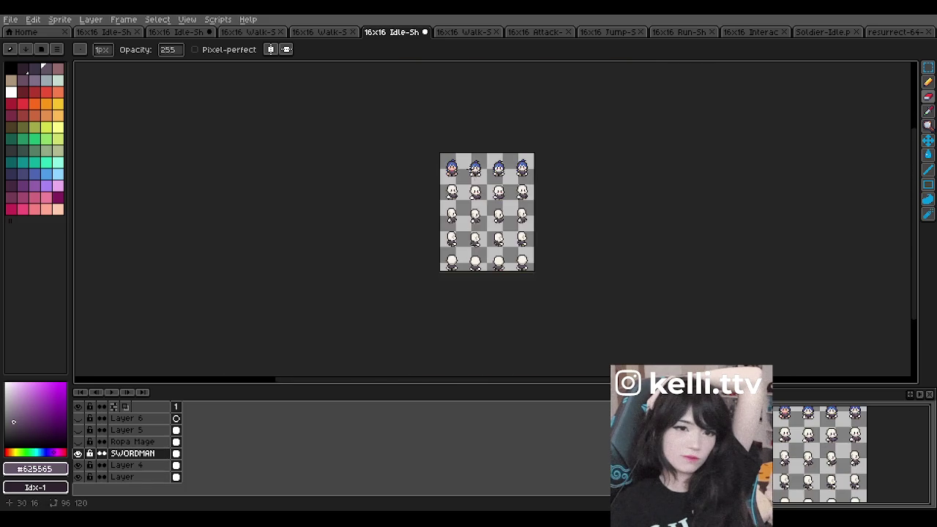
{"action": "scroll", "coordinate": [492, 201], "scroll_direction": "up", "scroll_amount": 1}
{"action": "scroll", "coordinate": [490, 198], "scroll_direction": "up", "scroll_amount": 1}
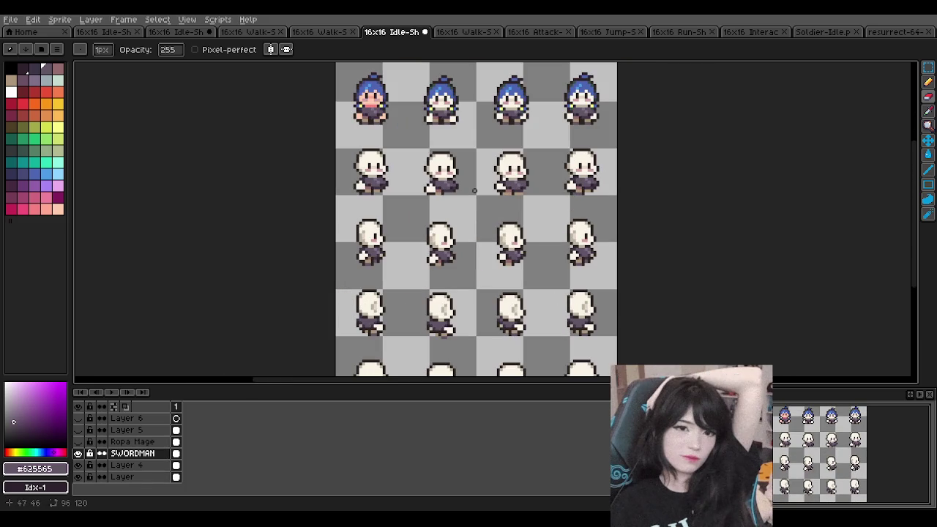
{"action": "scroll", "coordinate": [489, 191], "scroll_direction": "down", "scroll_amount": 2}
- Toggle the SWORDMAN layer's visibility to compare sprites with and without the outfit
{"action": "scroll", "coordinate": [489, 188], "scroll_direction": "up", "scroll_amount": 2}
{"action": "scroll", "coordinate": [462, 191], "scroll_direction": "down", "scroll_amount": 1}
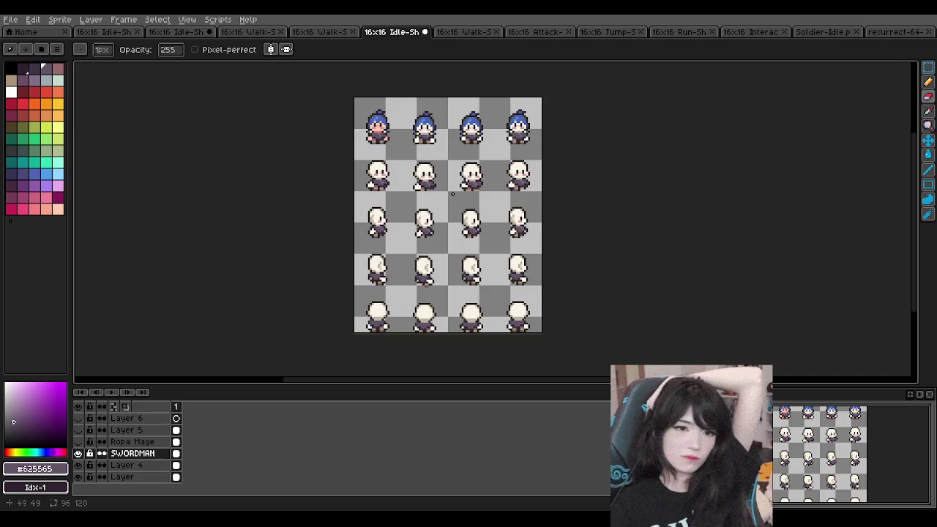
{"action": "scroll", "coordinate": [399, 104], "scroll_direction": "up", "scroll_amount": 1}
{"action": "scroll", "coordinate": [390, 107], "scroll_direction": "up", "scroll_amount": 1}
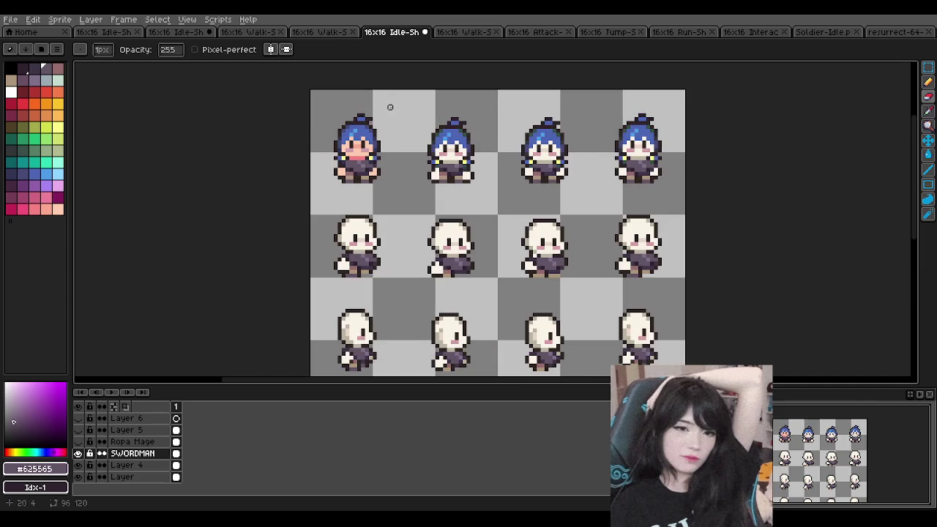
{"action": "left_click", "coordinate": [78, 454]}
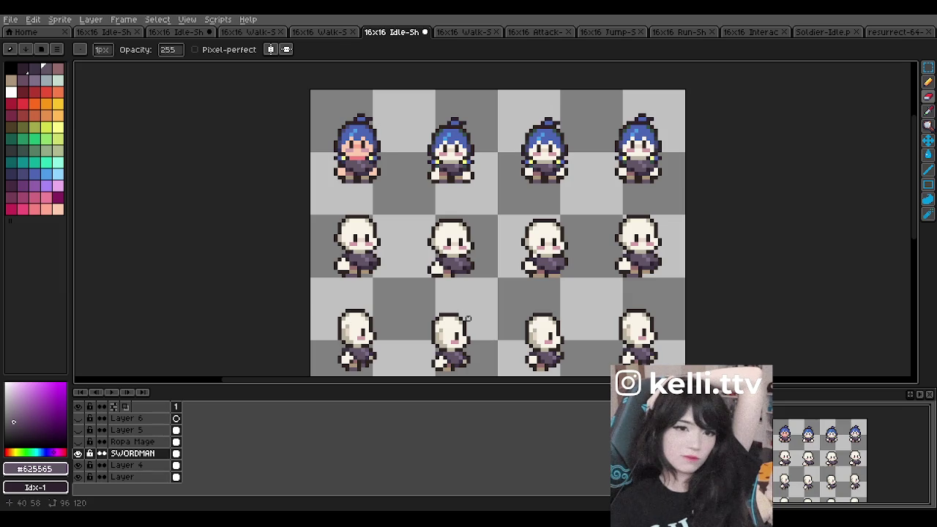
{"action": "scroll", "coordinate": [115, 437], "scroll_direction": "up", "scroll_amount": 1}
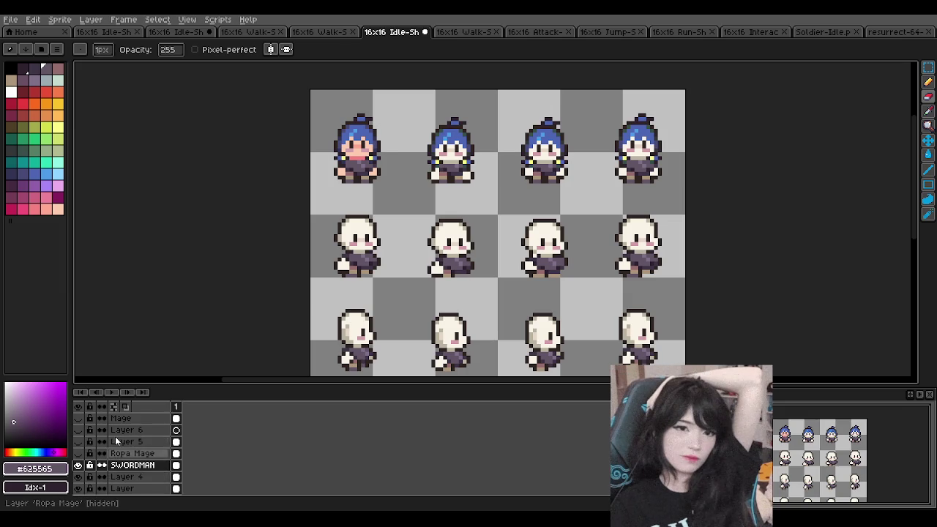
- Flick the pelo 1 hair layer's visibility off and on to check it
{"action": "scroll", "coordinate": [115, 436], "scroll_direction": "up", "scroll_amount": 2}
{"action": "left_click", "coordinate": [78, 430]}
{"action": "left_click", "coordinate": [78, 430]}
{"action": "scroll", "coordinate": [499, 265], "scroll_direction": "down", "scroll_amount": 1}
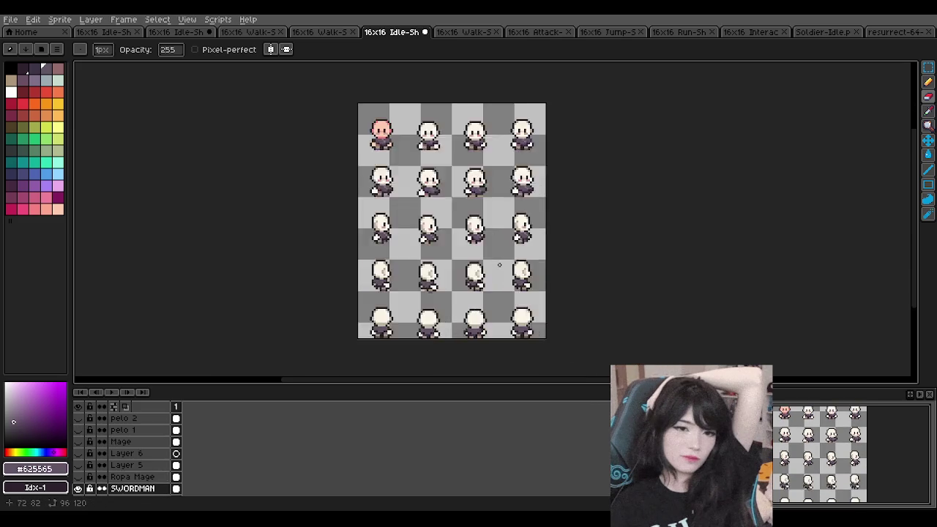
{"action": "scroll", "coordinate": [499, 265], "scroll_direction": "up", "scroll_amount": 1}
{"action": "scroll", "coordinate": [496, 185], "scroll_direction": "down", "scroll_amount": 1}
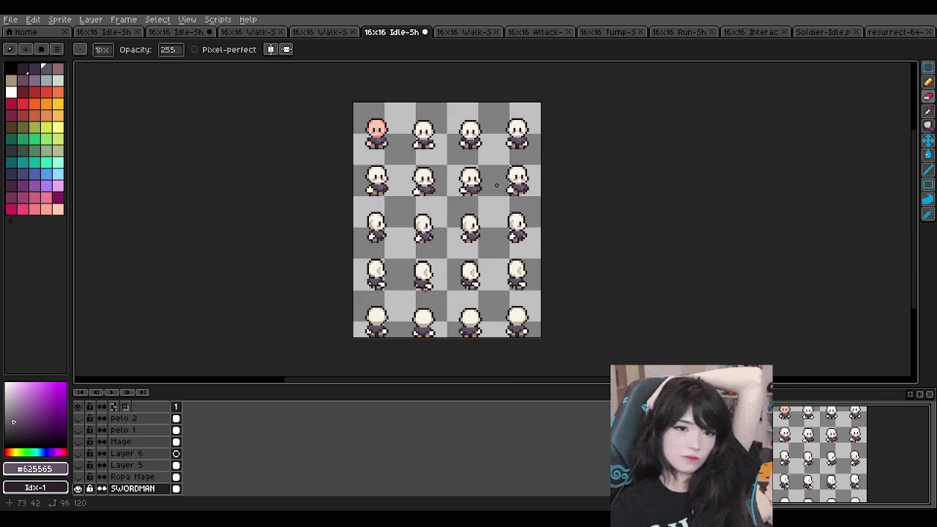
- Briefly activate the Mage layer, then make SWORDMAN the layer receiving edits
{"action": "left_click", "coordinate": [142, 443]}
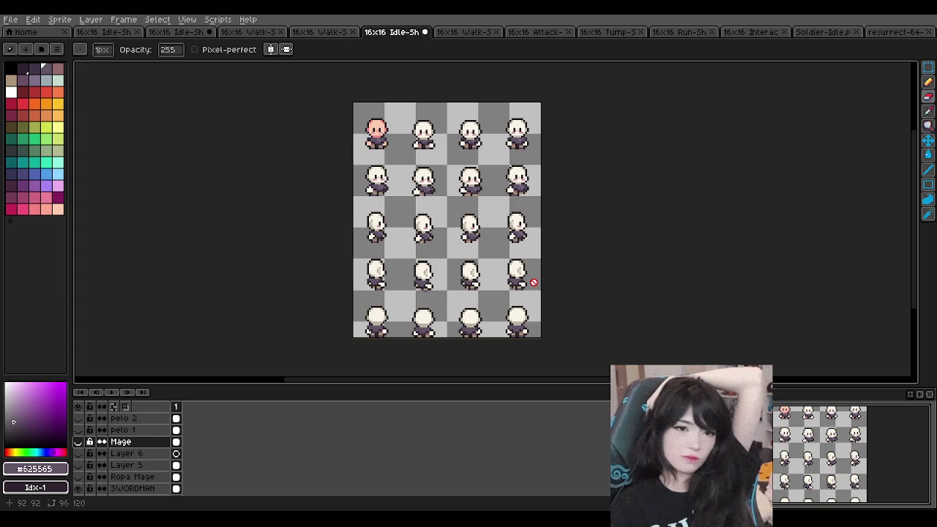
{"action": "scroll", "coordinate": [389, 110], "scroll_direction": "up", "scroll_amount": 1}
{"action": "scroll", "coordinate": [396, 127], "scroll_direction": "up", "scroll_amount": 1}
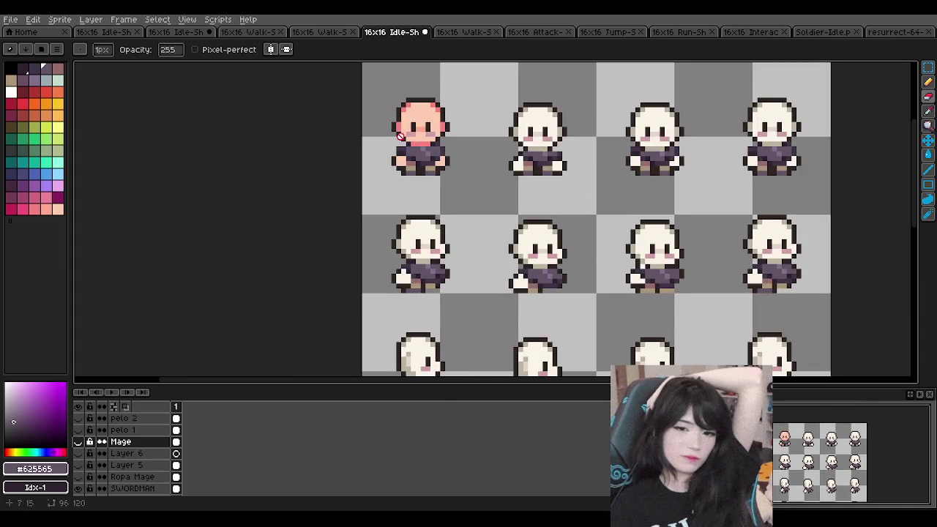
{"action": "scroll", "coordinate": [397, 126], "scroll_direction": "down", "scroll_amount": 2}
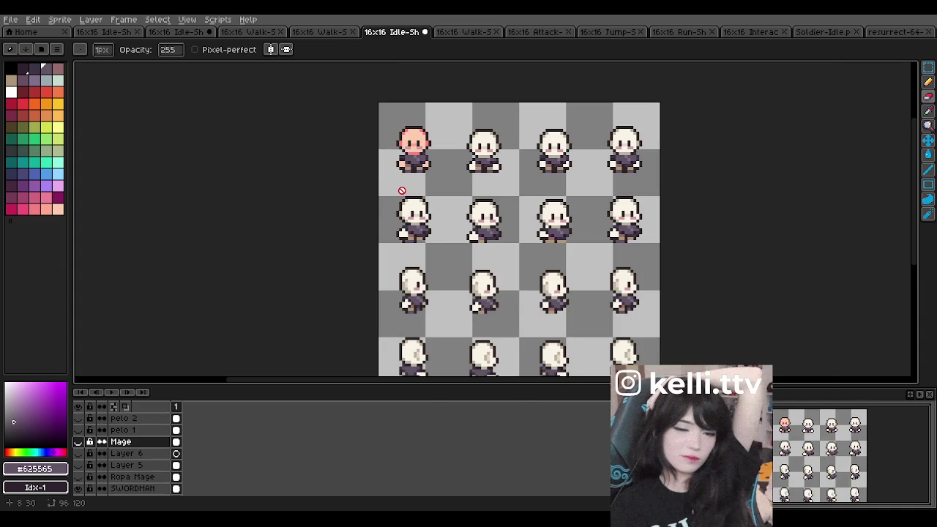
{"action": "scroll", "coordinate": [414, 267], "scroll_direction": "up", "scroll_amount": 2}
{"action": "scroll", "coordinate": [432, 286], "scroll_direction": "down", "scroll_amount": 1}
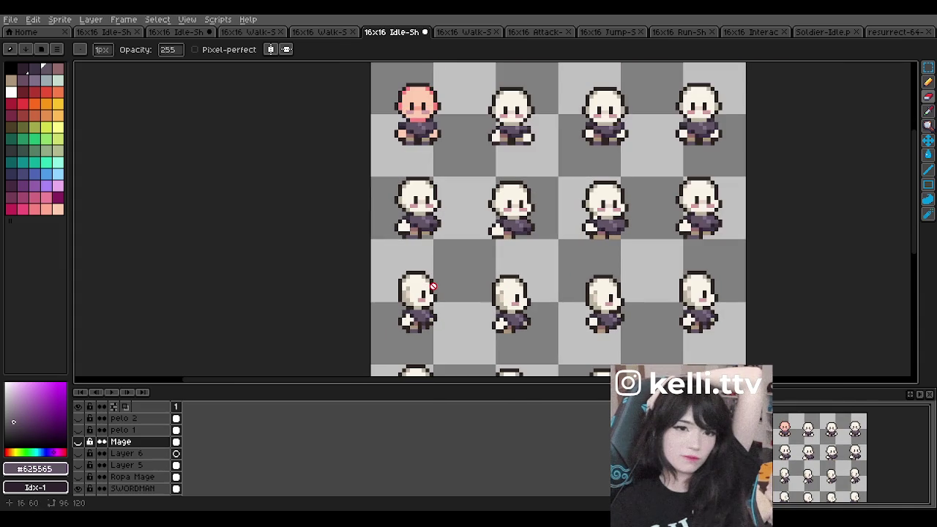
{"action": "scroll", "coordinate": [436, 151], "scroll_direction": "down", "scroll_amount": 1}
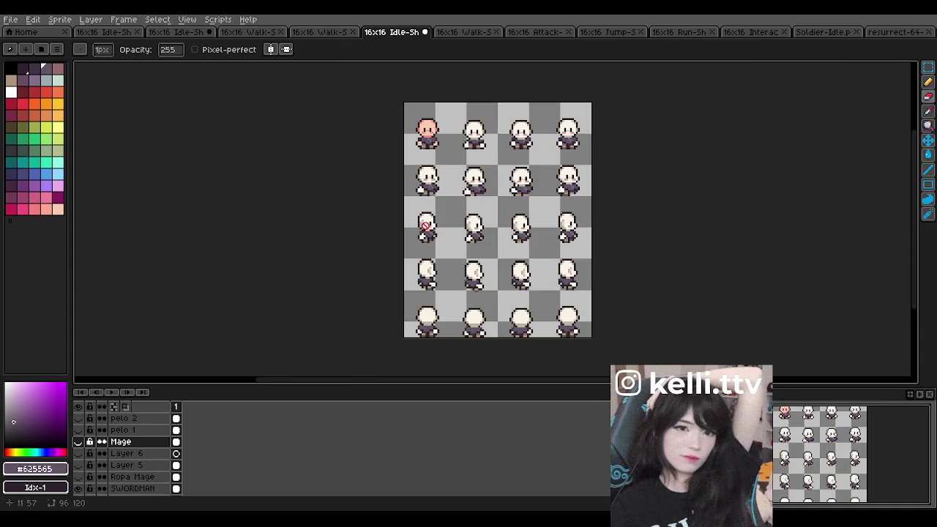
{"action": "scroll", "coordinate": [423, 117], "scroll_direction": "up", "scroll_amount": 2}
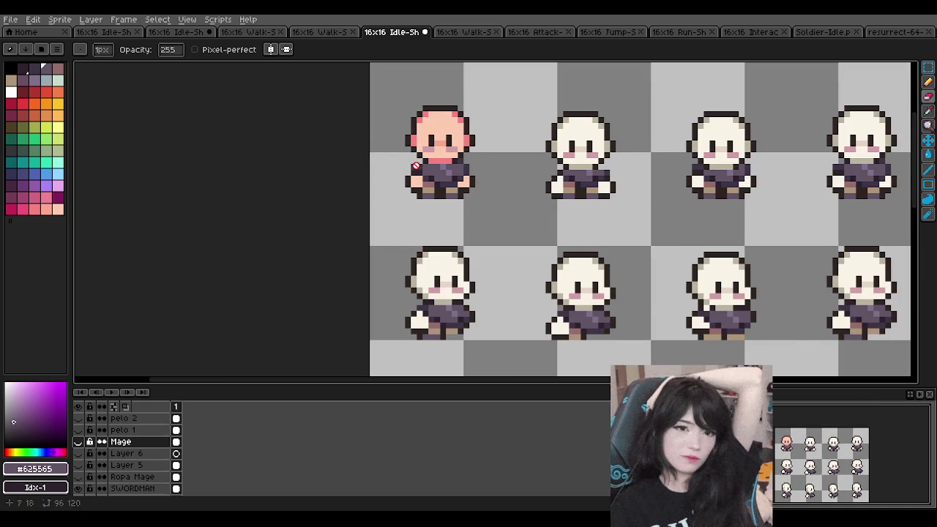
{"action": "scroll", "coordinate": [415, 165], "scroll_direction": "up", "scroll_amount": 1}
{"action": "scroll", "coordinate": [121, 459], "scroll_direction": "down", "scroll_amount": 2}
{"action": "left_click", "coordinate": [131, 442]}
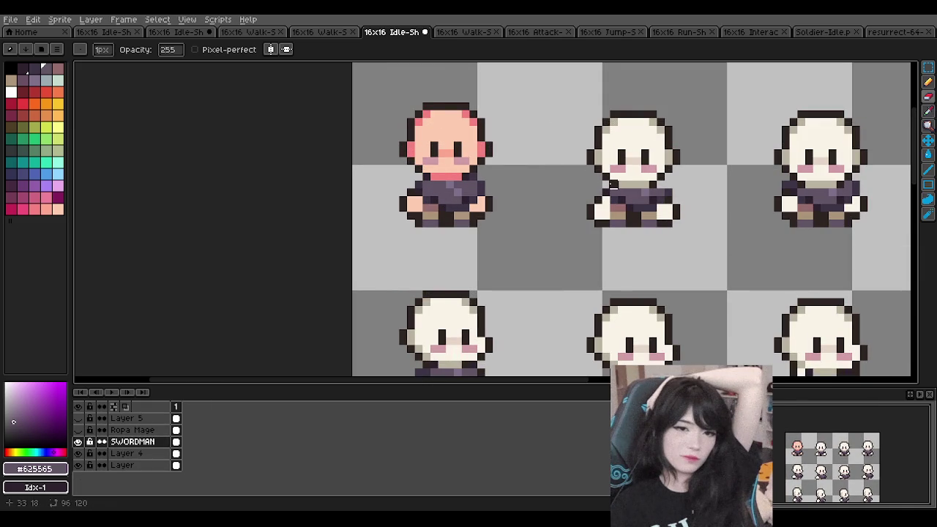
- Zoom in and out across the sheet to inspect every idle frame's outfit
{"action": "scroll", "coordinate": [606, 190], "scroll_direction": "down", "scroll_amount": 2}
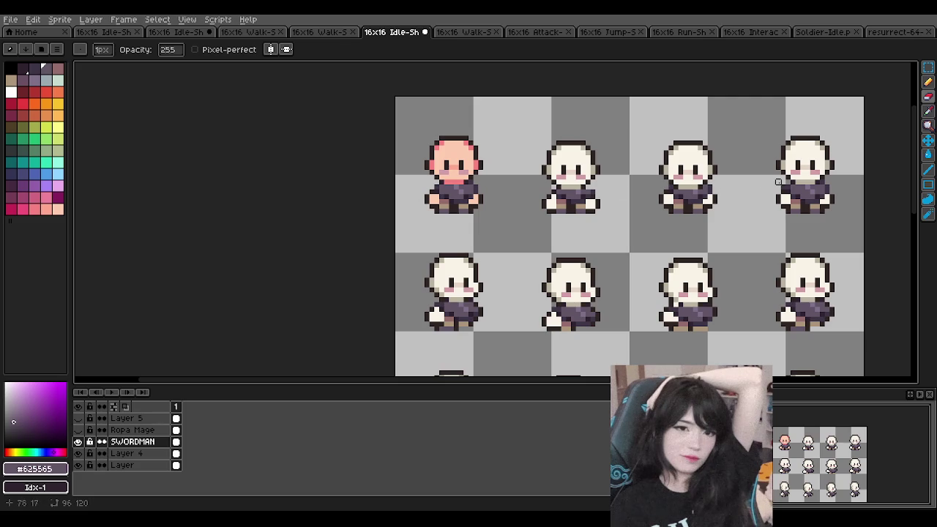
{"action": "scroll", "coordinate": [778, 181], "scroll_direction": "up", "scroll_amount": 1}
{"action": "scroll", "coordinate": [579, 207], "scroll_direction": "up", "scroll_amount": 4}
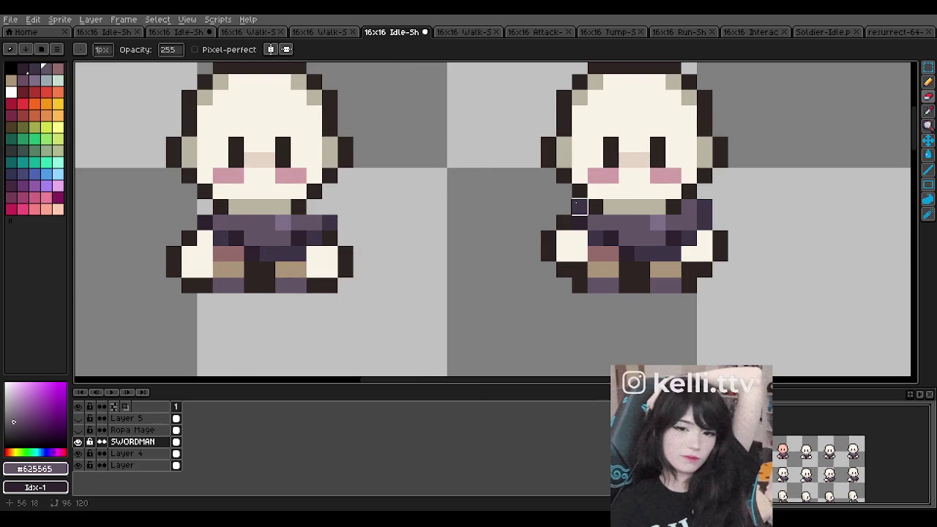
{"action": "scroll", "coordinate": [524, 219], "scroll_direction": "down", "scroll_amount": 1}
{"action": "scroll", "coordinate": [520, 213], "scroll_direction": "down", "scroll_amount": 1}
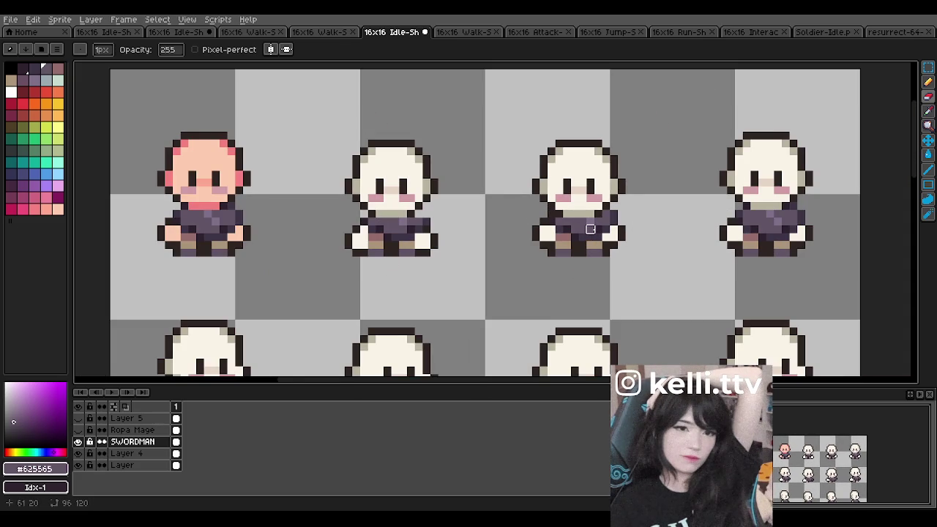
{"action": "scroll", "coordinate": [589, 229], "scroll_direction": "down", "scroll_amount": 2}
{"action": "scroll", "coordinate": [571, 218], "scroll_direction": "down", "scroll_amount": 5}
{"action": "scroll", "coordinate": [568, 268], "scroll_direction": "up", "scroll_amount": 1}
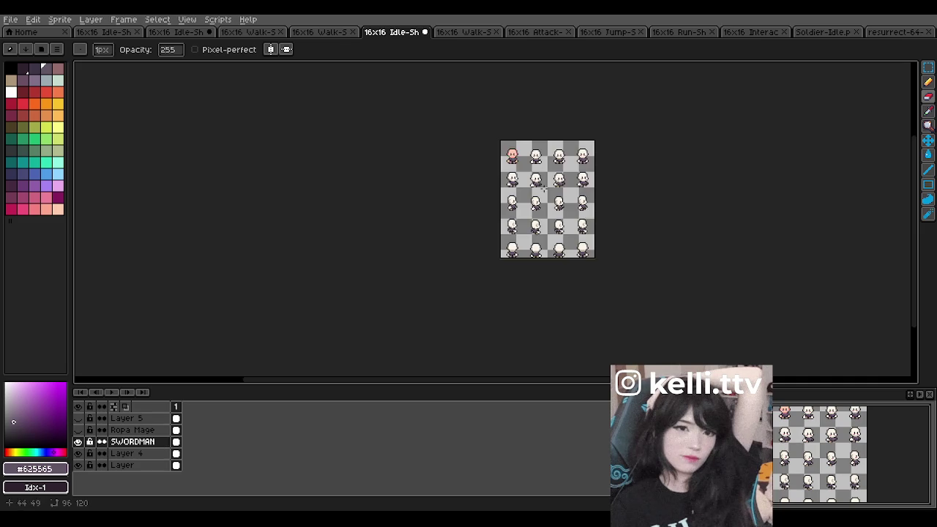
{"action": "scroll", "coordinate": [542, 197], "scroll_direction": "up", "scroll_amount": 4}
{"action": "scroll", "coordinate": [495, 276], "scroll_direction": "down", "scroll_amount": 2}
{"action": "scroll", "coordinate": [479, 348], "scroll_direction": "up", "scroll_amount": 3}
{"action": "scroll", "coordinate": [478, 349], "scroll_direction": "up", "scroll_amount": 1}
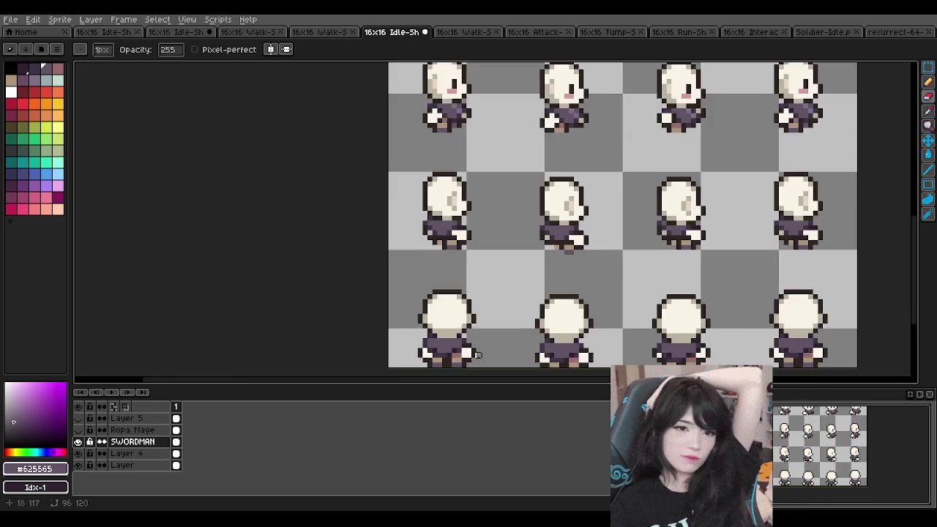
{"action": "scroll", "coordinate": [513, 308], "scroll_direction": "down", "scroll_amount": 4}
{"action": "scroll", "coordinate": [544, 271], "scroll_direction": "up", "scroll_amount": 2}
{"action": "scroll", "coordinate": [544, 277], "scroll_direction": "up", "scroll_amount": 1}
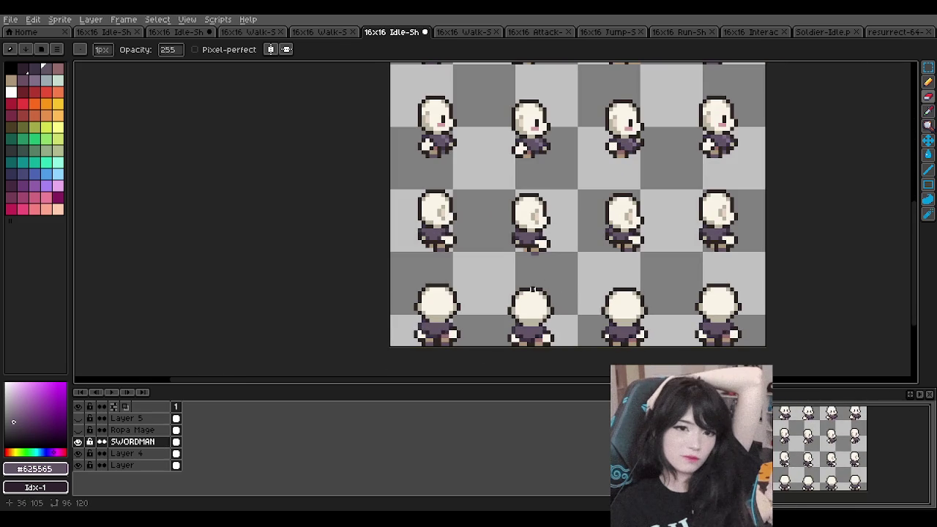
{"action": "scroll", "coordinate": [490, 234], "scroll_direction": "down", "scroll_amount": 1}
{"action": "scroll", "coordinate": [486, 154], "scroll_direction": "down", "scroll_amount": 1}
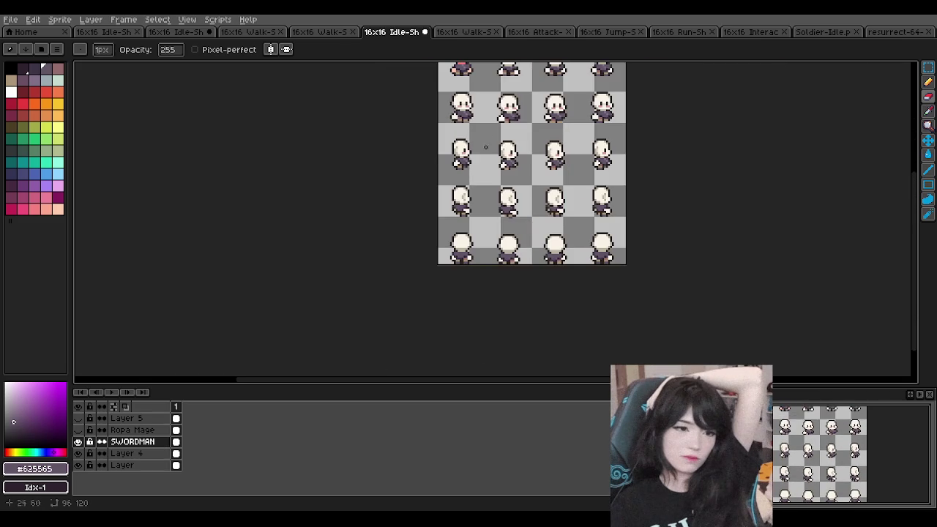
{"action": "scroll", "coordinate": [476, 110], "scroll_direction": "down", "scroll_amount": 1}
{"action": "scroll", "coordinate": [483, 132], "scroll_direction": "up", "scroll_amount": 1}
{"action": "scroll", "coordinate": [487, 139], "scroll_direction": "down", "scroll_amount": 1}
{"action": "scroll", "coordinate": [490, 147], "scroll_direction": "up", "scroll_amount": 1}
{"action": "scroll", "coordinate": [497, 157], "scroll_direction": "down", "scroll_amount": 1}
{"action": "scroll", "coordinate": [497, 157], "scroll_direction": "up", "scroll_amount": 1}
{"action": "scroll", "coordinate": [495, 156], "scroll_direction": "up", "scroll_amount": 1}
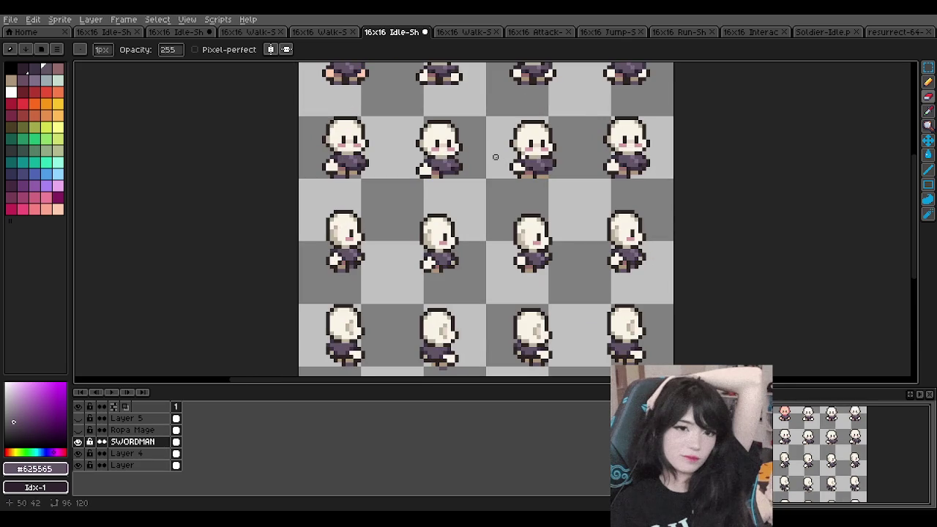
{"action": "scroll", "coordinate": [486, 160], "scroll_direction": "down", "scroll_amount": 1}
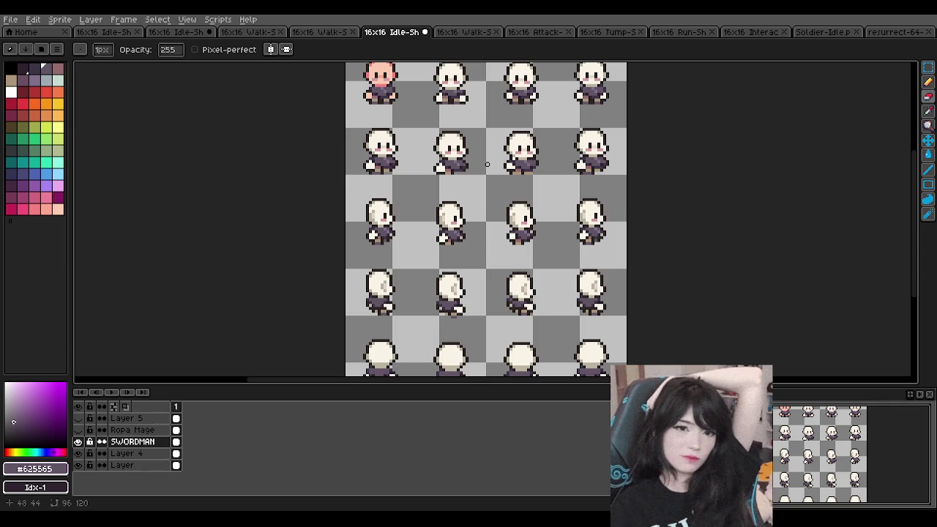
{"action": "scroll", "coordinate": [487, 164], "scroll_direction": "down", "scroll_amount": 1}
{"action": "scroll", "coordinate": [487, 164], "scroll_direction": "down", "scroll_amount": 2}
{"action": "scroll", "coordinate": [472, 167], "scroll_direction": "up", "scroll_amount": 2}
{"action": "scroll", "coordinate": [469, 168], "scroll_direction": "up", "scroll_amount": 1}
{"action": "scroll", "coordinate": [469, 168], "scroll_direction": "down", "scroll_amount": 1}
{"action": "scroll", "coordinate": [470, 167], "scroll_direction": "up", "scroll_amount": 1}
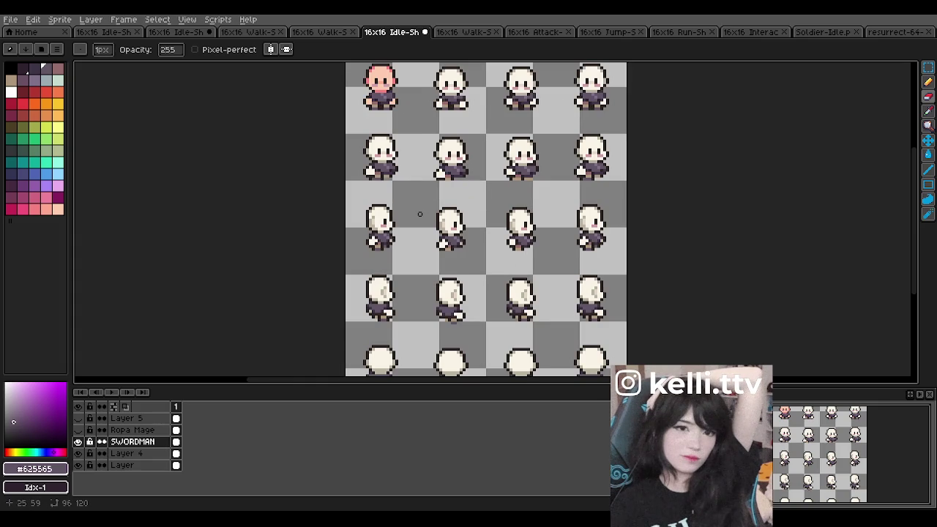
{"action": "scroll", "coordinate": [420, 214], "scroll_direction": "down", "scroll_amount": 1}
{"action": "scroll", "coordinate": [410, 299], "scroll_direction": "up", "scroll_amount": 1}
{"action": "scroll", "coordinate": [409, 298], "scroll_direction": "up", "scroll_amount": 1}
{"action": "scroll", "coordinate": [410, 299], "scroll_direction": "down", "scroll_amount": 1}
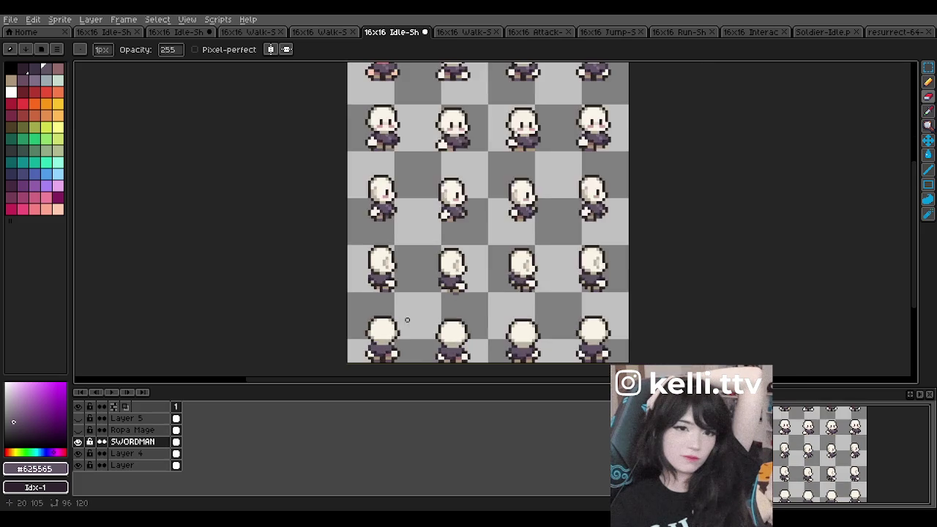
{"action": "scroll", "coordinate": [404, 358], "scroll_direction": "up", "scroll_amount": 2}
{"action": "scroll", "coordinate": [462, 278], "scroll_direction": "down", "scroll_amount": 1}
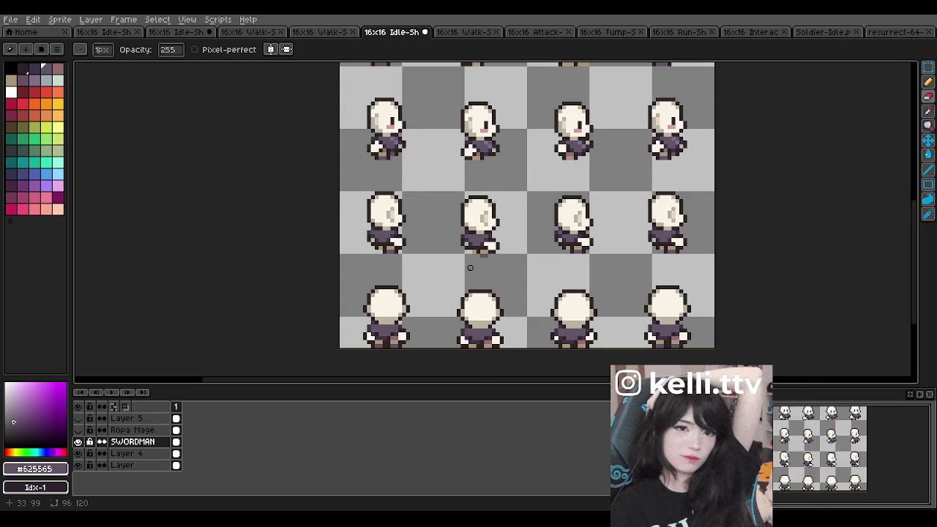
{"action": "scroll", "coordinate": [501, 232], "scroll_direction": "down", "scroll_amount": 1}
{"action": "scroll", "coordinate": [508, 212], "scroll_direction": "up", "scroll_amount": 2}
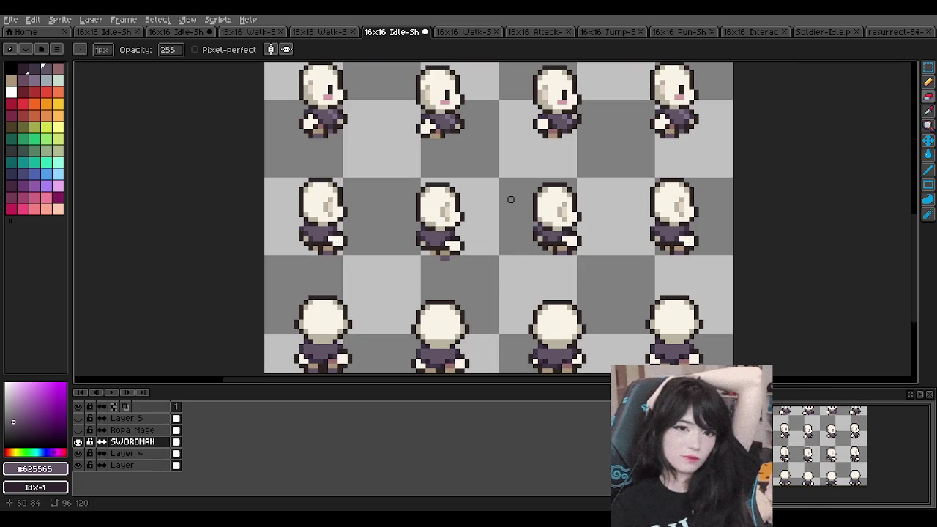
{"action": "scroll", "coordinate": [511, 199], "scroll_direction": "down", "scroll_amount": 1}
- Switch to the Eyedropper tool to sample colours from the sprite
{"action": "scroll", "coordinate": [511, 199], "scroll_direction": "down", "scroll_amount": 1}
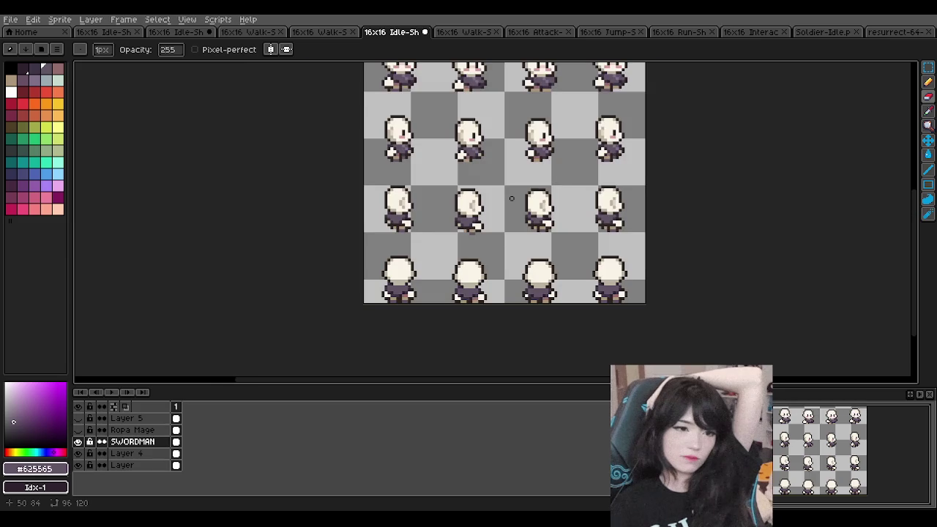
{"action": "scroll", "coordinate": [511, 198], "scroll_direction": "down", "scroll_amount": 1}
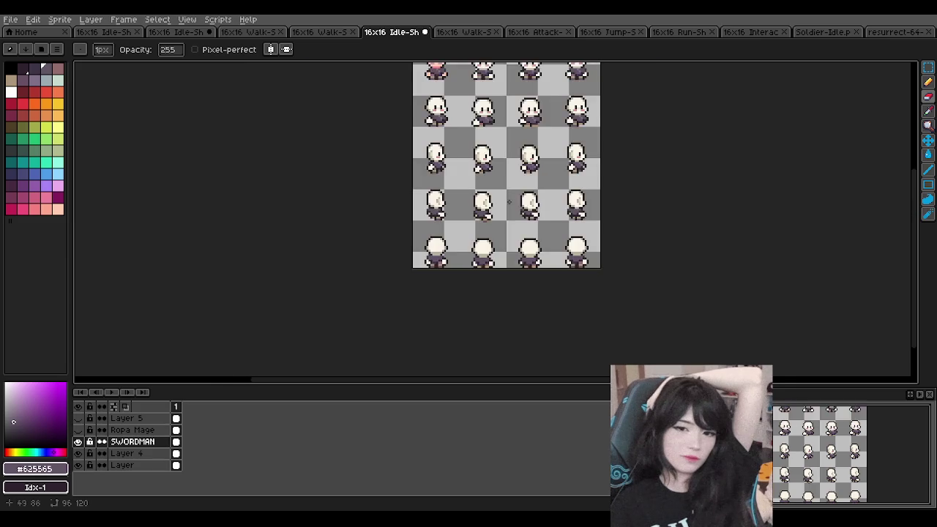
{"action": "scroll", "coordinate": [511, 198], "scroll_direction": "up", "scroll_amount": 1}
{"action": "scroll", "coordinate": [511, 199], "scroll_direction": "down", "scroll_amount": 1}
{"action": "scroll", "coordinate": [461, 111], "scroll_direction": "up", "scroll_amount": 2}
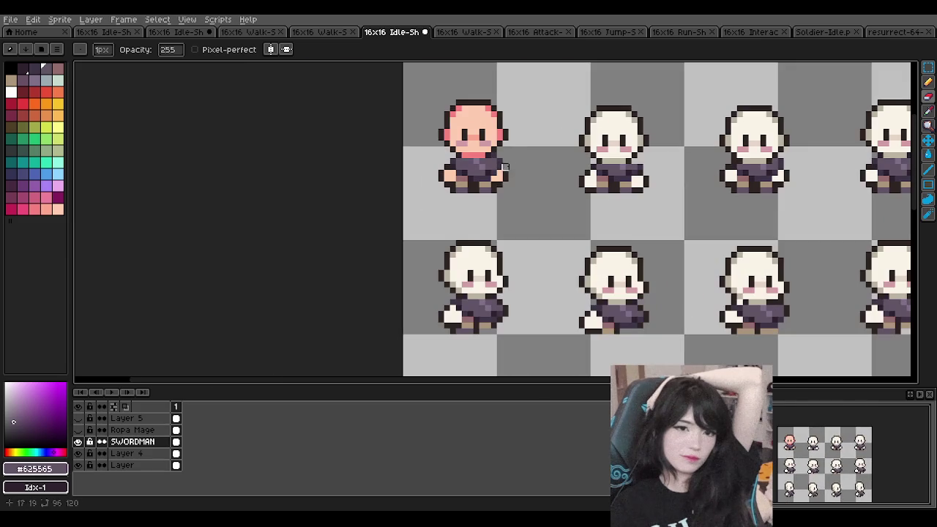
{"action": "left_click", "coordinate": [928, 112]}
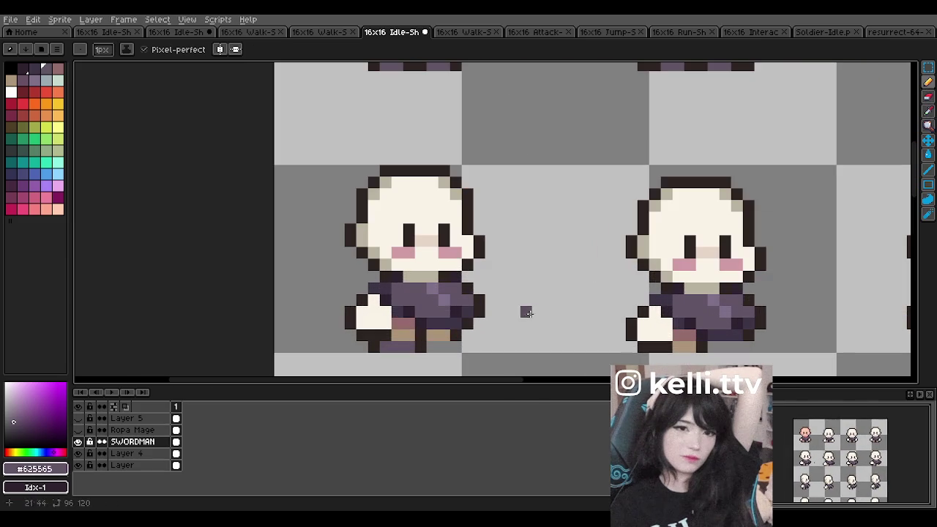
- Sample the outfit's dark purple #3e3546 and paint a pixel beside the sprite's left hand
{"action": "scroll", "coordinate": [528, 309], "scroll_direction": "up", "scroll_amount": 1}
{"action": "left_click", "coordinate": [395, 288]}
{"action": "key", "text": "b"}
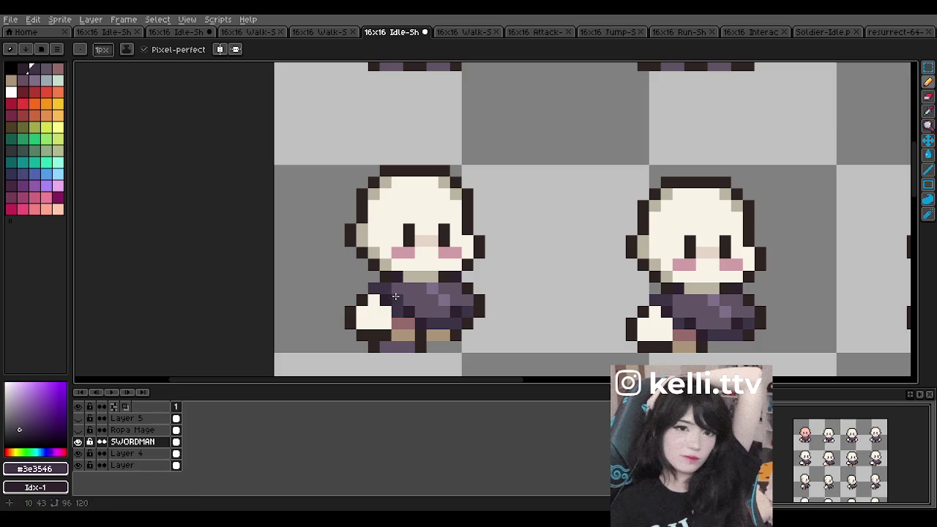
{"action": "scroll", "coordinate": [439, 231], "scroll_direction": "down", "scroll_amount": 1}
{"action": "scroll", "coordinate": [589, 281], "scroll_direction": "up", "scroll_amount": 1}
{"action": "left_click", "coordinate": [518, 268]}
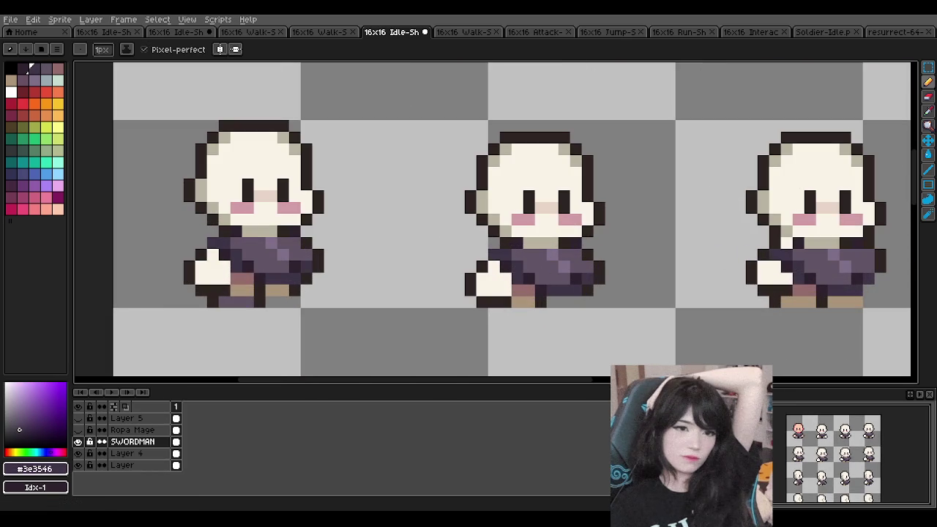
- Inspect the frames up close and undo the last two pencil strokes
{"action": "scroll", "coordinate": [456, 235], "scroll_direction": "down", "scroll_amount": 2}
{"action": "scroll", "coordinate": [456, 235], "scroll_direction": "down", "scroll_amount": 2}
{"action": "scroll", "coordinate": [714, 245], "scroll_direction": "up", "scroll_amount": 2}
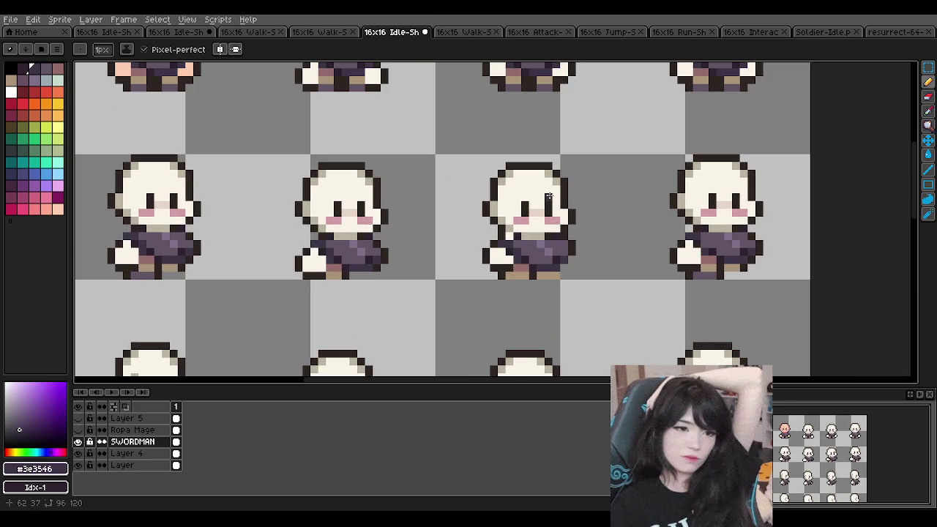
{"action": "scroll", "coordinate": [633, 229], "scroll_direction": "up", "scroll_amount": 2}
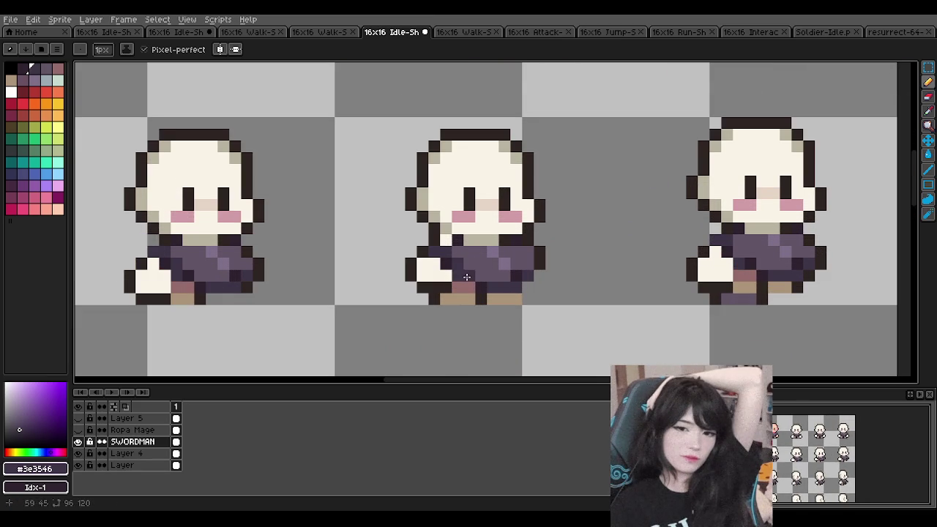
{"action": "scroll", "coordinate": [364, 238], "scroll_direction": "down", "scroll_amount": 1}
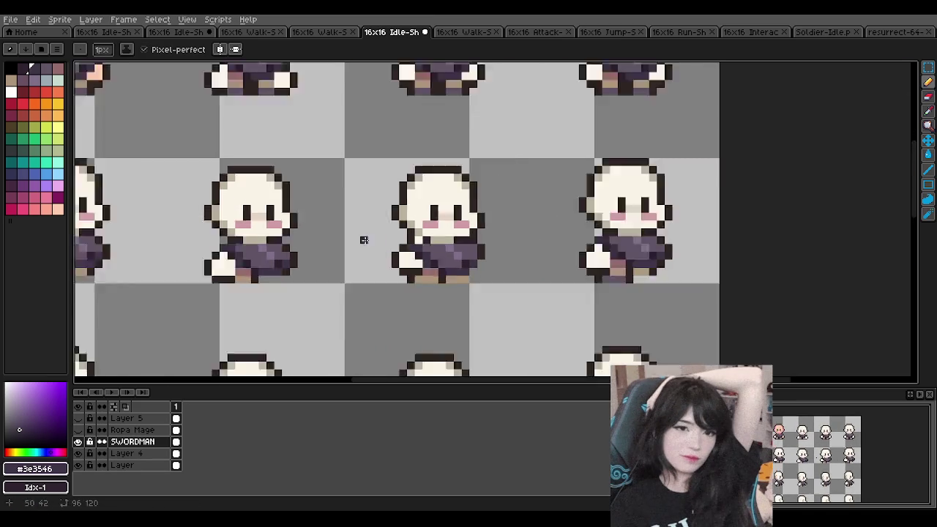
{"action": "scroll", "coordinate": [368, 236], "scroll_direction": "down", "scroll_amount": 2}
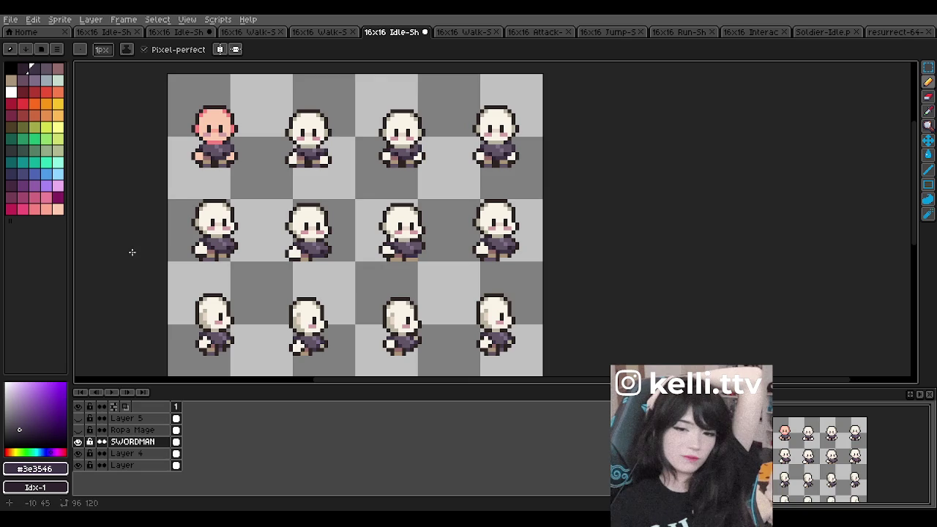
{"action": "scroll", "coordinate": [129, 255], "scroll_direction": "up", "scroll_amount": 1}
{"action": "scroll", "coordinate": [151, 251], "scroll_direction": "up", "scroll_amount": 1}
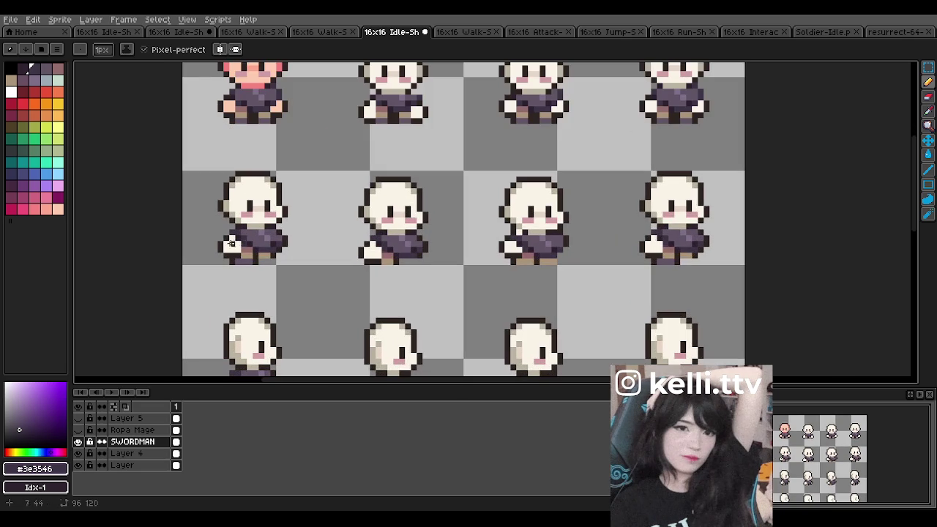
{"action": "scroll", "coordinate": [271, 249], "scroll_direction": "down", "scroll_amount": 2}
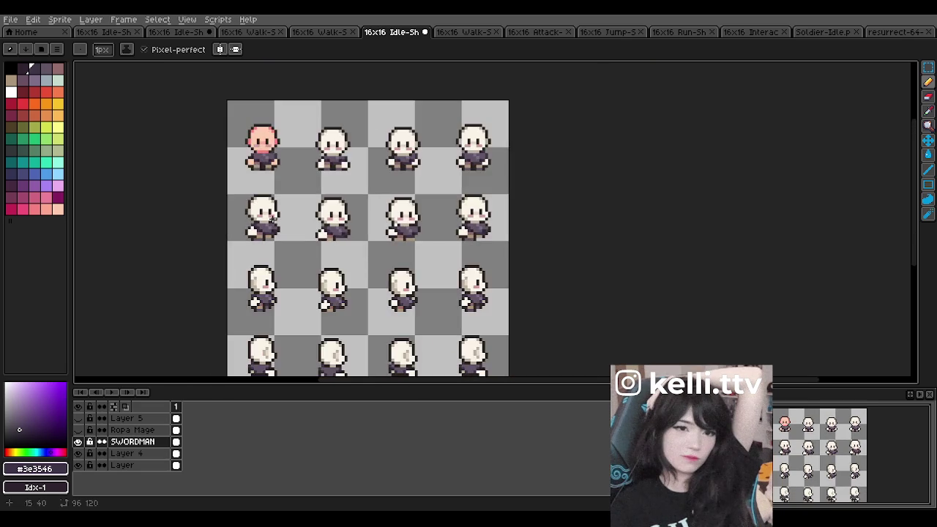
{"action": "scroll", "coordinate": [265, 300], "scroll_direction": "up", "scroll_amount": 2}
{"action": "scroll", "coordinate": [260, 326], "scroll_direction": "up", "scroll_amount": 2}
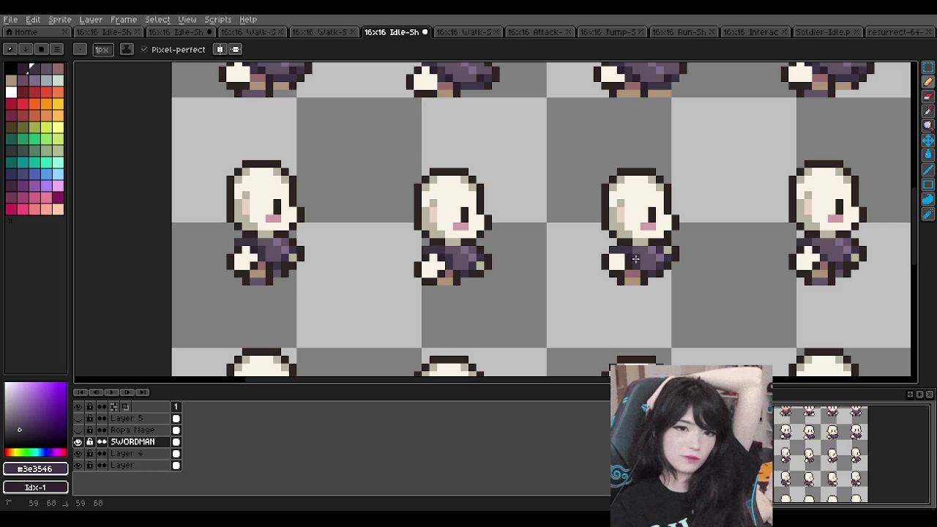
{"action": "scroll", "coordinate": [390, 363], "scroll_direction": "down", "scroll_amount": 4}
{"action": "scroll", "coordinate": [391, 363], "scroll_direction": "up", "scroll_amount": 1}
{"action": "scroll", "coordinate": [391, 363], "scroll_direction": "up", "scroll_amount": 1}
{"action": "scroll", "coordinate": [391, 363], "scroll_direction": "up", "scroll_amount": 2}
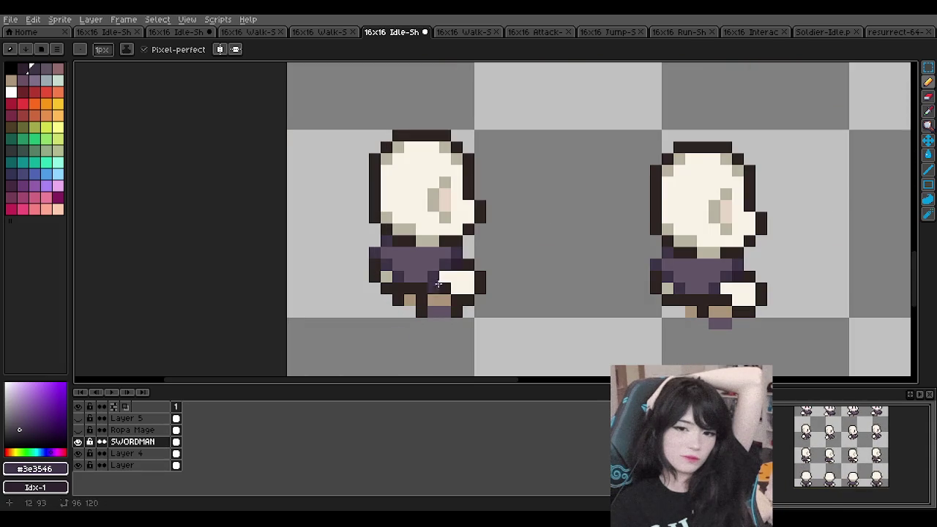
{"action": "scroll", "coordinate": [440, 254], "scroll_direction": "down", "scroll_amount": 2}
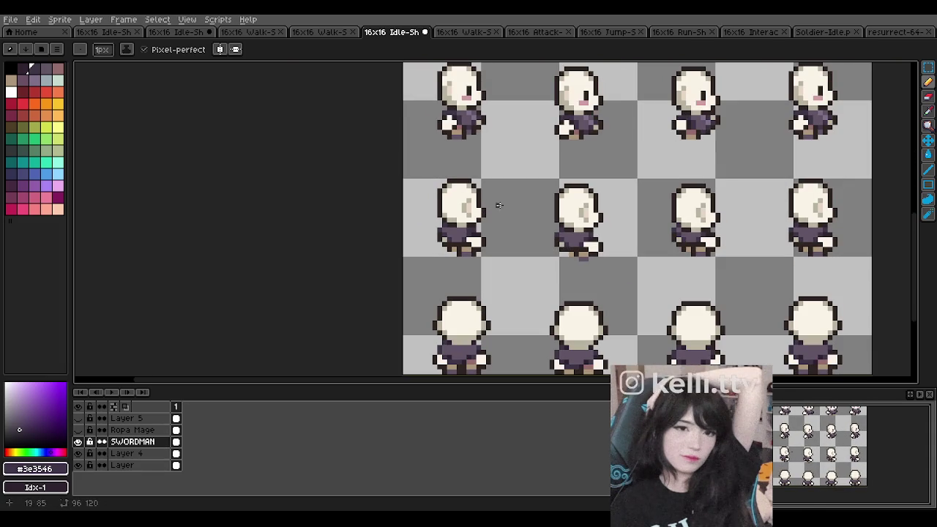
{"action": "key", "text": "ctrl+z"}
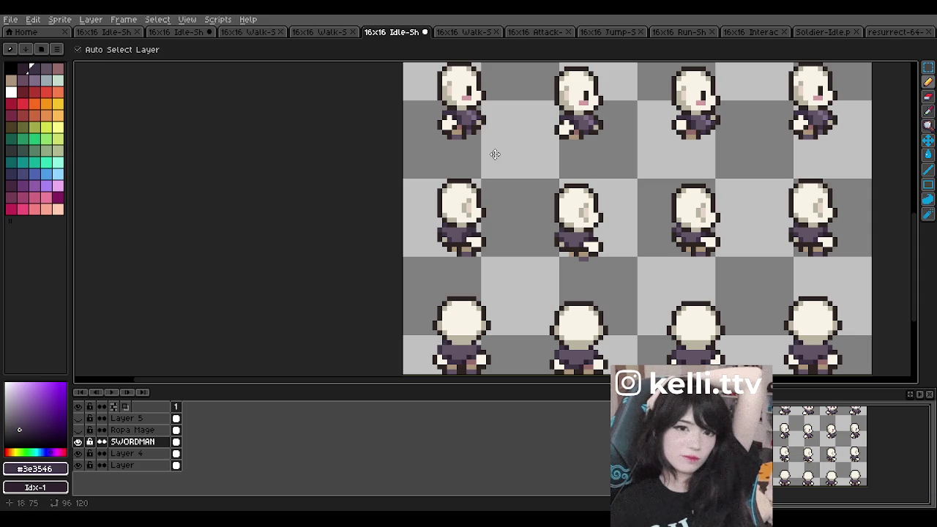
{"action": "key", "text": "ctrl+z"}
- Undo two more pencil strokes, check the frames again, and return to the Pencil tool
{"action": "scroll", "coordinate": [494, 155], "scroll_direction": "down", "scroll_amount": 1}
{"action": "scroll", "coordinate": [480, 289], "scroll_direction": "up", "scroll_amount": 1}
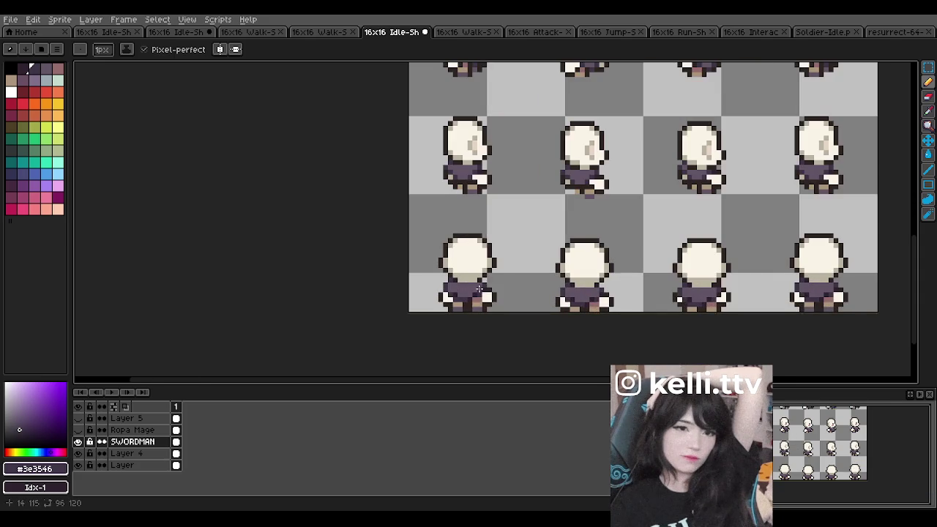
{"action": "scroll", "coordinate": [480, 289], "scroll_direction": "up", "scroll_amount": 3}
{"action": "scroll", "coordinate": [479, 285], "scroll_direction": "down", "scroll_amount": 3}
{"action": "key", "text": "ctrl+z"}
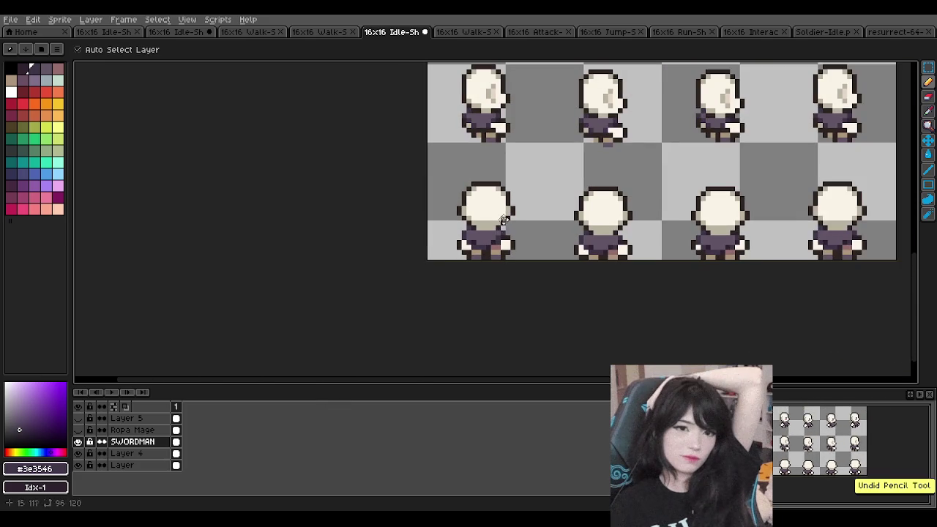
{"action": "key", "text": "b"}
{"action": "scroll", "coordinate": [502, 224], "scroll_direction": "up", "scroll_amount": 3}
{"action": "scroll", "coordinate": [506, 226], "scroll_direction": "down", "scroll_amount": 2}
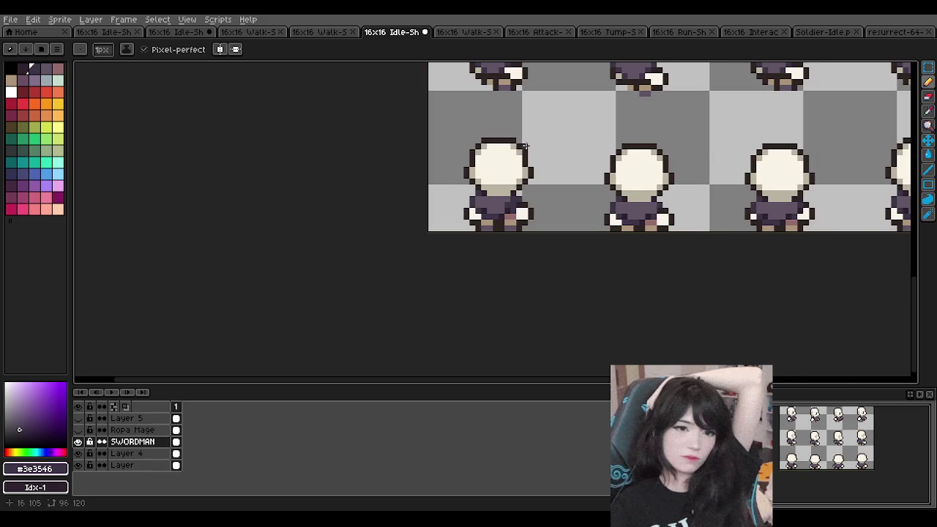
{"action": "scroll", "coordinate": [524, 145], "scroll_direction": "down", "scroll_amount": 1}
{"action": "scroll", "coordinate": [647, 186], "scroll_direction": "up", "scroll_amount": 2}
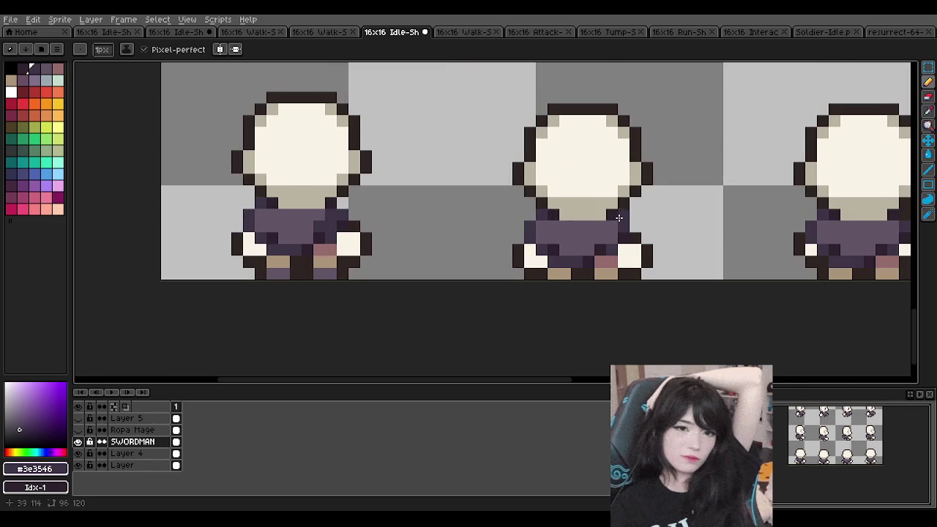
{"action": "key", "text": "ctrl+z"}
{"action": "key", "text": "b"}
{"action": "scroll", "coordinate": [468, 183], "scroll_direction": "down", "scroll_amount": 2}
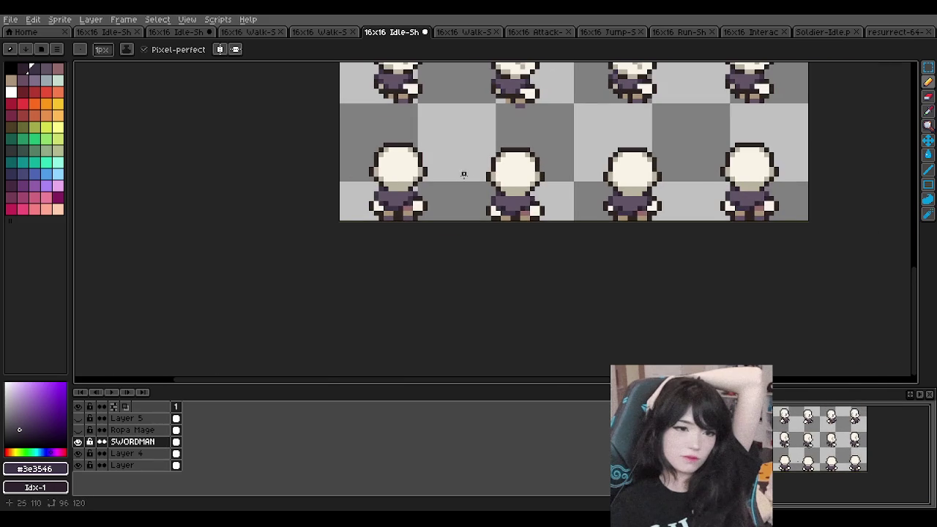
{"action": "scroll", "coordinate": [433, 167], "scroll_direction": "up", "scroll_amount": 1}
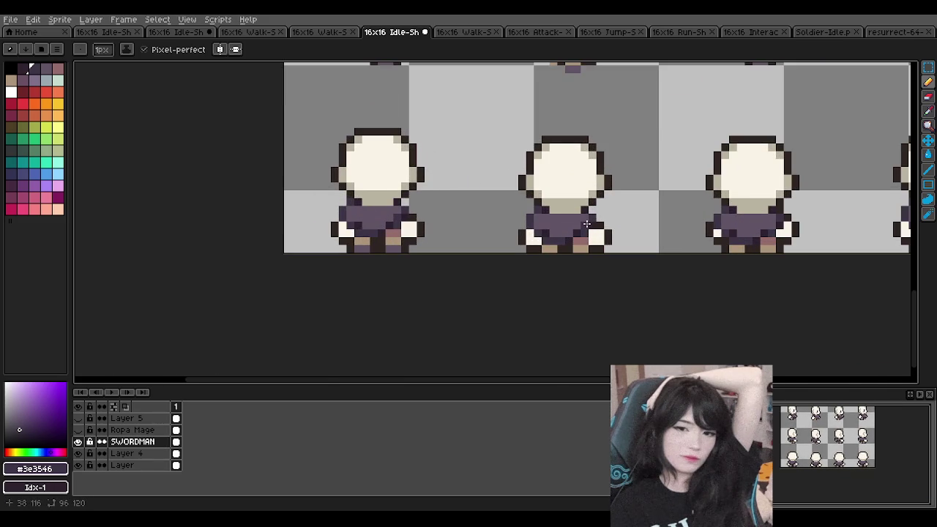
{"action": "scroll", "coordinate": [678, 217], "scroll_direction": "down", "scroll_amount": 2}
{"action": "scroll", "coordinate": [687, 209], "scroll_direction": "up", "scroll_amount": 3}
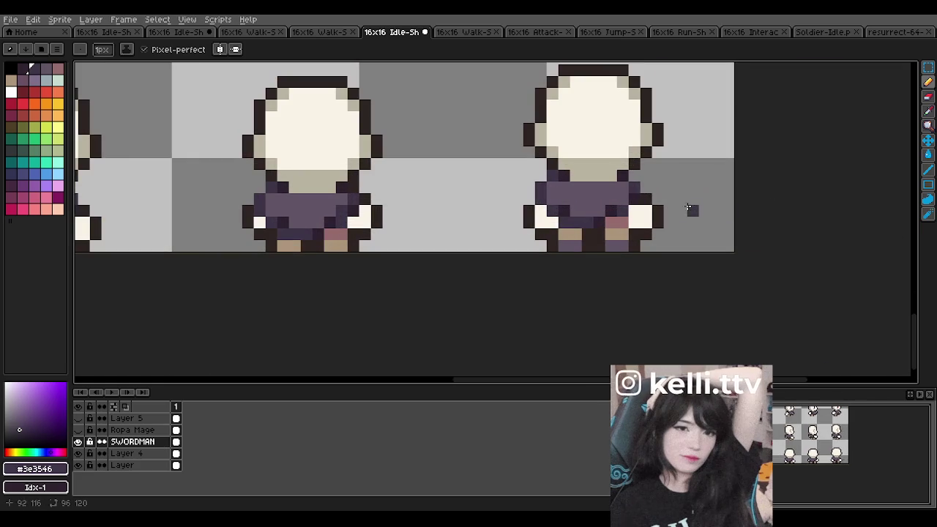
{"action": "scroll", "coordinate": [626, 198], "scroll_direction": "down", "scroll_amount": 2}
{"action": "scroll", "coordinate": [615, 201], "scroll_direction": "down", "scroll_amount": 1}
{"action": "scroll", "coordinate": [586, 212], "scroll_direction": "down", "scroll_amount": 2}
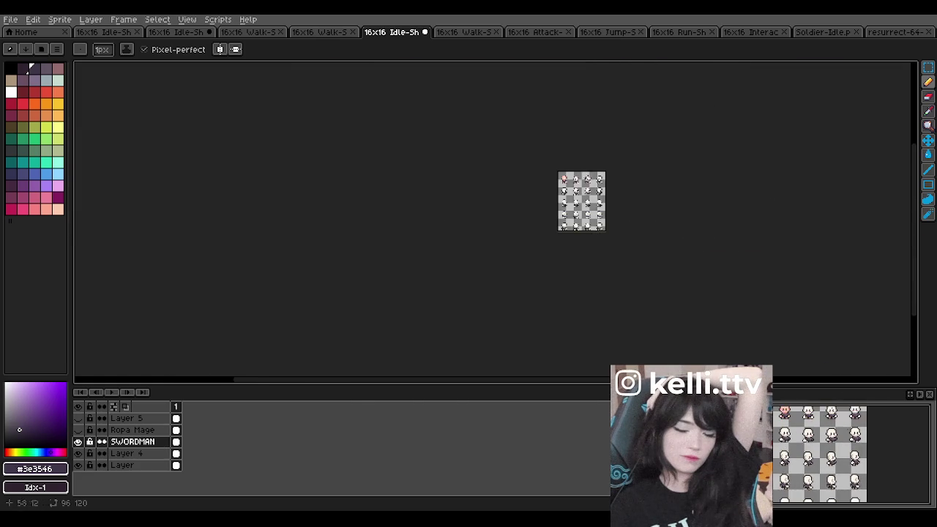
- Turn Layer 4's visibility off, on, then off again so the first sprite's red face disappears
{"action": "scroll", "coordinate": [567, 220], "scroll_direction": "up", "scroll_amount": 3}
{"action": "scroll", "coordinate": [567, 220], "scroll_direction": "down", "scroll_amount": 1}
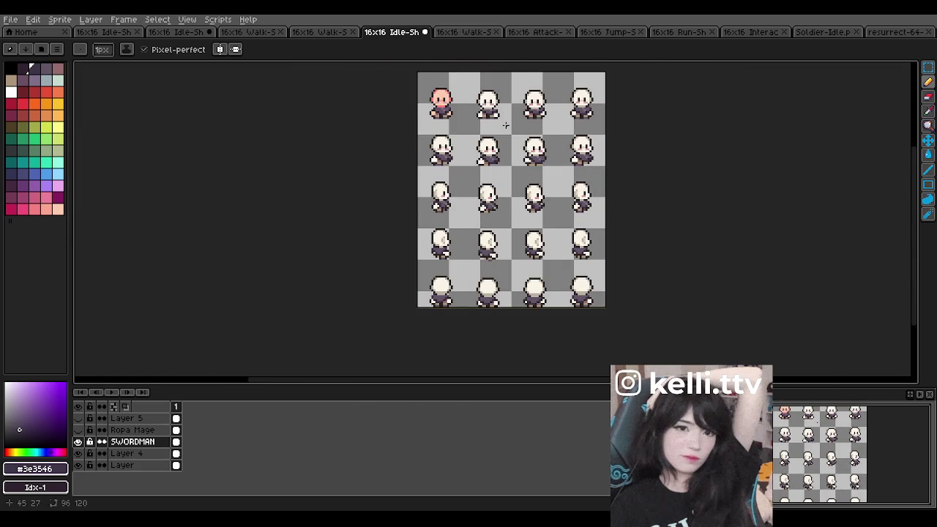
{"action": "scroll", "coordinate": [505, 126], "scroll_direction": "up", "scroll_amount": 1}
{"action": "scroll", "coordinate": [499, 121], "scroll_direction": "down", "scroll_amount": 1}
{"action": "scroll", "coordinate": [499, 117], "scroll_direction": "up", "scroll_amount": 1}
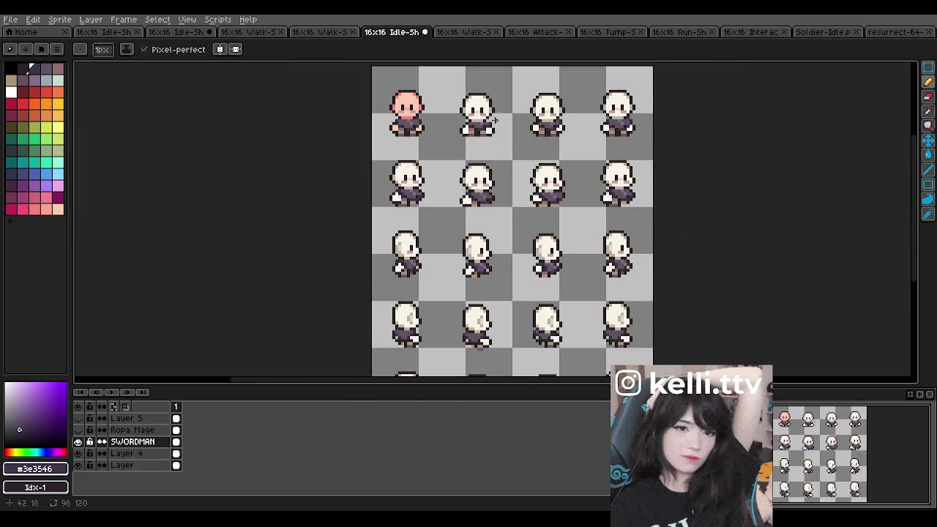
{"action": "scroll", "coordinate": [499, 121], "scroll_direction": "down", "scroll_amount": 1}
{"action": "scroll", "coordinate": [505, 121], "scroll_direction": "up", "scroll_amount": 1}
{"action": "scroll", "coordinate": [437, 88], "scroll_direction": "up", "scroll_amount": 1}
{"action": "left_click", "coordinate": [78, 453]}
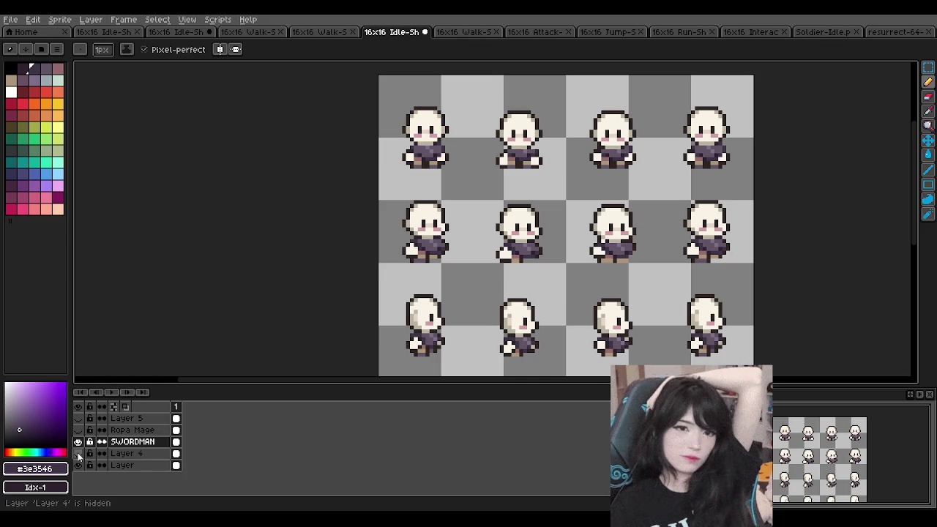
{"action": "left_click", "coordinate": [78, 454]}
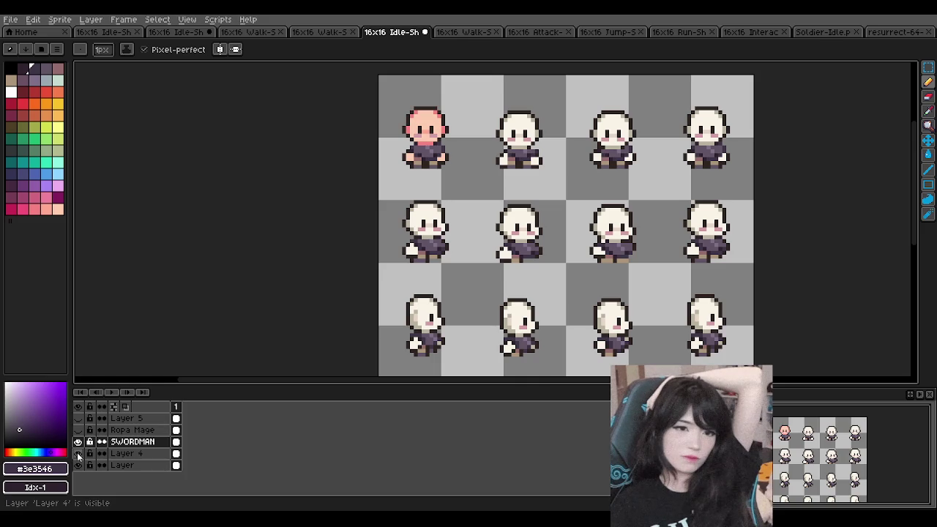
{"action": "left_click", "coordinate": [78, 453]}
{"action": "scroll", "coordinate": [423, 217], "scroll_direction": "down", "scroll_amount": 3}
{"action": "scroll", "coordinate": [423, 217], "scroll_direction": "up", "scroll_amount": 2}
{"action": "scroll", "coordinate": [426, 218], "scroll_direction": "down", "scroll_amount": 1}
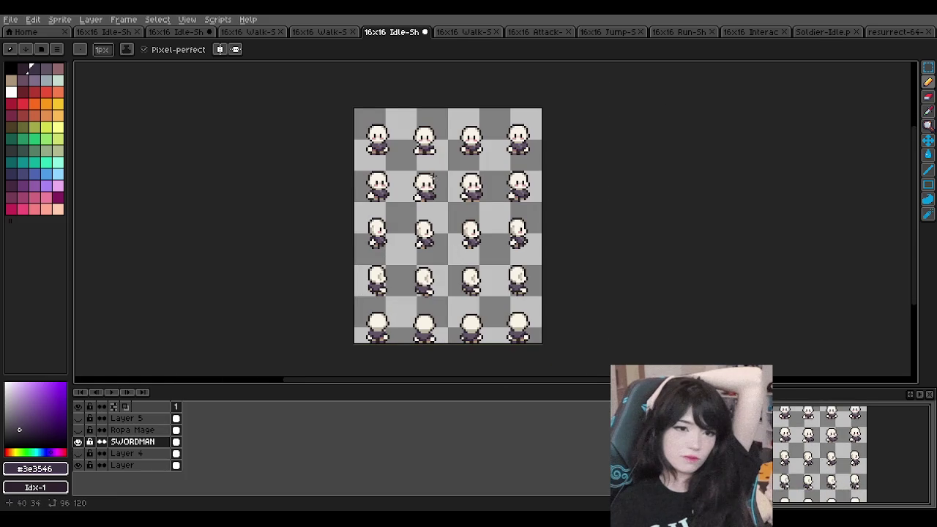
{"action": "scroll", "coordinate": [430, 181], "scroll_direction": "up", "scroll_amount": 1}
{"action": "scroll", "coordinate": [418, 186], "scroll_direction": "up", "scroll_amount": 1}
{"action": "scroll", "coordinate": [402, 125], "scroll_direction": "down", "scroll_amount": 1}
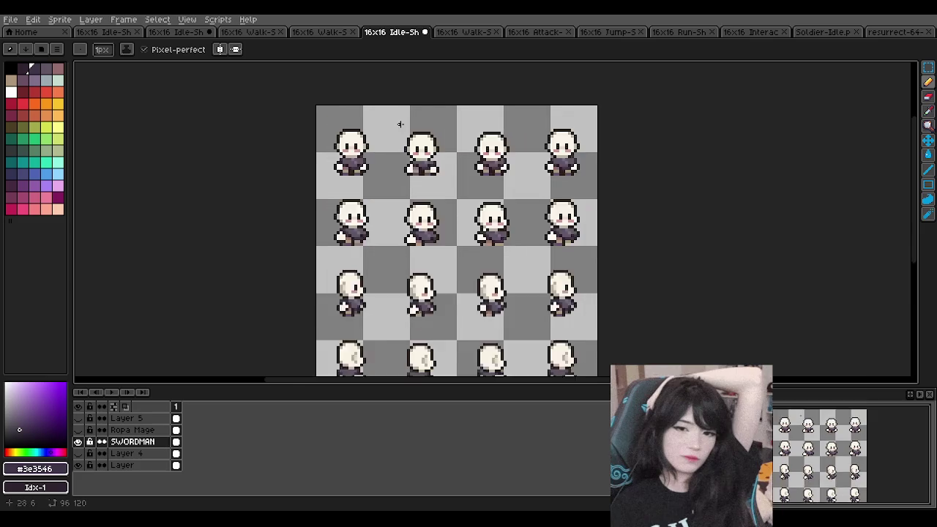
{"action": "scroll", "coordinate": [402, 124], "scroll_direction": "up", "scroll_amount": 1}
{"action": "scroll", "coordinate": [388, 131], "scroll_direction": "down", "scroll_amount": 2}
{"action": "scroll", "coordinate": [373, 139], "scroll_direction": "up", "scroll_amount": 2}
{"action": "scroll", "coordinate": [357, 145], "scroll_direction": "up", "scroll_amount": 1}
{"action": "scroll", "coordinate": [356, 145], "scroll_direction": "up", "scroll_amount": 1}
{"action": "scroll", "coordinate": [362, 150], "scroll_direction": "down", "scroll_amount": 2}
{"action": "scroll", "coordinate": [366, 154], "scroll_direction": "down", "scroll_amount": 5}
{"action": "scroll", "coordinate": [374, 160], "scroll_direction": "up", "scroll_amount": 2}
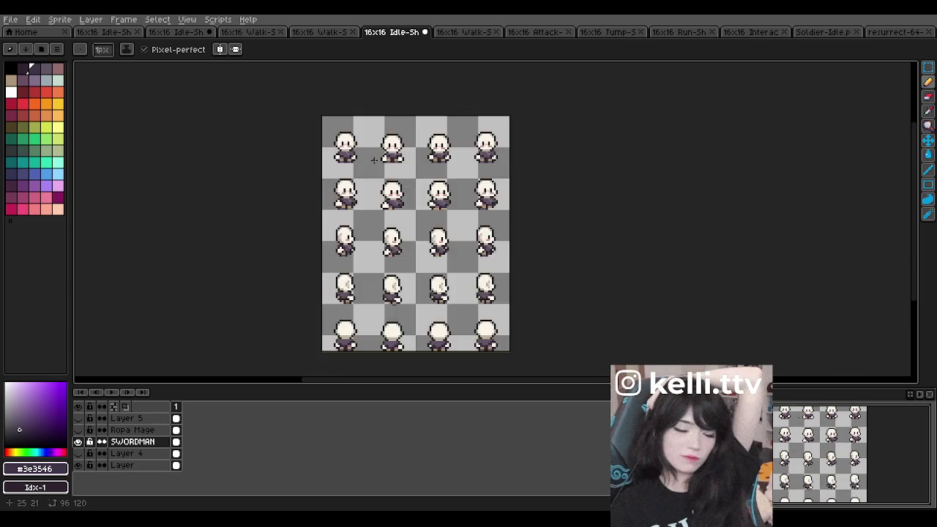
{"action": "scroll", "coordinate": [373, 159], "scroll_direction": "up", "scroll_amount": 3}
{"action": "scroll", "coordinate": [373, 160], "scroll_direction": "up", "scroll_amount": 1}
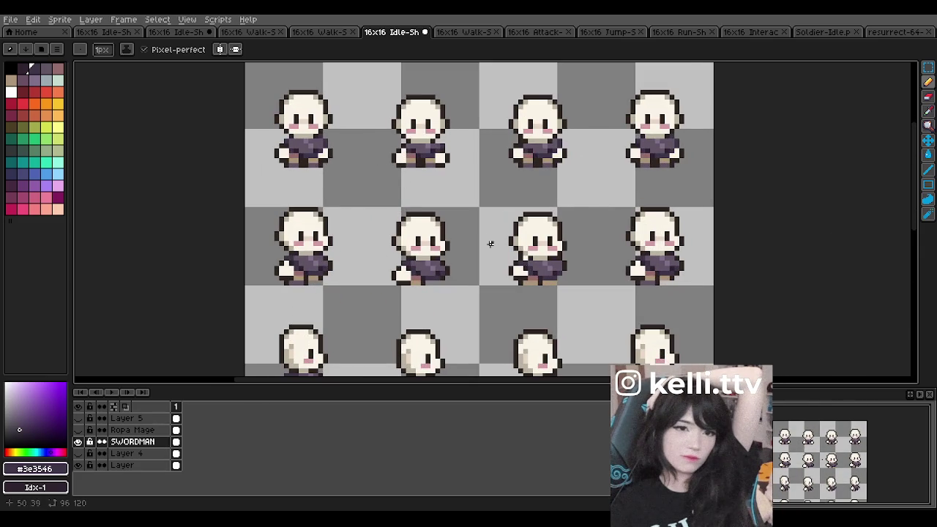
{"action": "scroll", "coordinate": [532, 257], "scroll_direction": "up", "scroll_amount": 3}
{"action": "scroll", "coordinate": [532, 255], "scroll_direction": "up", "scroll_amount": 1}
{"action": "scroll", "coordinate": [532, 254], "scroll_direction": "down", "scroll_amount": 5}
{"action": "scroll", "coordinate": [532, 254], "scroll_direction": "up", "scroll_amount": 2}
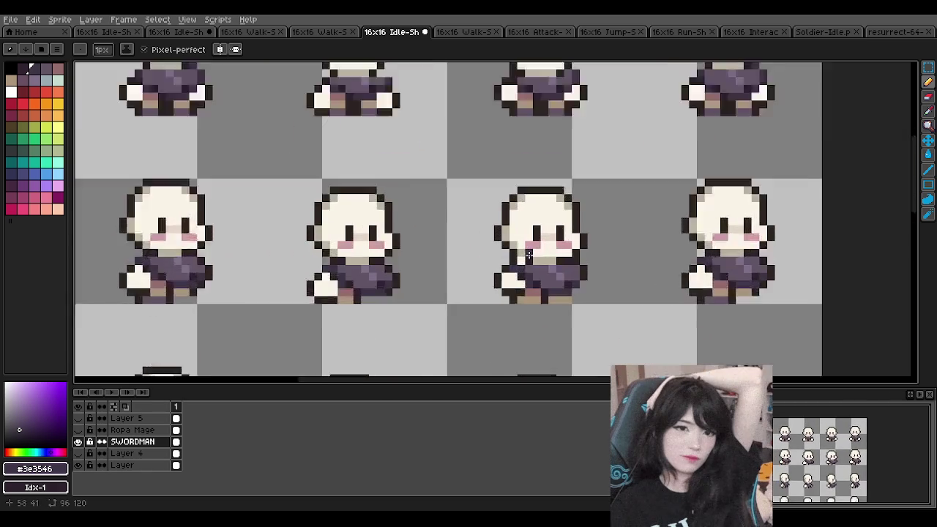
{"action": "scroll", "coordinate": [516, 266], "scroll_direction": "up", "scroll_amount": 1}
{"action": "scroll", "coordinate": [575, 194], "scroll_direction": "down", "scroll_amount": 1}
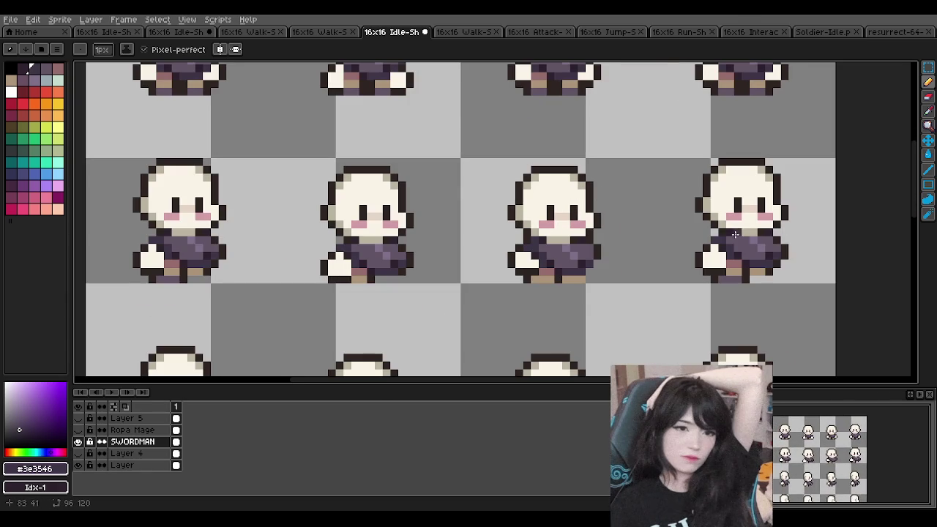
{"action": "scroll", "coordinate": [495, 184], "scroll_direction": "down", "scroll_amount": 1}
{"action": "scroll", "coordinate": [495, 184], "scroll_direction": "down", "scroll_amount": 2}
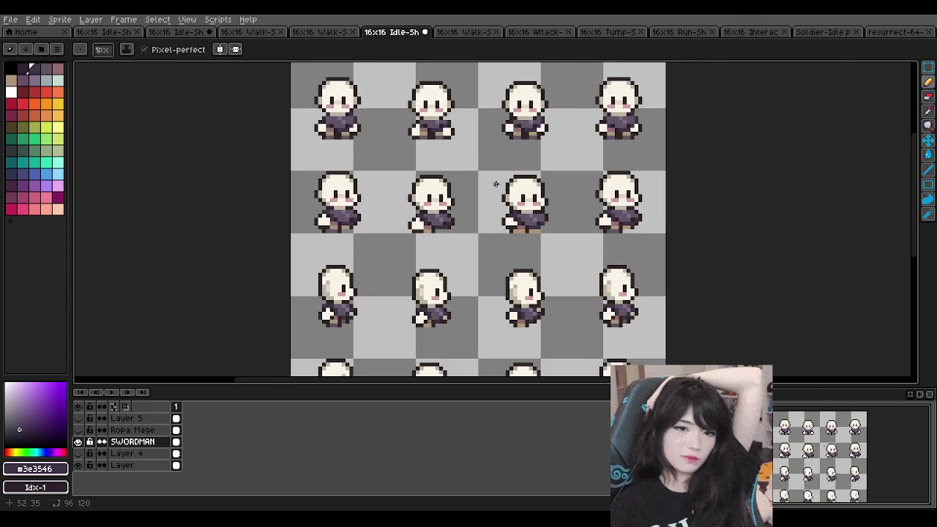
{"action": "scroll", "coordinate": [496, 184], "scroll_direction": "down", "scroll_amount": 1}
{"action": "scroll", "coordinate": [495, 184], "scroll_direction": "down", "scroll_amount": 2}
{"action": "scroll", "coordinate": [496, 184], "scroll_direction": "up", "scroll_amount": 1}
{"action": "scroll", "coordinate": [472, 167], "scroll_direction": "down", "scroll_amount": 1}
{"action": "scroll", "coordinate": [472, 167], "scroll_direction": "up", "scroll_amount": 1}
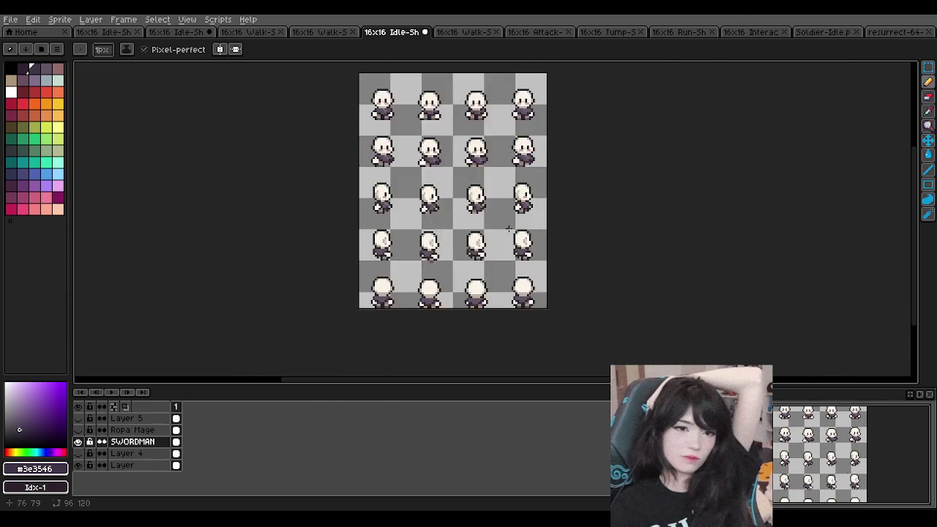
{"action": "scroll", "coordinate": [462, 157], "scroll_direction": "up", "scroll_amount": 1}
{"action": "scroll", "coordinate": [461, 157], "scroll_direction": "down", "scroll_amount": 1}
{"action": "scroll", "coordinate": [457, 153], "scroll_direction": "down", "scroll_amount": 1}
{"action": "scroll", "coordinate": [455, 150], "scroll_direction": "up", "scroll_amount": 1}
{"action": "scroll", "coordinate": [455, 150], "scroll_direction": "down", "scroll_amount": 1}
{"action": "scroll", "coordinate": [455, 150], "scroll_direction": "up", "scroll_amount": 1}
{"action": "scroll", "coordinate": [455, 145], "scroll_direction": "up", "scroll_amount": 1}
{"action": "scroll", "coordinate": [455, 145], "scroll_direction": "down", "scroll_amount": 1}
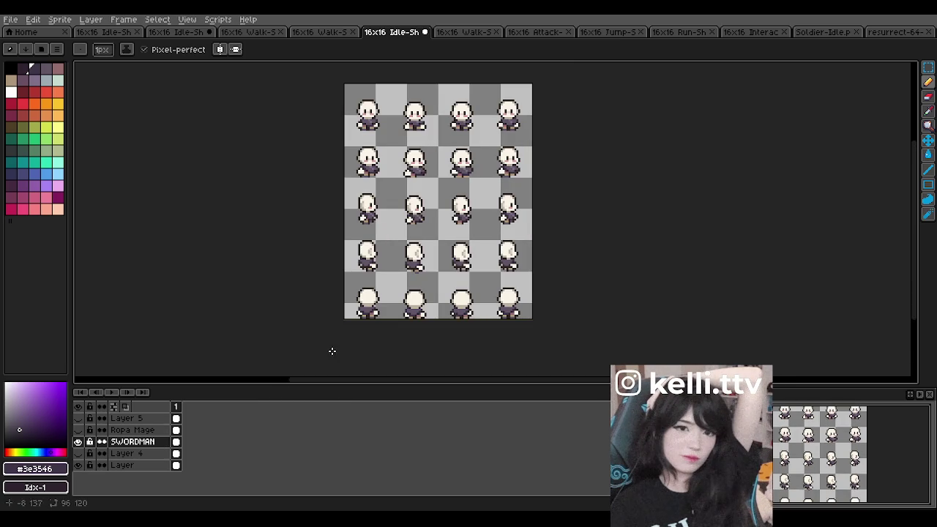
{"action": "scroll", "coordinate": [415, 169], "scroll_direction": "right", "scroll_amount": 1}
{"action": "scroll", "coordinate": [437, 168], "scroll_direction": "up", "scroll_amount": 1}
{"action": "scroll", "coordinate": [437, 168], "scroll_direction": "down", "scroll_amount": 1}
{"action": "scroll", "coordinate": [438, 167], "scroll_direction": "up", "scroll_amount": 1}
{"action": "scroll", "coordinate": [438, 168], "scroll_direction": "down", "scroll_amount": 1}
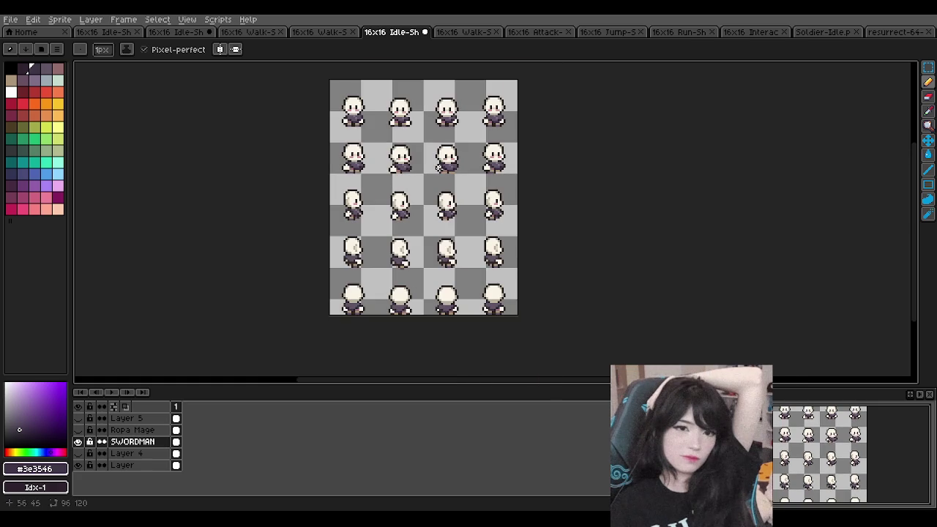
{"action": "scroll", "coordinate": [383, 98], "scroll_direction": "up", "scroll_amount": 1}
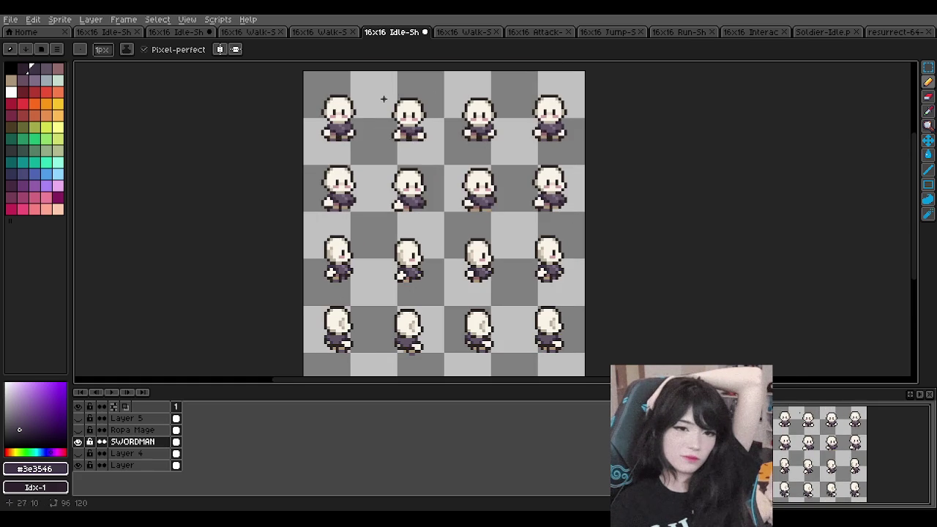
{"action": "scroll", "coordinate": [383, 98], "scroll_direction": "down", "scroll_amount": 1}
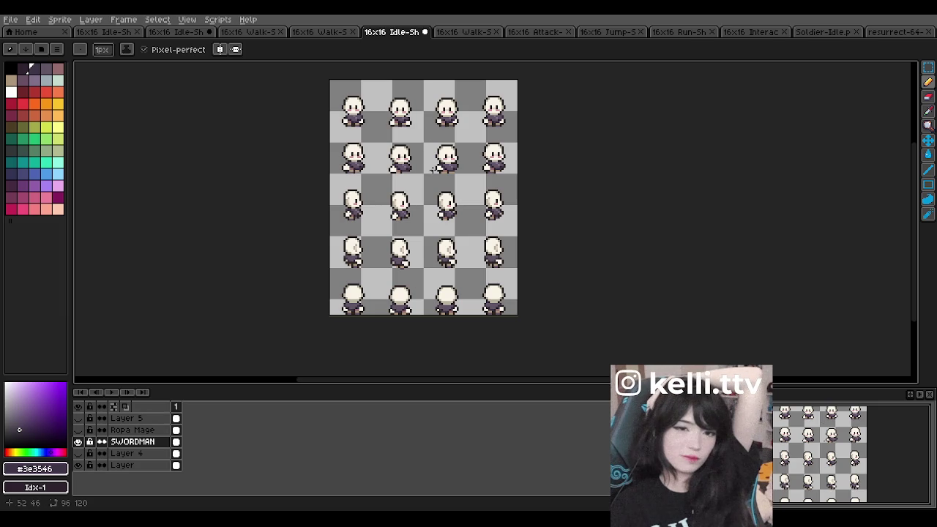
{"action": "scroll", "coordinate": [433, 169], "scroll_direction": "down", "scroll_amount": 2}
{"action": "scroll", "coordinate": [432, 169], "scroll_direction": "up", "scroll_amount": 4}
{"action": "scroll", "coordinate": [433, 170], "scroll_direction": "down", "scroll_amount": 2}
{"action": "scroll", "coordinate": [420, 166], "scroll_direction": "down", "scroll_amount": 2}
{"action": "scroll", "coordinate": [420, 166], "scroll_direction": "up", "scroll_amount": 2}
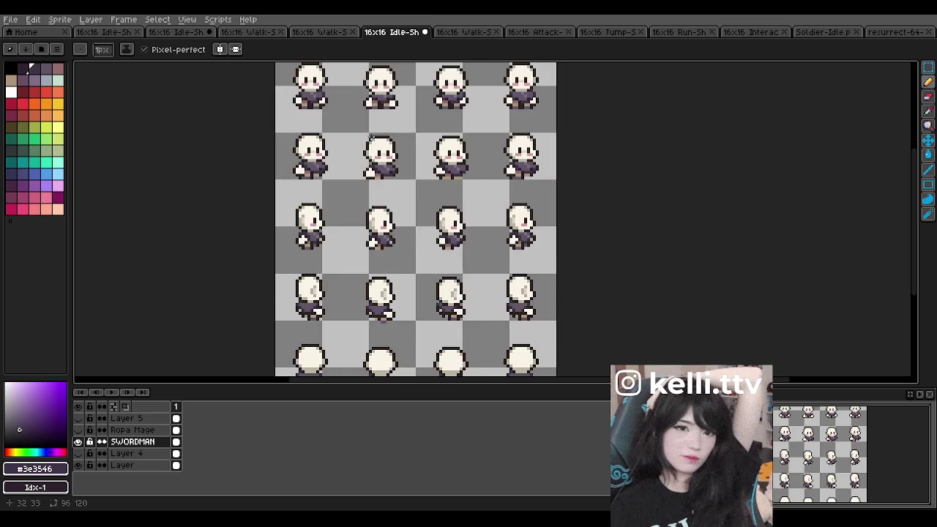
{"action": "scroll", "coordinate": [364, 143], "scroll_direction": "down", "scroll_amount": 1}
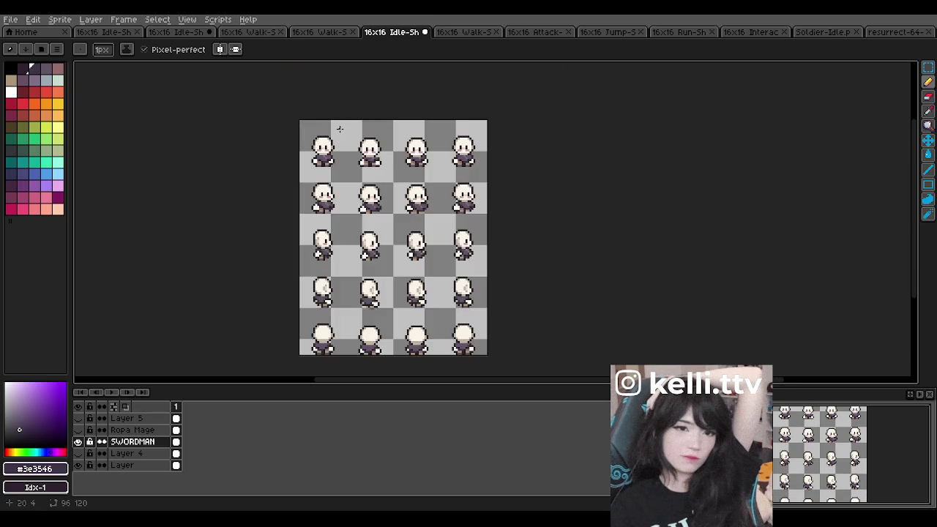
{"action": "scroll", "coordinate": [344, 157], "scroll_direction": "up", "scroll_amount": 1}
{"action": "scroll", "coordinate": [344, 157], "scroll_direction": "down", "scroll_amount": 1}
{"action": "scroll", "coordinate": [366, 154], "scroll_direction": "up", "scroll_amount": 1}
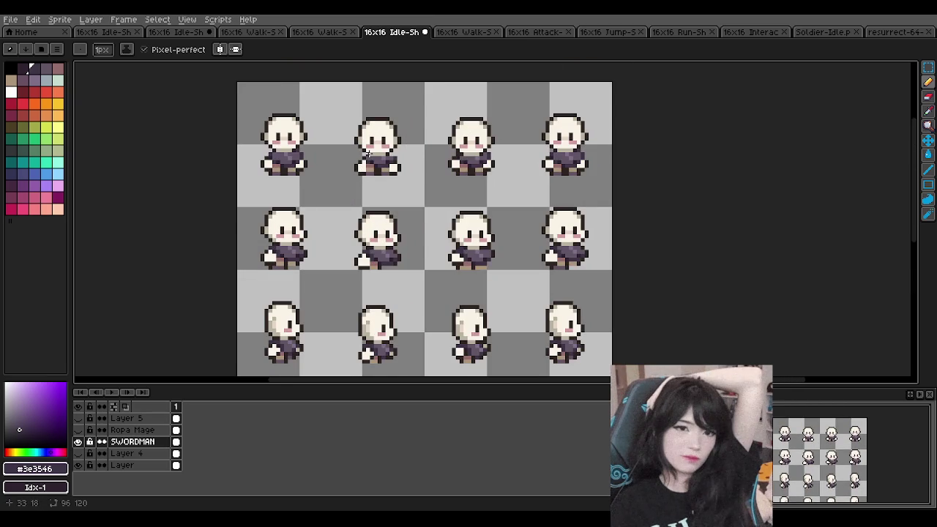
{"action": "scroll", "coordinate": [367, 154], "scroll_direction": "down", "scroll_amount": 1}
{"action": "scroll", "coordinate": [395, 161], "scroll_direction": "down", "scroll_amount": 1}
{"action": "scroll", "coordinate": [414, 167], "scroll_direction": "up", "scroll_amount": 1}
{"action": "scroll", "coordinate": [413, 167], "scroll_direction": "down", "scroll_amount": 1}
{"action": "scroll", "coordinate": [414, 191], "scroll_direction": "up", "scroll_amount": 1}
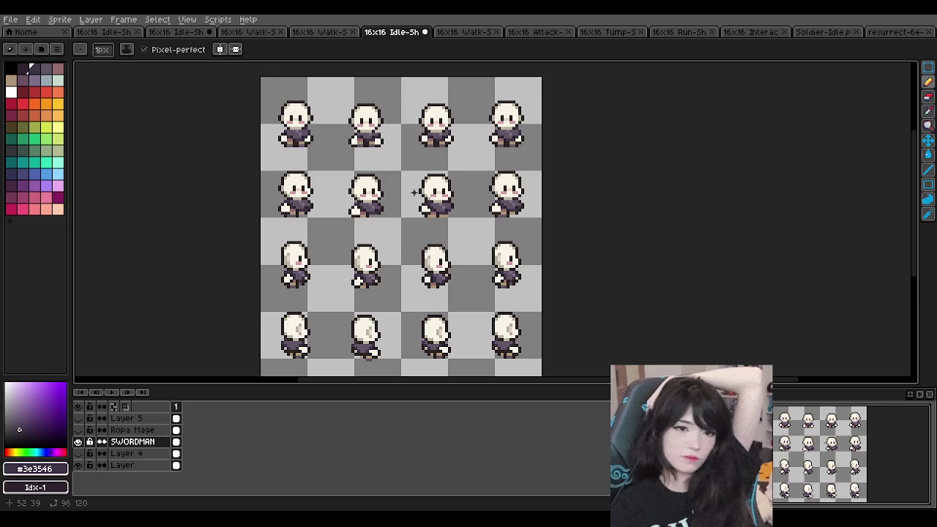
{"action": "scroll", "coordinate": [414, 192], "scroll_direction": "down", "scroll_amount": 3}
{"action": "scroll", "coordinate": [414, 198], "scroll_direction": "up", "scroll_amount": 1}
{"action": "scroll", "coordinate": [414, 201], "scroll_direction": "up", "scroll_amount": 1}
{"action": "scroll", "coordinate": [413, 203], "scroll_direction": "down", "scroll_amount": 1}
{"action": "scroll", "coordinate": [413, 202], "scroll_direction": "up", "scroll_amount": 1}
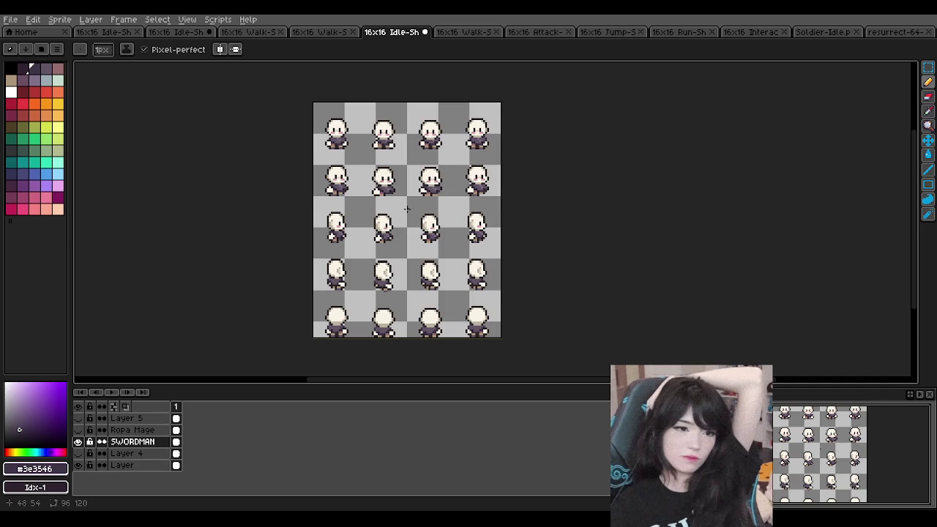
{"action": "scroll", "coordinate": [388, 139], "scroll_direction": "down", "scroll_amount": 1}
{"action": "scroll", "coordinate": [384, 153], "scroll_direction": "up", "scroll_amount": 1}
{"action": "scroll", "coordinate": [384, 153], "scroll_direction": "down", "scroll_amount": 2}
{"action": "scroll", "coordinate": [395, 146], "scroll_direction": "up", "scroll_amount": 4}
{"action": "scroll", "coordinate": [395, 146], "scroll_direction": "down", "scroll_amount": 2}
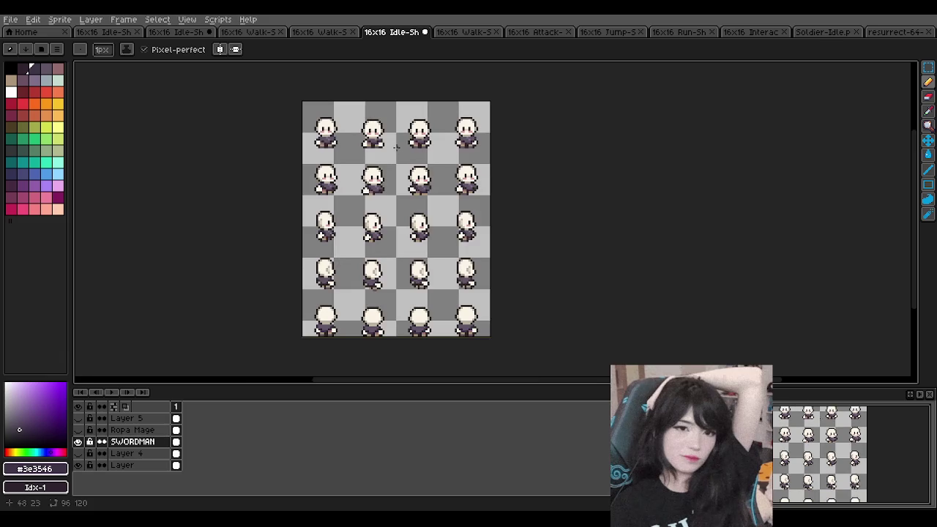
{"action": "scroll", "coordinate": [335, 118], "scroll_direction": "up", "scroll_amount": 1}
{"action": "scroll", "coordinate": [335, 117], "scroll_direction": "up", "scroll_amount": 1}
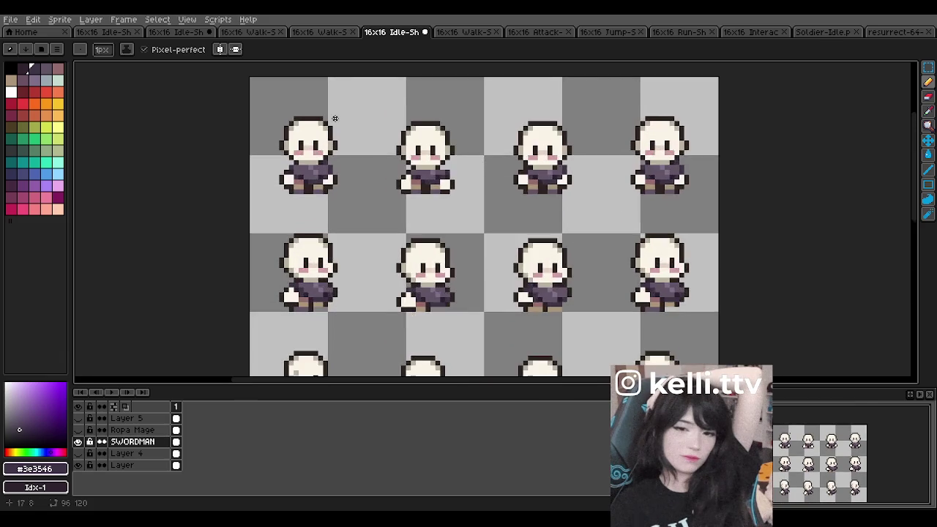
{"action": "scroll", "coordinate": [335, 118], "scroll_direction": "down", "scroll_amount": 7}
{"action": "scroll", "coordinate": [366, 176], "scroll_direction": "up", "scroll_amount": 3}
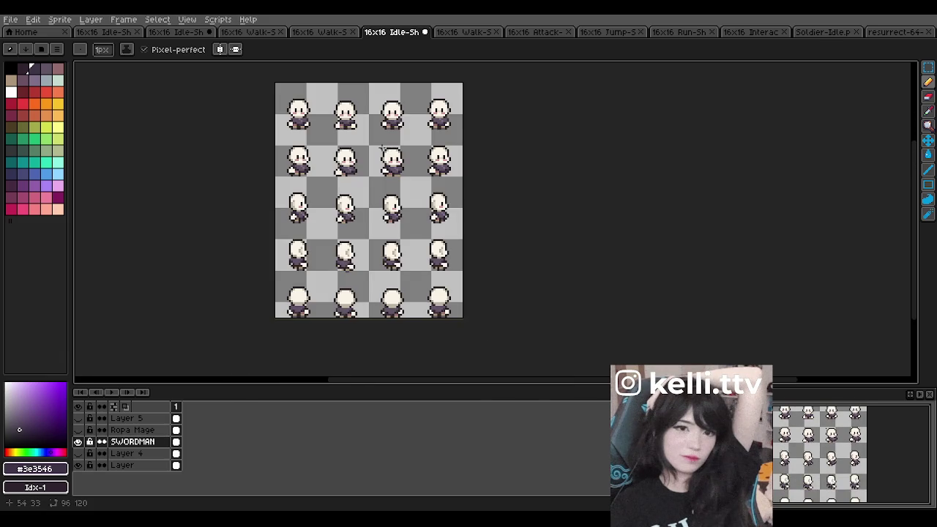
{"action": "scroll", "coordinate": [375, 140], "scroll_direction": "up", "scroll_amount": 1}
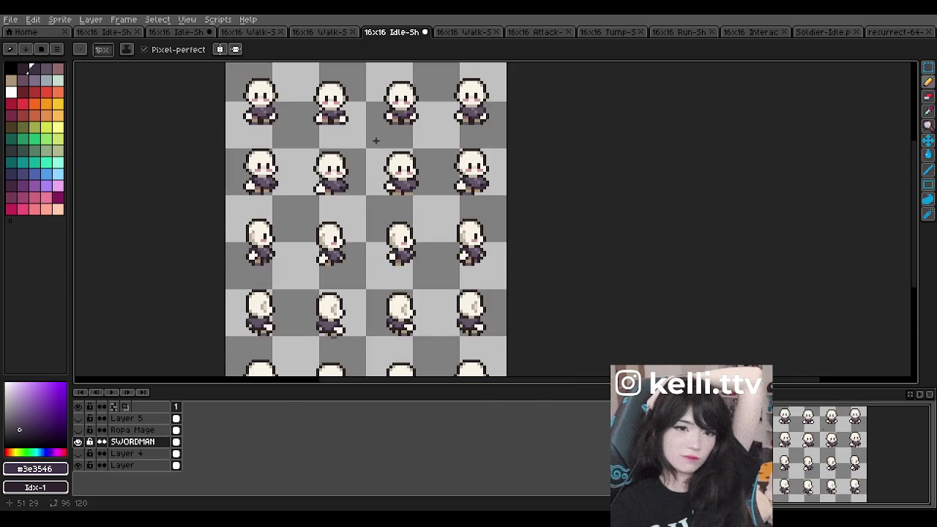
{"action": "scroll", "coordinate": [375, 139], "scroll_direction": "down", "scroll_amount": 1}
{"action": "scroll", "coordinate": [361, 95], "scroll_direction": "up", "scroll_amount": 1}
{"action": "scroll", "coordinate": [361, 95], "scroll_direction": "up", "scroll_amount": 1}
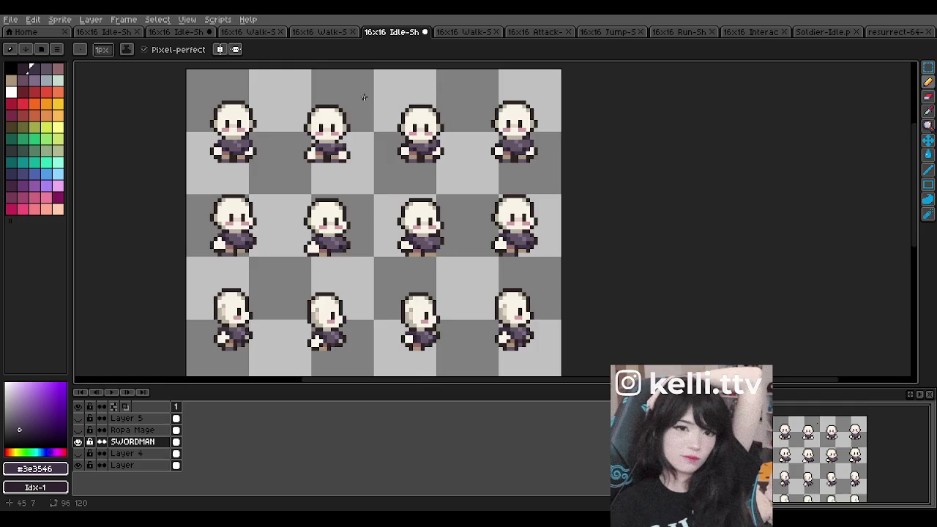
{"action": "scroll", "coordinate": [358, 101], "scroll_direction": "down", "scroll_amount": 1}
{"action": "scroll", "coordinate": [359, 101], "scroll_direction": "up", "scroll_amount": 1}
{"action": "scroll", "coordinate": [307, 95], "scroll_direction": "down", "scroll_amount": 1}
{"action": "scroll", "coordinate": [291, 96], "scroll_direction": "up", "scroll_amount": 1}
{"action": "scroll", "coordinate": [293, 91], "scroll_direction": "up", "scroll_amount": 1}
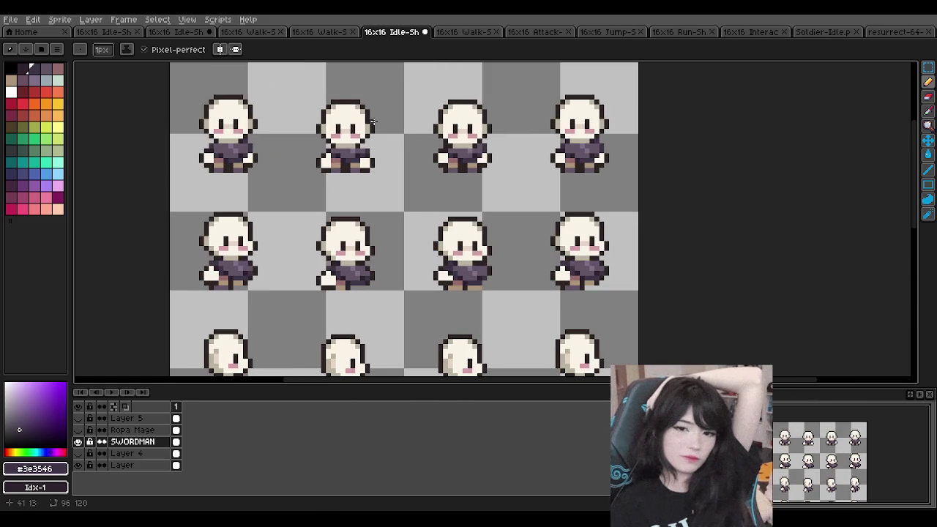
{"action": "scroll", "coordinate": [295, 115], "scroll_direction": "up", "scroll_amount": 1}
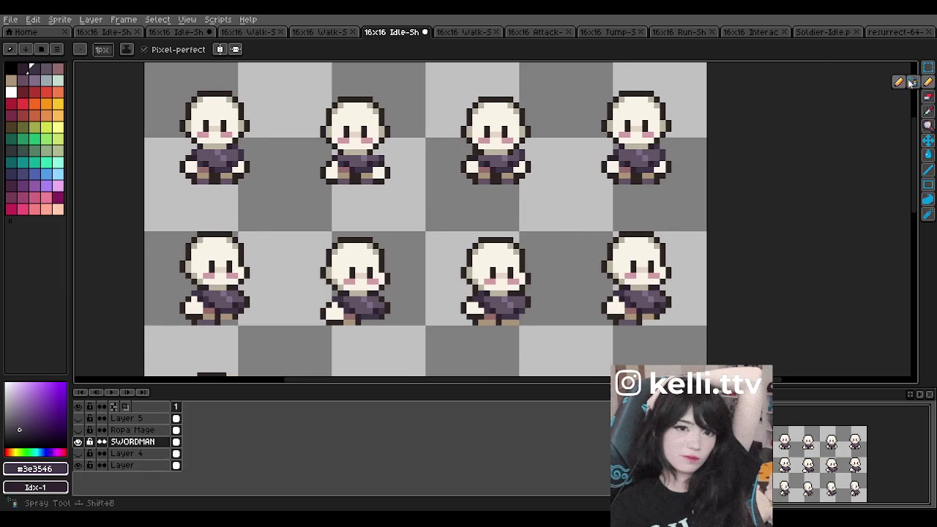
{"action": "scroll", "coordinate": [366, 118], "scroll_direction": "up", "scroll_amount": 1}
{"action": "key", "text": "i"}
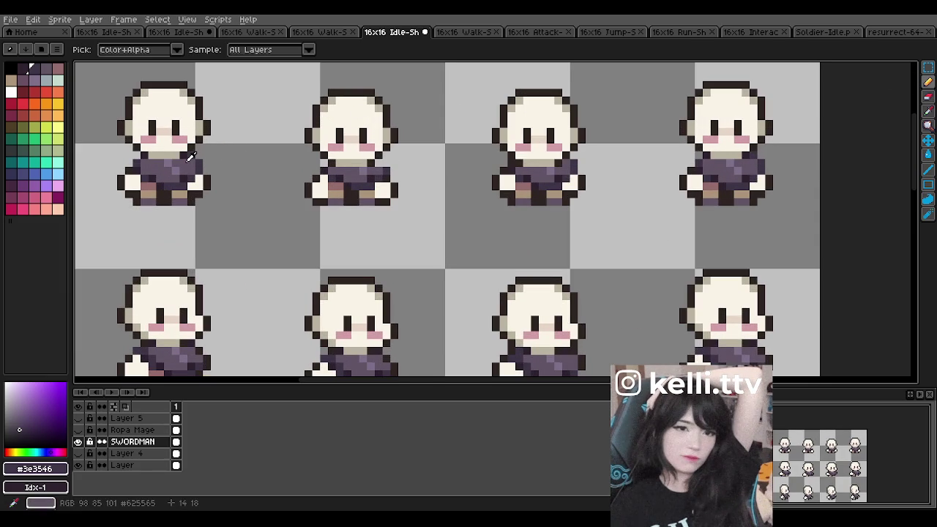
{"action": "left_click", "coordinate": [358, 165], "text": "alt"}
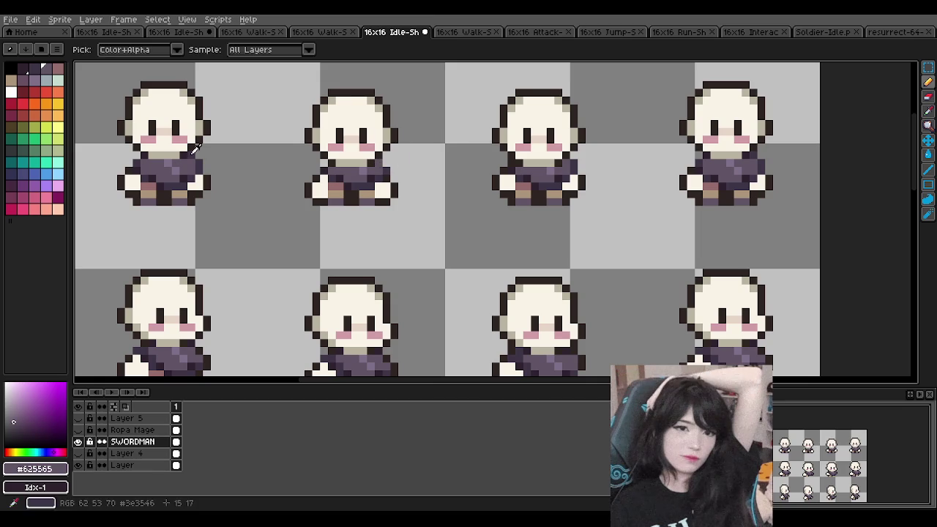
{"action": "left_click", "coordinate": [370, 170], "text": "alt"}
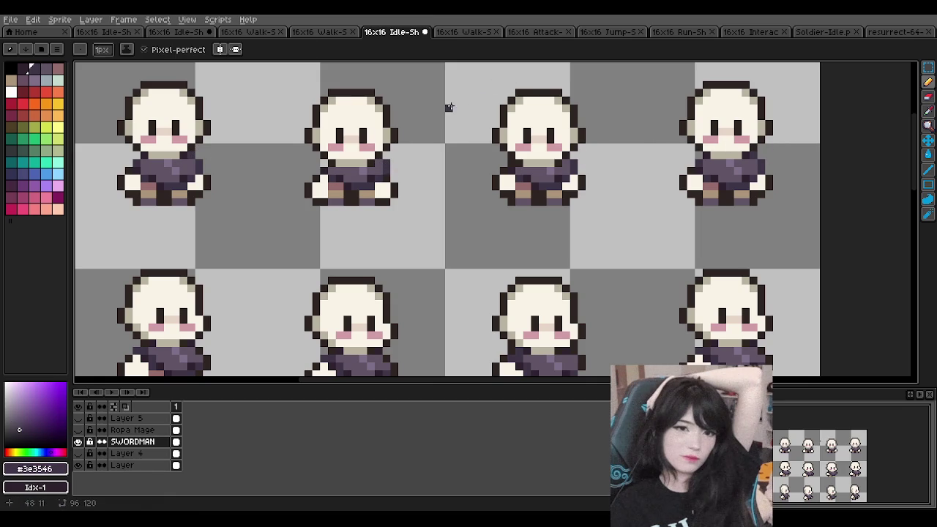
{"action": "scroll", "coordinate": [485, 122], "scroll_direction": "down", "scroll_amount": 1}
{"action": "scroll", "coordinate": [485, 122], "scroll_direction": "down", "scroll_amount": 1}
{"action": "scroll", "coordinate": [485, 122], "scroll_direction": "down", "scroll_amount": 1}
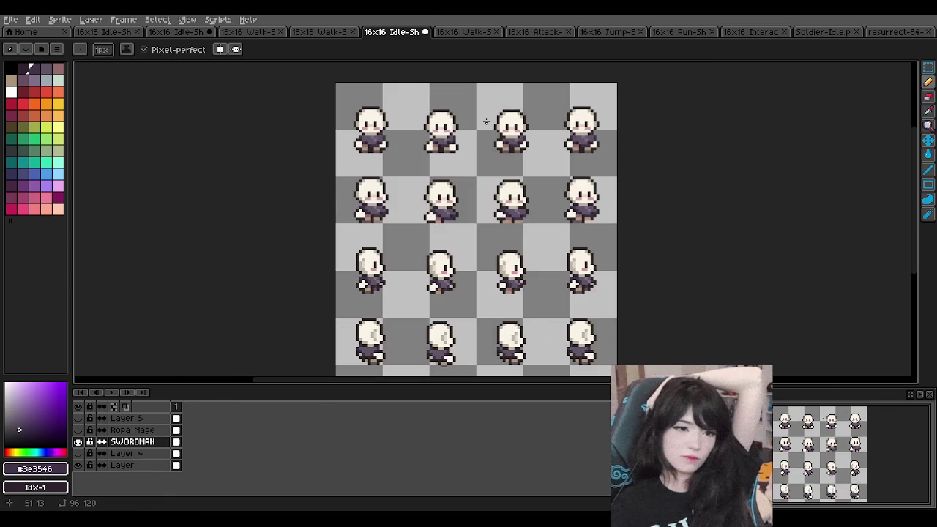
{"action": "scroll", "coordinate": [414, 126], "scroll_direction": "down", "scroll_amount": 1}
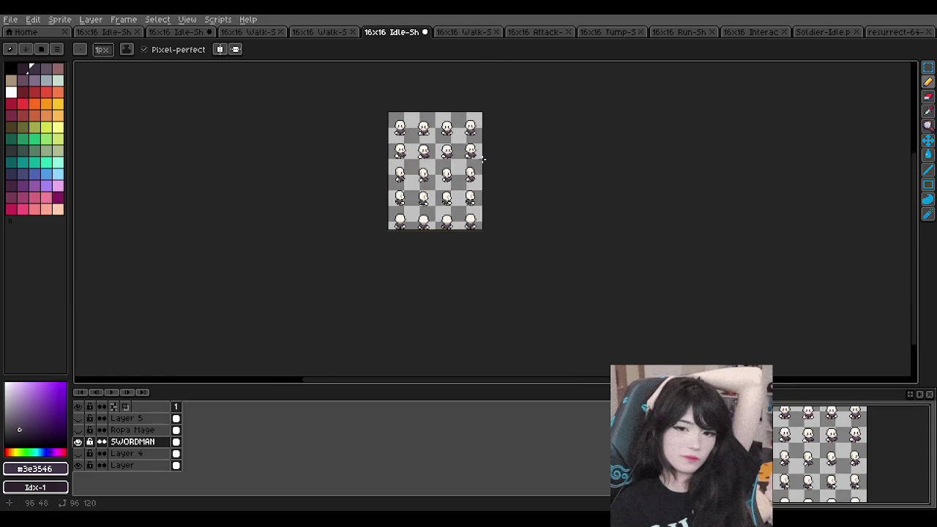
{"action": "scroll", "coordinate": [485, 159], "scroll_direction": "up", "scroll_amount": 1}
{"action": "scroll", "coordinate": [370, 145], "scroll_direction": "up", "scroll_amount": 1}
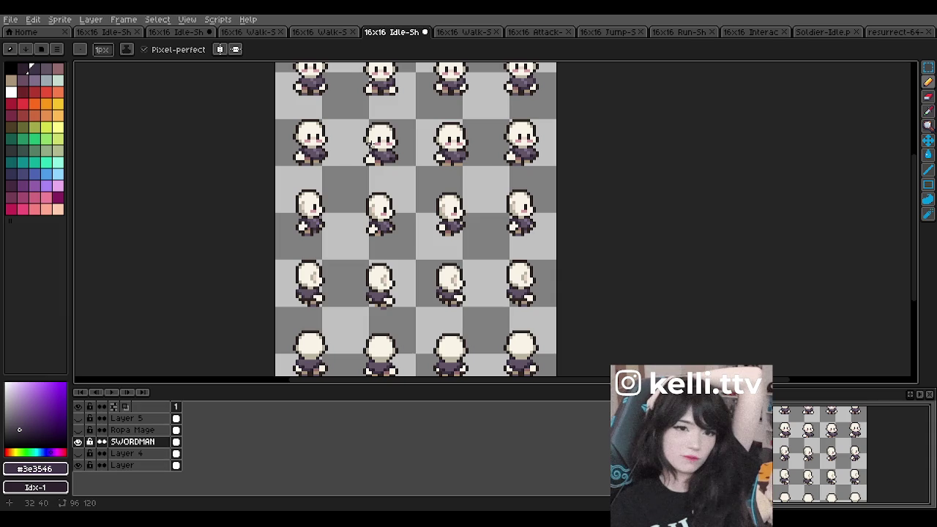
{"action": "scroll", "coordinate": [370, 140], "scroll_direction": "down", "scroll_amount": 3}
{"action": "scroll", "coordinate": [370, 147], "scroll_direction": "up", "scroll_amount": 3}
{"action": "scroll", "coordinate": [368, 154], "scroll_direction": "down", "scroll_amount": 1}
{"action": "scroll", "coordinate": [368, 162], "scroll_direction": "up", "scroll_amount": 1}
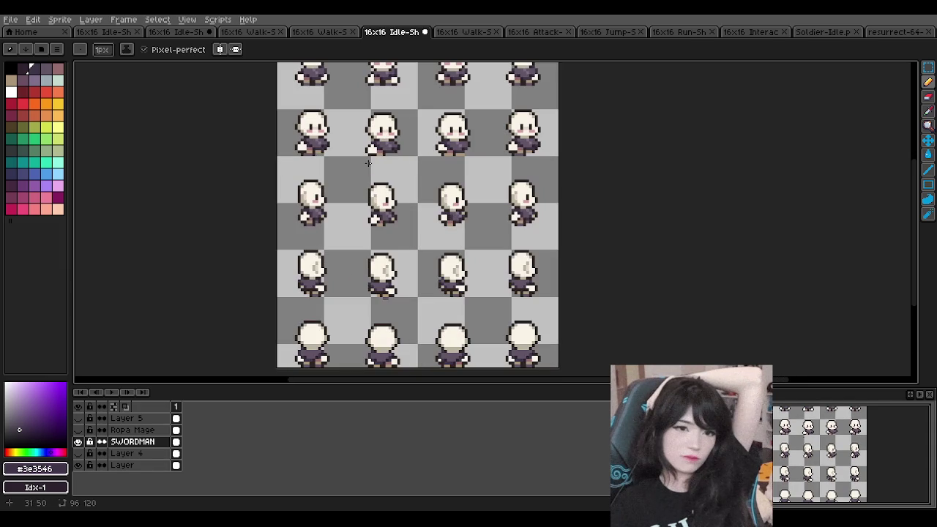
{"action": "scroll", "coordinate": [368, 162], "scroll_direction": "down", "scroll_amount": 1}
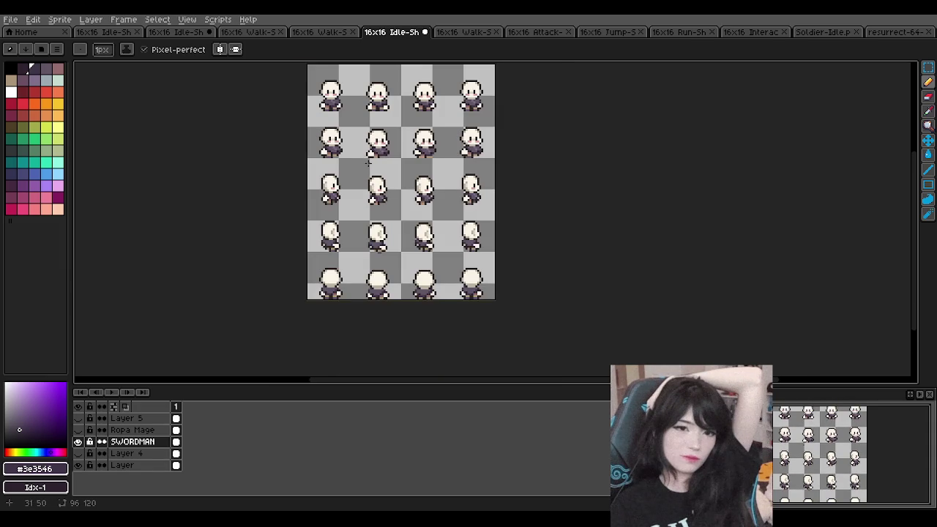
{"action": "scroll", "coordinate": [368, 162], "scroll_direction": "down", "scroll_amount": 1}
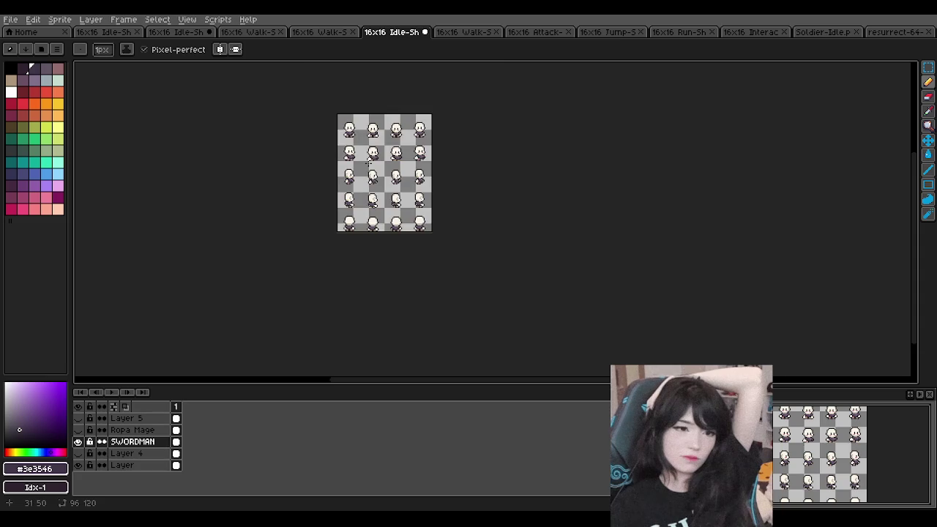
{"action": "scroll", "coordinate": [374, 144], "scroll_direction": "up", "scroll_amount": 1}
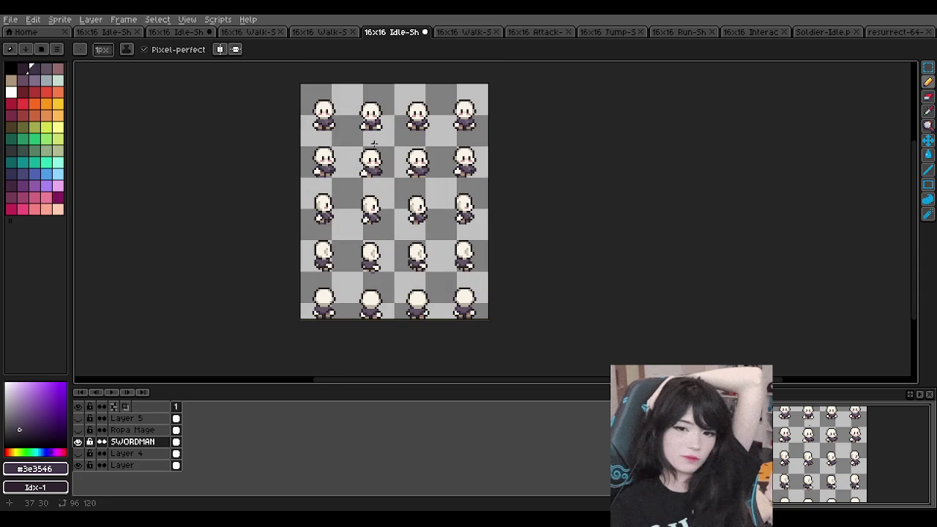
{"action": "scroll", "coordinate": [374, 144], "scroll_direction": "up", "scroll_amount": 1}
{"action": "scroll", "coordinate": [377, 145], "scroll_direction": "down", "scroll_amount": 1}
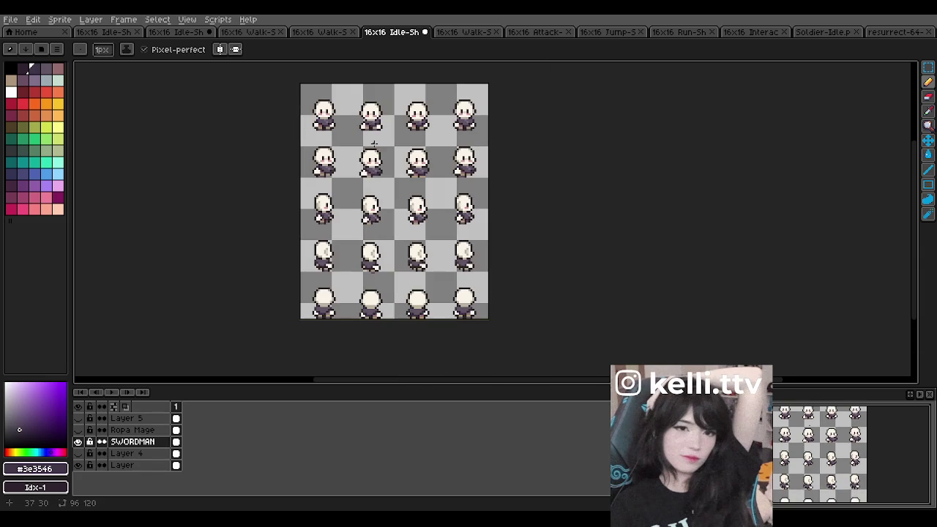
- Flip through the other open sprite sheets and return to the swordsman idle sheet
{"action": "left_click", "coordinate": [316, 31]}
{"action": "left_click", "coordinate": [392, 32]}
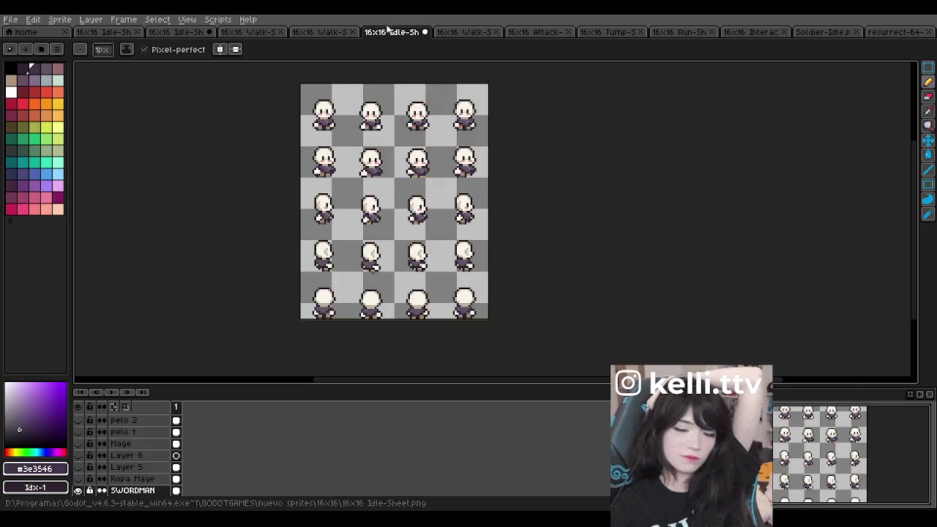
{"action": "left_click", "coordinate": [459, 31]}
{"action": "left_click", "coordinate": [402, 31]}
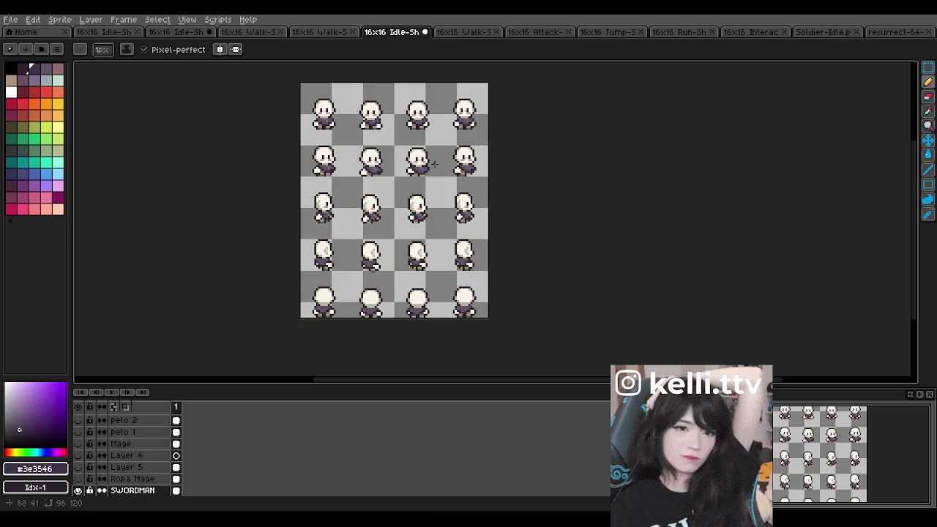
- Zoom around the sheet to check the dark purple SWORDMAN outfit on all twenty frames
{"action": "scroll", "coordinate": [434, 164], "scroll_direction": "down", "scroll_amount": 1}
{"action": "scroll", "coordinate": [434, 164], "scroll_direction": "up", "scroll_amount": 2}
{"action": "scroll", "coordinate": [434, 164], "scroll_direction": "down", "scroll_amount": 1}
{"action": "scroll", "coordinate": [434, 164], "scroll_direction": "up", "scroll_amount": 1}
{"action": "scroll", "coordinate": [434, 164], "scroll_direction": "down", "scroll_amount": 1}
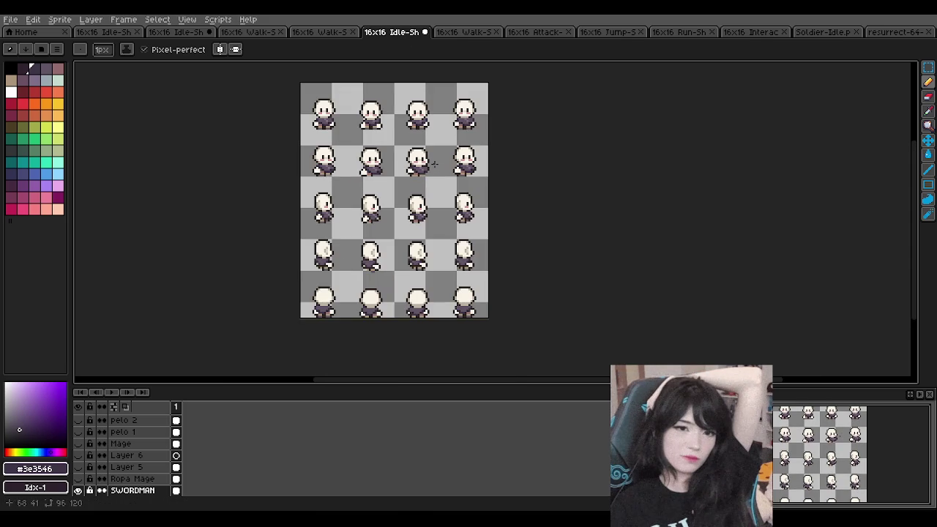
{"action": "scroll", "coordinate": [434, 164], "scroll_direction": "down", "scroll_amount": 1}
{"action": "scroll", "coordinate": [434, 164], "scroll_direction": "up", "scroll_amount": 1}
{"action": "scroll", "coordinate": [434, 164], "scroll_direction": "up", "scroll_amount": 1}
{"action": "scroll", "coordinate": [434, 164], "scroll_direction": "down", "scroll_amount": 1}
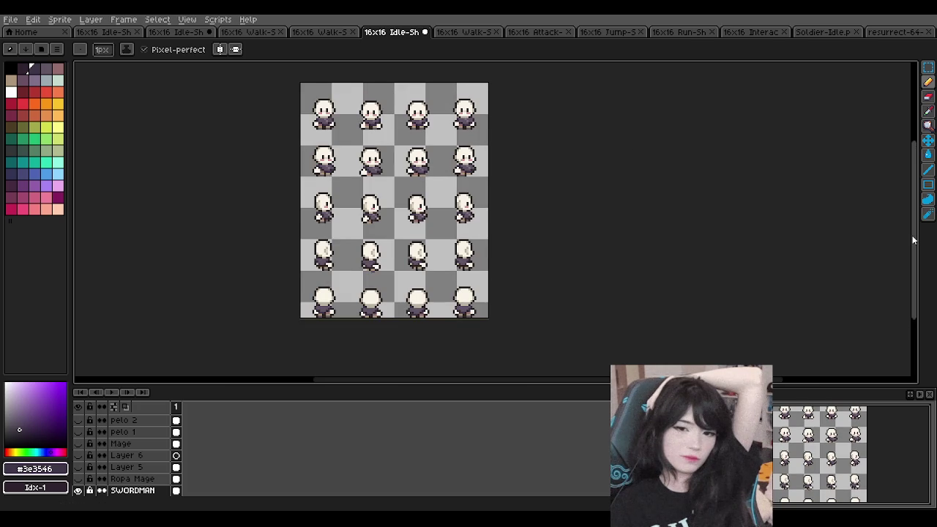
{"action": "scroll", "coordinate": [414, 198], "scroll_direction": "up", "scroll_amount": 1}
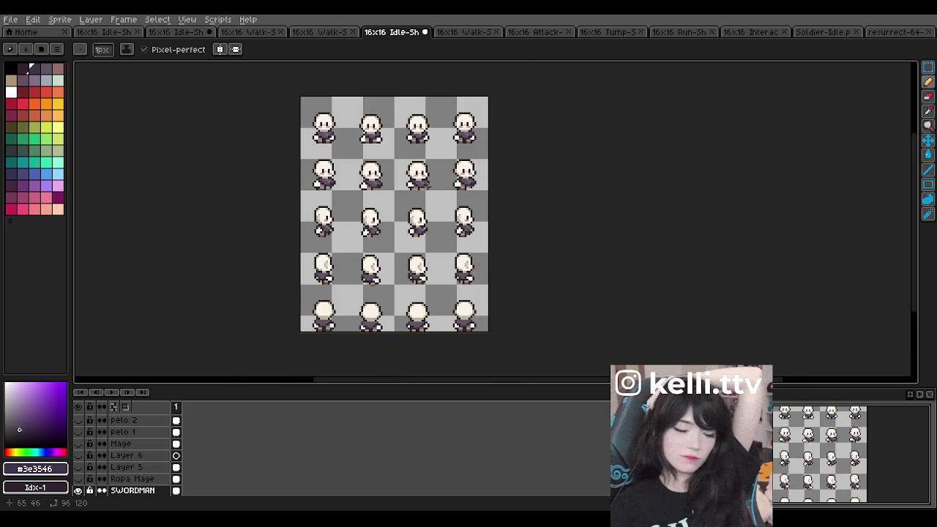
{"action": "scroll", "coordinate": [428, 186], "scroll_direction": "up", "scroll_amount": 1}
{"action": "scroll", "coordinate": [428, 187], "scroll_direction": "down", "scroll_amount": 1}
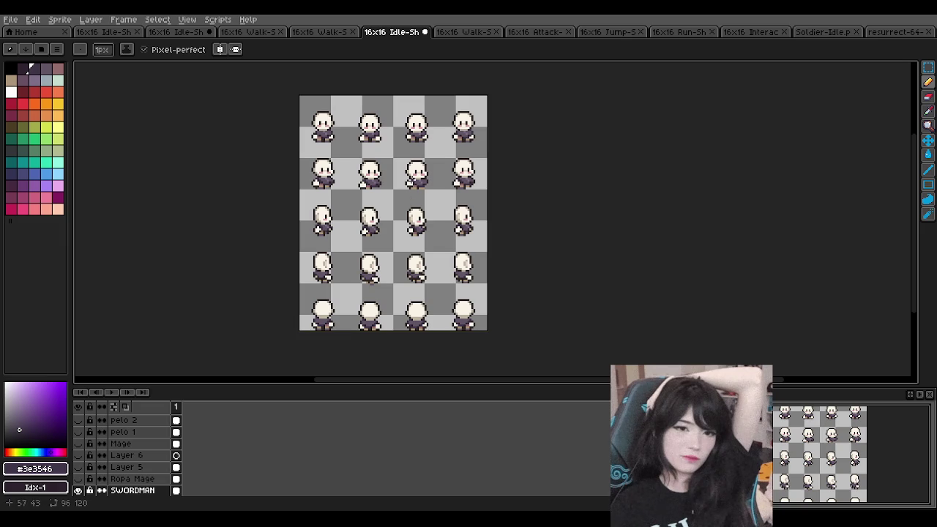
{"action": "scroll", "coordinate": [413, 174], "scroll_direction": "down", "scroll_amount": 1}
{"action": "scroll", "coordinate": [414, 174], "scroll_direction": "up", "scroll_amount": 1}
{"action": "scroll", "coordinate": [414, 171], "scroll_direction": "up", "scroll_amount": 1}
{"action": "scroll", "coordinate": [414, 170], "scroll_direction": "down", "scroll_amount": 1}
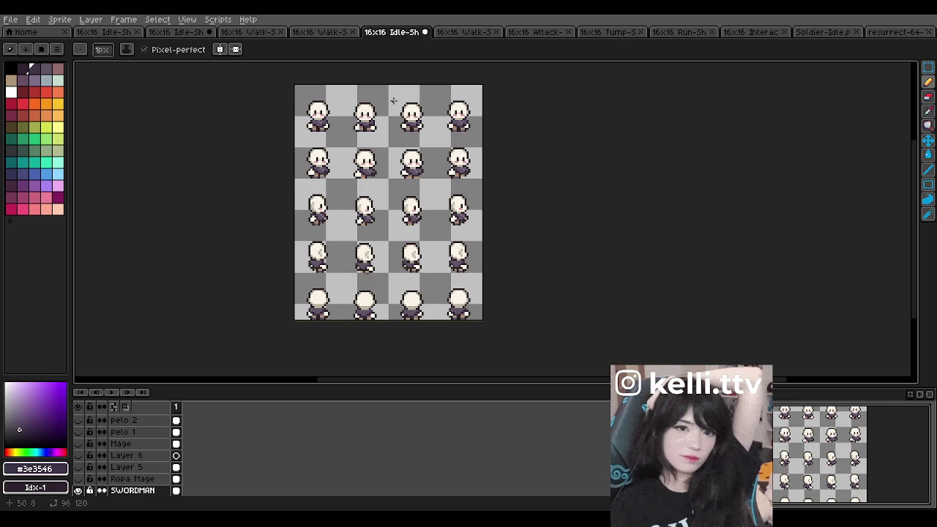
{"action": "left_click", "coordinate": [460, 33]}
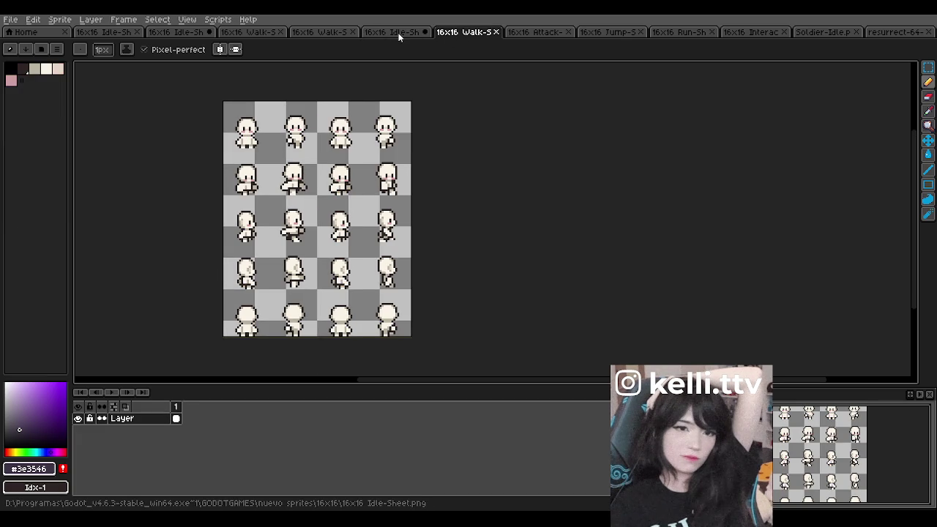
{"action": "left_click", "coordinate": [397, 33]}
{"action": "scroll", "coordinate": [315, 84], "scroll_direction": "up", "scroll_amount": 1}
{"action": "scroll", "coordinate": [285, 94], "scroll_direction": "up", "scroll_amount": 1}
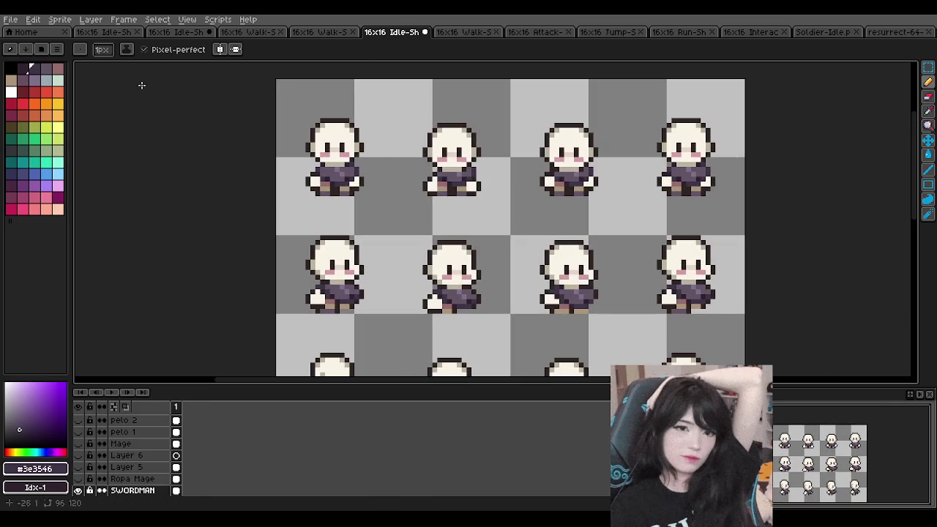
{"action": "left_click", "coordinate": [928, 67]}
{"action": "scroll", "coordinate": [146, 454], "scroll_direction": "down", "scroll_amount": 1}
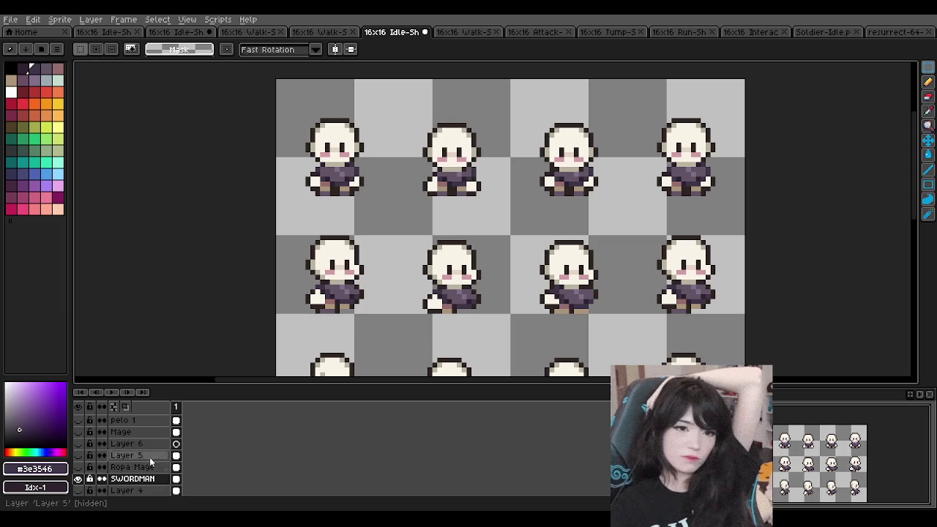
{"action": "left_click_drag", "start_coordinate": [282, 100], "coordinate": [376, 204]}
{"action": "key", "text": "ctrl+c"}
{"action": "key", "text": "ctrl+Tab"}
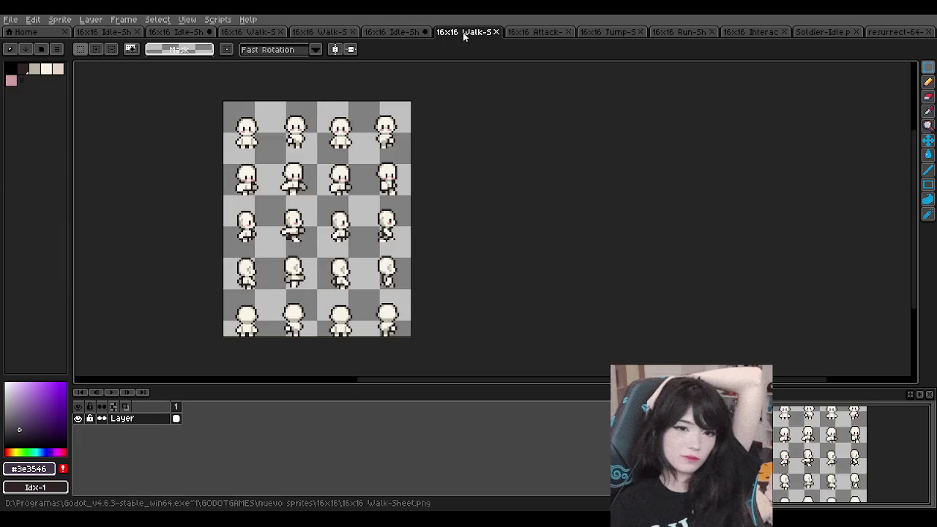
{"action": "scroll", "coordinate": [203, 124], "scroll_direction": "up", "scroll_amount": 2}
{"action": "key", "text": "ctrl+v"}
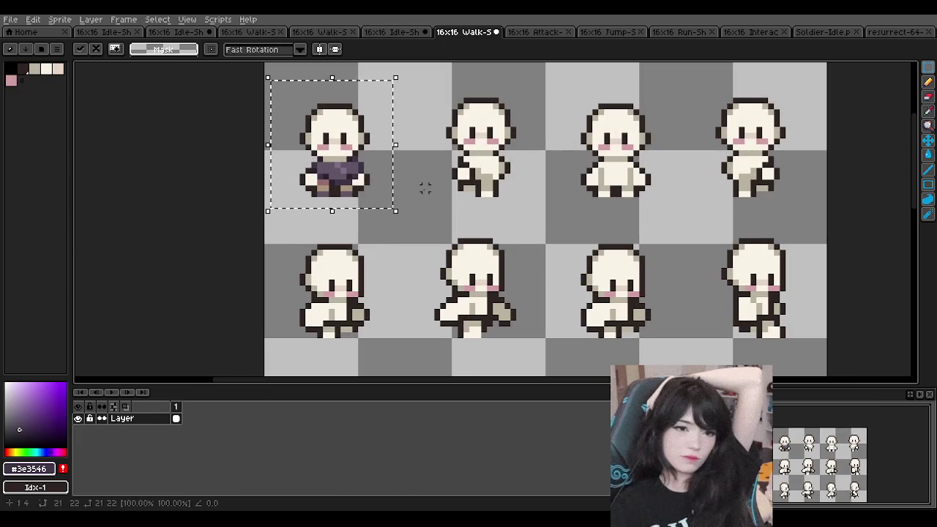
{"action": "left_click", "coordinate": [422, 186]}
{"action": "scroll", "coordinate": [418, 186], "scroll_direction": "down", "scroll_amount": 2}
{"action": "scroll", "coordinate": [452, 134], "scroll_direction": "up", "scroll_amount": 1}
{"action": "scroll", "coordinate": [386, 140], "scroll_direction": "down", "scroll_amount": 2}
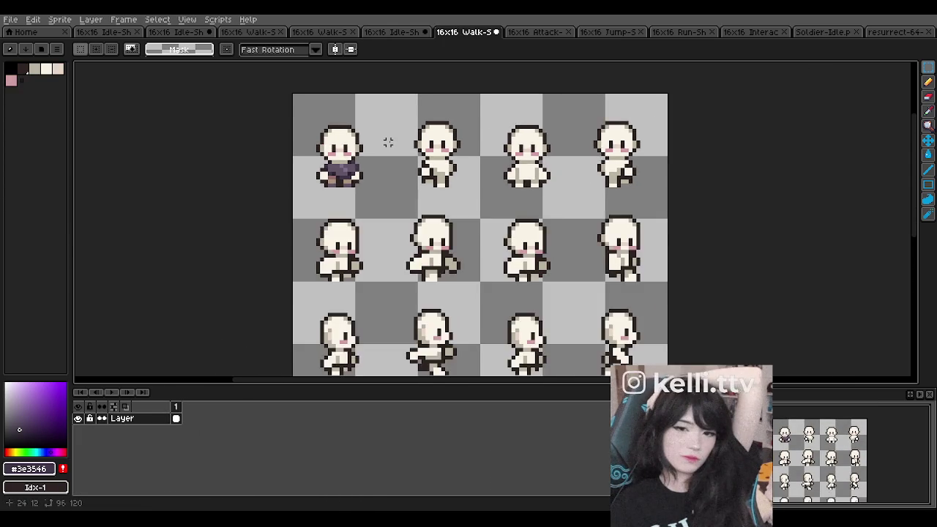
{"action": "scroll", "coordinate": [387, 140], "scroll_direction": "up", "scroll_amount": 1}
{"action": "scroll", "coordinate": [391, 132], "scroll_direction": "down", "scroll_amount": 2}
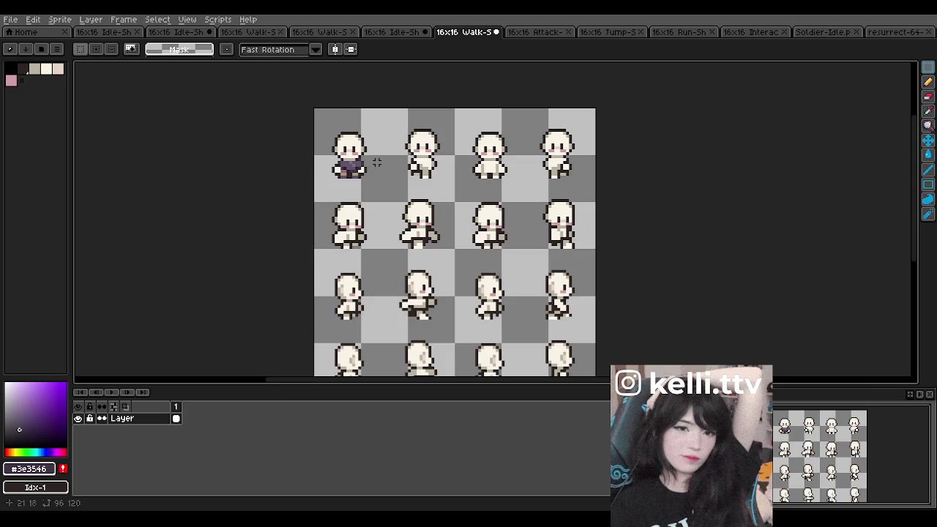
{"action": "left_click", "coordinate": [384, 34]}
{"action": "scroll", "coordinate": [381, 248], "scroll_direction": "down", "scroll_amount": 2}
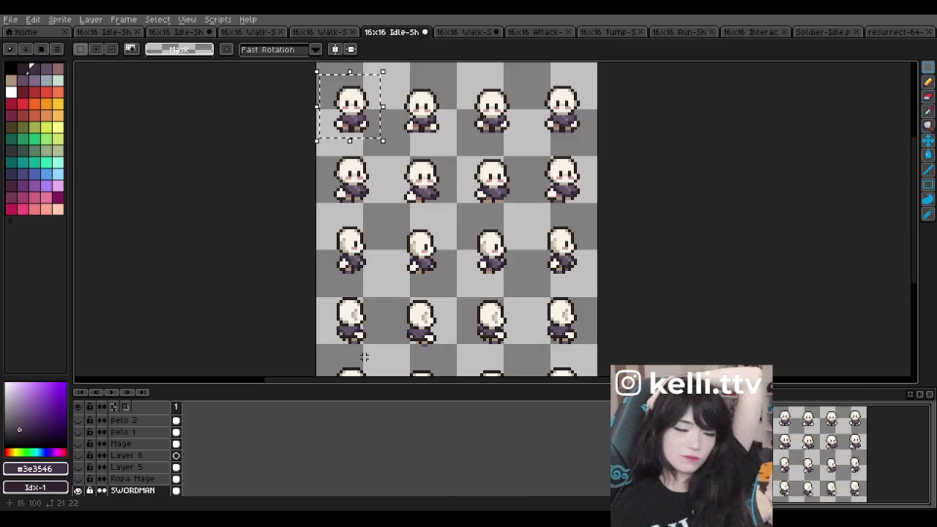
{"action": "left_click", "coordinate": [441, 32]}
{"action": "key", "text": "ctrl+z"}
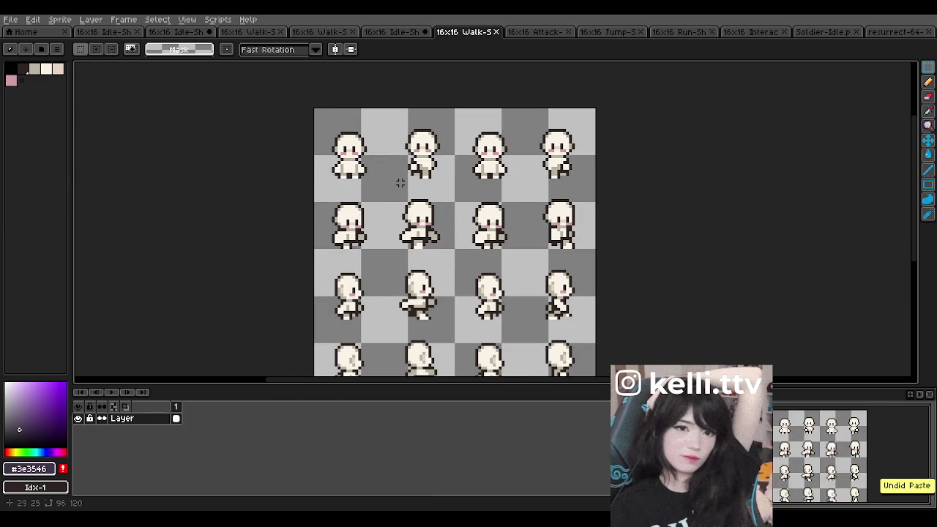
{"action": "scroll", "coordinate": [395, 212], "scroll_direction": "down", "scroll_amount": 1}
{"action": "scroll", "coordinate": [395, 208], "scroll_direction": "up", "scroll_amount": 1}
{"action": "left_click", "coordinate": [395, 32]}
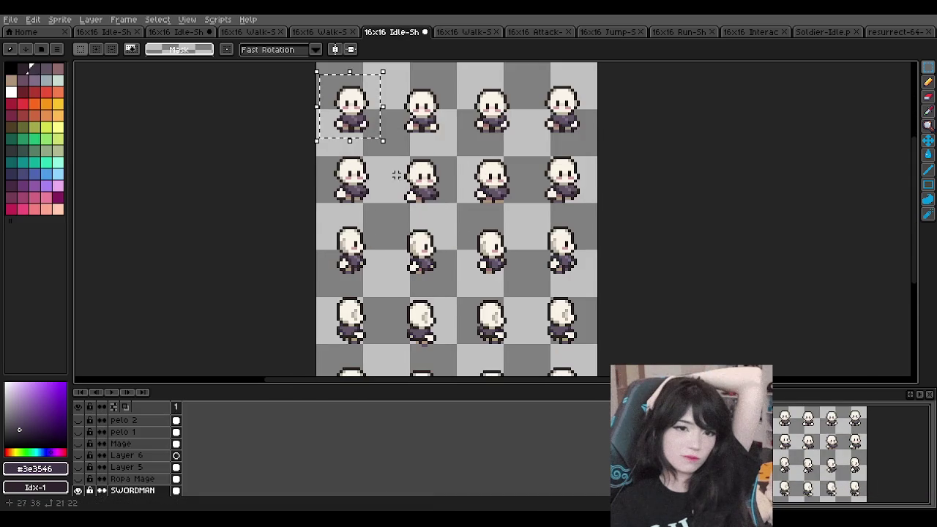
{"action": "scroll", "coordinate": [399, 169], "scroll_direction": "down", "scroll_amount": 1}
{"action": "scroll", "coordinate": [439, 151], "scroll_direction": "down", "scroll_amount": 1}
{"action": "scroll", "coordinate": [371, 157], "scroll_direction": "up", "scroll_amount": 1}
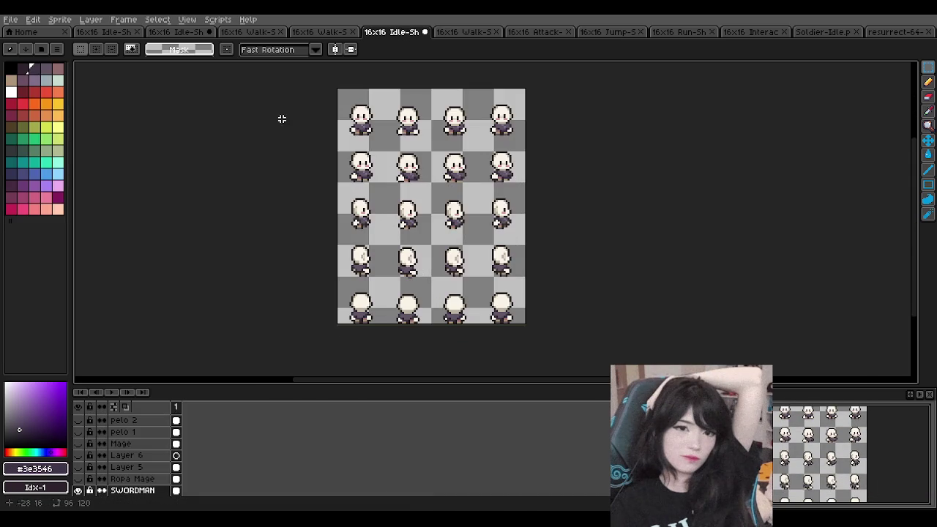
{"action": "left_click", "coordinate": [9, 21]}
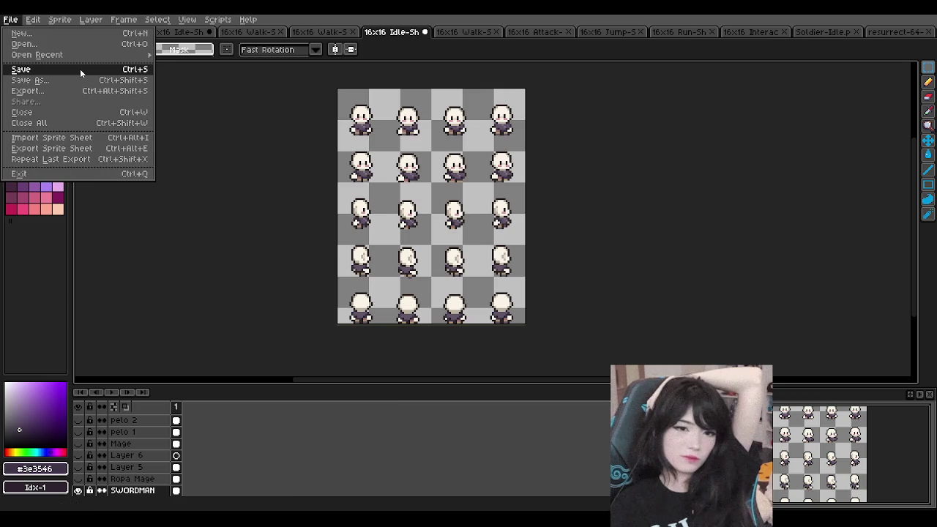
- Start a File > Save and answer No to the PNG-without-layers warning
{"action": "left_click", "coordinate": [80, 68]}
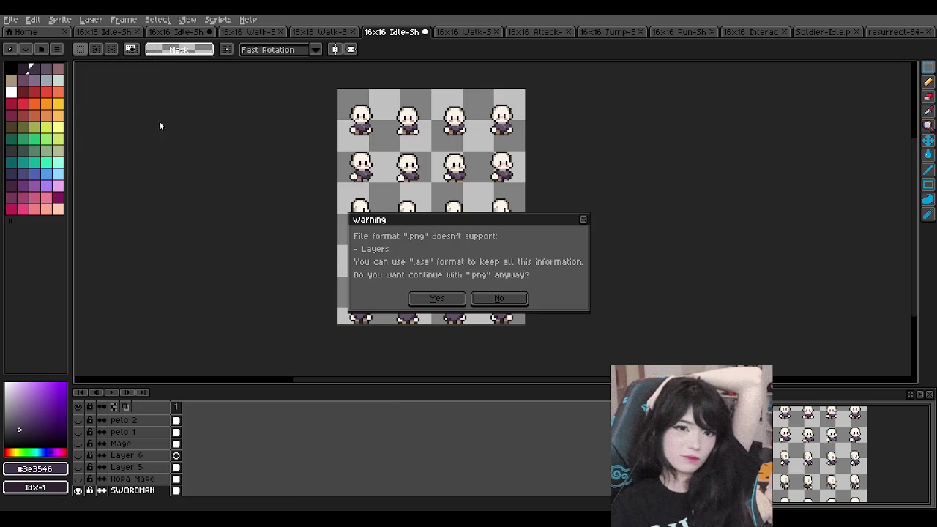
{"action": "left_click", "coordinate": [581, 221]}
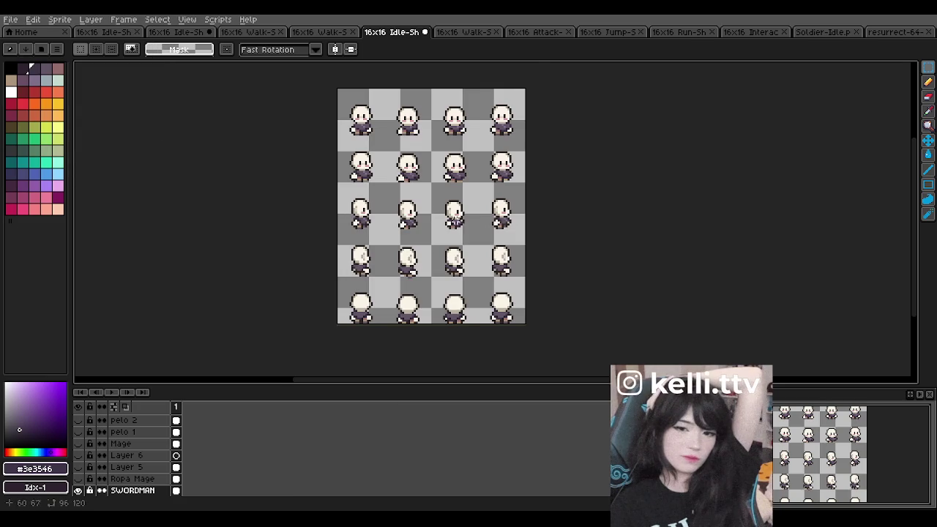
{"action": "scroll", "coordinate": [469, 230], "scroll_direction": "up", "scroll_amount": 1}
{"action": "scroll", "coordinate": [469, 230], "scroll_direction": "down", "scroll_amount": 1}
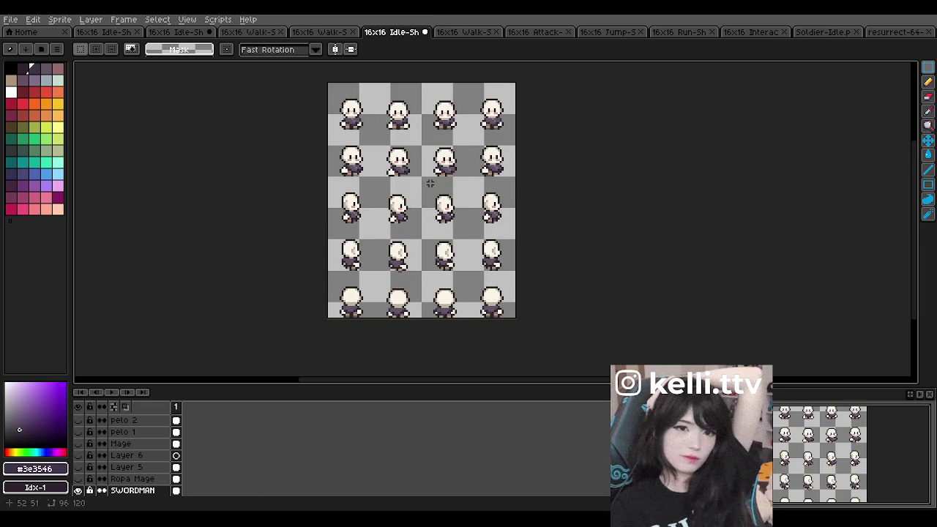
{"action": "scroll", "coordinate": [445, 174], "scroll_direction": "down", "scroll_amount": 1}
{"action": "scroll", "coordinate": [459, 166], "scroll_direction": "up", "scroll_amount": 1}
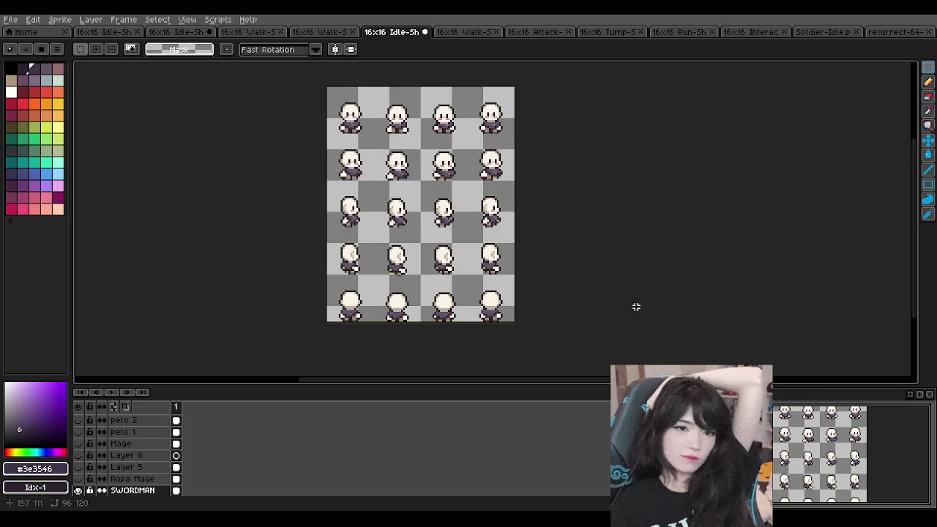
{"action": "scroll", "coordinate": [548, 234], "scroll_direction": "down", "scroll_amount": 1}
{"action": "scroll", "coordinate": [548, 234], "scroll_direction": "up", "scroll_amount": 1}
{"action": "scroll", "coordinate": [514, 205], "scroll_direction": "down", "scroll_amount": 1}
{"action": "scroll", "coordinate": [506, 212], "scroll_direction": "up", "scroll_amount": 1}
- Switch between the walk and idle sprite sheets, then bring up the File menu on the idle sheet
{"action": "scroll", "coordinate": [504, 230], "scroll_direction": "down", "scroll_amount": 1}
{"action": "scroll", "coordinate": [512, 243], "scroll_direction": "up", "scroll_amount": 1}
{"action": "scroll", "coordinate": [517, 242], "scroll_direction": "down", "scroll_amount": 1}
{"action": "scroll", "coordinate": [529, 246], "scroll_direction": "up", "scroll_amount": 1}
{"action": "scroll", "coordinate": [527, 243], "scroll_direction": "up", "scroll_amount": 1}
{"action": "scroll", "coordinate": [510, 227], "scroll_direction": "down", "scroll_amount": 1}
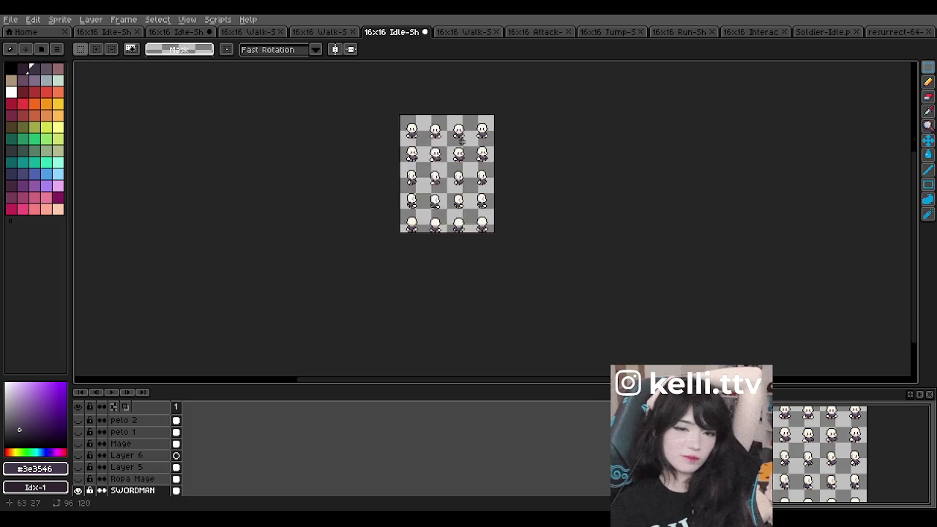
{"action": "scroll", "coordinate": [462, 142], "scroll_direction": "up", "scroll_amount": 1}
{"action": "scroll", "coordinate": [461, 147], "scroll_direction": "down", "scroll_amount": 1}
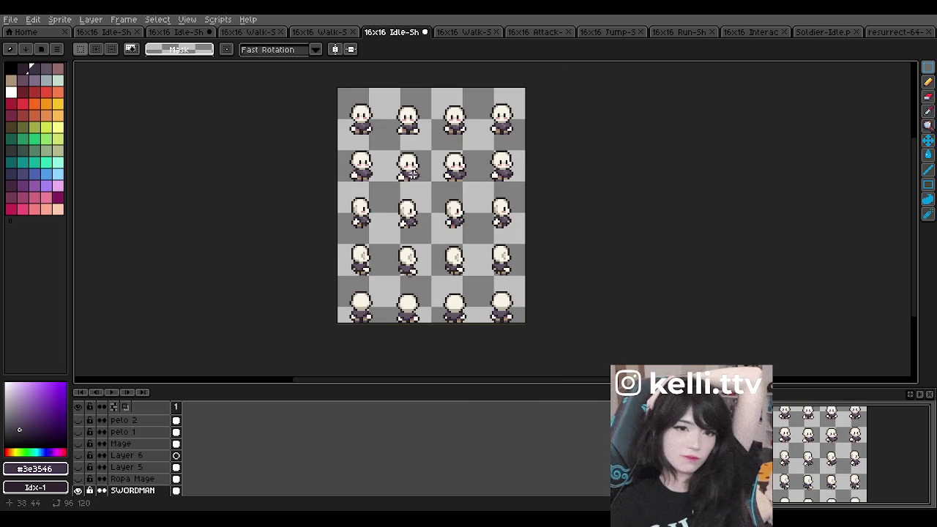
{"action": "left_click", "coordinate": [322, 31]}
{"action": "left_click", "coordinate": [379, 31]}
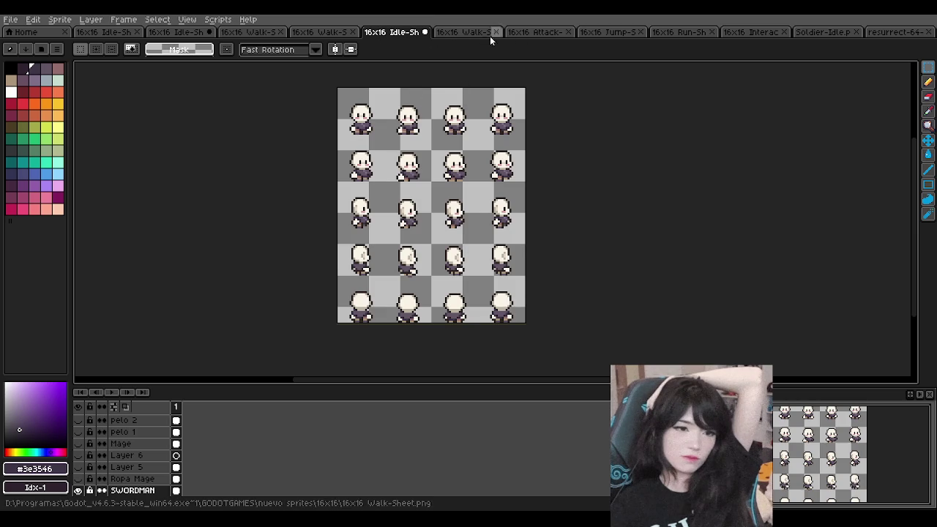
{"action": "left_click", "coordinate": [326, 32]}
{"action": "key", "text": "ctrl+Tab"}
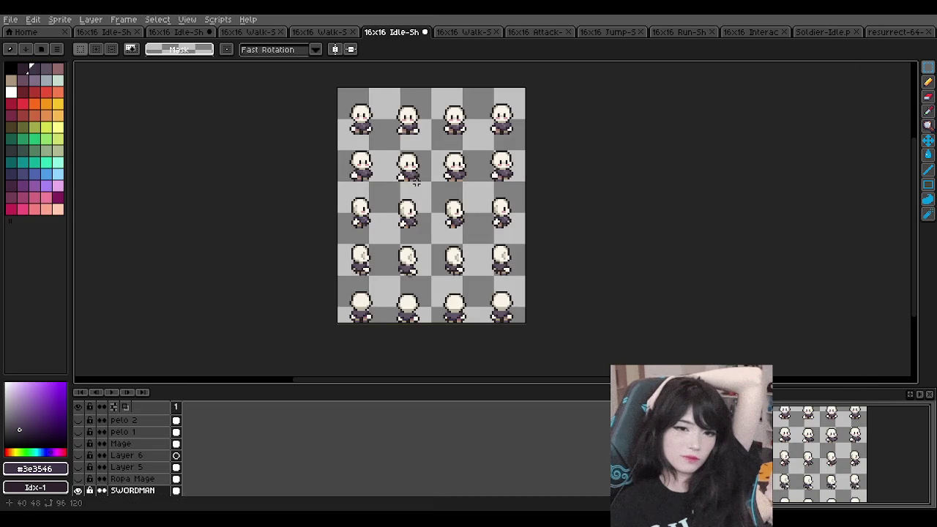
{"action": "left_click", "coordinate": [11, 20]}
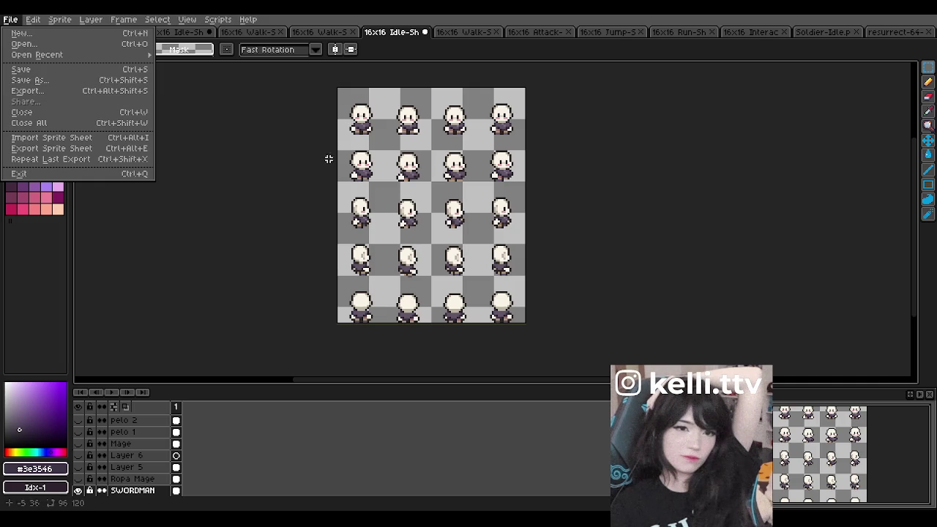
- Dismiss the File menu and hide the bottom base-body 'Layer' so only outfits show
{"action": "left_click", "coordinate": [256, 357]}
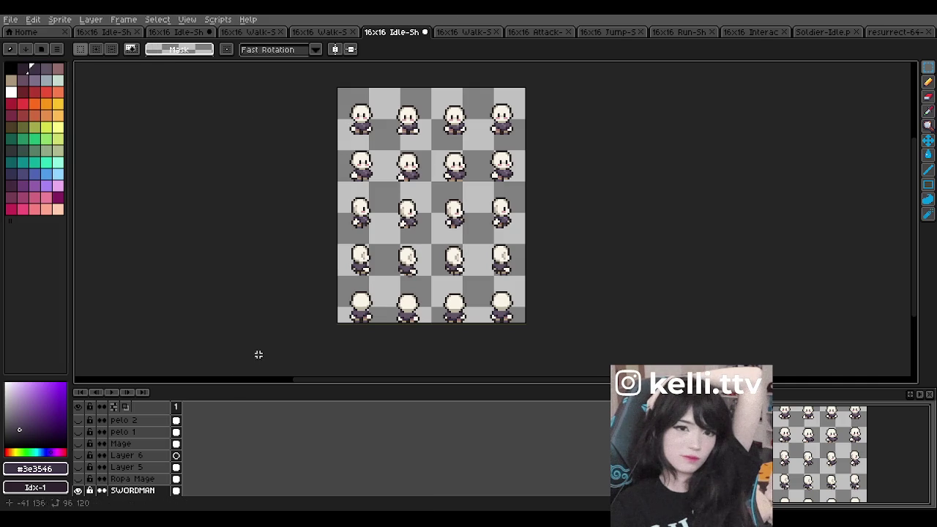
{"action": "scroll", "coordinate": [137, 459], "scroll_direction": "down", "scroll_amount": 2}
{"action": "scroll", "coordinate": [133, 457], "scroll_direction": "down", "scroll_amount": 3}
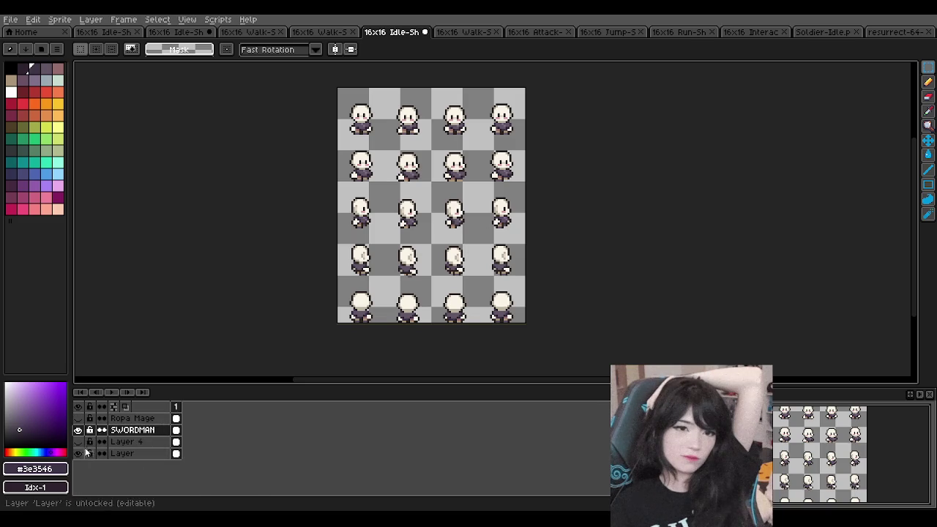
{"action": "left_click", "coordinate": [78, 453]}
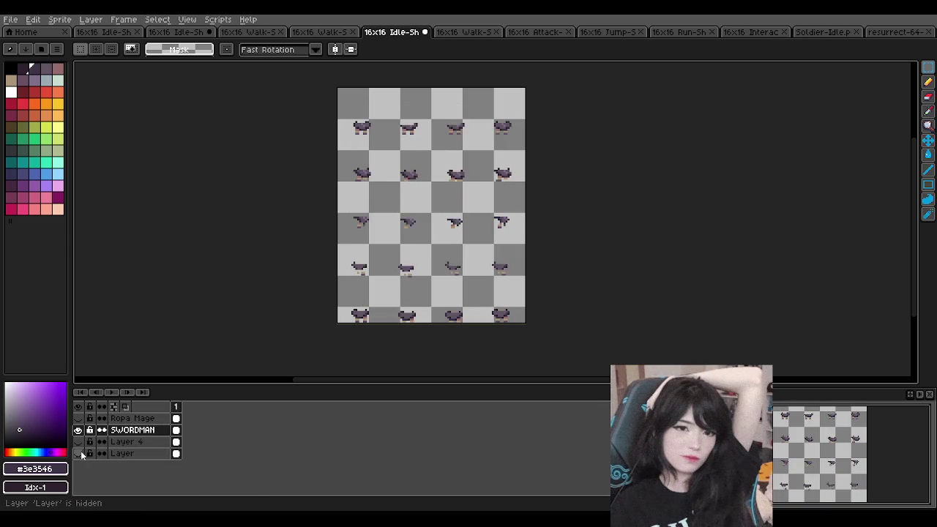
{"action": "scroll", "coordinate": [455, 192], "scroll_direction": "up", "scroll_amount": 2}
{"action": "scroll", "coordinate": [456, 193], "scroll_direction": "down", "scroll_amount": 2}
{"action": "scroll", "coordinate": [456, 192], "scroll_direction": "up", "scroll_amount": 1}
{"action": "scroll", "coordinate": [456, 192], "scroll_direction": "down", "scroll_amount": 1}
{"action": "scroll", "coordinate": [481, 199], "scroll_direction": "up", "scroll_amount": 1}
{"action": "scroll", "coordinate": [480, 198], "scroll_direction": "down", "scroll_amount": 1}
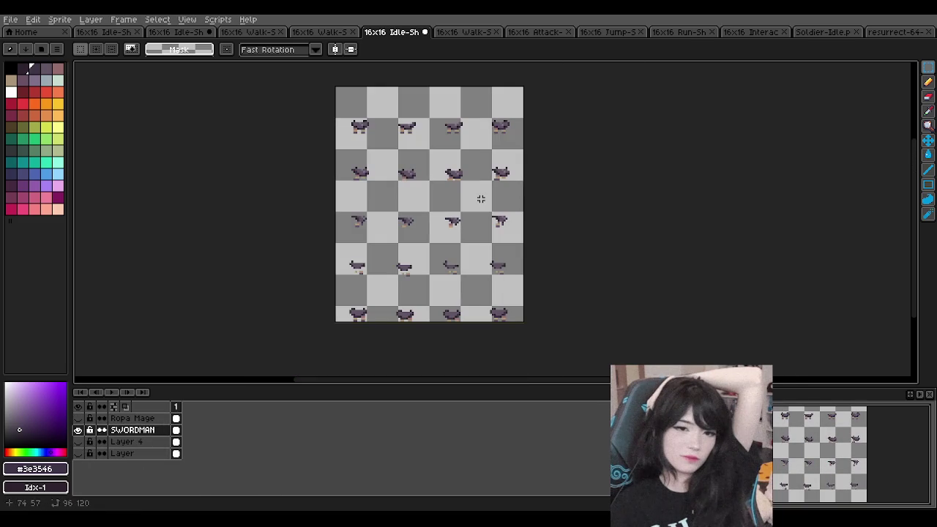
- Start File > Export for the outfit-only sheet, then cancel it
{"action": "left_click", "coordinate": [10, 19]}
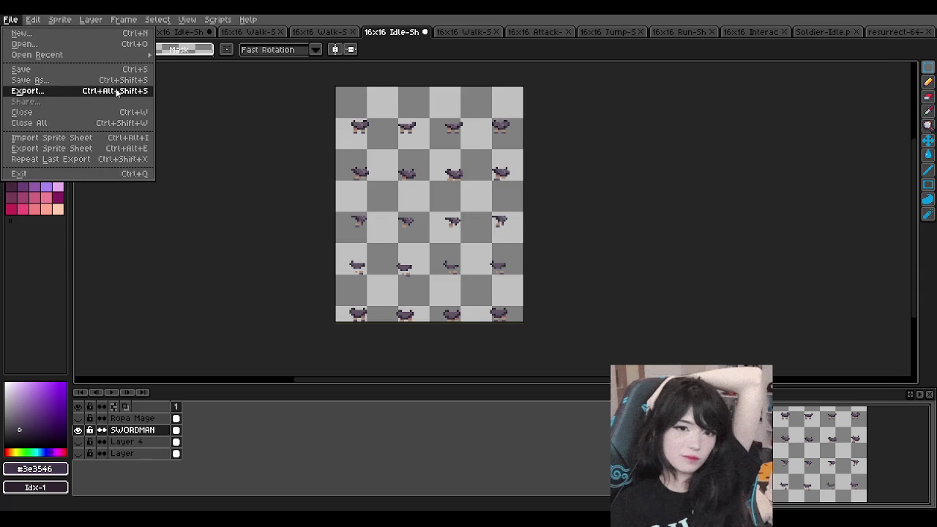
{"action": "left_click", "coordinate": [116, 92]}
{"action": "left_click", "coordinate": [853, 468]}
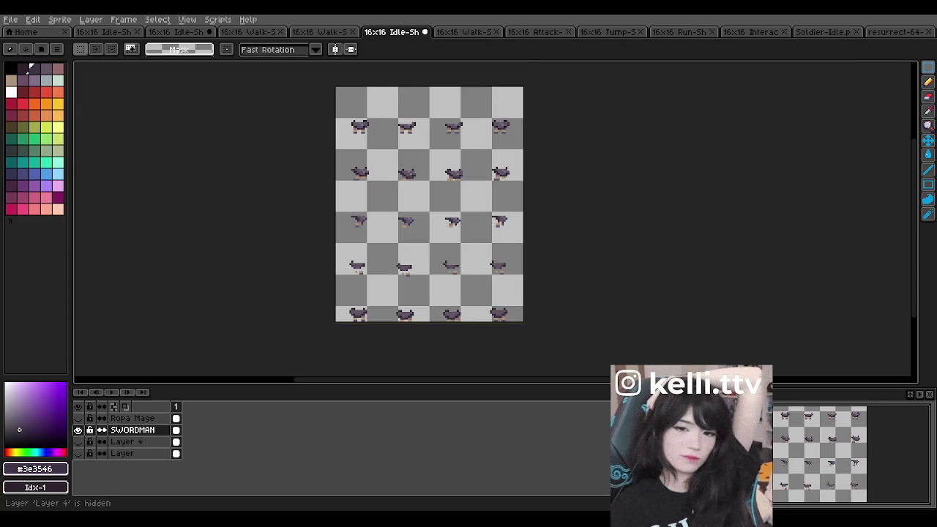
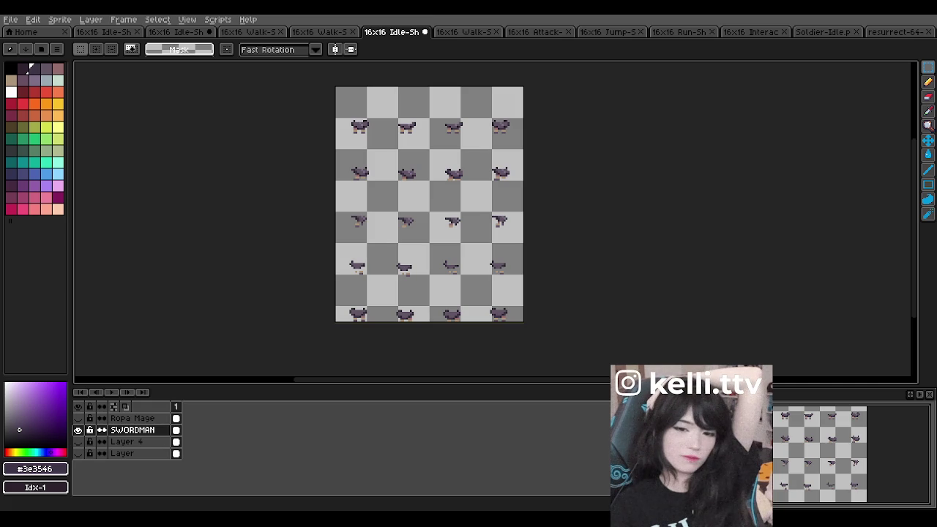
- Zoom in and out on the idle sprite sheet to inspect the sprites
{"action": "scroll", "coordinate": [432, 188], "scroll_direction": "up", "scroll_amount": 1}
{"action": "scroll", "coordinate": [432, 188], "scroll_direction": "down", "scroll_amount": 1}
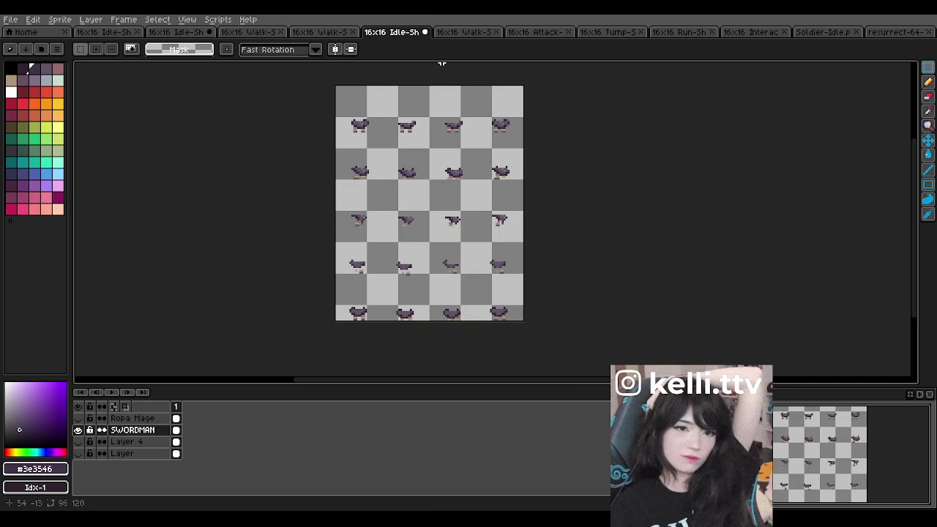
{"action": "scroll", "coordinate": [374, 117], "scroll_direction": "up", "scroll_amount": 1}
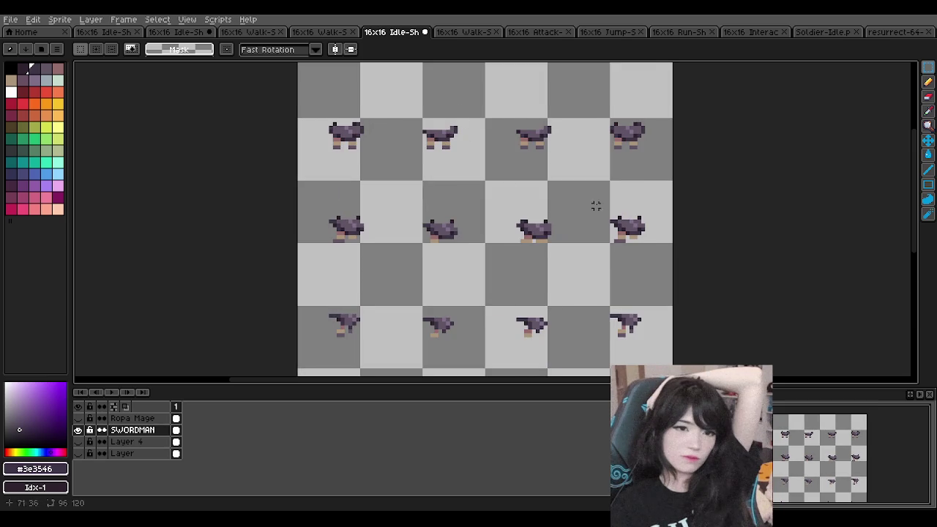
{"action": "scroll", "coordinate": [637, 230], "scroll_direction": "up", "scroll_amount": 1}
{"action": "scroll", "coordinate": [600, 231], "scroll_direction": "up", "scroll_amount": 1}
{"action": "scroll", "coordinate": [523, 230], "scroll_direction": "down", "scroll_amount": 2}
{"action": "scroll", "coordinate": [512, 241], "scroll_direction": "down", "scroll_amount": 1}
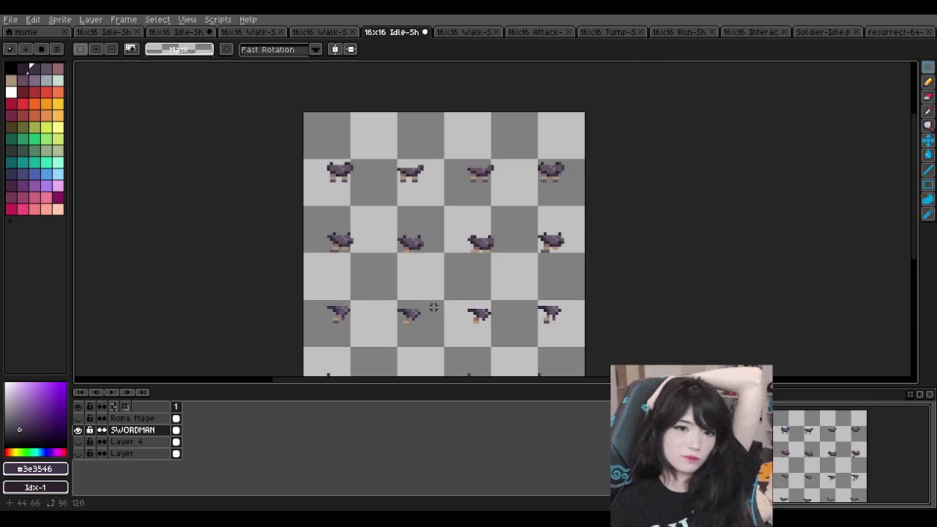
{"action": "scroll", "coordinate": [415, 333], "scroll_direction": "up", "scroll_amount": 2}
{"action": "scroll", "coordinate": [344, 329], "scroll_direction": "up", "scroll_amount": 1}
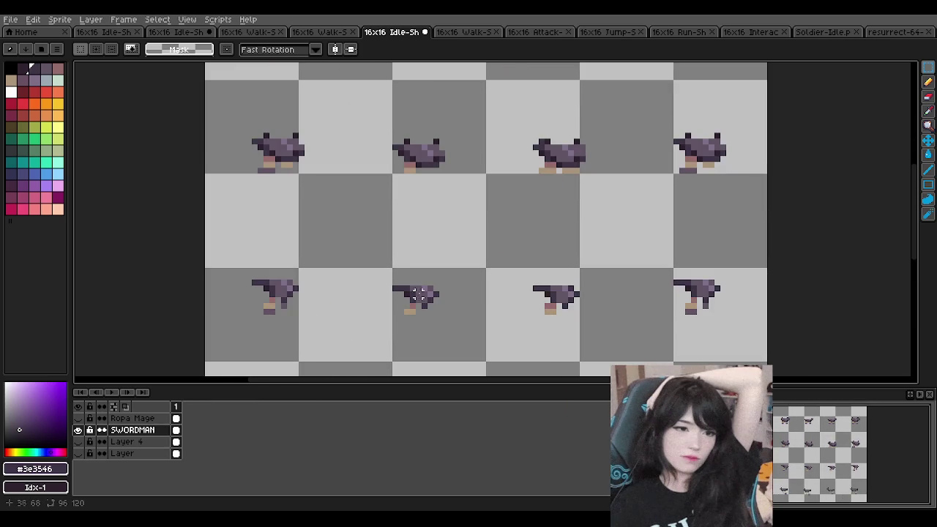
{"action": "scroll", "coordinate": [381, 331], "scroll_direction": "down", "scroll_amount": 4}
{"action": "scroll", "coordinate": [421, 347], "scroll_direction": "up", "scroll_amount": 2}
{"action": "scroll", "coordinate": [444, 161], "scroll_direction": "down", "scroll_amount": 2}
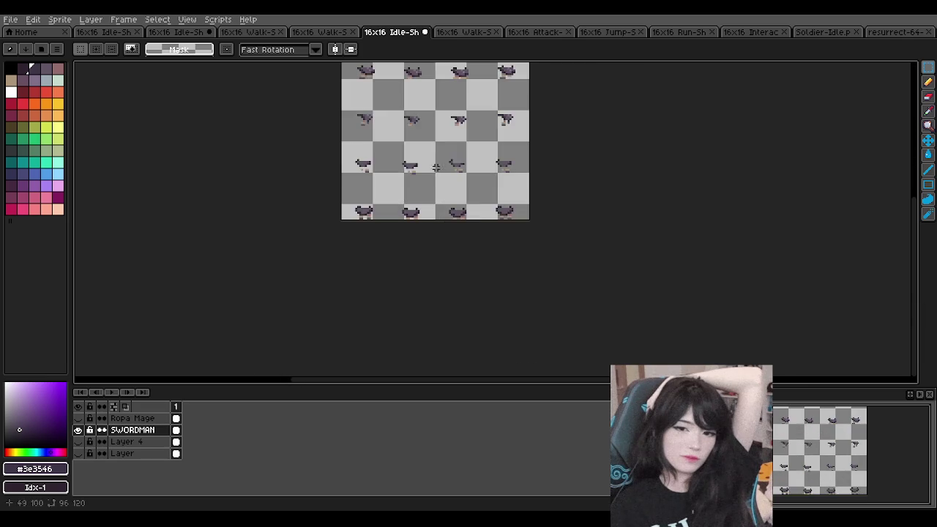
{"action": "scroll", "coordinate": [431, 198], "scroll_direction": "up", "scroll_amount": 2}
{"action": "scroll", "coordinate": [428, 208], "scroll_direction": "up", "scroll_amount": 1}
{"action": "scroll", "coordinate": [428, 204], "scroll_direction": "down", "scroll_amount": 4}
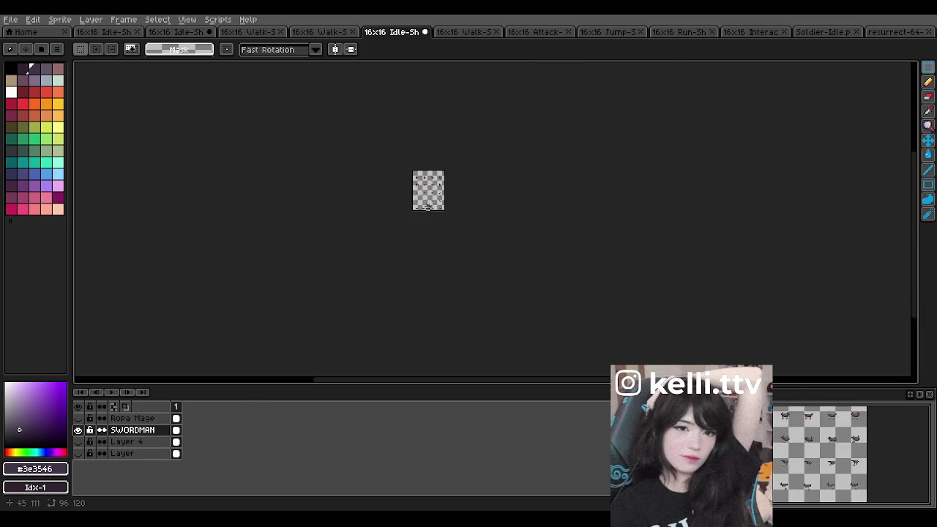
{"action": "scroll", "coordinate": [428, 172], "scroll_direction": "up", "scroll_amount": 3}
{"action": "scroll", "coordinate": [414, 287], "scroll_direction": "up", "scroll_amount": 2}
{"action": "scroll", "coordinate": [417, 278], "scroll_direction": "down", "scroll_amount": 1}
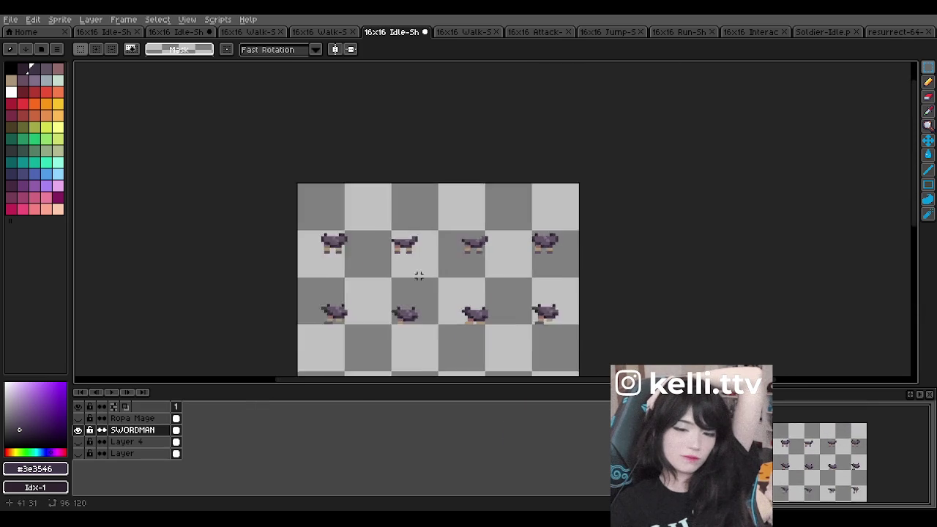
{"action": "scroll", "coordinate": [417, 278], "scroll_direction": "down", "scroll_amount": 2}
{"action": "scroll", "coordinate": [416, 314], "scroll_direction": "up", "scroll_amount": 3}
{"action": "scroll", "coordinate": [415, 313], "scroll_direction": "up", "scroll_amount": 1}
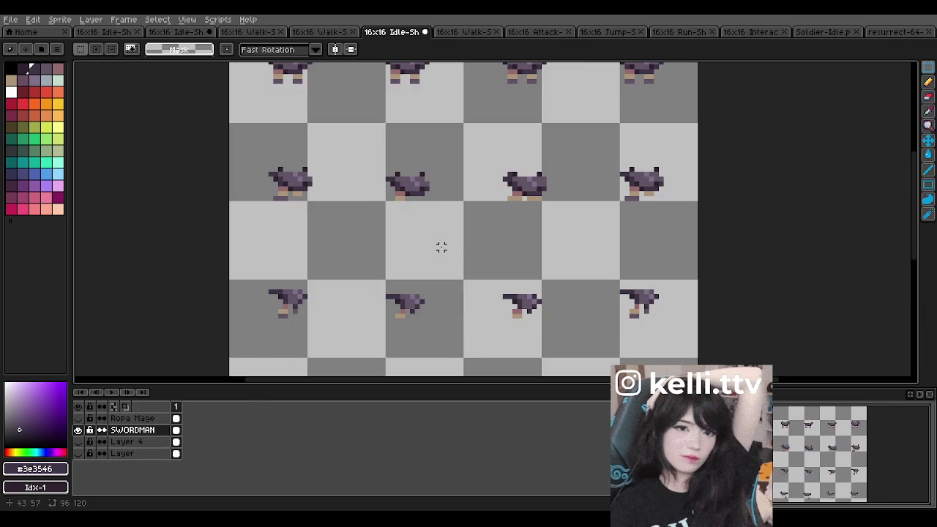
{"action": "scroll", "coordinate": [439, 251], "scroll_direction": "down", "scroll_amount": 2}
{"action": "scroll", "coordinate": [441, 241], "scroll_direction": "down", "scroll_amount": 3}
{"action": "scroll", "coordinate": [443, 240], "scroll_direction": "up", "scroll_amount": 3}
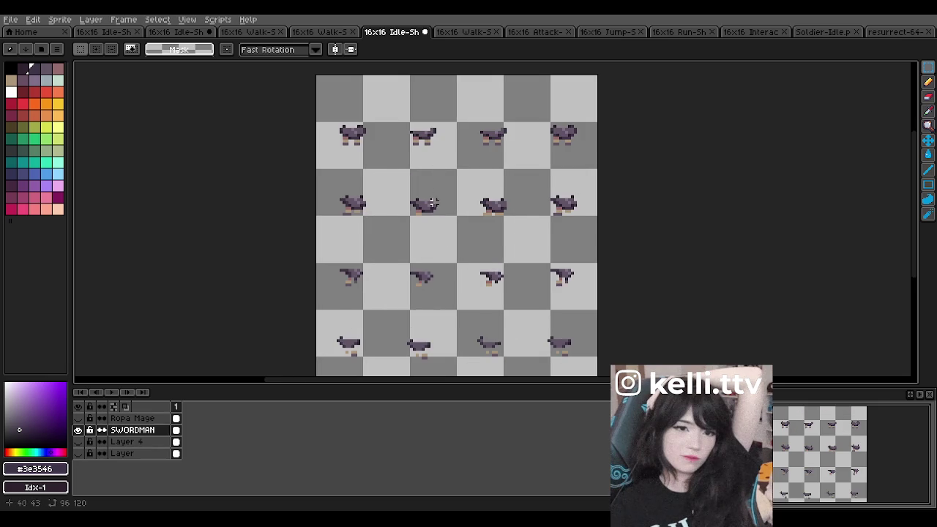
{"action": "scroll", "coordinate": [435, 158], "scroll_direction": "down", "scroll_amount": 1}
{"action": "scroll", "coordinate": [434, 156], "scroll_direction": "up", "scroll_amount": 1}
{"action": "scroll", "coordinate": [437, 147], "scroll_direction": "down", "scroll_amount": 1}
{"action": "scroll", "coordinate": [439, 142], "scroll_direction": "up", "scroll_amount": 1}
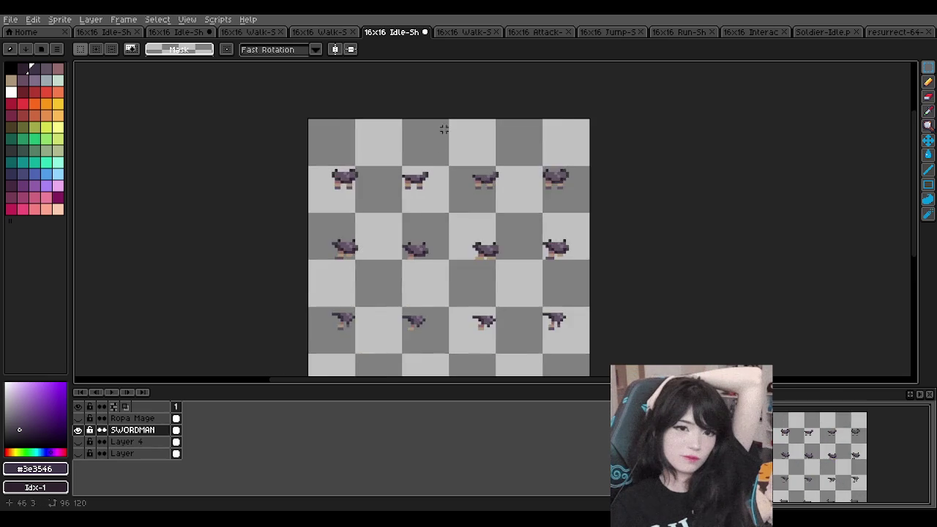
{"action": "scroll", "coordinate": [432, 135], "scroll_direction": "up", "scroll_amount": 1}
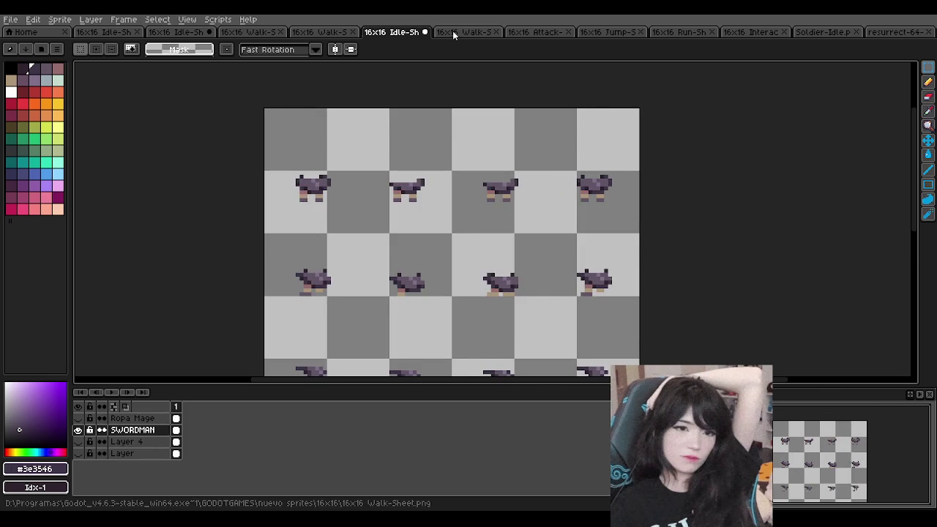
- Flip between the Walk and Idle sprite sheets, ending back on Idle
{"action": "left_click", "coordinate": [452, 31]}
{"action": "left_click", "coordinate": [395, 32]}
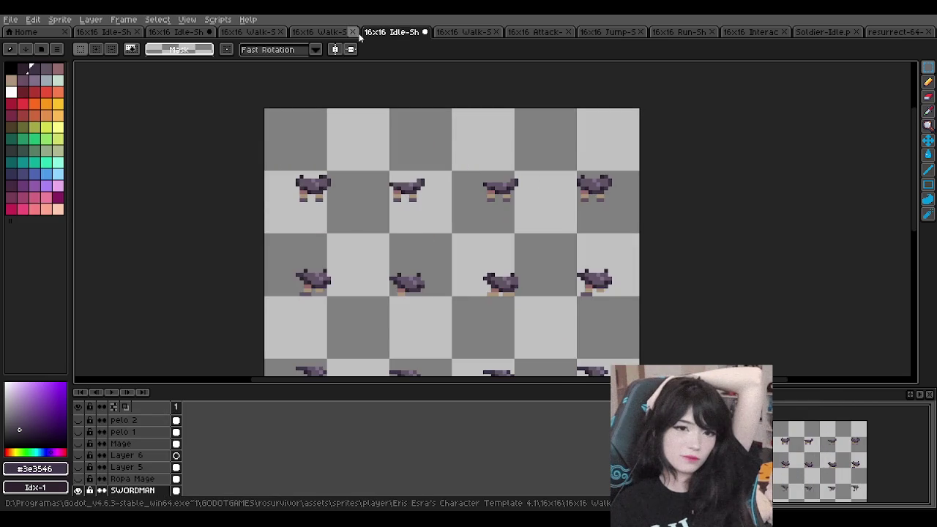
{"action": "left_click", "coordinate": [328, 32]}
{"action": "left_click", "coordinate": [395, 31]}
- Turn off the SWORDMAN layer's visibility and turn on the pink-and-green mage layer
{"action": "scroll", "coordinate": [388, 204], "scroll_direction": "down", "scroll_amount": 3}
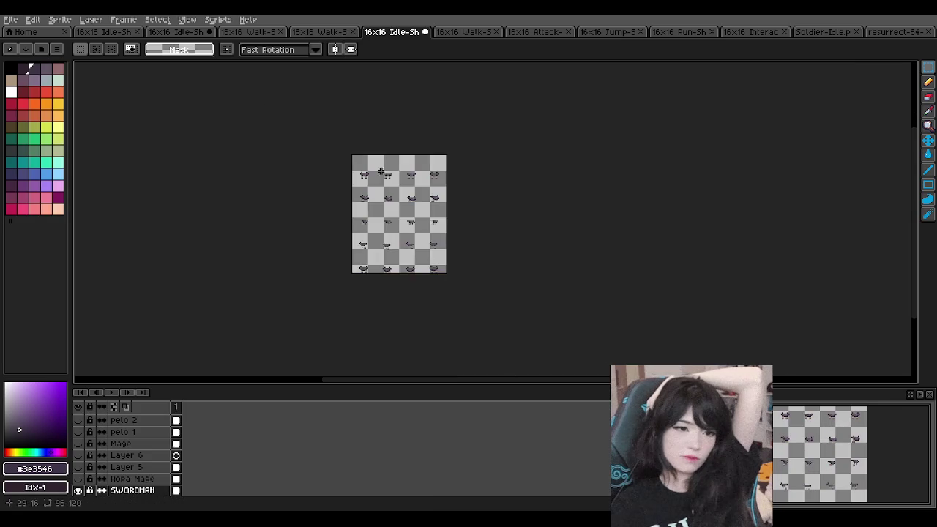
{"action": "scroll", "coordinate": [388, 205], "scroll_direction": "up", "scroll_amount": 2}
{"action": "scroll", "coordinate": [122, 472], "scroll_direction": "down", "scroll_amount": 1}
{"action": "left_click", "coordinate": [77, 478]}
{"action": "left_click", "coordinate": [78, 431]}
{"action": "scroll", "coordinate": [397, 233], "scroll_direction": "up", "scroll_amount": 1}
{"action": "scroll", "coordinate": [398, 233], "scroll_direction": "down", "scroll_amount": 1}
{"action": "scroll", "coordinate": [404, 274], "scroll_direction": "up", "scroll_amount": 1}
{"action": "scroll", "coordinate": [403, 274], "scroll_direction": "down", "scroll_amount": 1}
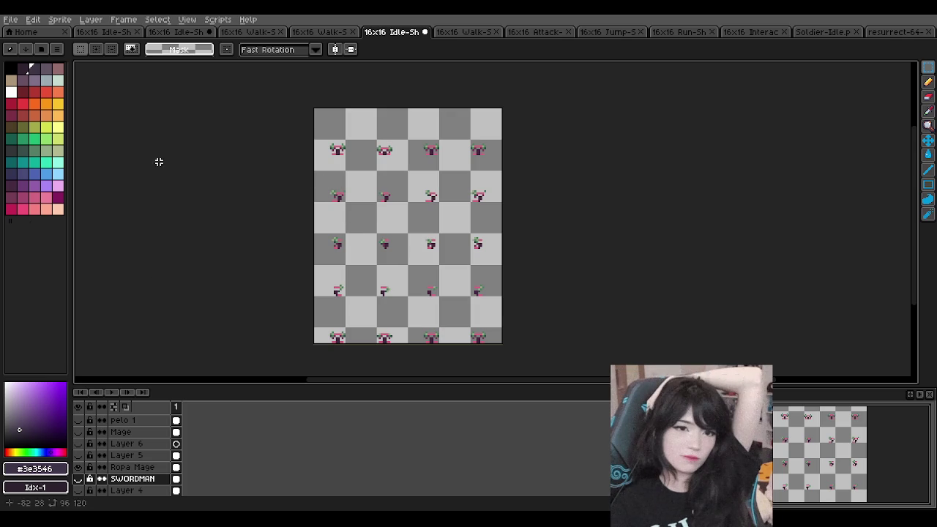
{"action": "left_click", "coordinate": [10, 19]}
- Save a PNG copy named '16x16 mange idle' in 16x16 nueva, accepting the layers warning
{"action": "left_click", "coordinate": [113, 95]}
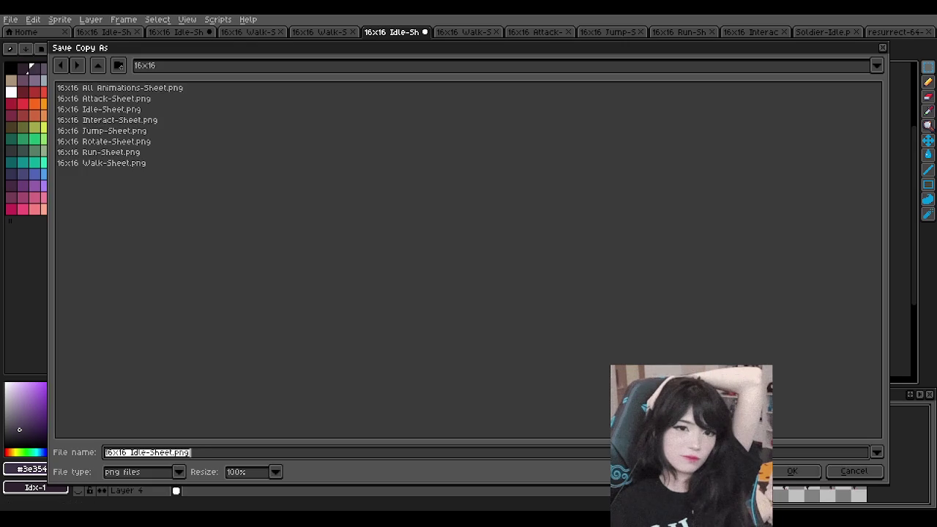
{"action": "left_click", "coordinate": [97, 66]}
{"action": "double_click", "coordinate": [100, 97]}
{"action": "left_click", "coordinate": [193, 451]}
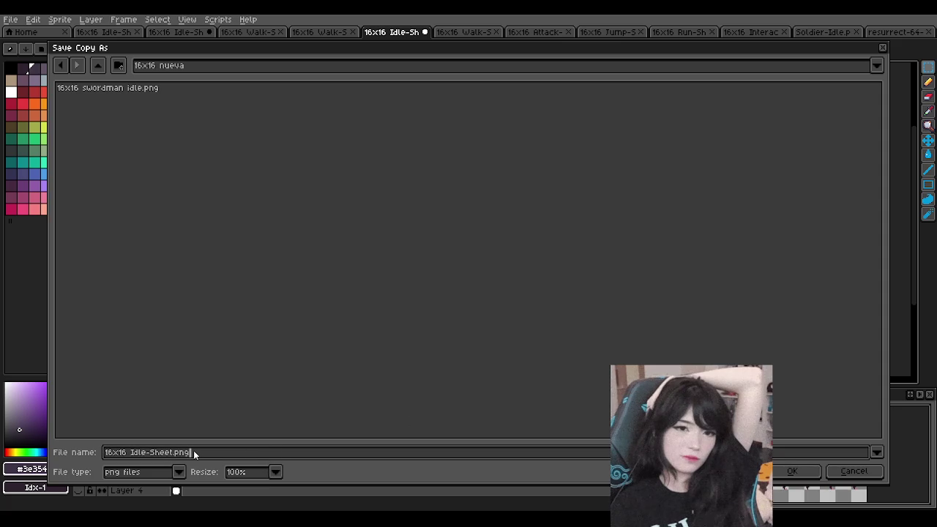
{"action": "key", "text": "BackSpace"}
{"action": "key", "text": "BackSpace"}
{"action": "key", "text": "BackSpace"}
{"action": "key", "text": "BackSpace"}
{"action": "key", "text": "BackSpace"}
{"action": "key", "text": "BackSpace"}
{"action": "type", "text": "mange idle"}
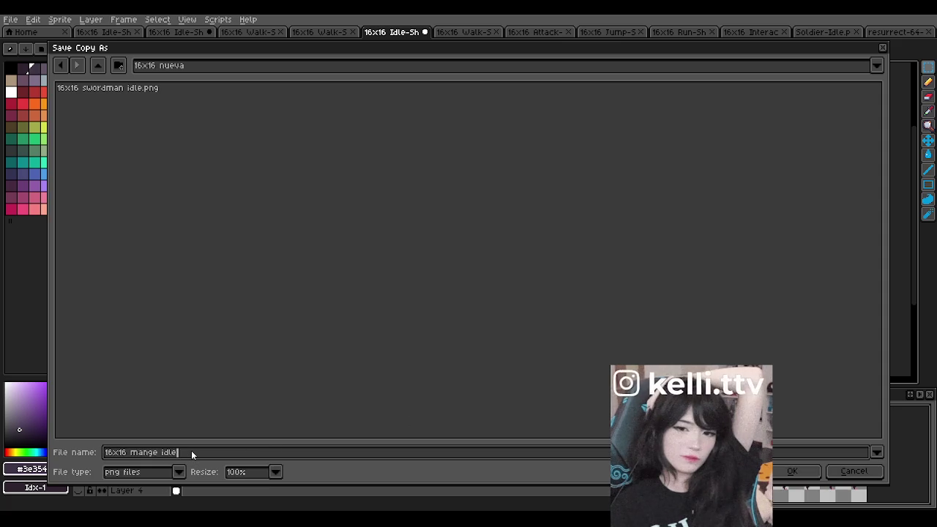
{"action": "key", "text": "Return"}
{"action": "left_click", "coordinate": [437, 301]}
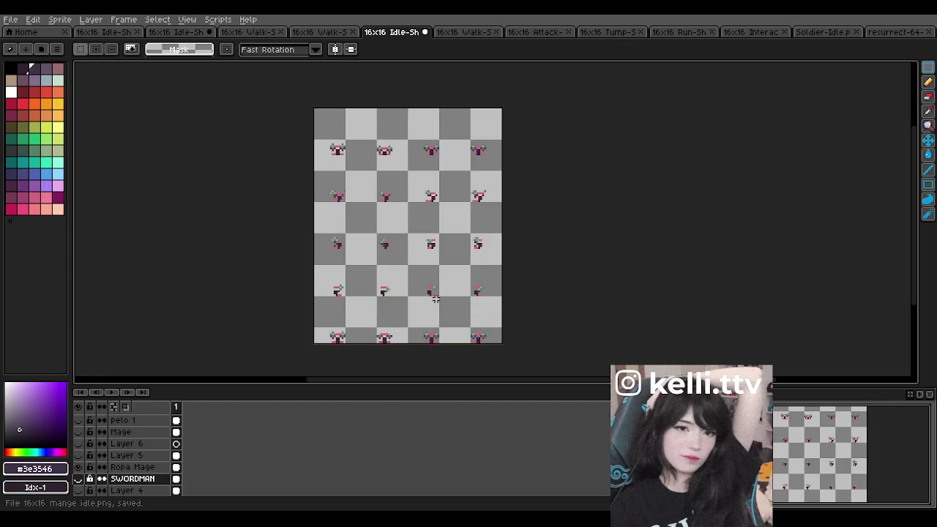
- Preview and then hide the SWORDMAN, base body and Layer 4 layers
{"action": "scroll", "coordinate": [90, 480], "scroll_direction": "down", "scroll_amount": 1}
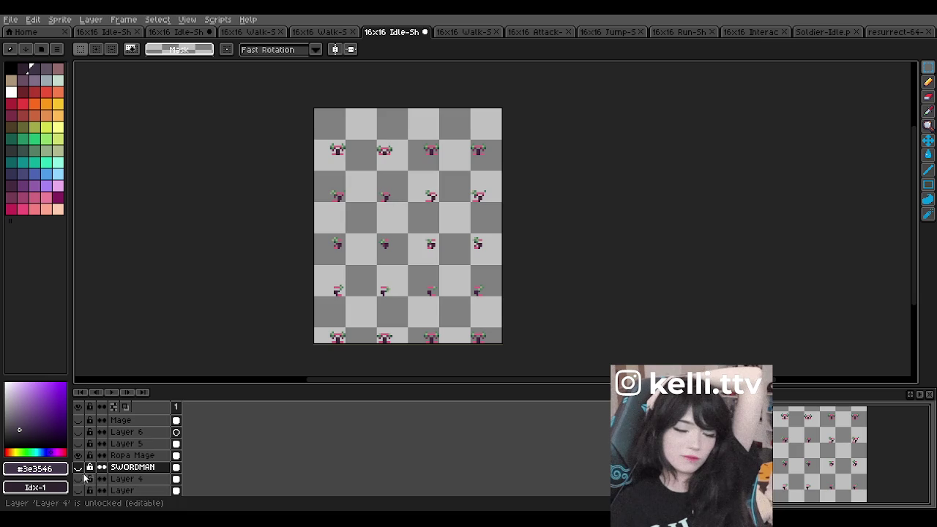
{"action": "left_click", "coordinate": [80, 467]}
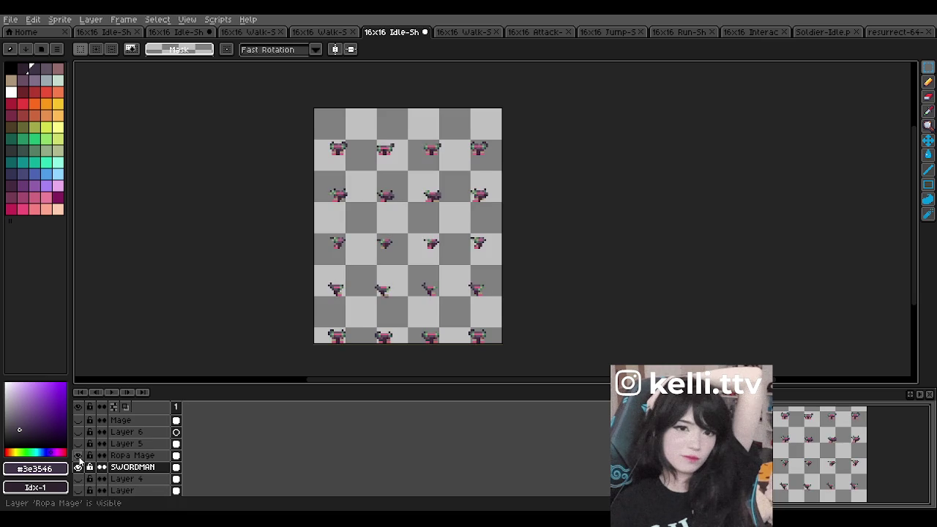
{"action": "left_click", "coordinate": [79, 467]}
{"action": "scroll", "coordinate": [79, 470], "scroll_direction": "down", "scroll_amount": 2}
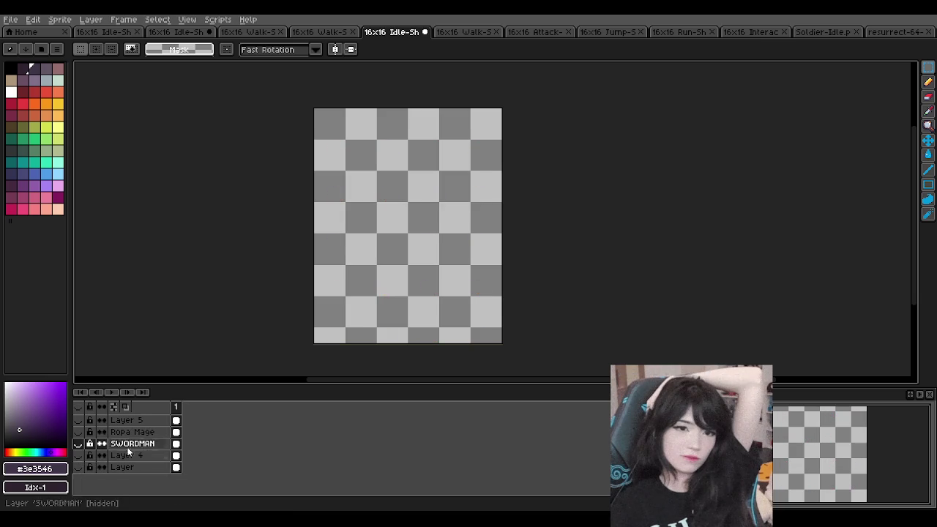
{"action": "left_click", "coordinate": [79, 467]}
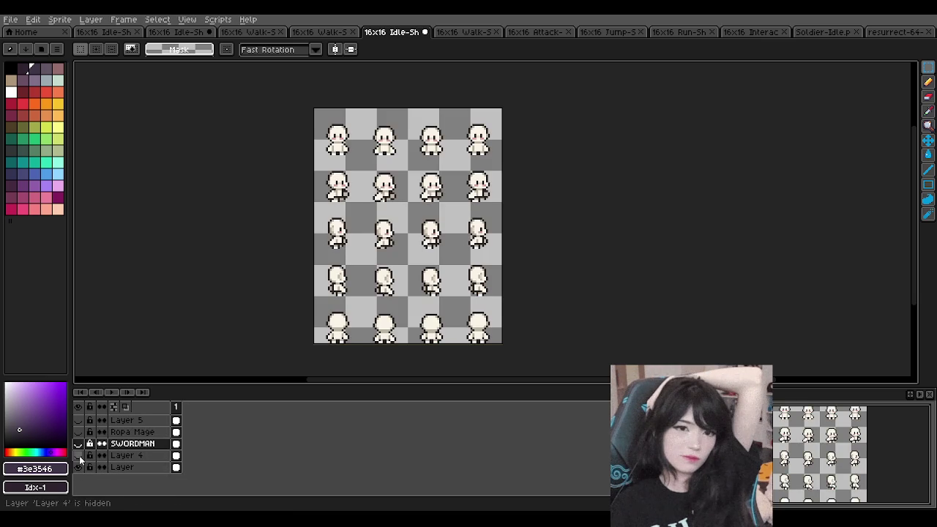
{"action": "left_click", "coordinate": [79, 466]}
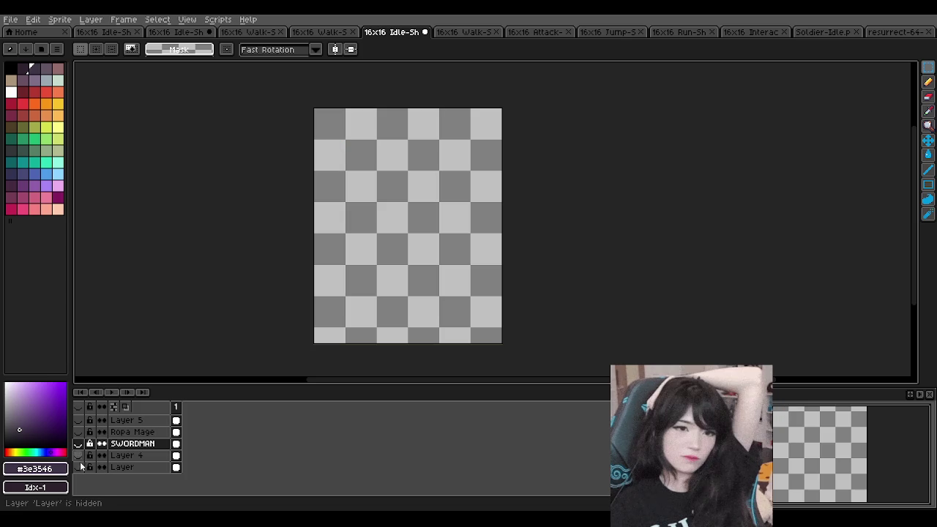
{"action": "left_click", "coordinate": [79, 456]}
{"action": "left_click", "coordinate": [79, 455]}
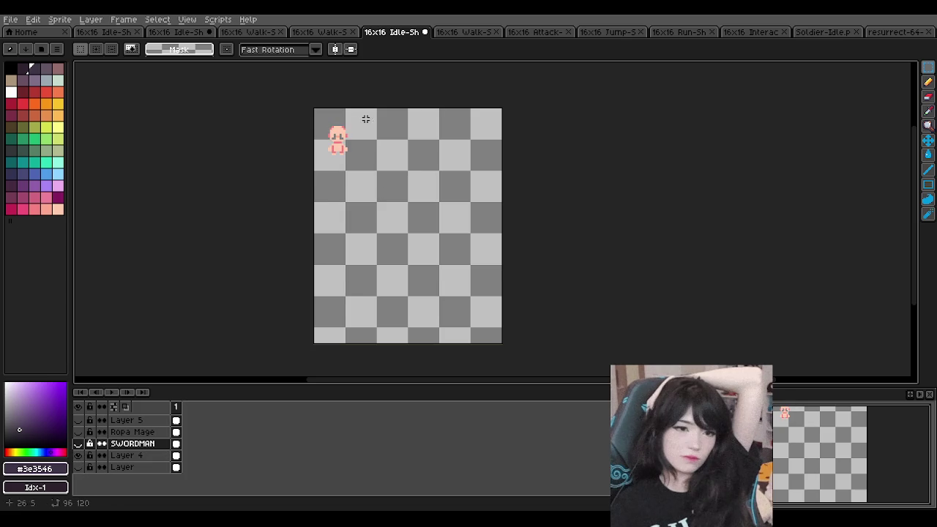
{"action": "scroll", "coordinate": [337, 121], "scroll_direction": "up", "scroll_amount": 2}
{"action": "left_click", "coordinate": [79, 455]}
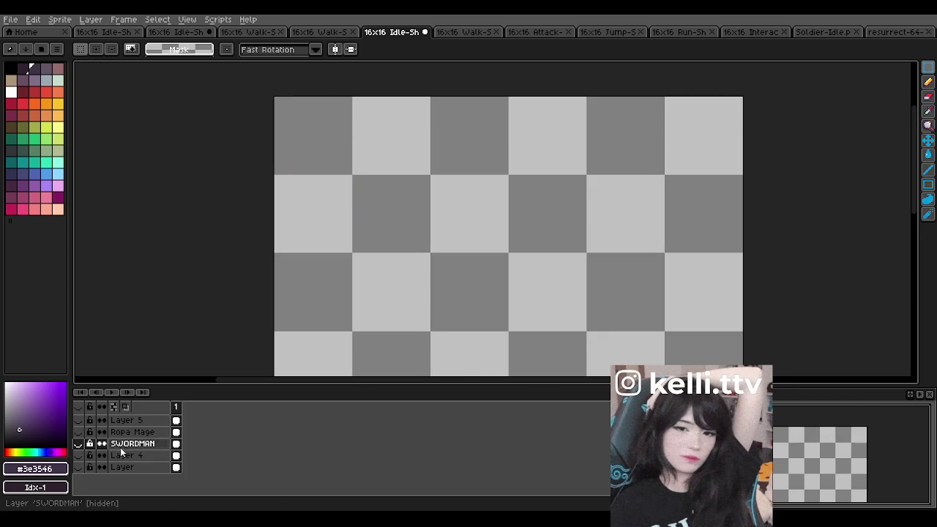
- Preview the Pelo Bocchi, pelo 2 and pelo 1 hair layers, leaving only base bodies visible
{"action": "scroll", "coordinate": [110, 452], "scroll_direction": "up", "scroll_amount": 2}
{"action": "scroll", "coordinate": [113, 453], "scroll_direction": "up", "scroll_amount": 1}
{"action": "scroll", "coordinate": [114, 449], "scroll_direction": "up", "scroll_amount": 4}
{"action": "left_click", "coordinate": [78, 431]}
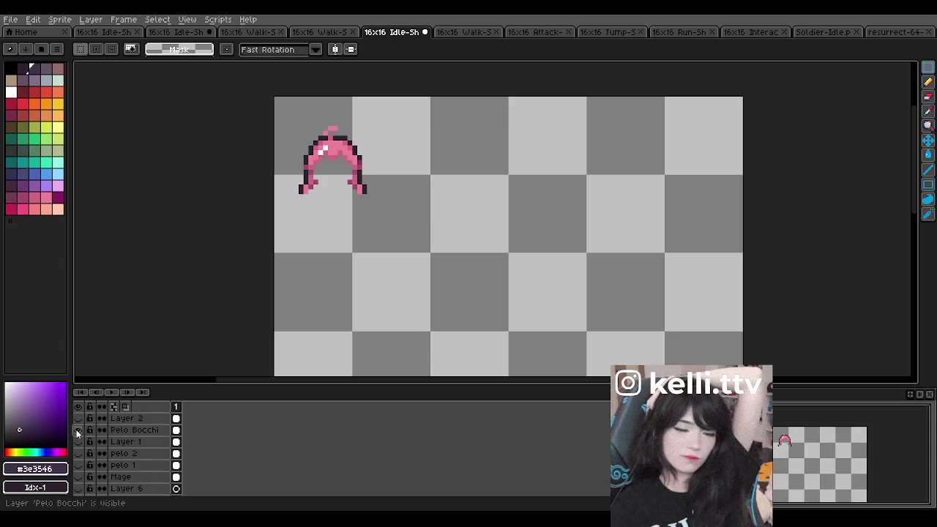
{"action": "left_click", "coordinate": [78, 431]}
{"action": "left_click", "coordinate": [78, 454]}
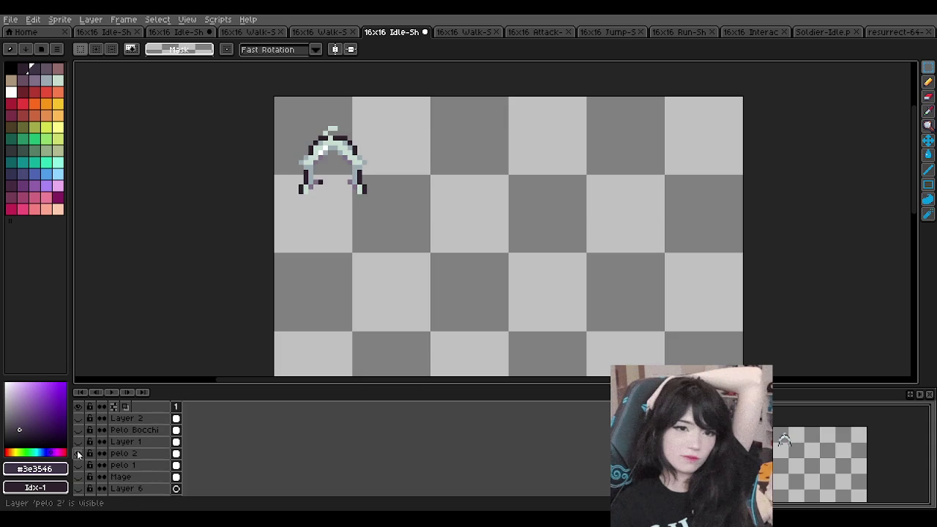
{"action": "left_click", "coordinate": [78, 453]}
{"action": "scroll", "coordinate": [81, 489], "scroll_direction": "down", "scroll_amount": 3}
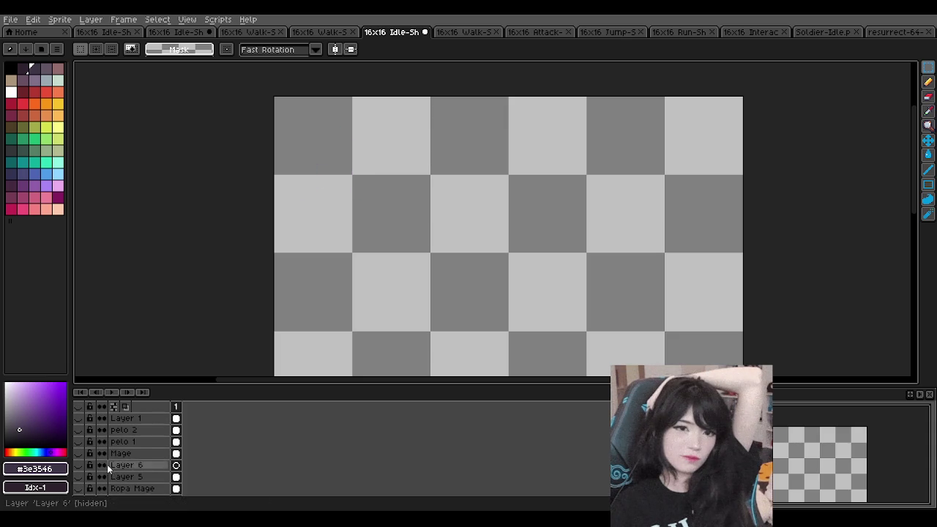
{"action": "left_click", "coordinate": [81, 430]}
{"action": "left_click", "coordinate": [78, 442]}
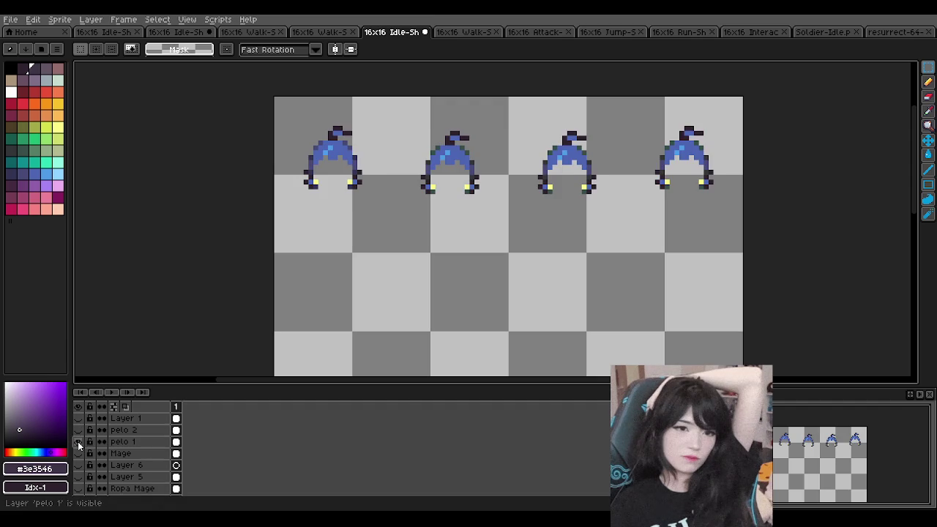
{"action": "left_click", "coordinate": [78, 442]}
{"action": "scroll", "coordinate": [81, 441], "scroll_direction": "up", "scroll_amount": 5}
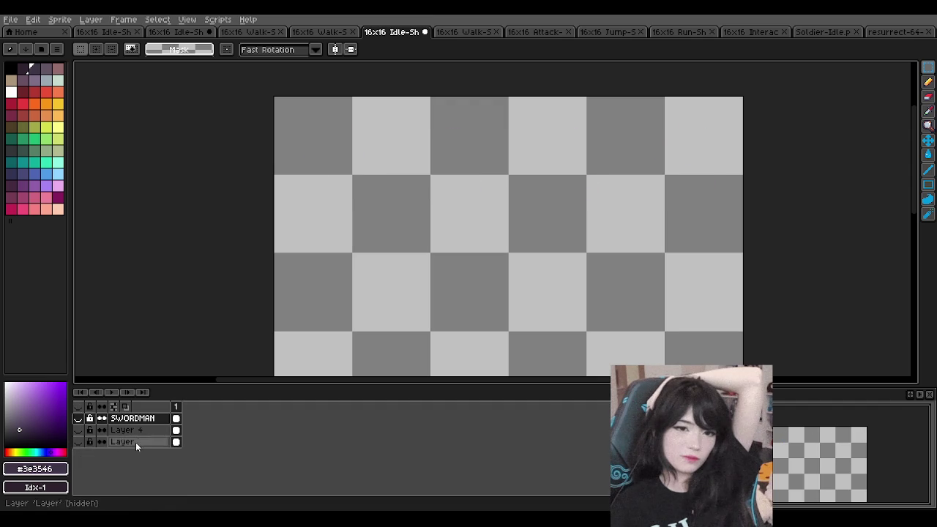
{"action": "left_click", "coordinate": [80, 441]}
{"action": "scroll", "coordinate": [126, 435], "scroll_direction": "up", "scroll_amount": 5}
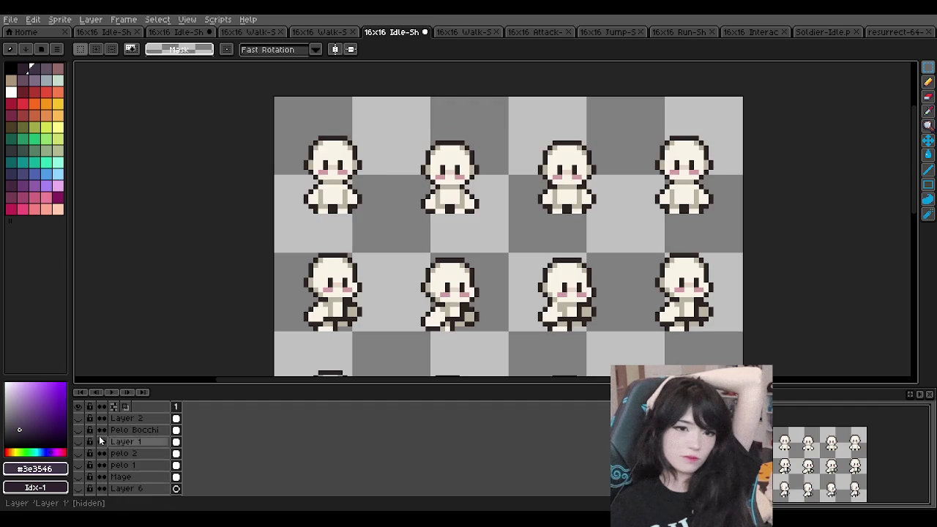
- Compare the pink, blue pelo 1 and light pelo 2 hairs on the first base sprite
{"action": "left_click", "coordinate": [79, 429]}
{"action": "left_click", "coordinate": [78, 441]}
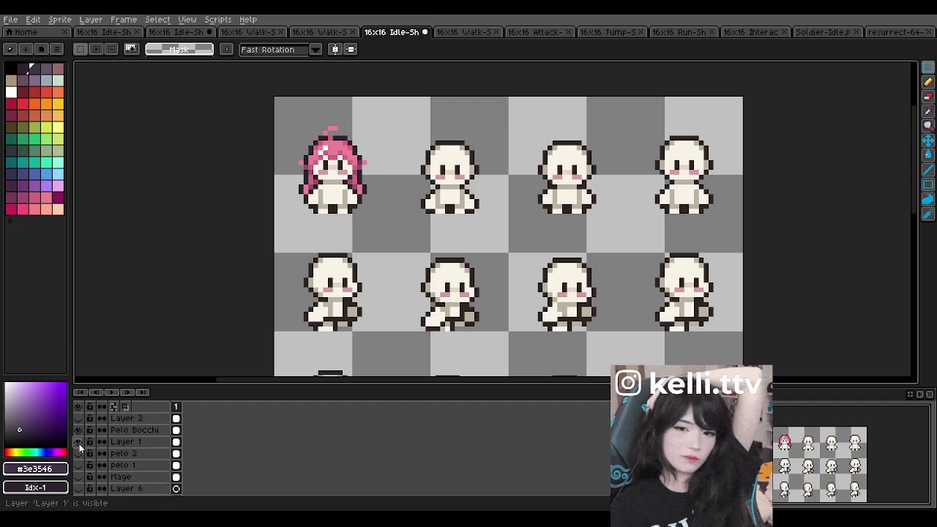
{"action": "left_click", "coordinate": [78, 453]}
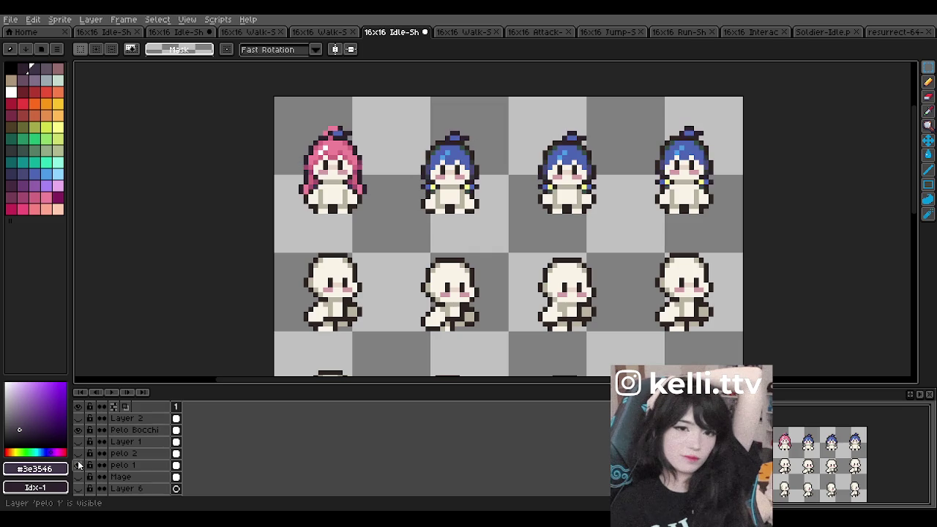
{"action": "left_click", "coordinate": [78, 429]}
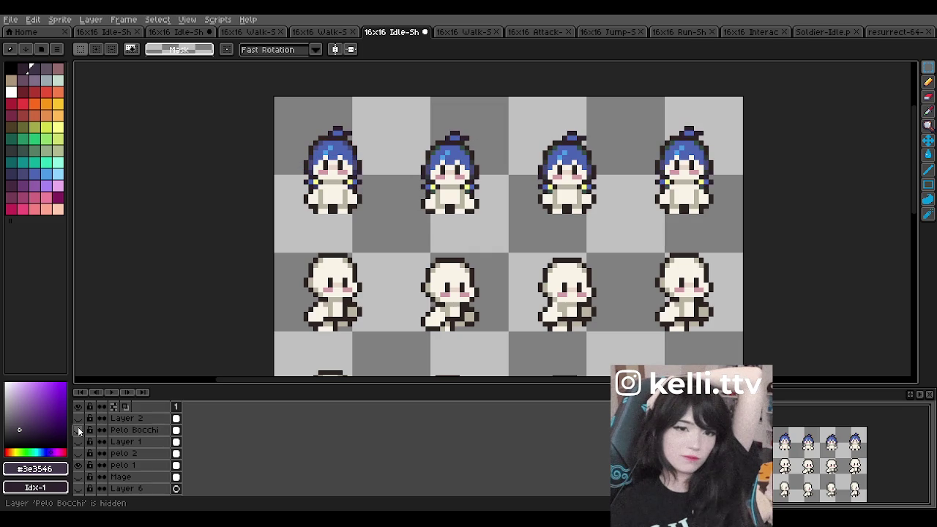
{"action": "left_click", "coordinate": [79, 430]}
{"action": "left_click", "coordinate": [78, 429]}
{"action": "left_click", "coordinate": [79, 453]}
{"action": "left_click", "coordinate": [78, 453]}
{"action": "left_click", "coordinate": [78, 453]}
- Keep the dark purple hair showing with pelo 2 hidden, and start File > Save As
{"action": "scroll", "coordinate": [337, 241], "scroll_direction": "down", "scroll_amount": 1}
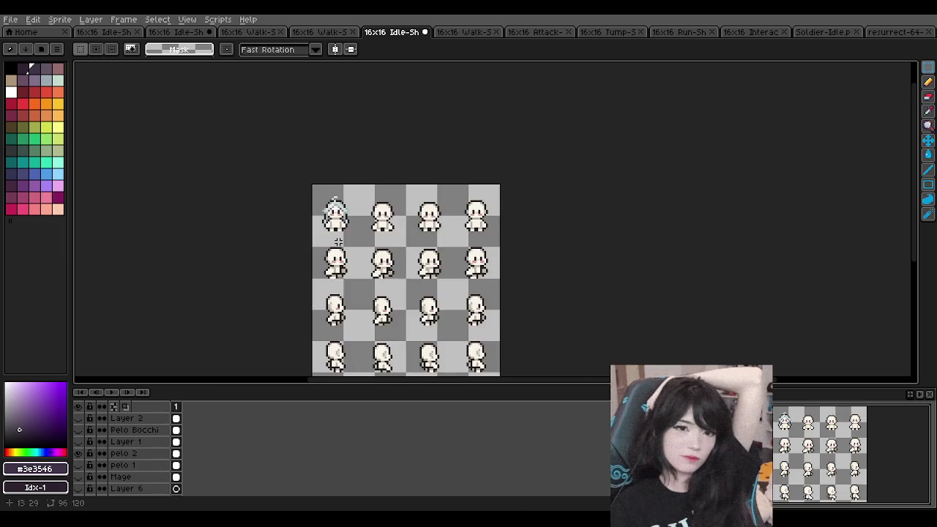
{"action": "scroll", "coordinate": [337, 241], "scroll_direction": "up", "scroll_amount": 1}
{"action": "scroll", "coordinate": [309, 184], "scroll_direction": "up", "scroll_amount": 1}
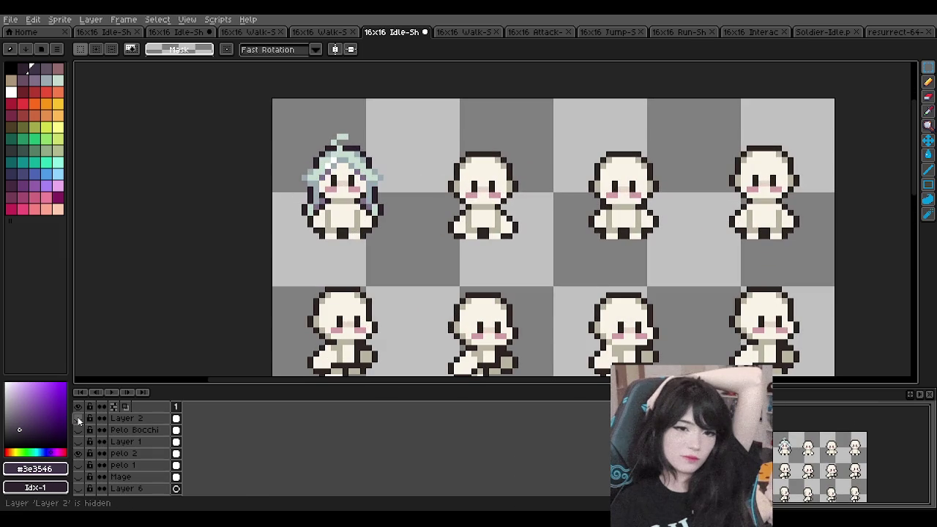
{"action": "left_click", "coordinate": [77, 416]}
{"action": "left_click", "coordinate": [80, 454]}
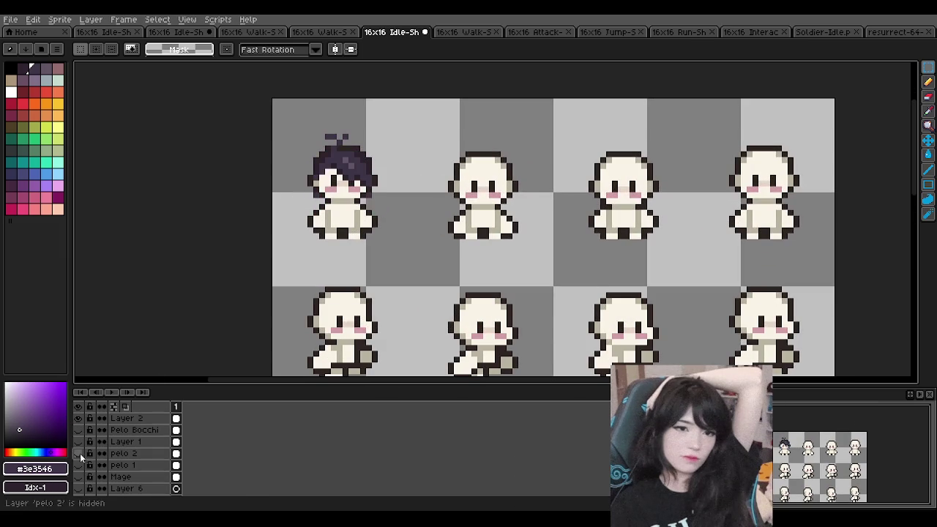
{"action": "scroll", "coordinate": [363, 177], "scroll_direction": "down", "scroll_amount": 1}
{"action": "scroll", "coordinate": [363, 177], "scroll_direction": "down", "scroll_amount": 1}
{"action": "scroll", "coordinate": [359, 178], "scroll_direction": "up", "scroll_amount": 3}
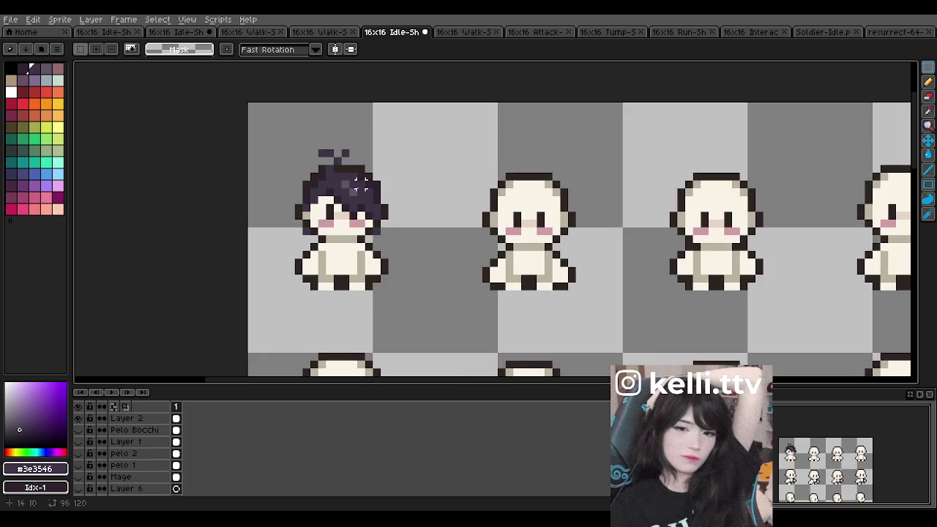
{"action": "left_click", "coordinate": [11, 19]}
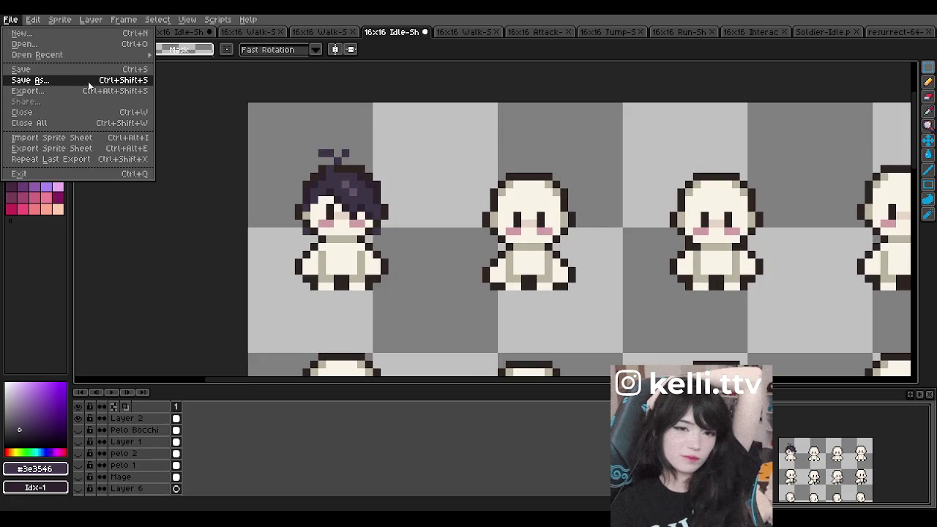
{"action": "left_click", "coordinate": [33, 81]}
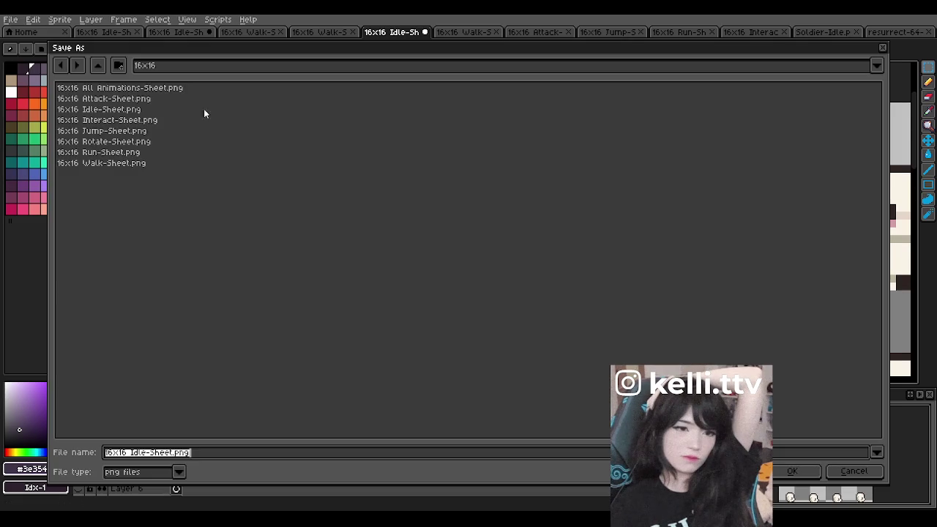
- In the 16x16 nueva folder, choose the ase file type and save as '16x16 Idle-Sheet'
{"action": "left_click", "coordinate": [97, 65]}
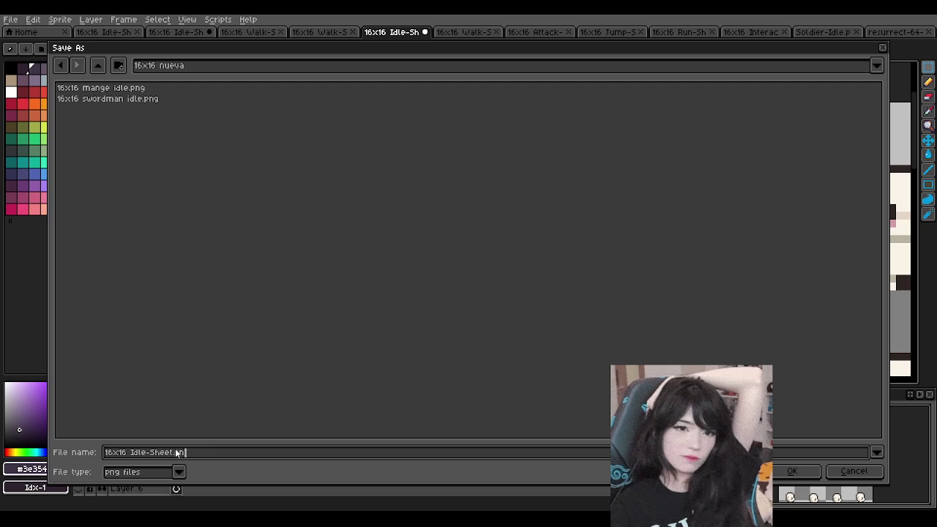
{"action": "left_click", "coordinate": [179, 472]}
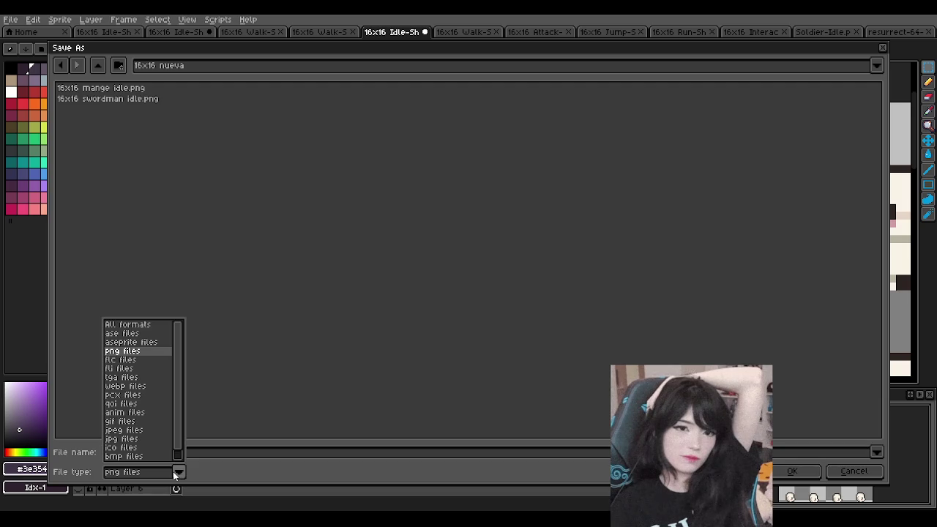
{"action": "left_click", "coordinate": [134, 333]}
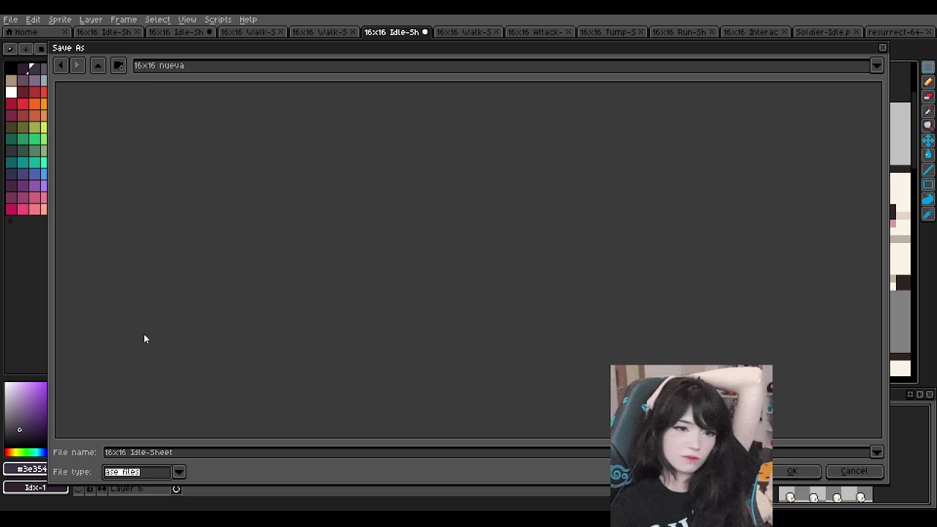
{"action": "left_click", "coordinate": [178, 472]}
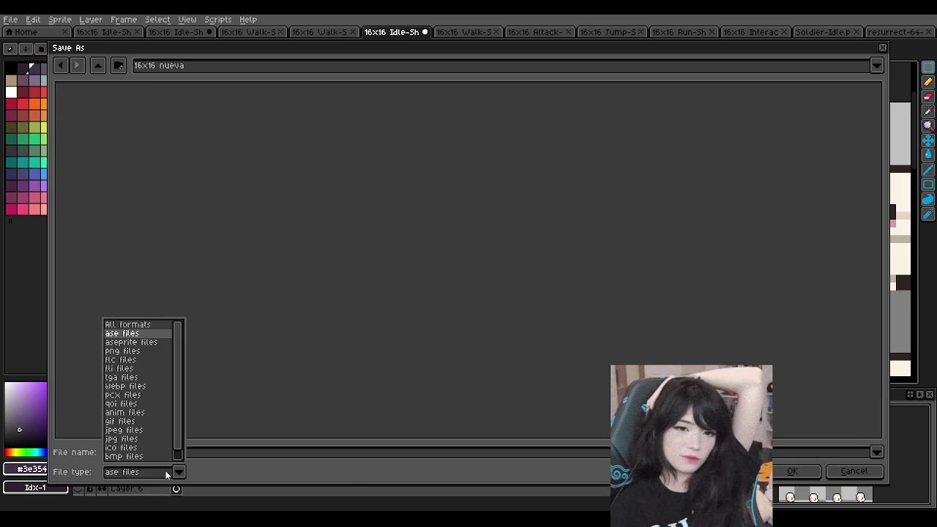
{"action": "left_click", "coordinate": [156, 342]}
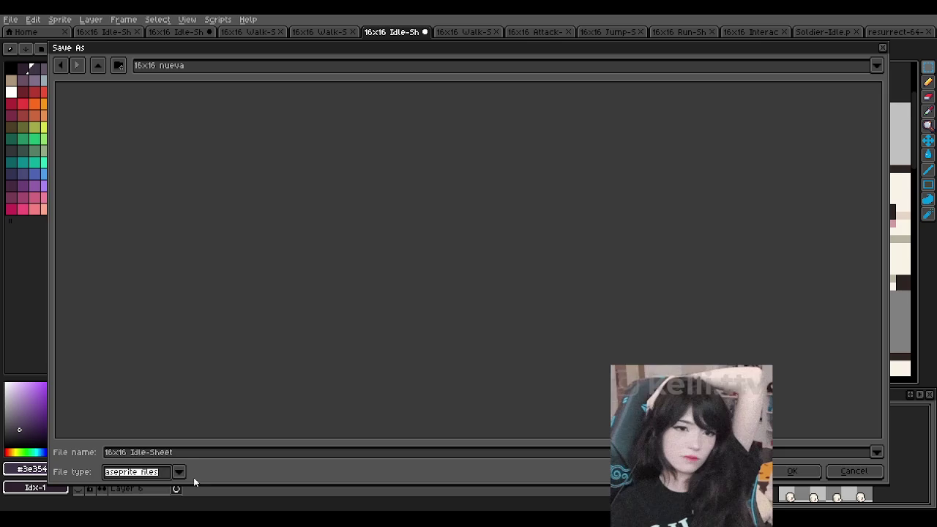
{"action": "left_click", "coordinate": [181, 471]}
{"action": "left_click", "coordinate": [153, 334]}
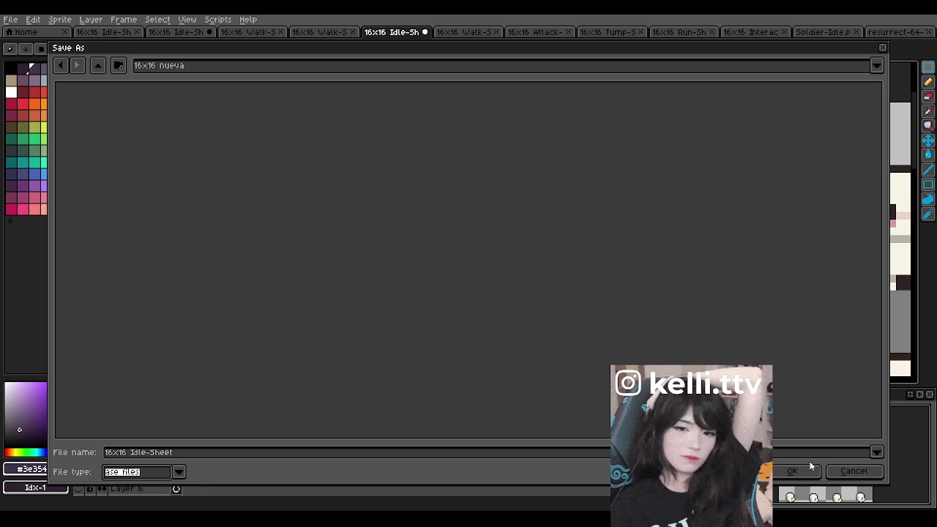
{"action": "left_click", "coordinate": [811, 465]}
{"action": "scroll", "coordinate": [381, 202], "scroll_direction": "down", "scroll_amount": 3}
{"action": "scroll", "coordinate": [380, 202], "scroll_direction": "down", "scroll_amount": 2}
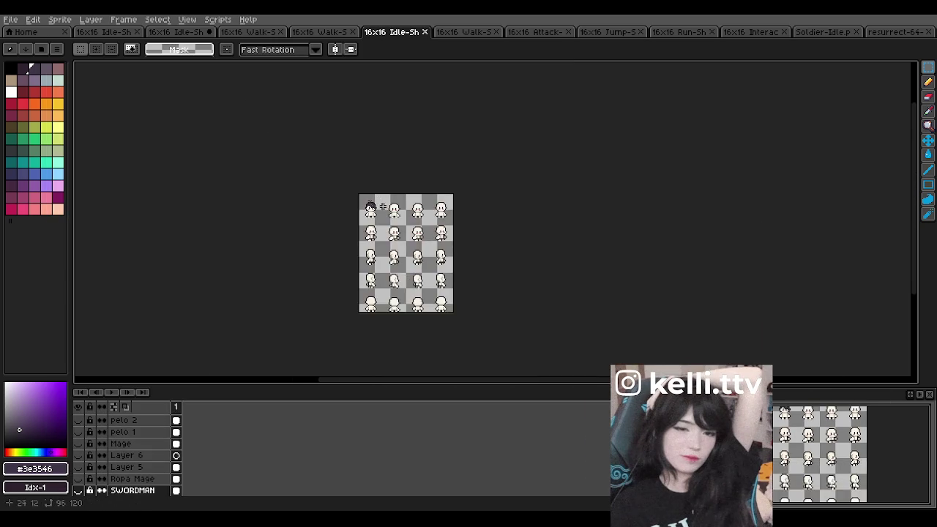
- Scroll up on the Aseprite sheet before moving to the League of Legends client
{"action": "scroll", "coordinate": [380, 202], "scroll_direction": "up", "scroll_amount": 3}
{"action": "scroll", "coordinate": [284, 184], "scroll_direction": "up", "scroll_amount": 1}
{"action": "scroll", "coordinate": [284, 183], "scroll_direction": "up", "scroll_amount": 2}
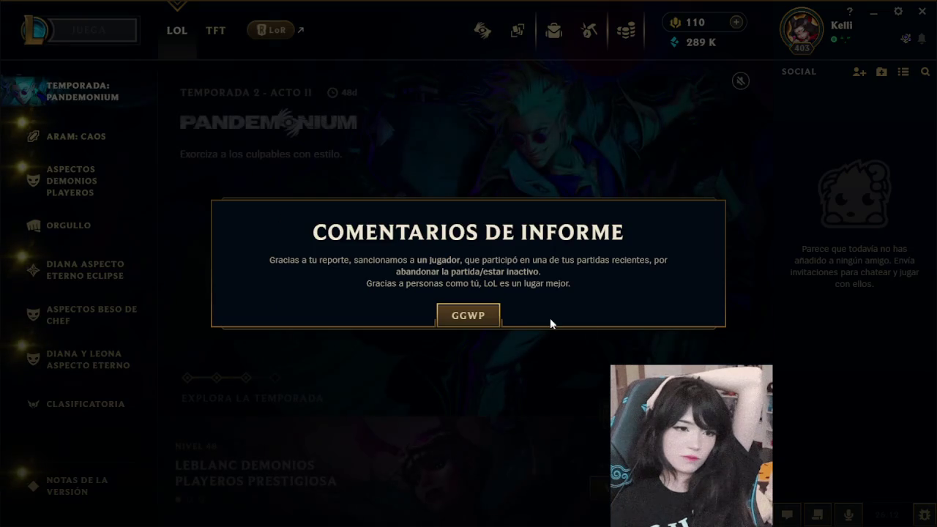
- Dismiss the report notice, create a Clasificatoria Solo/Dúo lobby and press BUSCAR PARTIDA
{"action": "left_click", "coordinate": [460, 319]}
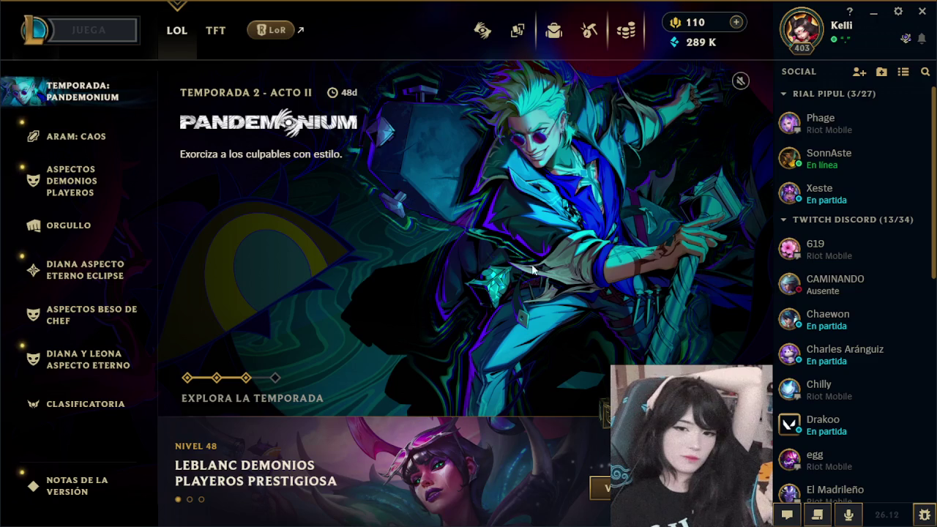
{"action": "left_click", "coordinate": [801, 32]}
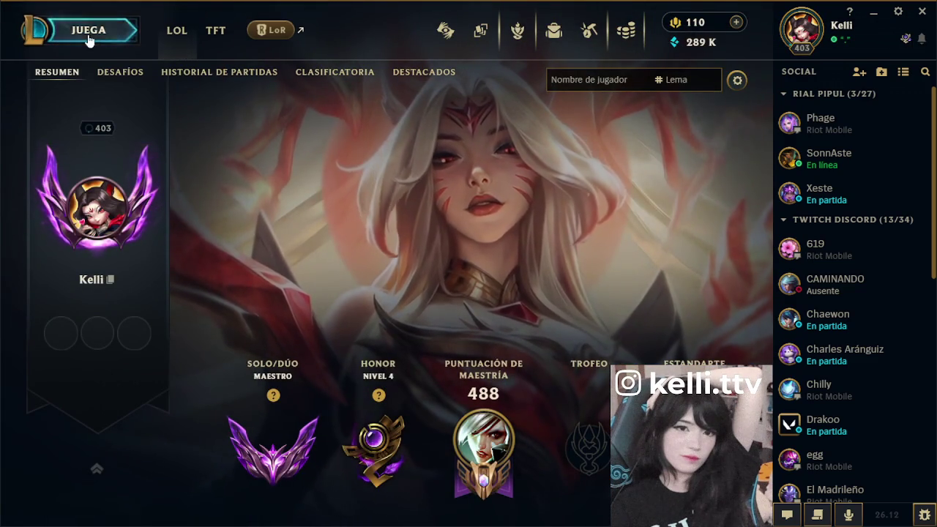
{"action": "left_click", "coordinate": [88, 30]}
{"action": "left_click", "coordinate": [103, 457]}
{"action": "left_click", "coordinate": [373, 501]}
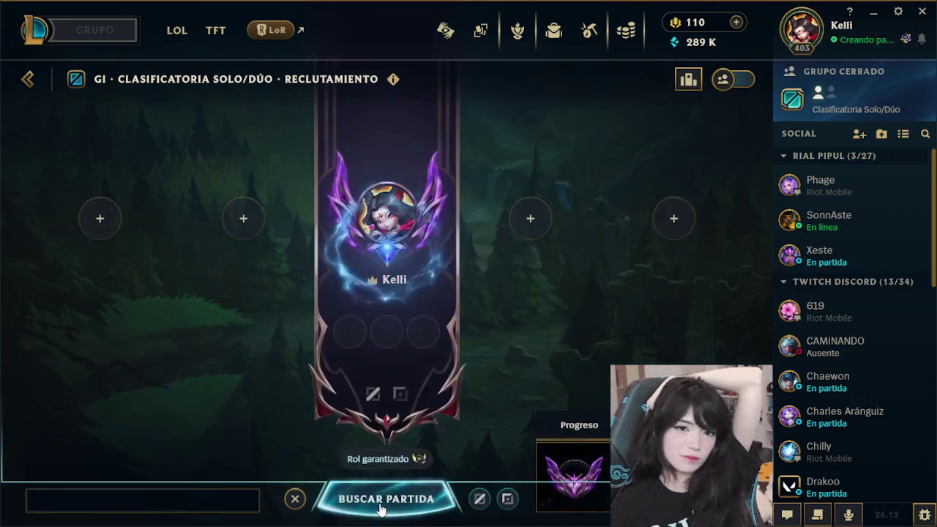
{"action": "left_click", "coordinate": [380, 509]}
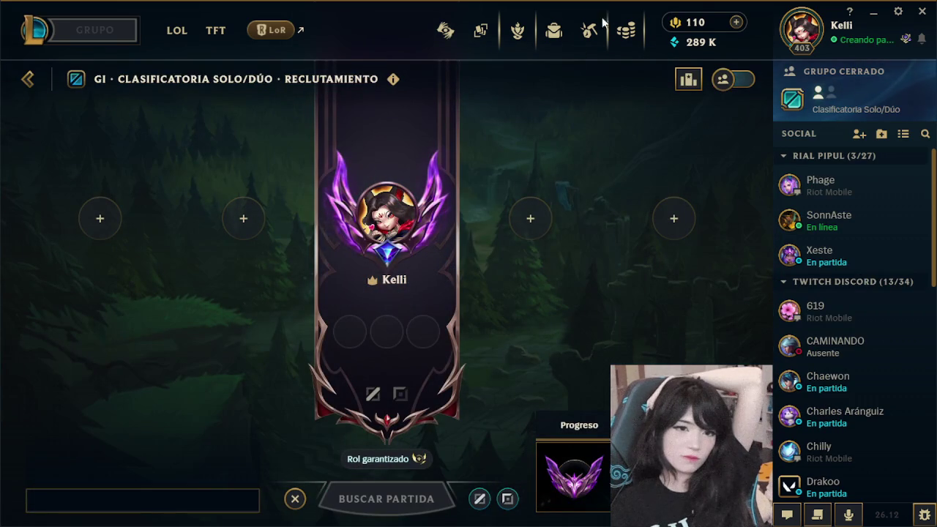
- Browse the Botín loot crafting page while waiting in the ranked queue
{"action": "left_click", "coordinate": [582, 43]}
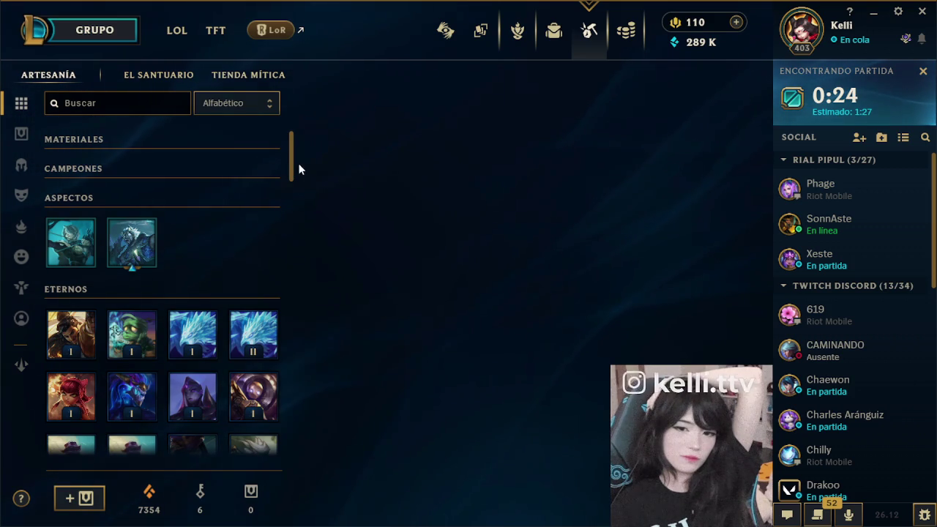
{"action": "scroll", "coordinate": [296, 168], "scroll_direction": "down", "scroll_amount": 2}
{"action": "scroll", "coordinate": [296, 168], "scroll_direction": "up", "scroll_amount": 2}
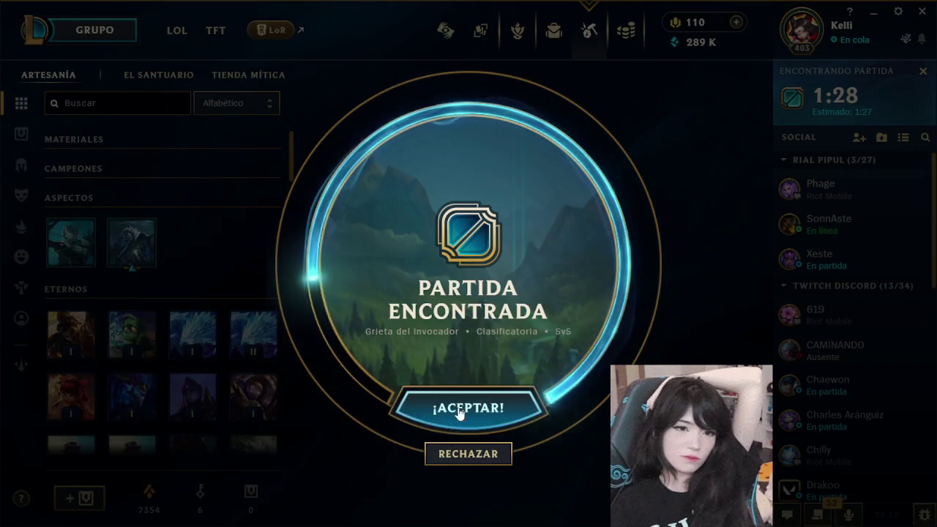
- Accept the found match and ban a champion from the mid-lane filter
{"action": "left_click", "coordinate": [468, 407]}
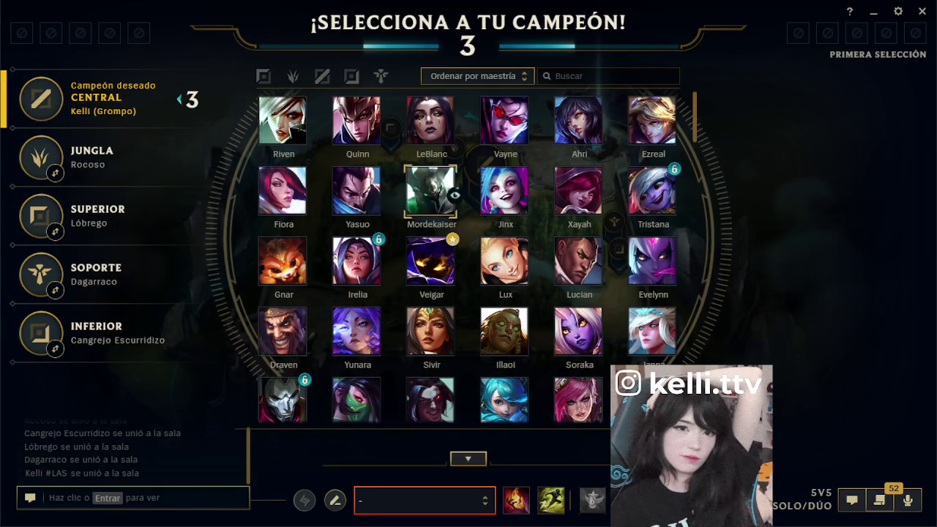
{"action": "left_click", "coordinate": [322, 76]}
{"action": "scroll", "coordinate": [473, 274], "scroll_direction": "down", "scroll_amount": 5}
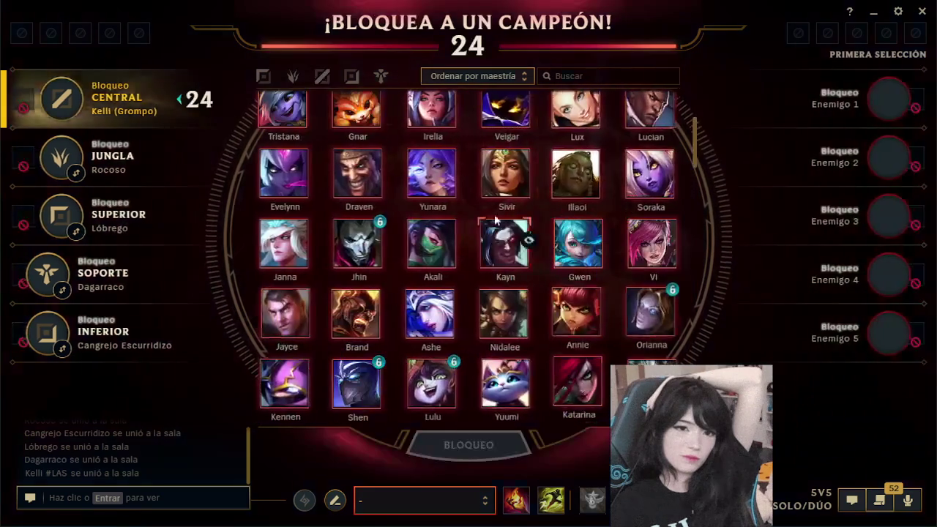
{"action": "left_click", "coordinate": [322, 76]}
{"action": "left_click", "coordinate": [446, 414]}
{"action": "left_click", "coordinate": [462, 444]}
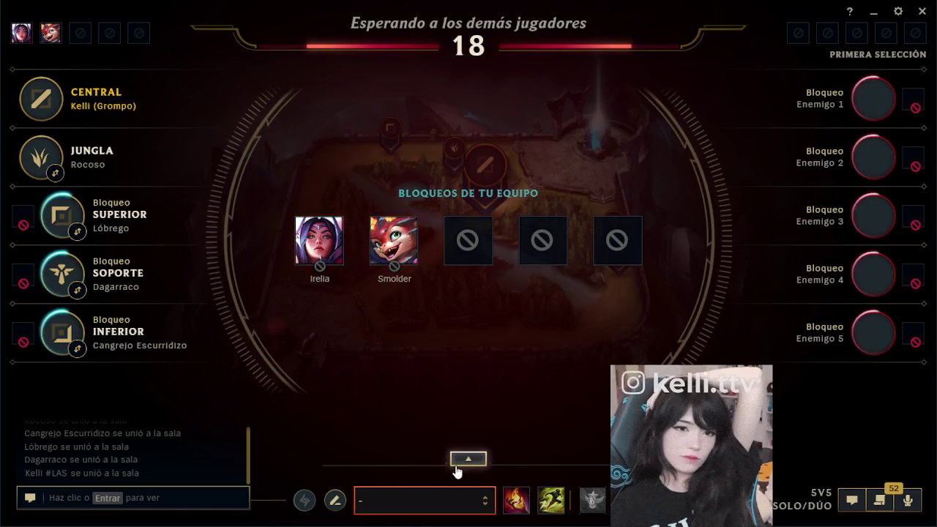
- Select Riven and lock her in with FIJAR
{"action": "left_click", "coordinate": [467, 460]}
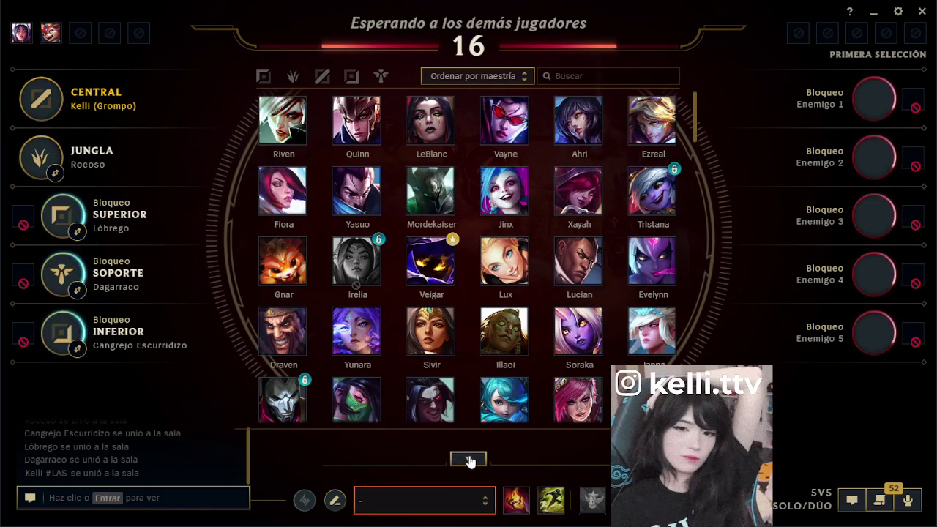
{"action": "left_click", "coordinate": [282, 121]}
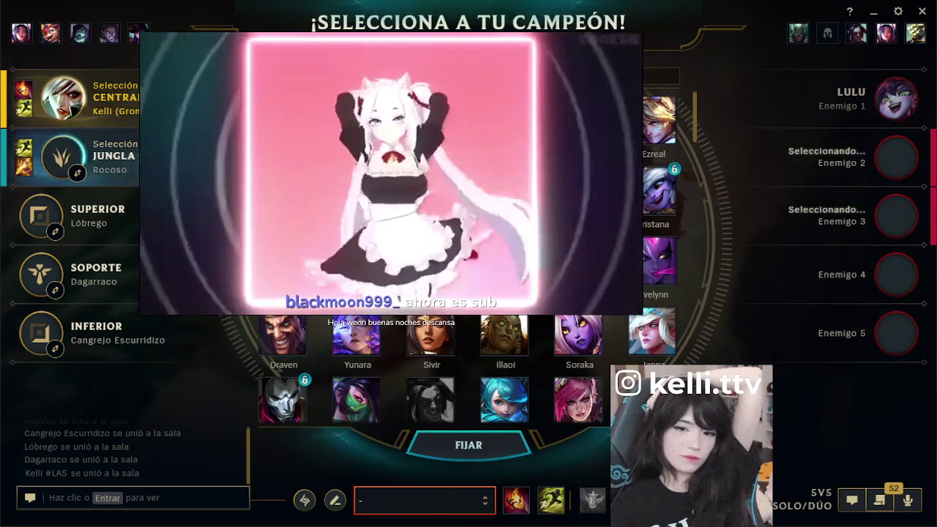
{"action": "left_click", "coordinate": [469, 445]}
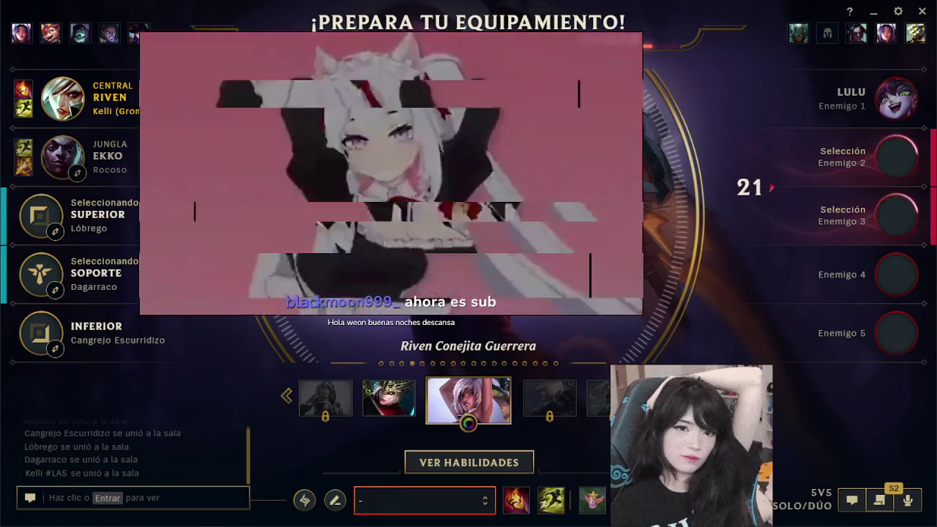
- Apply the recommended Riven - Conquistador rune page from the recommendations panel
{"action": "left_click", "coordinate": [305, 502]}
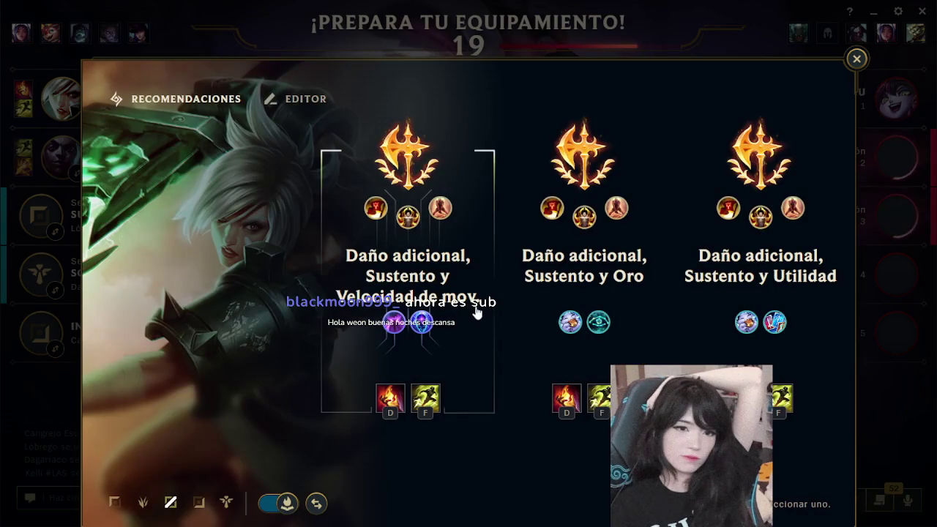
{"action": "left_click", "coordinate": [857, 60]}
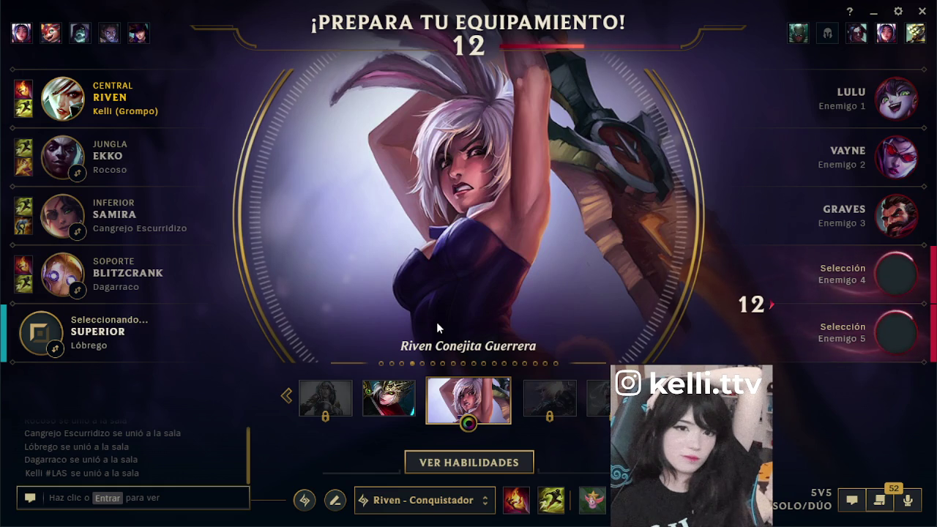
{"action": "left_click", "coordinate": [882, 502]}
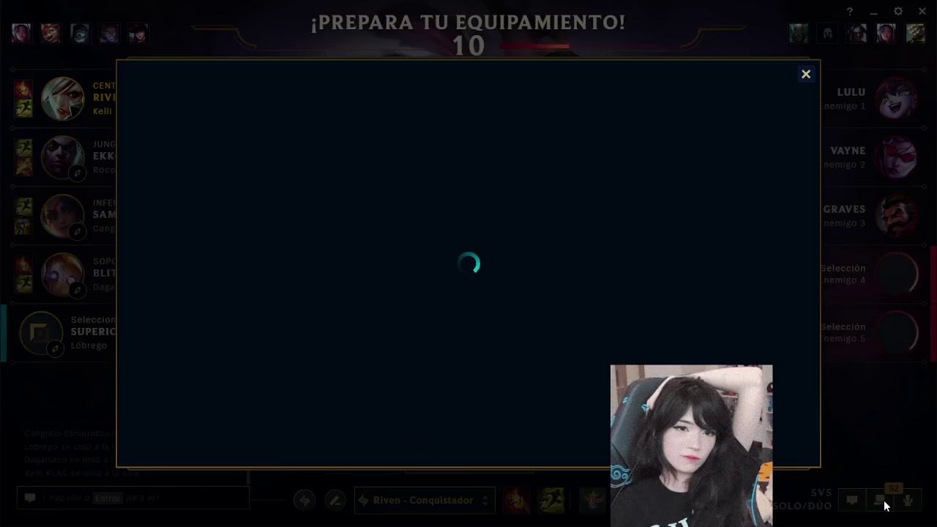
- Scroll through the daily and weekly Objectives list, then close the window
{"action": "scroll", "coordinate": [684, 293], "scroll_direction": "down", "scroll_amount": 2}
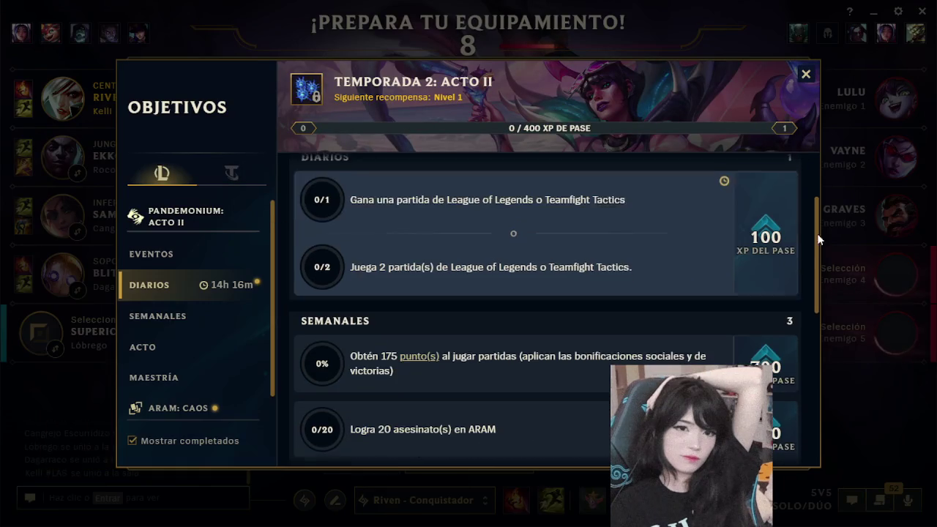
{"action": "left_click_drag", "start_coordinate": [815, 244], "coordinate": [822, 114]}
{"action": "left_click", "coordinate": [805, 76]}
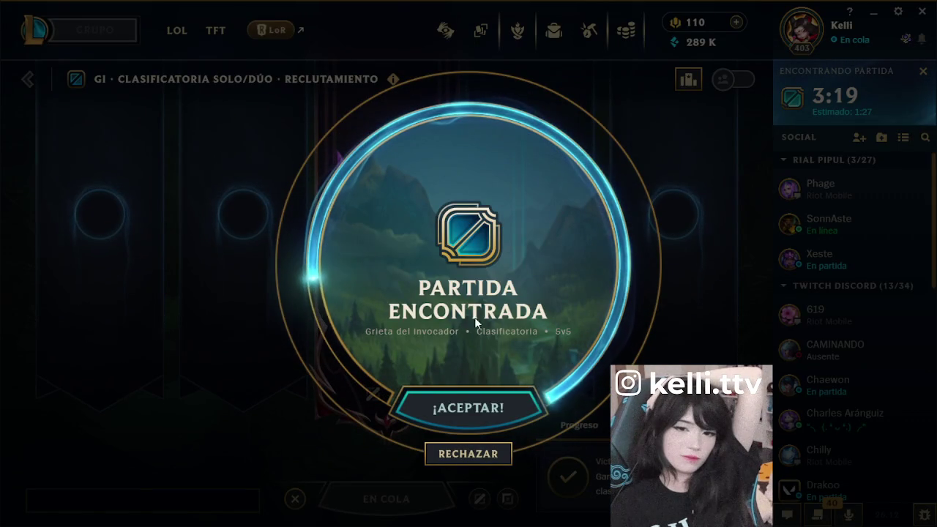
- Accept the found match, filter to mid-lane champions, and ban Irelia
{"action": "left_click", "coordinate": [469, 408]}
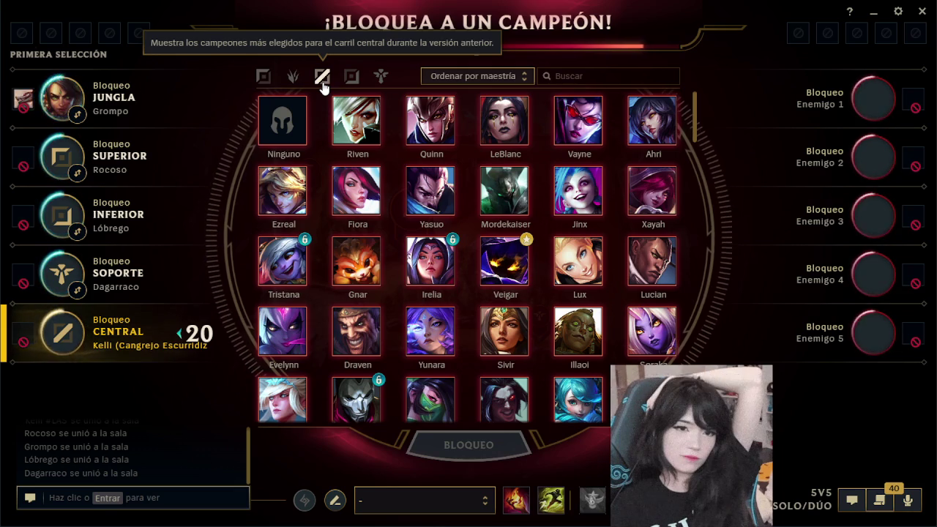
{"action": "left_click", "coordinate": [322, 78]}
{"action": "scroll", "coordinate": [466, 302], "scroll_direction": "down", "scroll_amount": 2}
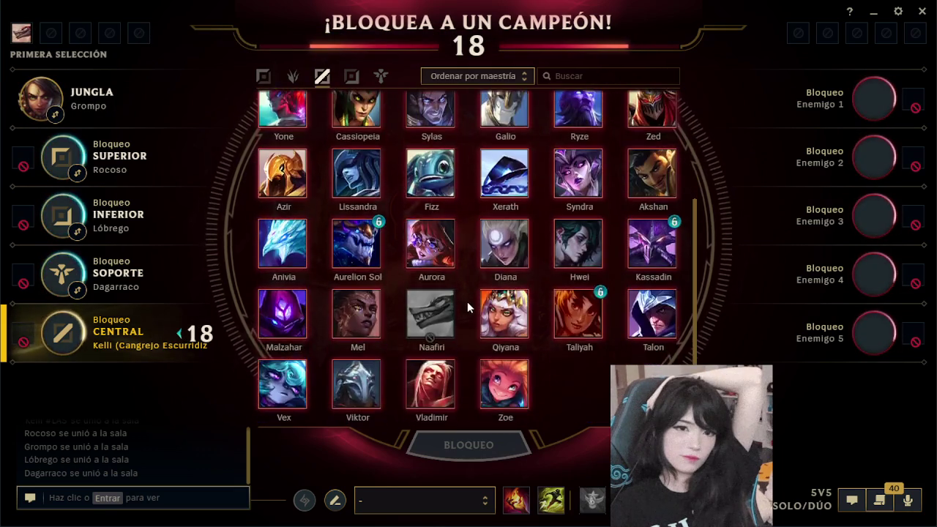
{"action": "scroll", "coordinate": [468, 219], "scroll_direction": "up", "scroll_amount": 2}
{"action": "left_click", "coordinate": [482, 444]}
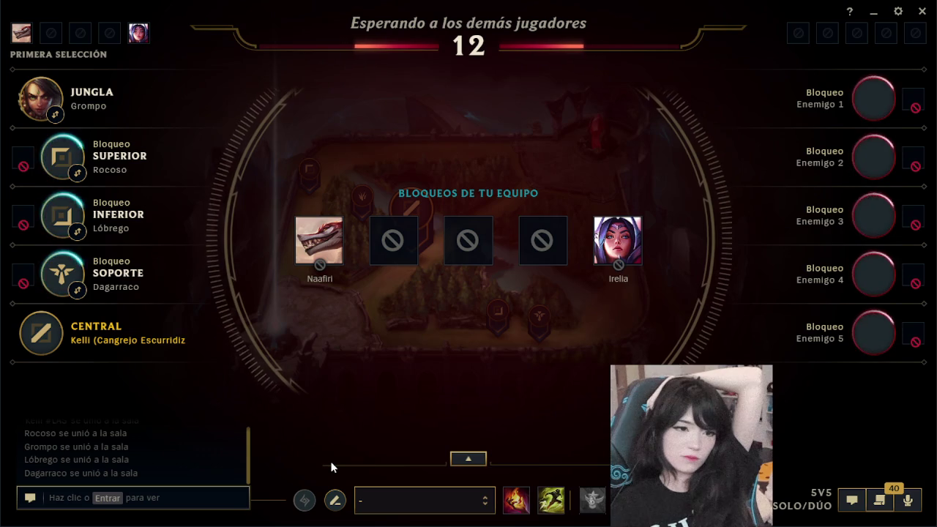
- Toggle the champion grid and team bans view, then recheck the Objectives window and close it
{"action": "left_click", "coordinate": [461, 460]}
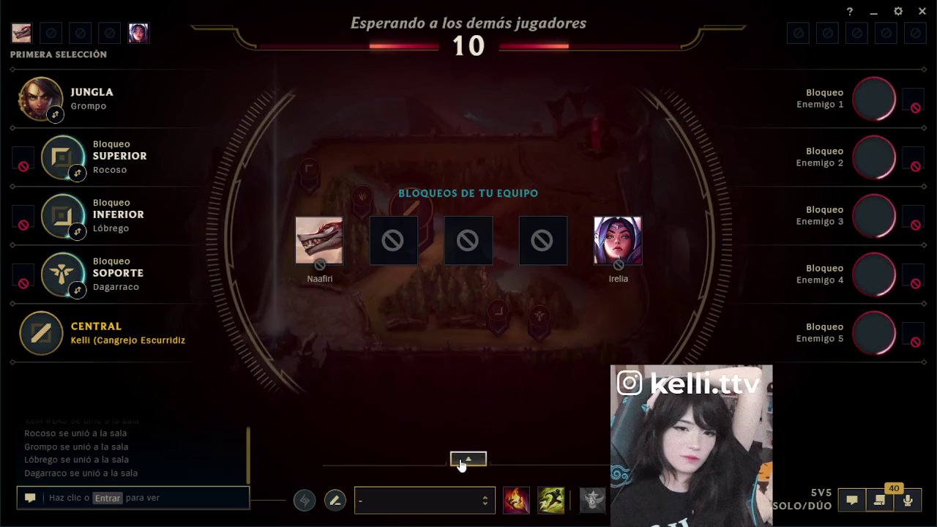
{"action": "left_click", "coordinate": [879, 507]}
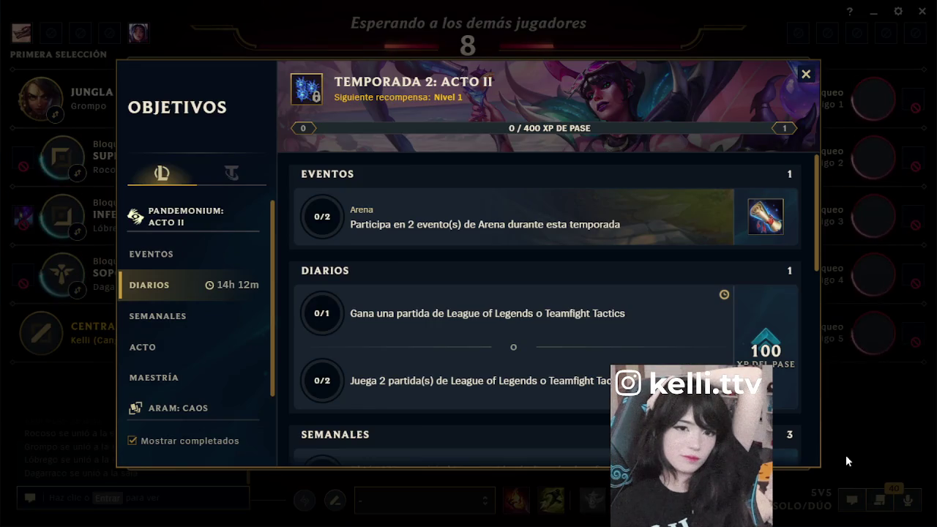
{"action": "left_click", "coordinate": [805, 75]}
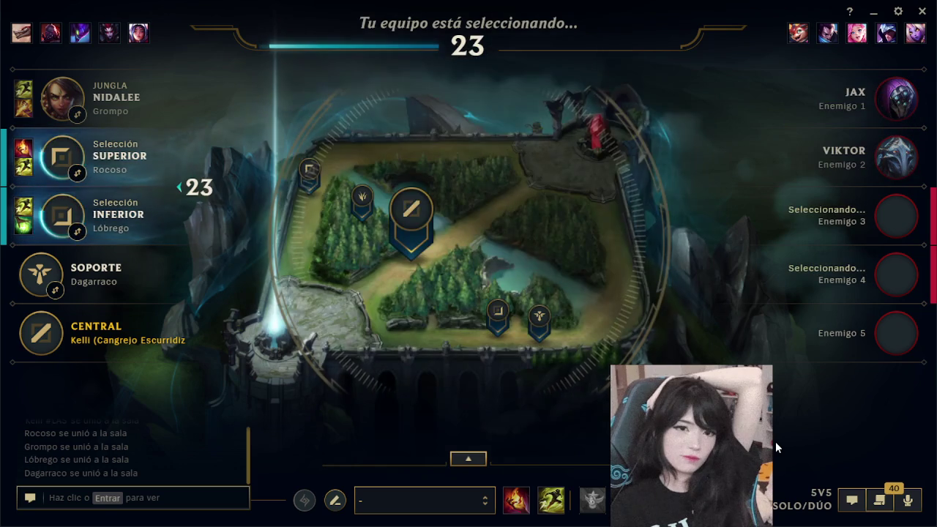
- Request a pick-order trade with the top laner and bring up the champion grid
{"action": "left_click", "coordinate": [77, 172]}
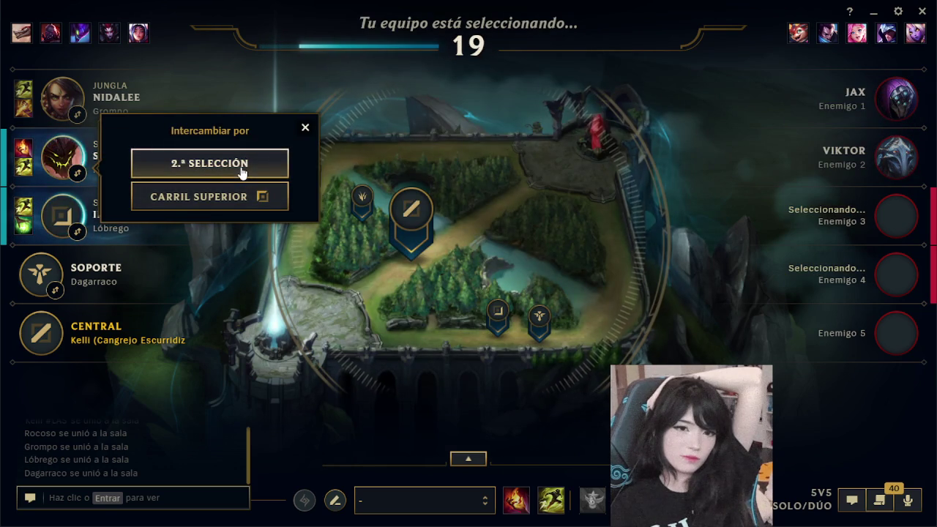
{"action": "left_click", "coordinate": [303, 127]}
{"action": "left_click", "coordinate": [486, 457]}
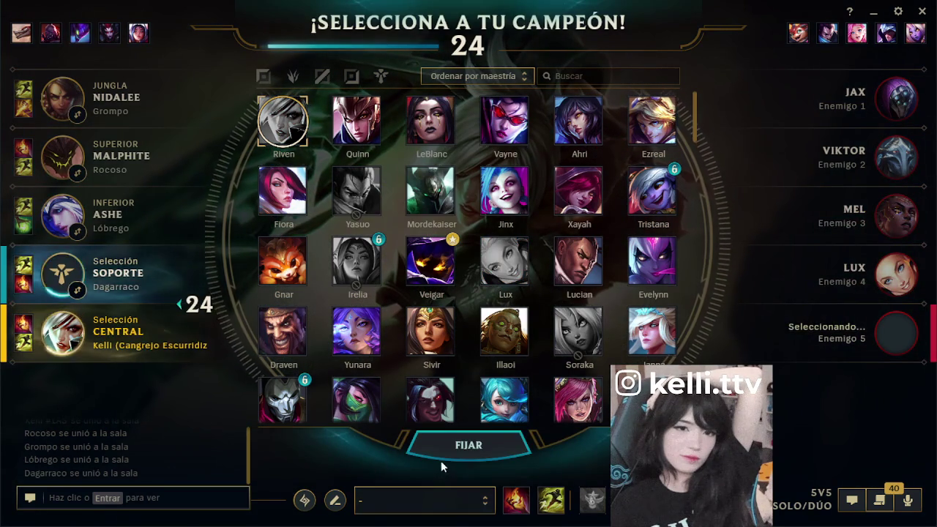
- Lock in Riven for mid and apply the recommended Riven - Conquistador rune page
{"action": "left_click", "coordinate": [304, 500]}
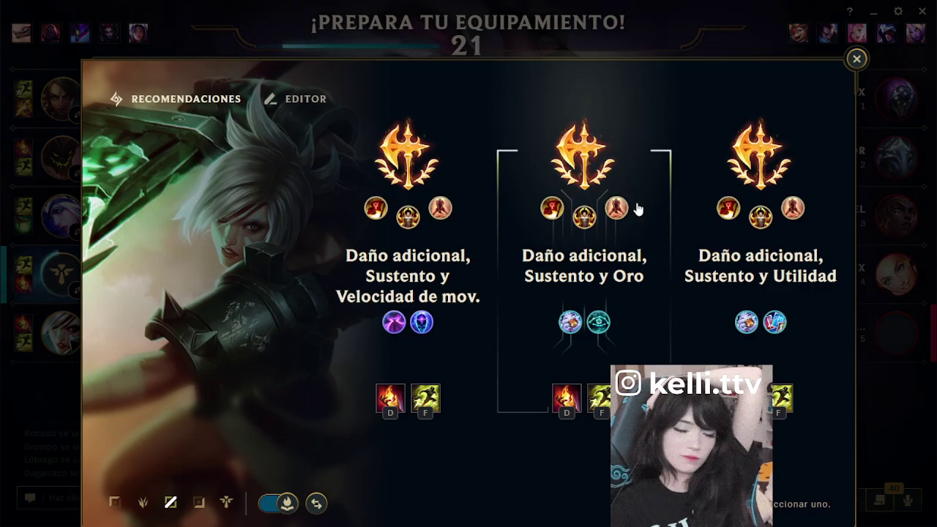
{"action": "left_click", "coordinate": [790, 154]}
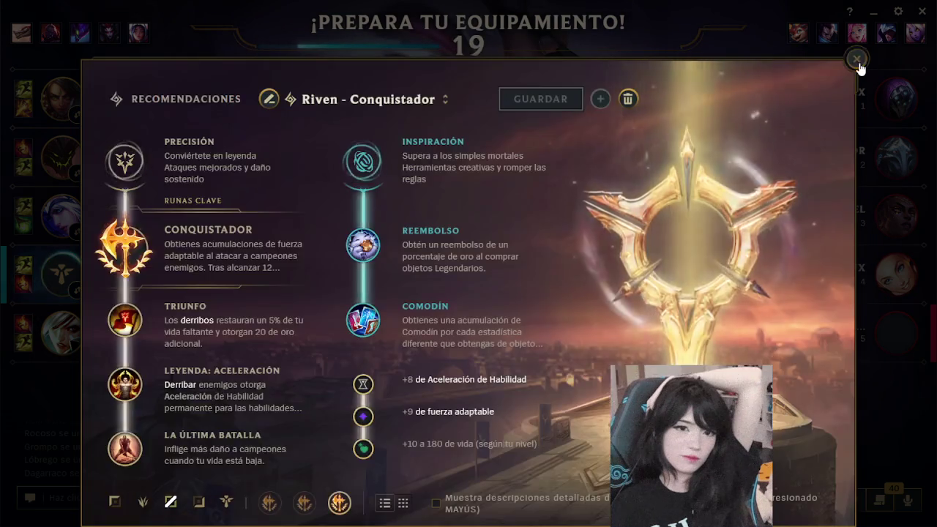
{"action": "left_click", "coordinate": [856, 59]}
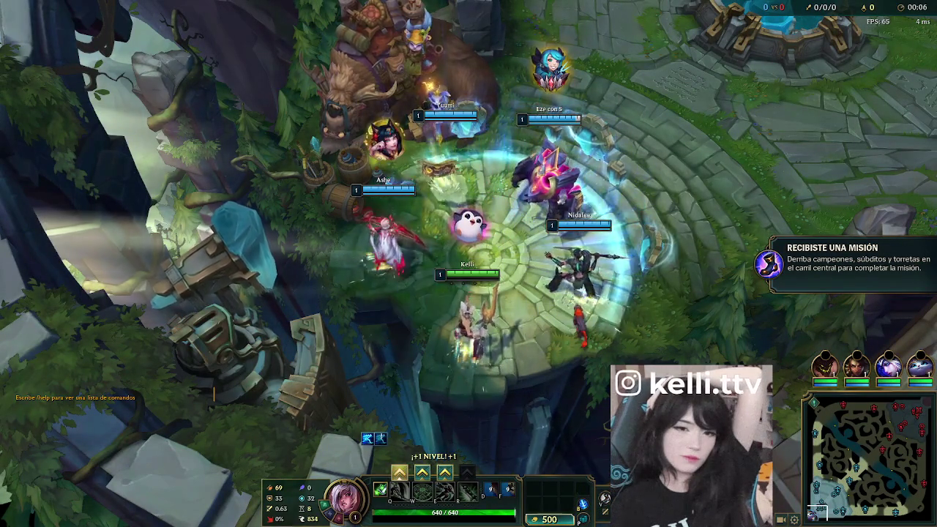
- Buy the Doran's Blade starter items, then check the scoreboard and minimap
{"action": "key", "text": "p"}
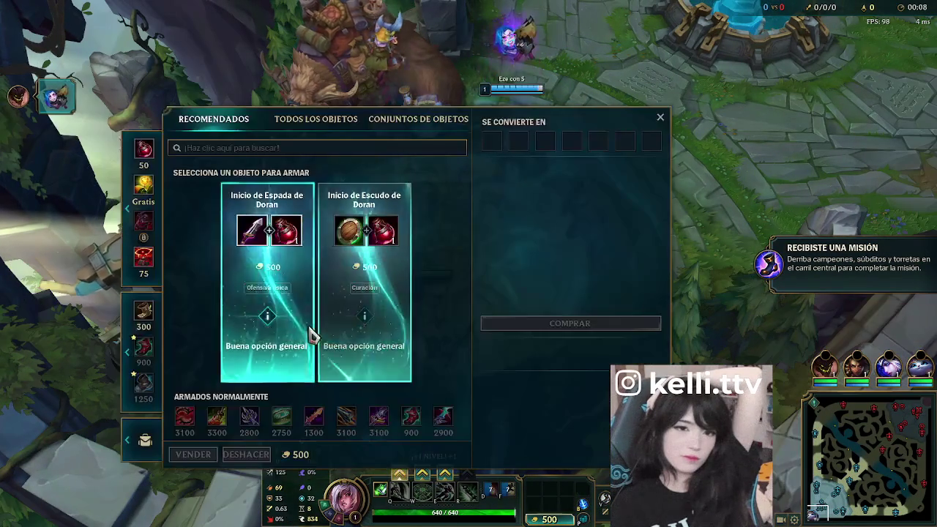
{"action": "key", "text": "p"}
{"action": "key", "text": "Tab"}
{"action": "key", "text": "Tab"}
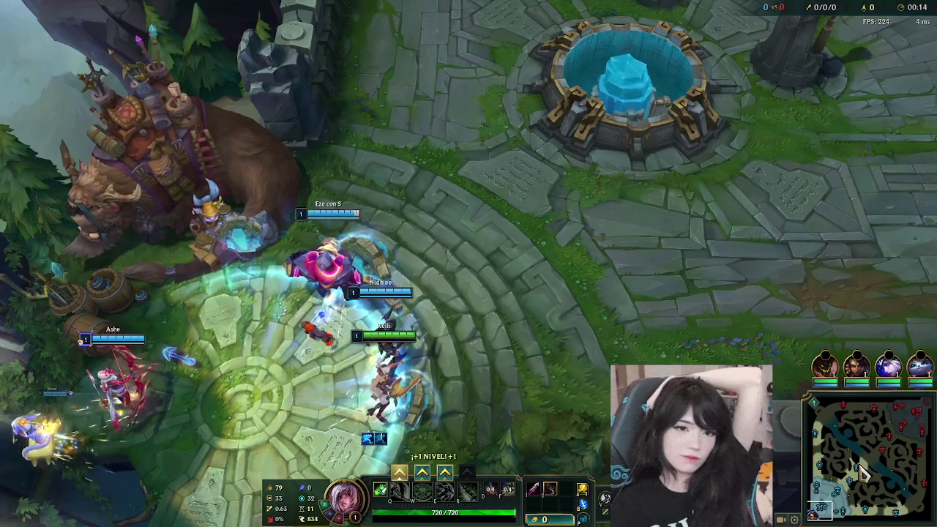
{"action": "left_click", "coordinate": [861, 471]}
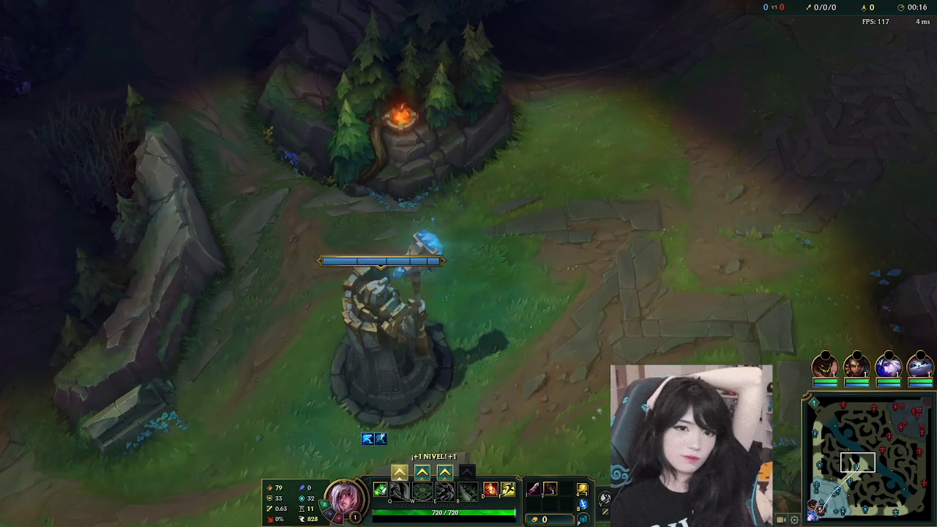
{"action": "left_click", "coordinate": [825, 501]}
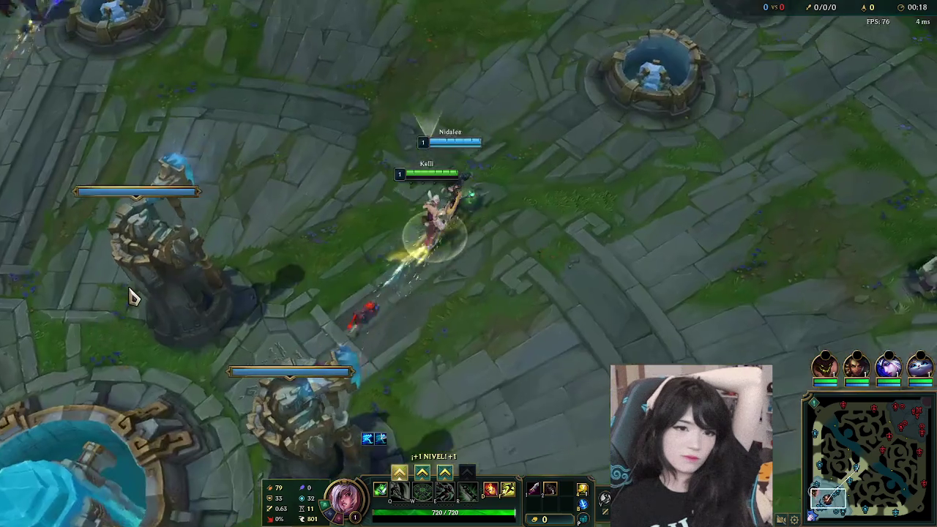
{"action": "key", "text": "Tab"}
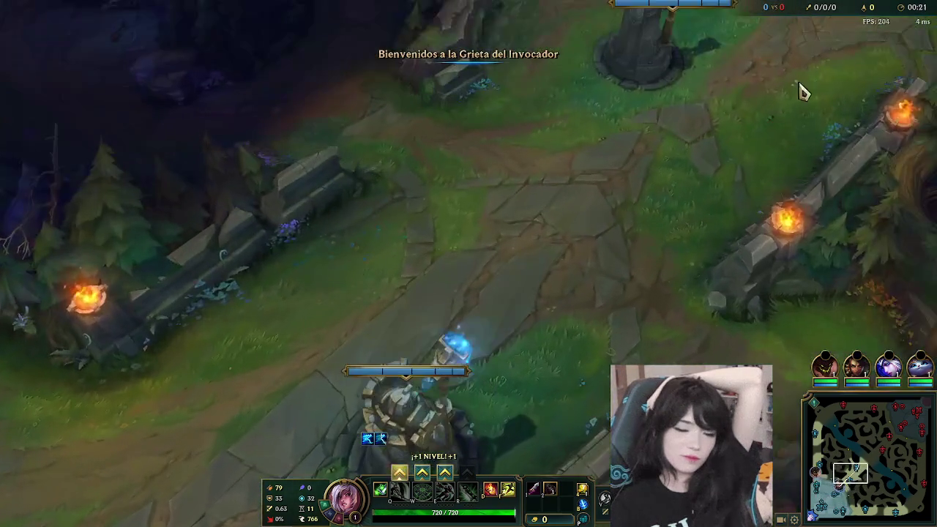
{"action": "left_click", "coordinate": [851, 472]}
{"action": "key", "text": "space"}
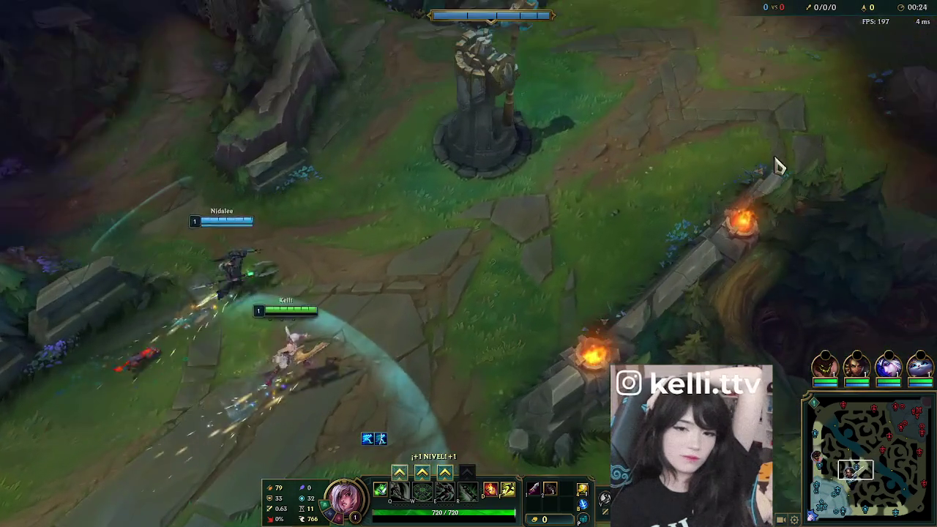
- Walk Riven out of base through the river toward the mid-lane minions
{"action": "right_click", "coordinate": [690, 205]}
{"action": "right_click", "coordinate": [739, 226]}
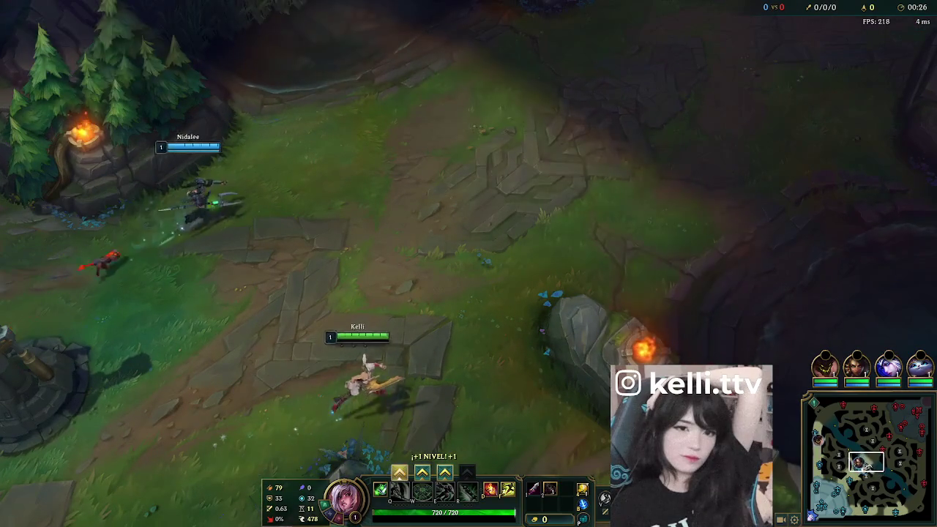
{"action": "key", "text": "space"}
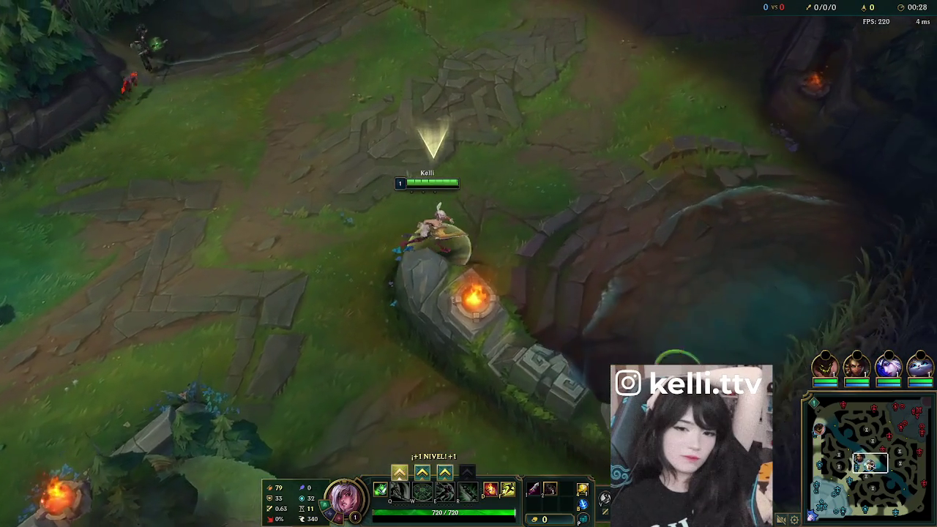
{"action": "right_click", "coordinate": [593, 382]}
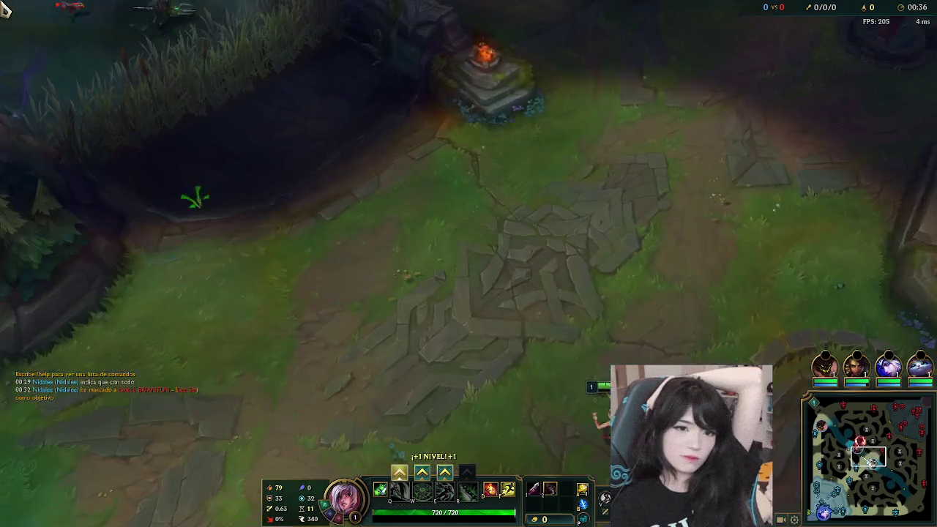
{"action": "key", "text": "space"}
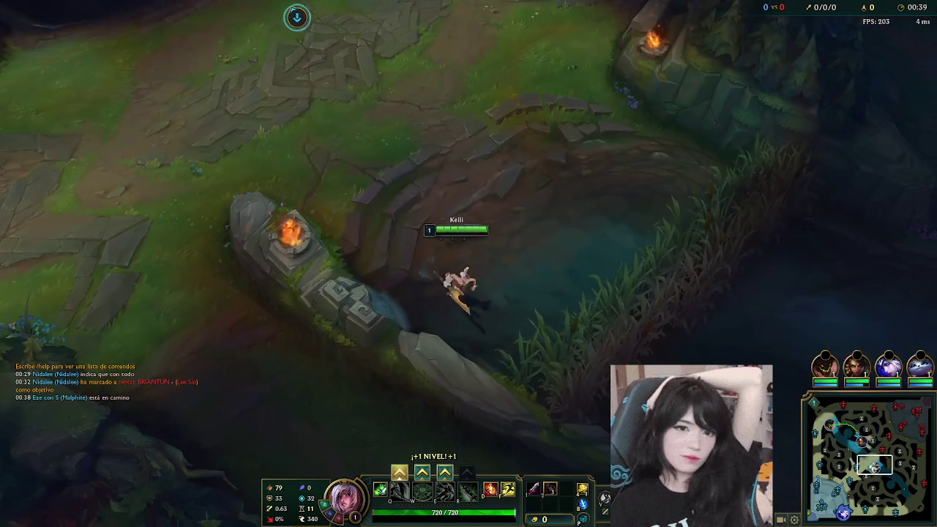
{"action": "right_click", "coordinate": [882, 503]}
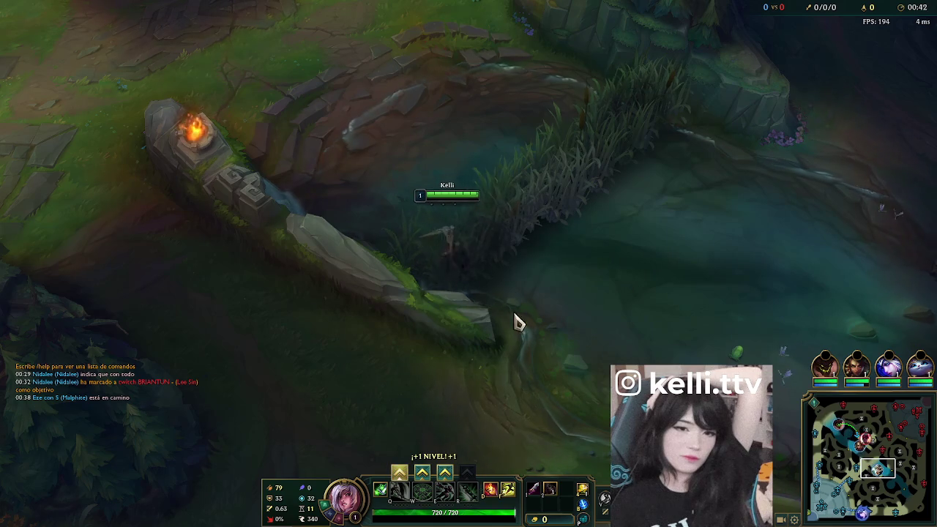
{"action": "right_click", "coordinate": [560, 211]}
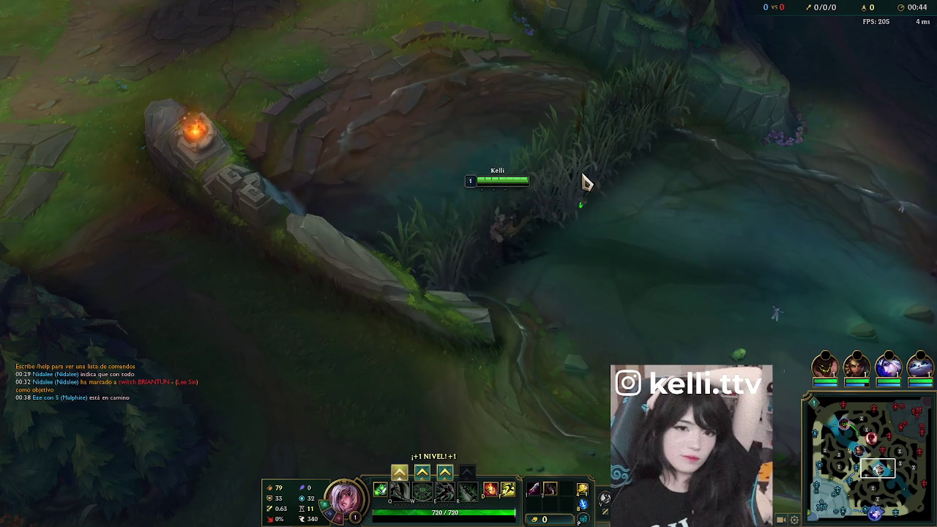
{"action": "key", "text": "space"}
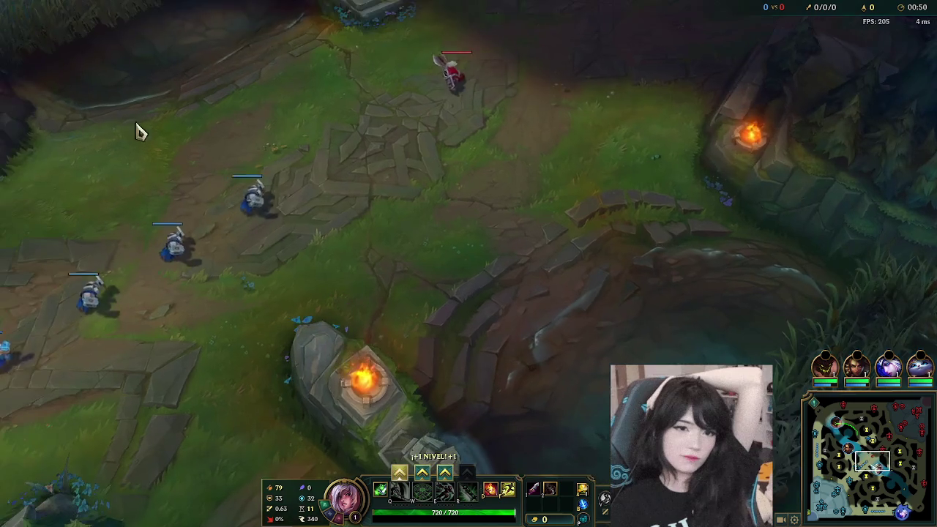
{"action": "right_click", "coordinate": [315, 252]}
- Walk Riven up to the first wave and attack the enemy minions
{"action": "right_click", "coordinate": [305, 209]}
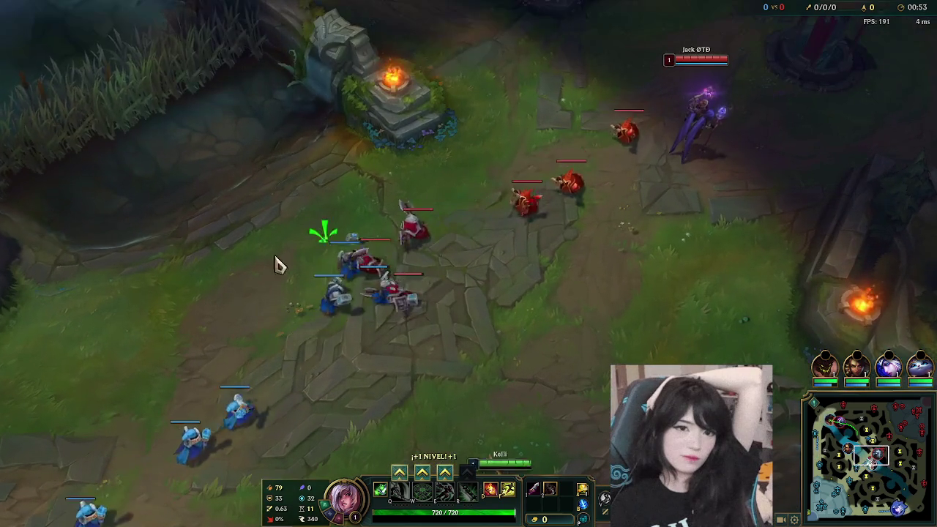
{"action": "right_click", "coordinate": [263, 253]}
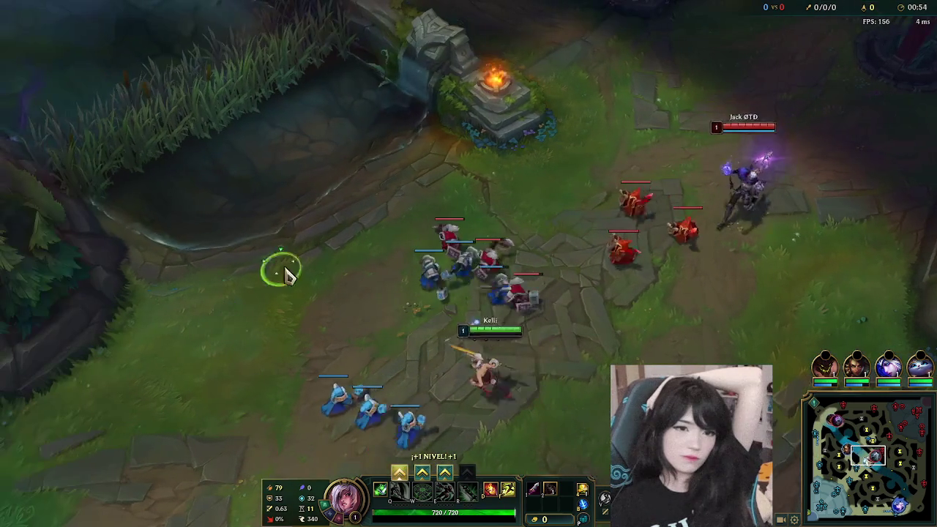
{"action": "right_click", "coordinate": [263, 250]}
{"action": "right_click", "coordinate": [251, 336]}
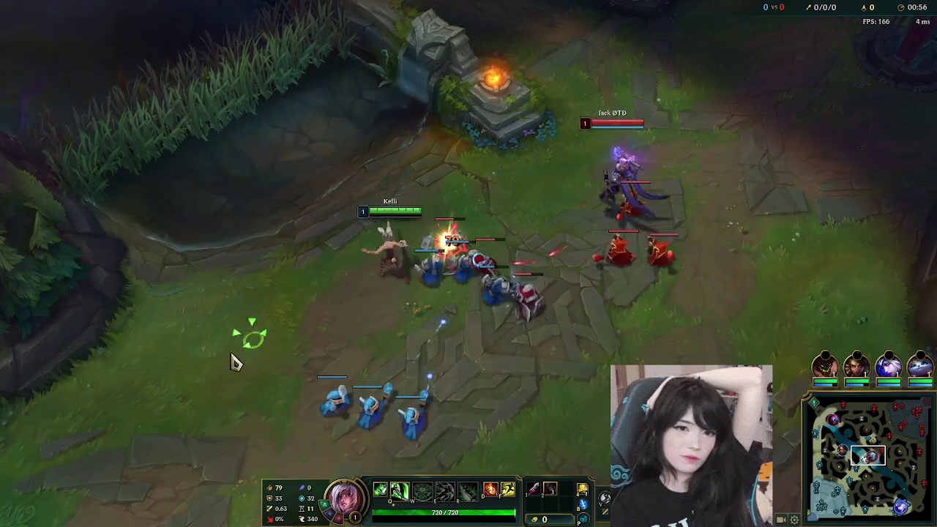
{"action": "right_click", "coordinate": [410, 206]}
{"action": "right_click", "coordinate": [251, 299]}
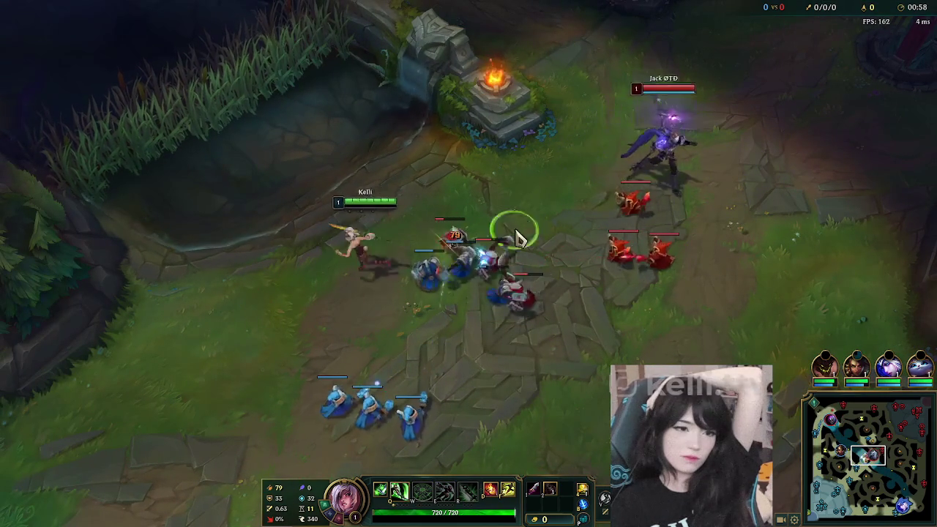
{"action": "right_click", "coordinate": [480, 185]}
{"action": "right_click", "coordinate": [454, 236]}
{"action": "right_click", "coordinate": [381, 376]}
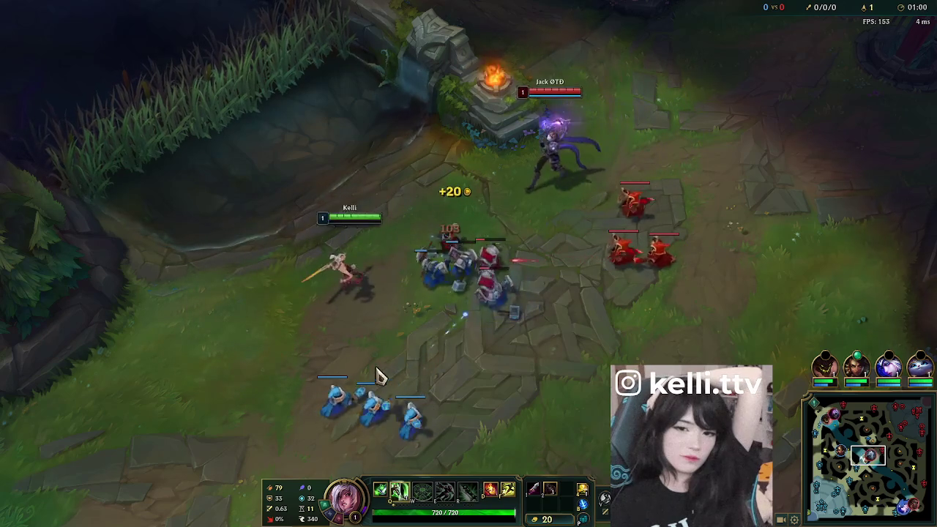
{"action": "right_click", "coordinate": [481, 418]}
{"action": "right_click", "coordinate": [261, 359]}
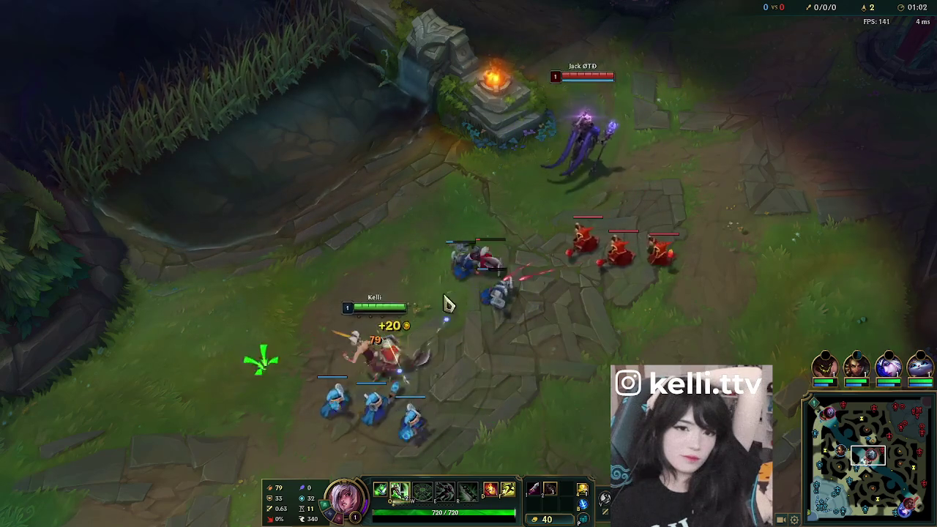
- Use Q to dash in for a last hit, then reposition beside the allied minions
{"action": "key", "text": "q"}
{"action": "right_click", "coordinate": [324, 231]}
{"action": "right_click", "coordinate": [237, 236]}
{"action": "right_click", "coordinate": [165, 322]}
{"action": "right_click", "coordinate": [419, 333]}
{"action": "right_click", "coordinate": [288, 356]}
{"action": "right_click", "coordinate": [213, 373]}
{"action": "right_click", "coordinate": [330, 361]}
{"action": "right_click", "coordinate": [446, 320]}
{"action": "right_click", "coordinate": [539, 339]}
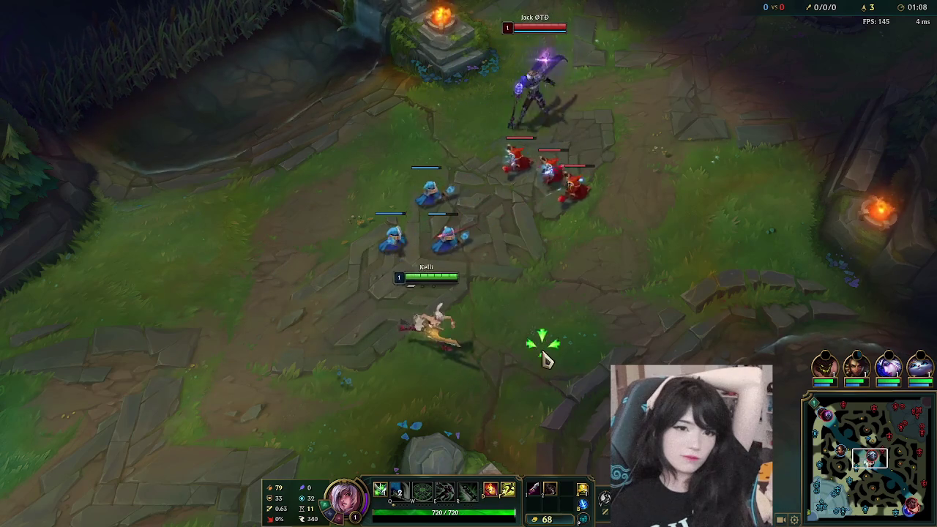
{"action": "right_click", "coordinate": [322, 404]}
- Move back and forth along the lane, keeping spacing from the enemy laner
{"action": "right_click", "coordinate": [198, 212]}
{"action": "right_click", "coordinate": [303, 159]}
{"action": "right_click", "coordinate": [148, 293]}
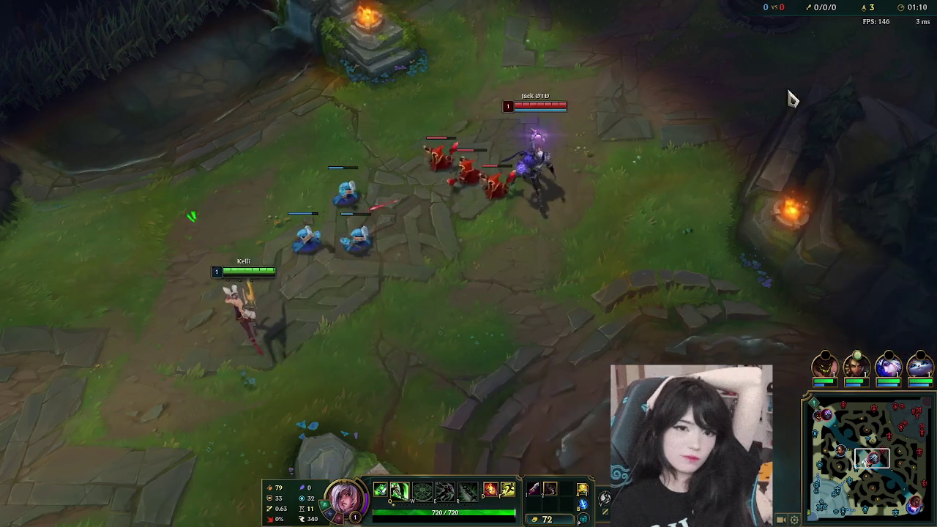
{"action": "right_click", "coordinate": [95, 257]}
{"action": "right_click", "coordinate": [146, 184]}
{"action": "right_click", "coordinate": [255, 163]}
{"action": "right_click", "coordinate": [364, 179]}
{"action": "right_click", "coordinate": [210, 318]}
{"action": "right_click", "coordinate": [96, 308]}
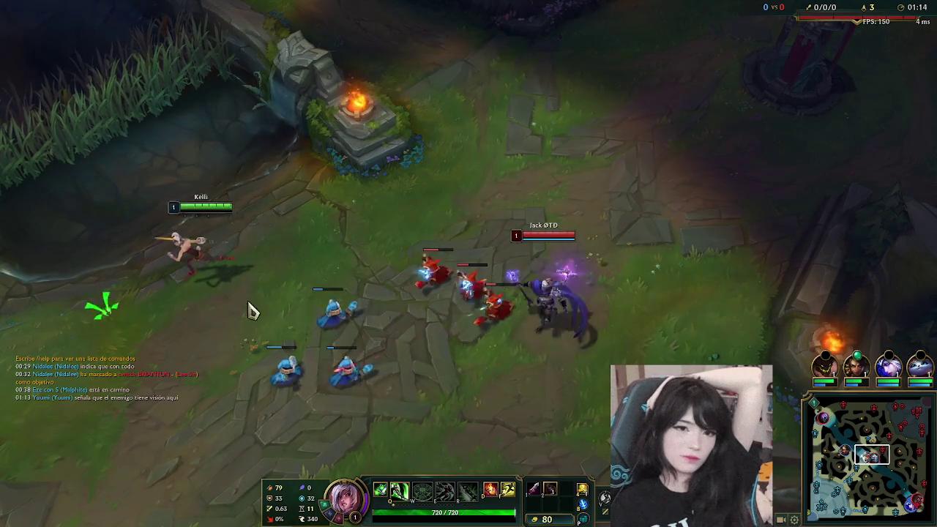
{"action": "right_click", "coordinate": [393, 219]}
{"action": "right_click", "coordinate": [163, 274]}
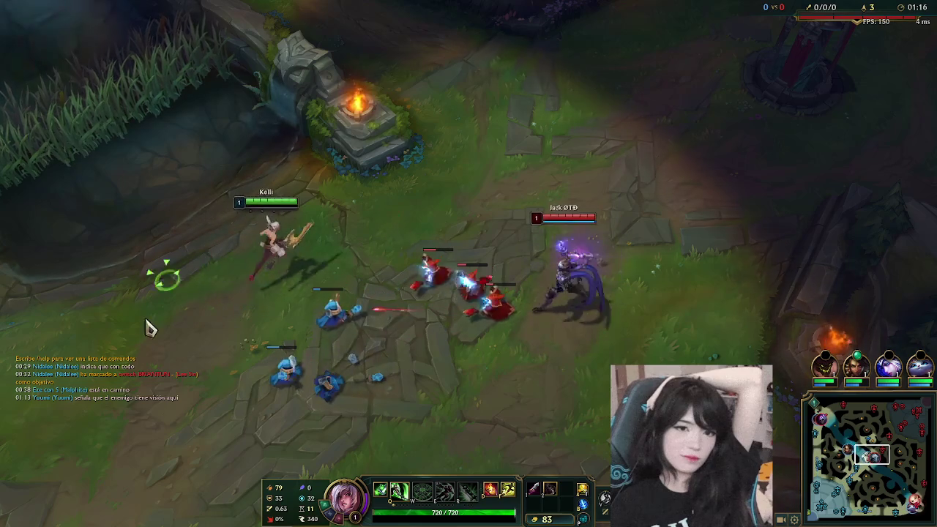
{"action": "right_click", "coordinate": [288, 245]}
- Trade with the enemy laner using W, then retreat behind allied minions
{"action": "right_click", "coordinate": [510, 297]}
{"action": "key", "text": "w"}
{"action": "right_click", "coordinate": [648, 324]}
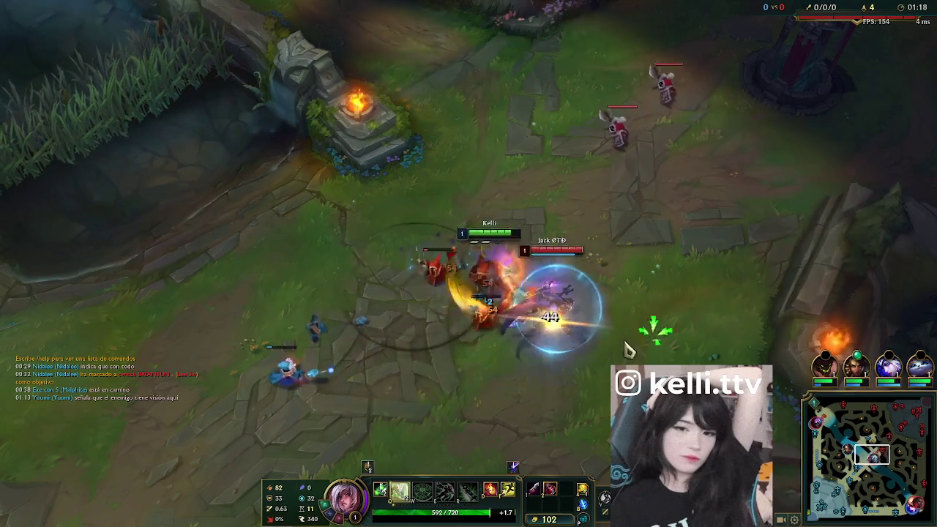
{"action": "right_click", "coordinate": [388, 392]}
{"action": "right_click", "coordinate": [338, 408]}
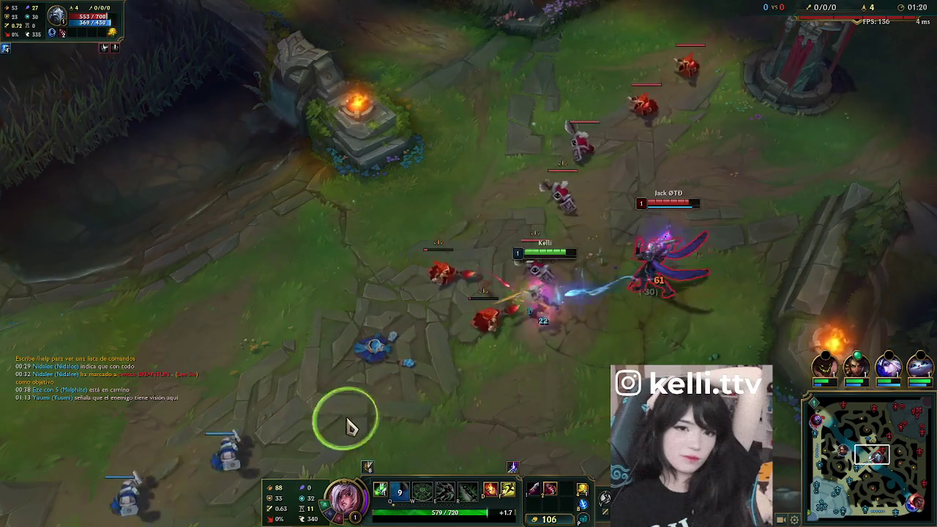
{"action": "right_click", "coordinate": [351, 444]}
{"action": "right_click", "coordinate": [163, 314]}
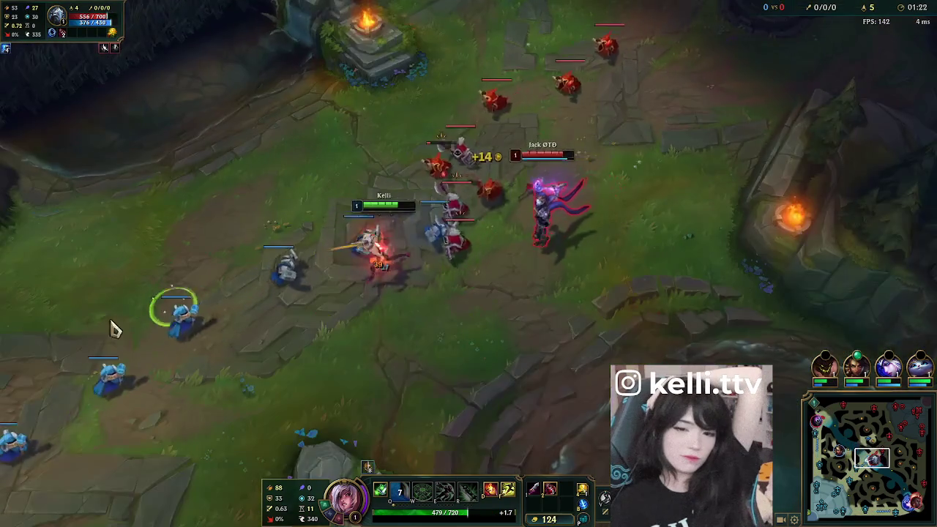
{"action": "right_click", "coordinate": [147, 286]}
- Return to the wave and farm minions with attacks and W toward level 2
{"action": "right_click", "coordinate": [384, 186]}
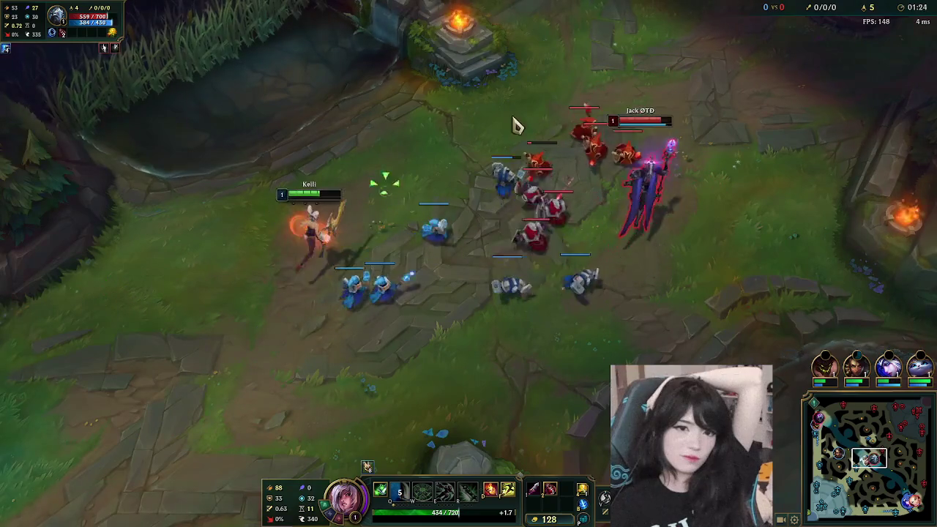
{"action": "right_click", "coordinate": [505, 165]}
{"action": "right_click", "coordinate": [540, 257]}
{"action": "right_click", "coordinate": [220, 391]}
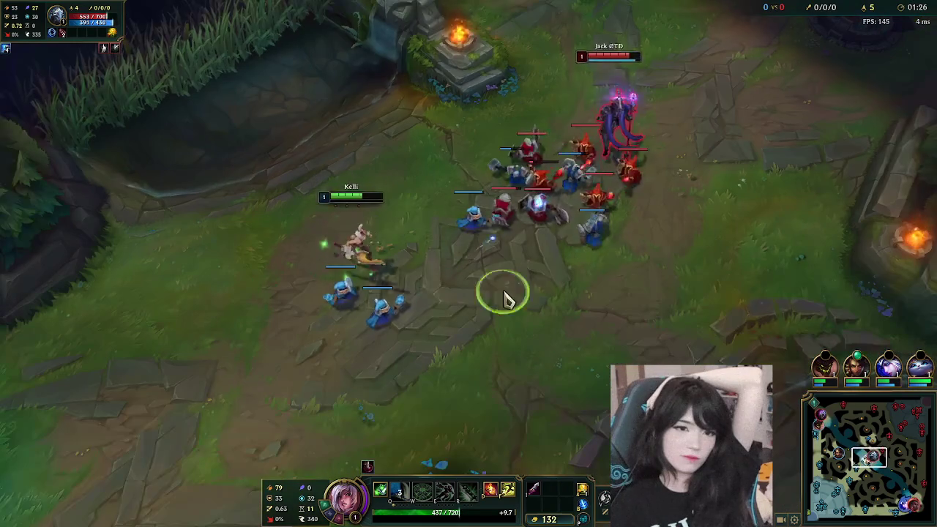
{"action": "right_click", "coordinate": [439, 325]}
{"action": "key", "text": "w"}
{"action": "right_click", "coordinate": [376, 414]}
{"action": "right_click", "coordinate": [539, 279]}
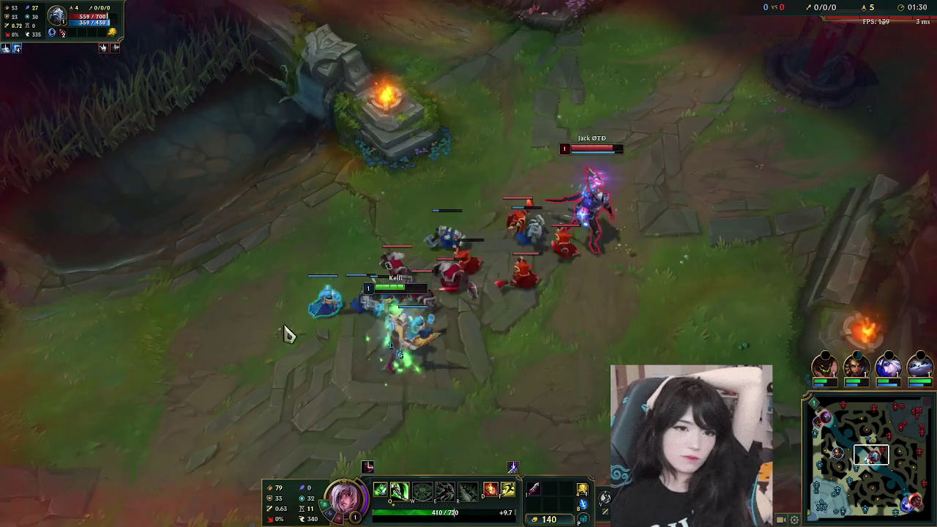
{"action": "right_click", "coordinate": [272, 380]}
{"action": "right_click", "coordinate": [341, 276]}
{"action": "right_click", "coordinate": [433, 168]}
{"action": "right_click", "coordinate": [304, 336]}
- Use E and Q to secure more last hits, then fall back toward the allied tower
{"action": "key", "text": "e"}
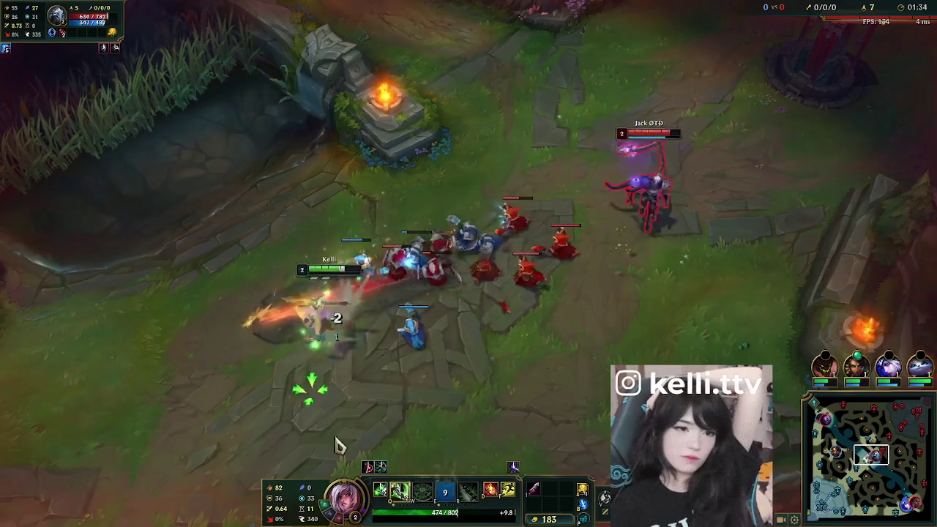
{"action": "right_click", "coordinate": [439, 202]}
{"action": "key", "text": "q"}
{"action": "right_click", "coordinate": [312, 293]}
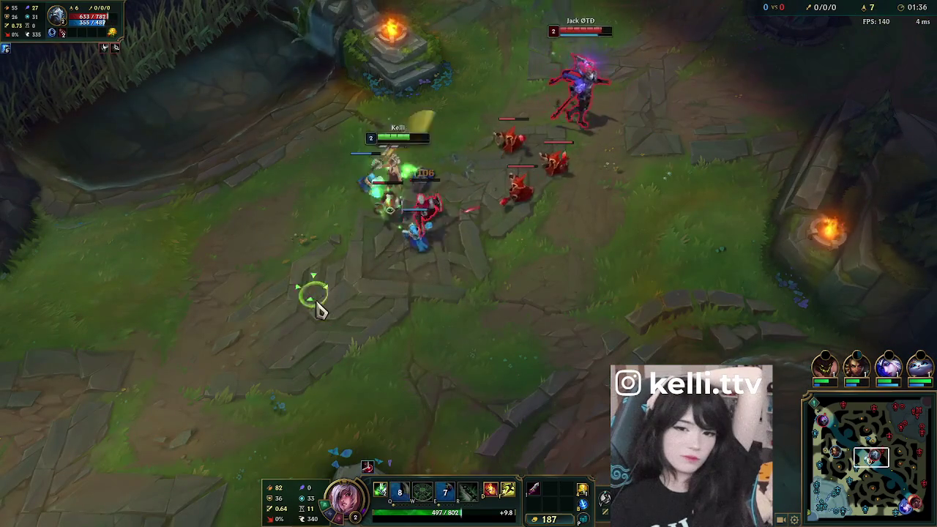
{"action": "right_click", "coordinate": [222, 268]}
{"action": "right_click", "coordinate": [168, 355]}
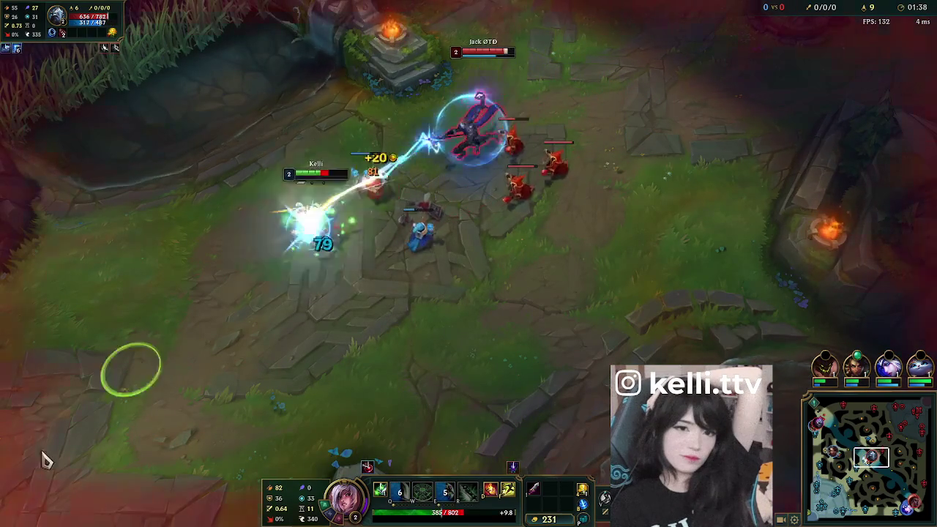
{"action": "right_click", "coordinate": [168, 376]}
{"action": "right_click", "coordinate": [269, 331]}
{"action": "right_click", "coordinate": [314, 320]}
{"action": "right_click", "coordinate": [498, 377]}
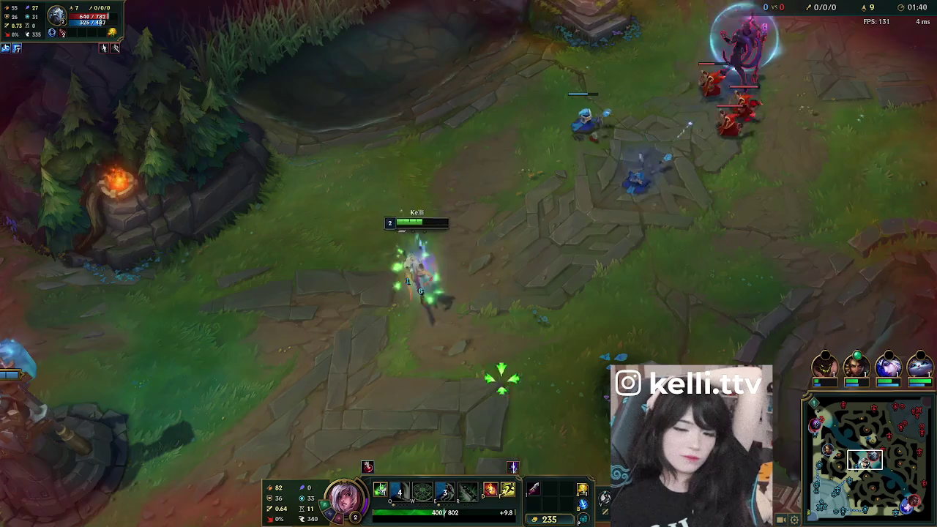
{"action": "right_click", "coordinate": [513, 354]}
{"action": "right_click", "coordinate": [569, 372]}
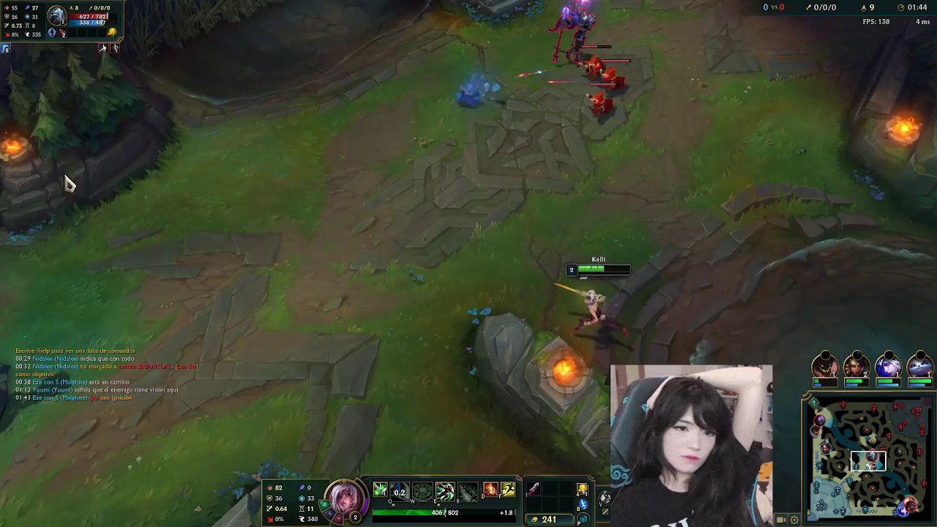
{"action": "right_click", "coordinate": [305, 368]}
{"action": "right_click", "coordinate": [303, 417]}
{"action": "right_click", "coordinate": [276, 354]}
{"action": "right_click", "coordinate": [193, 429]}
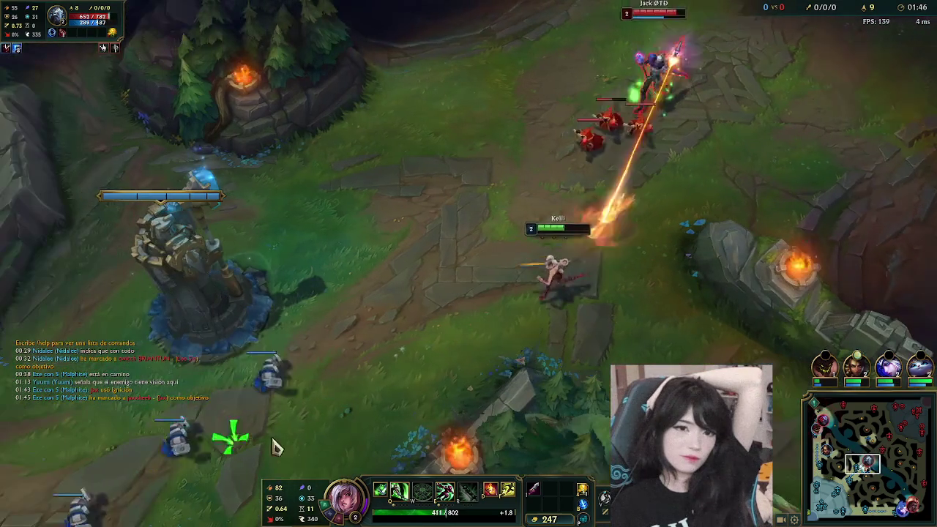
- Shield out with E, then reposition among the minions and last-hit near the allied tower
{"action": "key", "text": "e"}
{"action": "right_click", "coordinate": [273, 434]}
{"action": "right_click", "coordinate": [318, 216]}
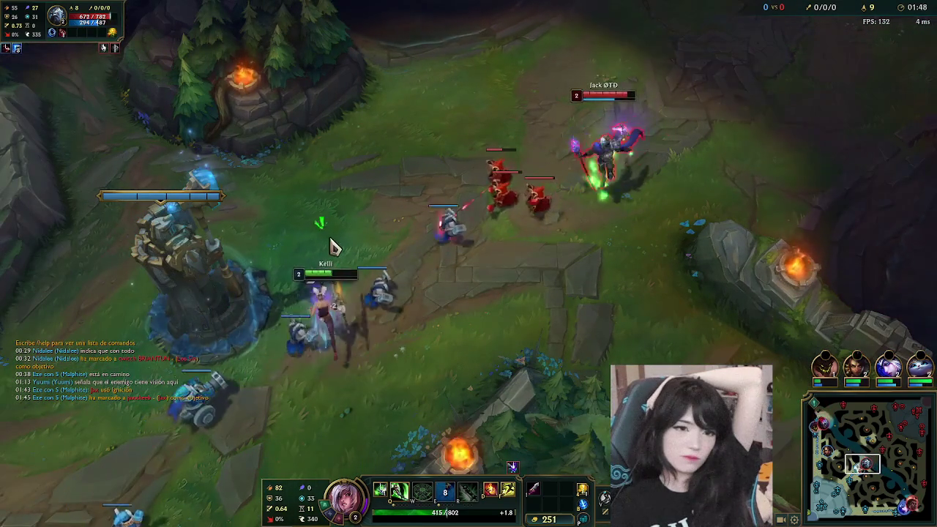
{"action": "right_click", "coordinate": [218, 258]}
{"action": "right_click", "coordinate": [357, 165]}
{"action": "right_click", "coordinate": [423, 192]}
{"action": "right_click", "coordinate": [376, 245]}
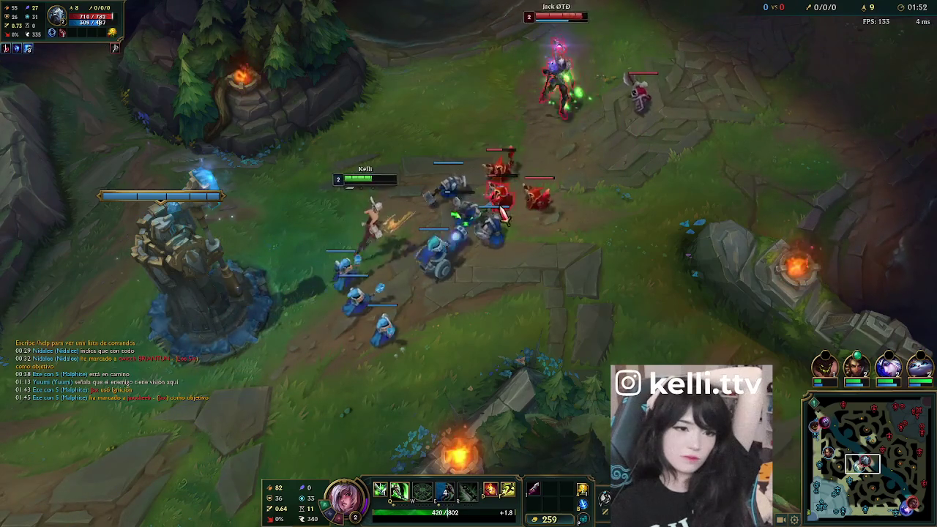
{"action": "right_click", "coordinate": [298, 325]}
{"action": "right_click", "coordinate": [439, 146]}
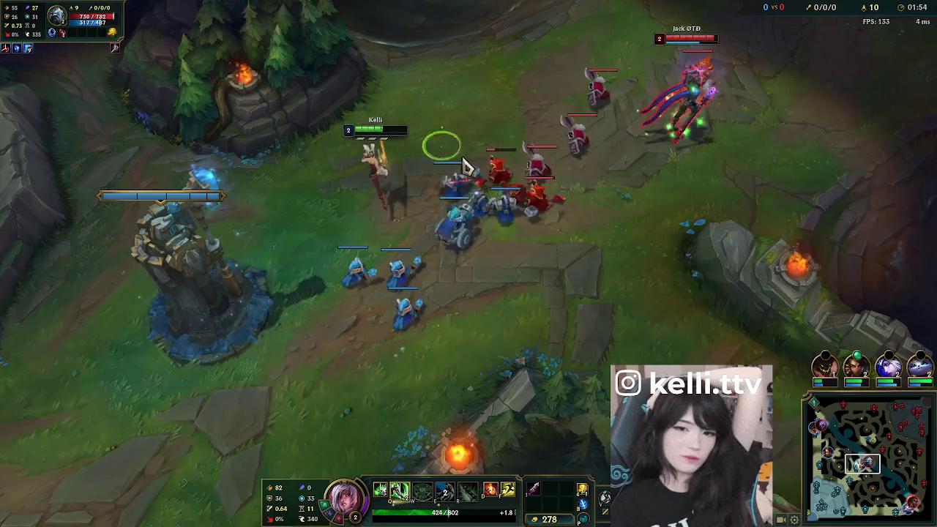
{"action": "right_click", "coordinate": [358, 223]}
{"action": "right_click", "coordinate": [443, 240]}
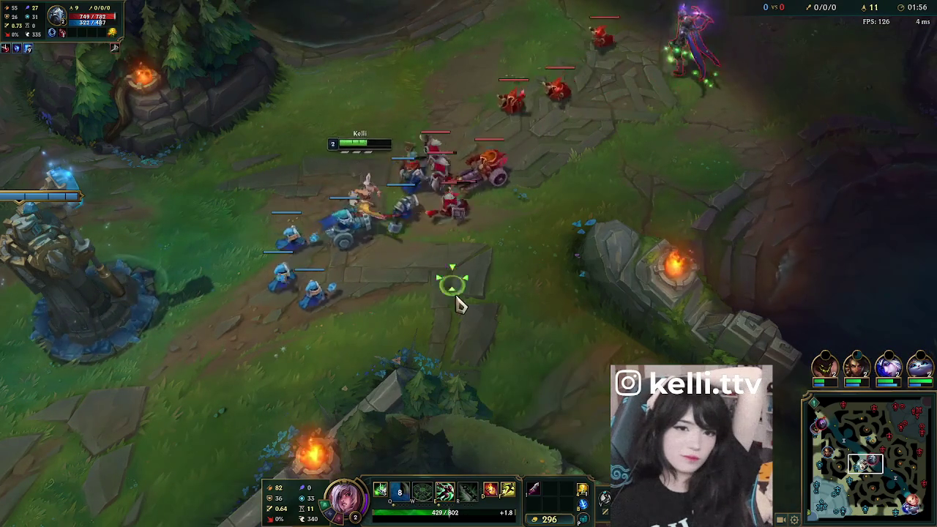
{"action": "right_click", "coordinate": [327, 130]}
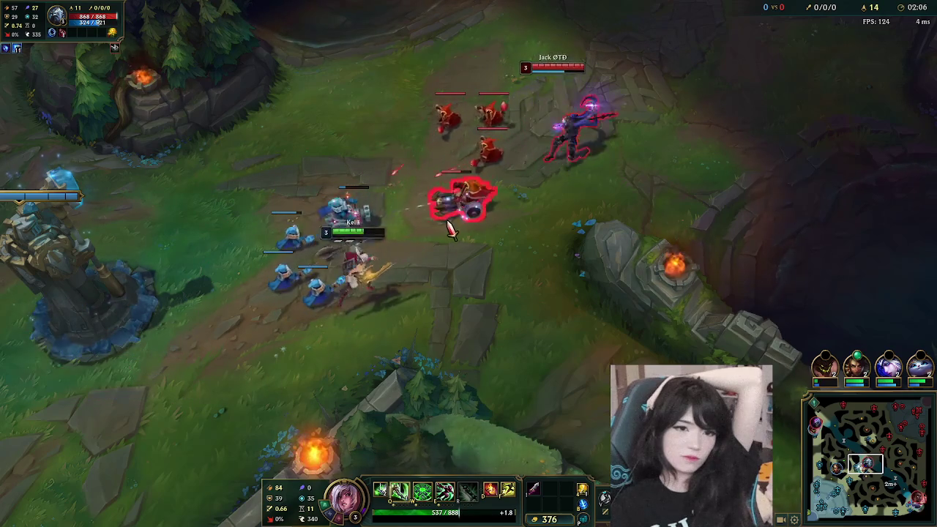
- Trade with the enemy champion using an E-W stun, then fall back under the tower
{"action": "key", "text": "e"}
{"action": "key", "text": "w"}
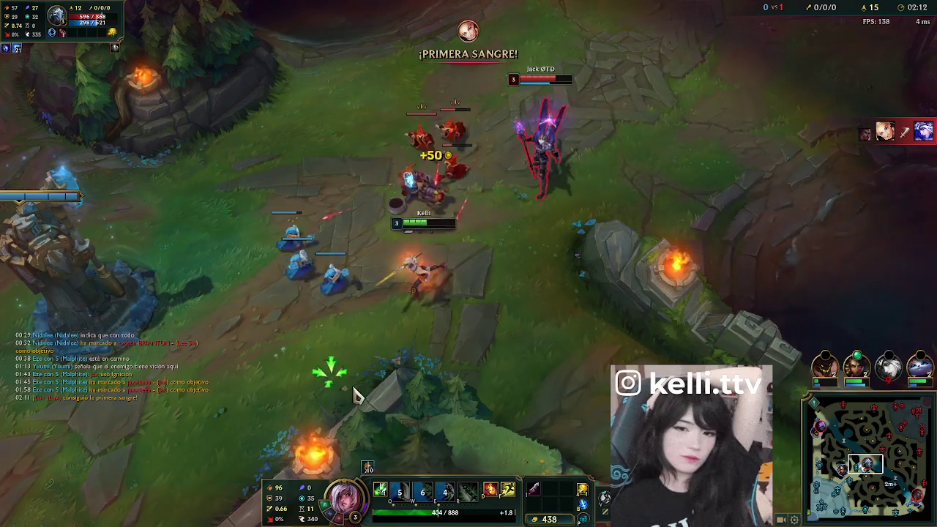
{"action": "key", "text": "space"}
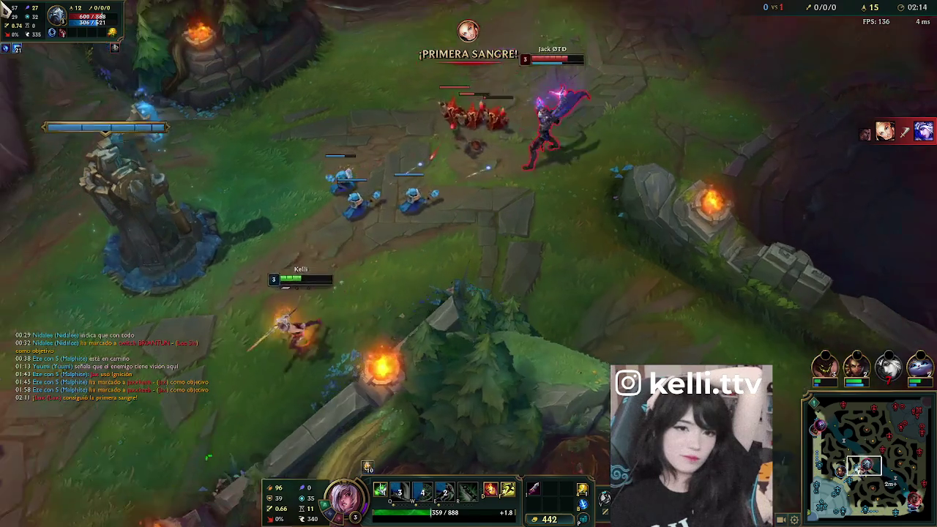
{"action": "right_click", "coordinate": [247, 220]}
{"action": "right_click", "coordinate": [194, 405]}
{"action": "right_click", "coordinate": [300, 218]}
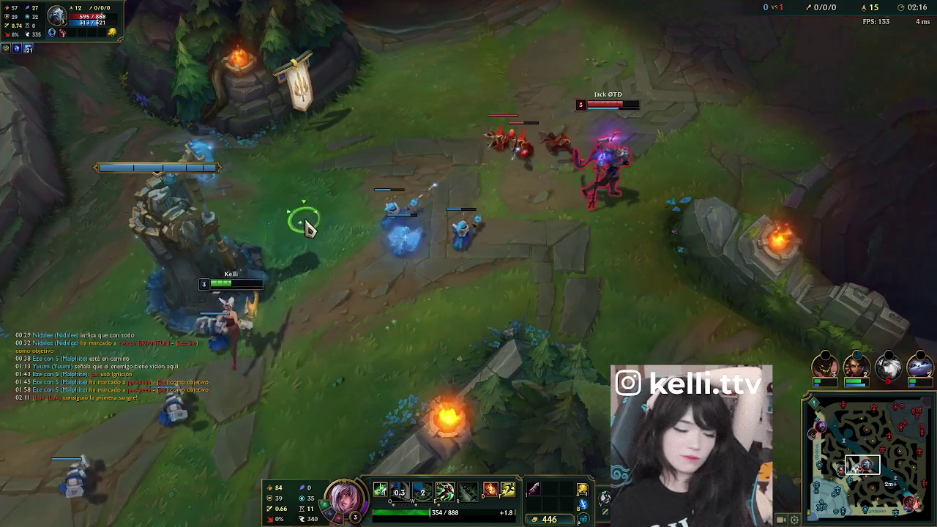
{"action": "right_click", "coordinate": [295, 158]}
- Dash away with a shield and last-hit minions beside the allied tower
{"action": "key", "text": "e"}
{"action": "right_click", "coordinate": [330, 262]}
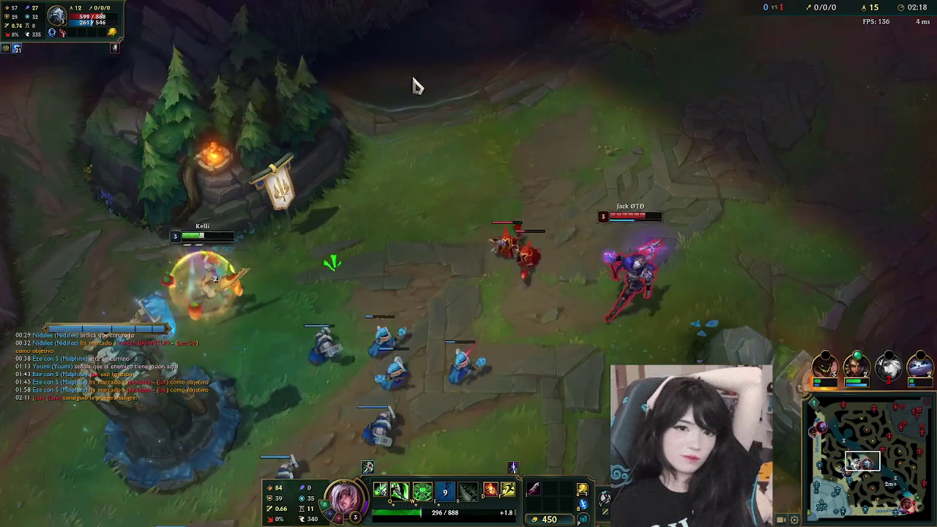
{"action": "right_click", "coordinate": [432, 204]}
{"action": "right_click", "coordinate": [279, 247]}
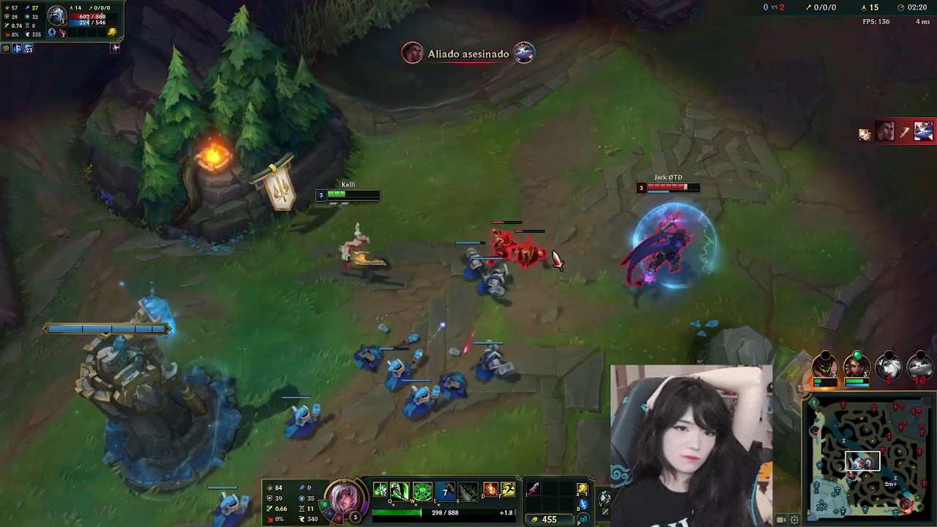
{"action": "right_click", "coordinate": [303, 266]}
{"action": "right_click", "coordinate": [255, 215]}
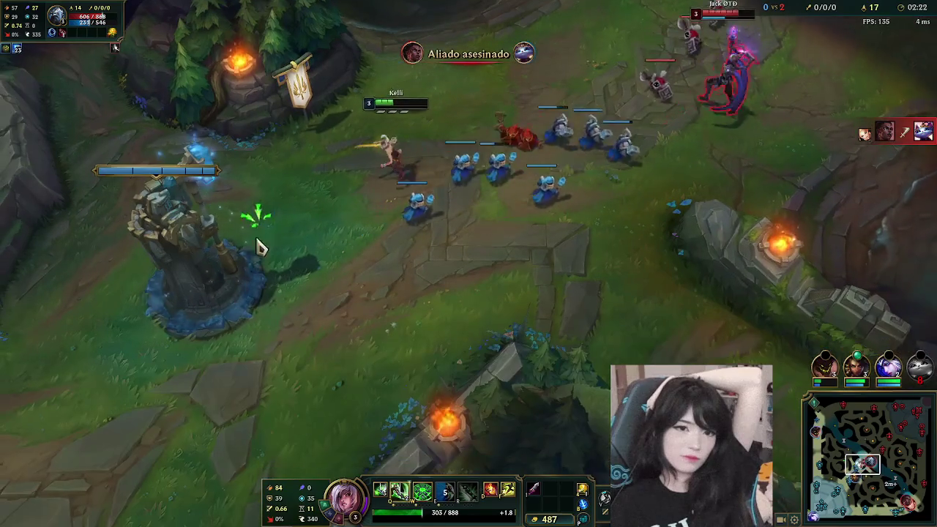
{"action": "right_click", "coordinate": [418, 244]}
{"action": "right_click", "coordinate": [485, 215]}
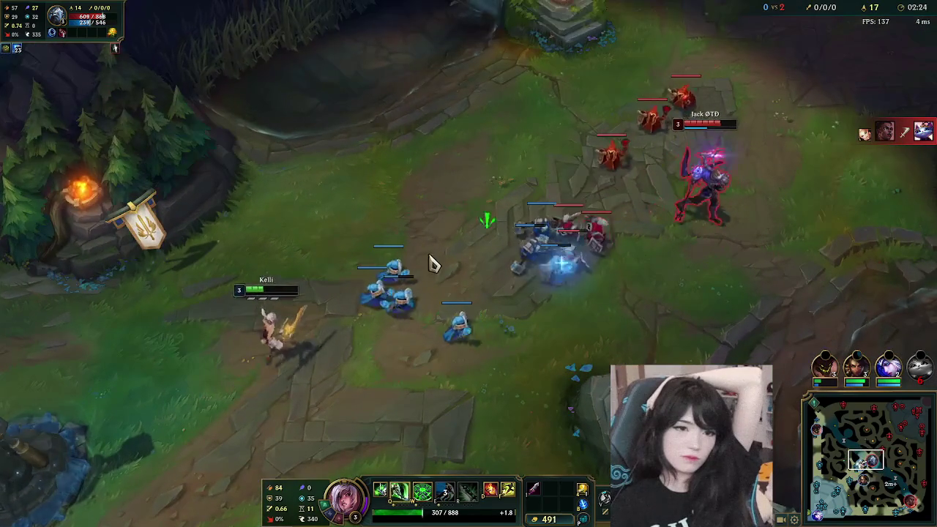
{"action": "right_click", "coordinate": [386, 345]}
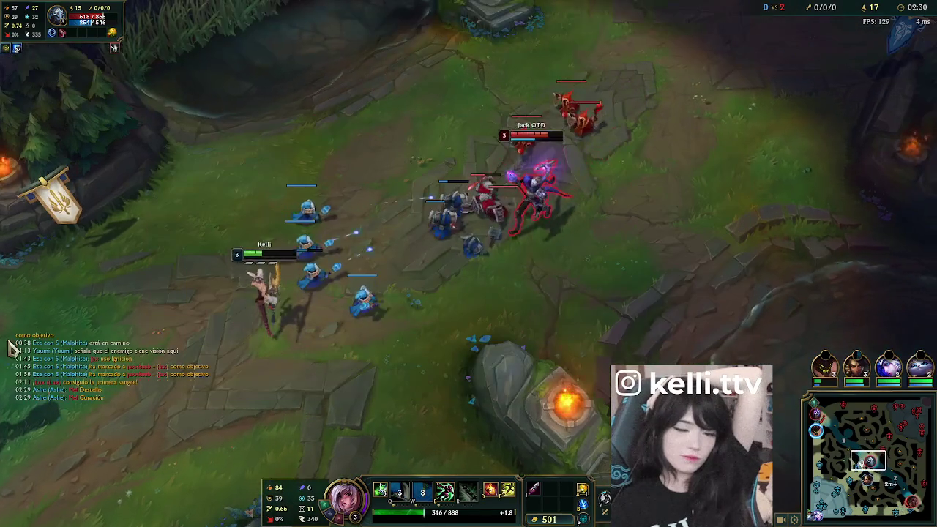
- Retreat with an E shield, glance toward base, and check the scoreboard
{"action": "right_click", "coordinate": [142, 339]}
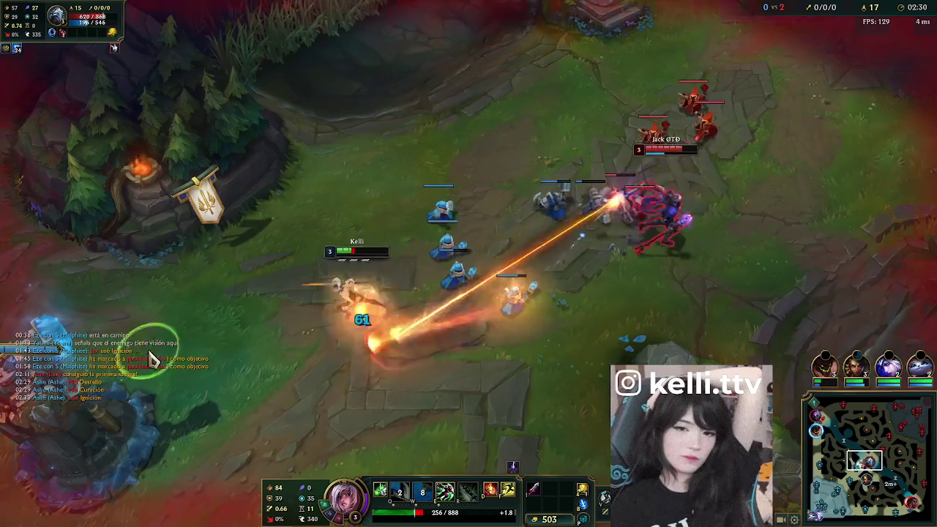
{"action": "key", "text": "e"}
{"action": "right_click", "coordinate": [520, 284]}
{"action": "right_click", "coordinate": [480, 302]}
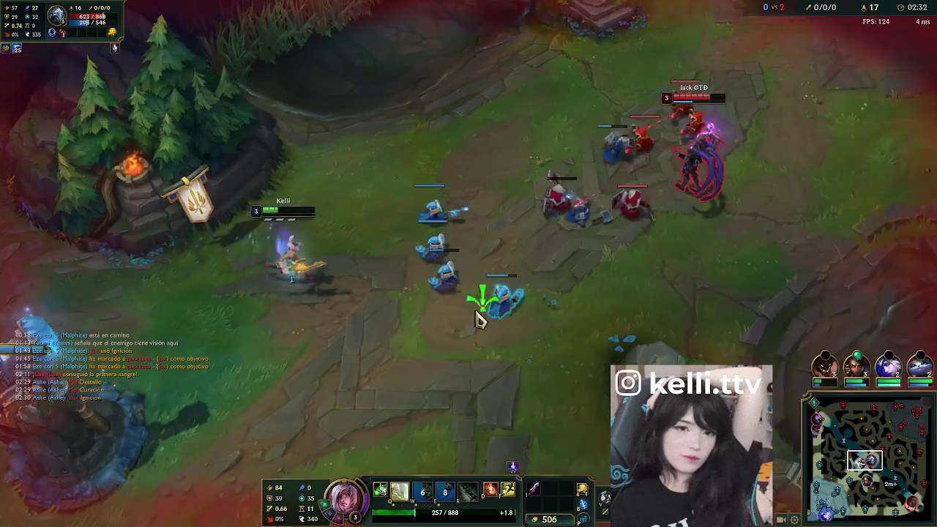
{"action": "right_click", "coordinate": [248, 411]}
{"action": "left_click", "coordinate": [841, 498]}
{"action": "right_click", "coordinate": [522, 283]}
{"action": "right_click", "coordinate": [307, 26]}
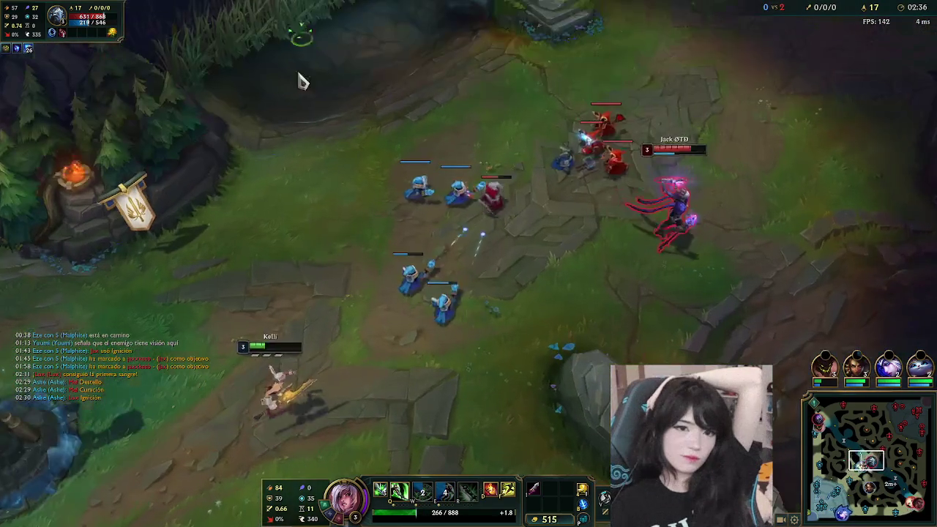
{"action": "key", "text": "Tab"}
- Move back into the lane and last-hit minions in the wave for gold
{"action": "right_click", "coordinate": [431, 297]}
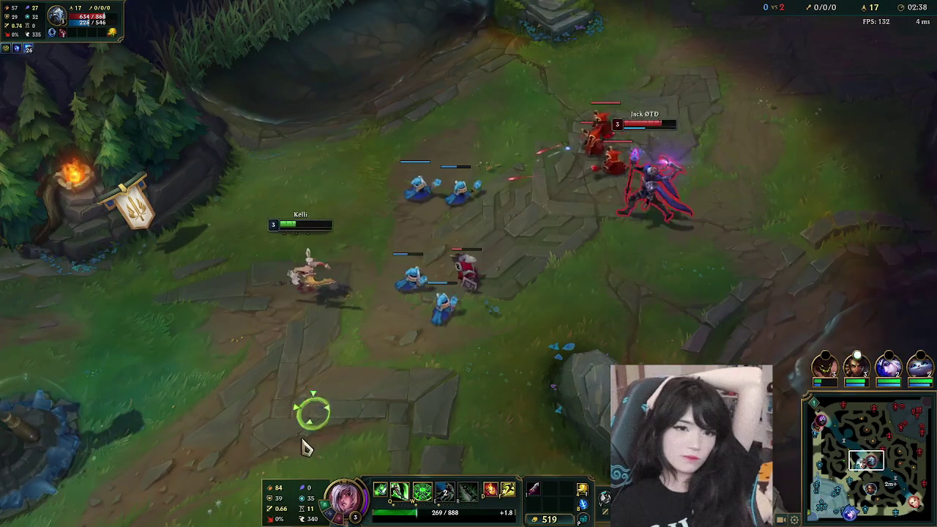
{"action": "right_click", "coordinate": [432, 318]}
{"action": "right_click", "coordinate": [316, 253]}
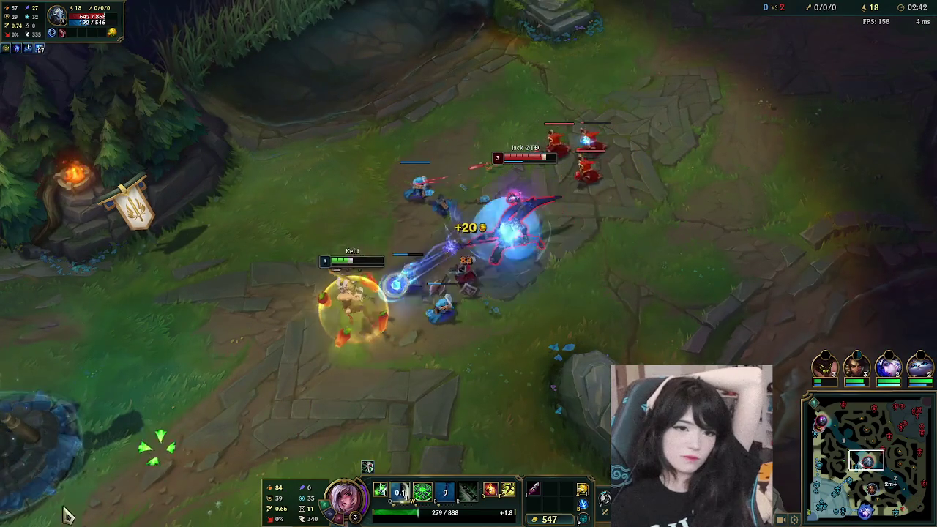
{"action": "right_click", "coordinate": [253, 377]}
{"action": "right_click", "coordinate": [276, 198]}
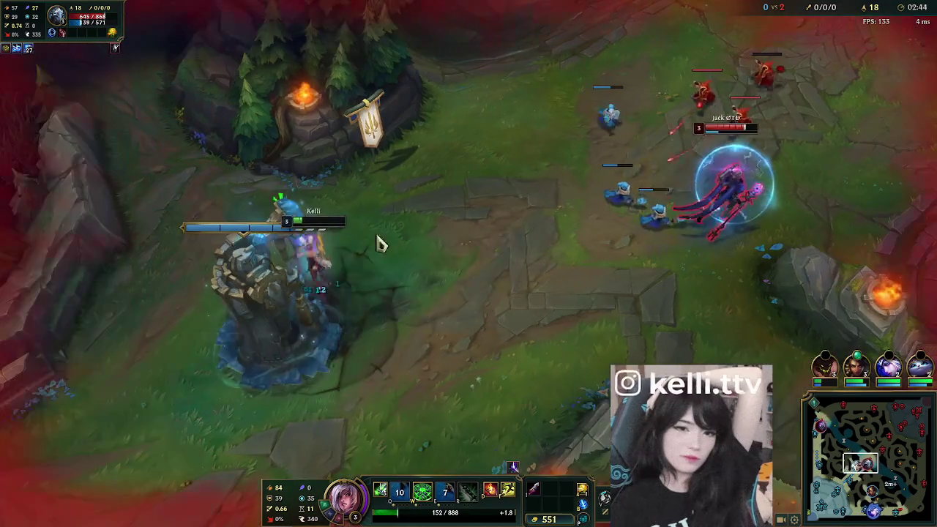
{"action": "right_click", "coordinate": [436, 260]}
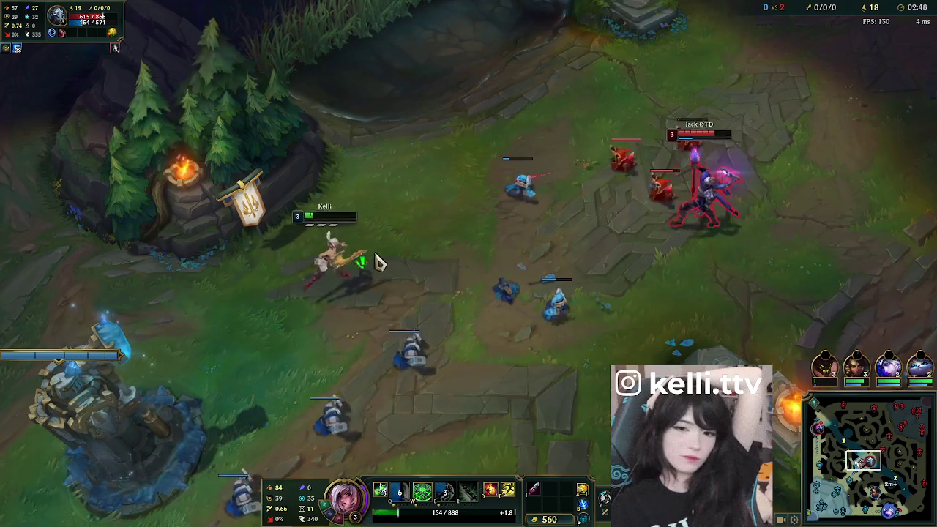
{"action": "right_click", "coordinate": [389, 209]}
{"action": "right_click", "coordinate": [264, 378]}
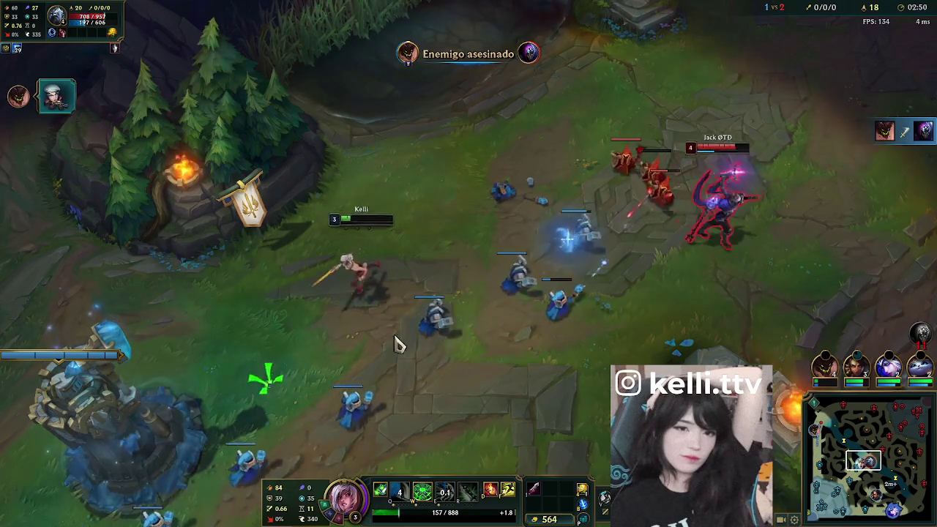
{"action": "right_click", "coordinate": [546, 307]}
- Disengage with E and retreat to a safe spot behind the allied tower
{"action": "right_click", "coordinate": [344, 157]}
{"action": "key", "text": "e"}
{"action": "right_click", "coordinate": [246, 283]}
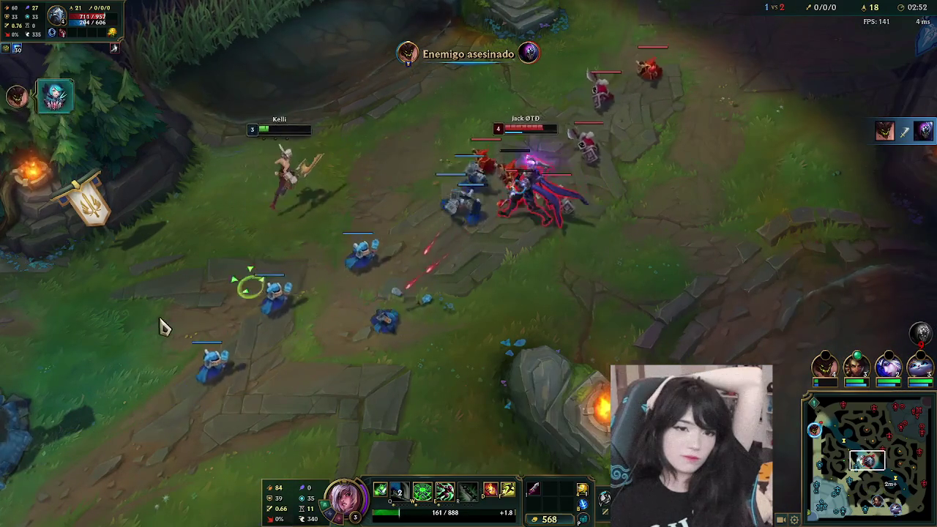
{"action": "right_click", "coordinate": [128, 341]}
{"action": "right_click", "coordinate": [210, 370]}
{"action": "right_click", "coordinate": [324, 320]}
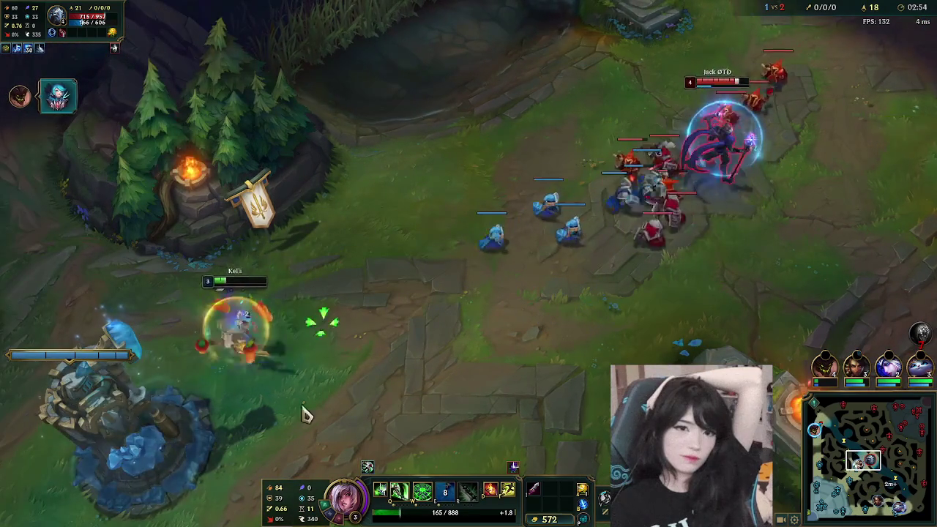
{"action": "right_click", "coordinate": [156, 423]}
{"action": "right_click", "coordinate": [200, 423]}
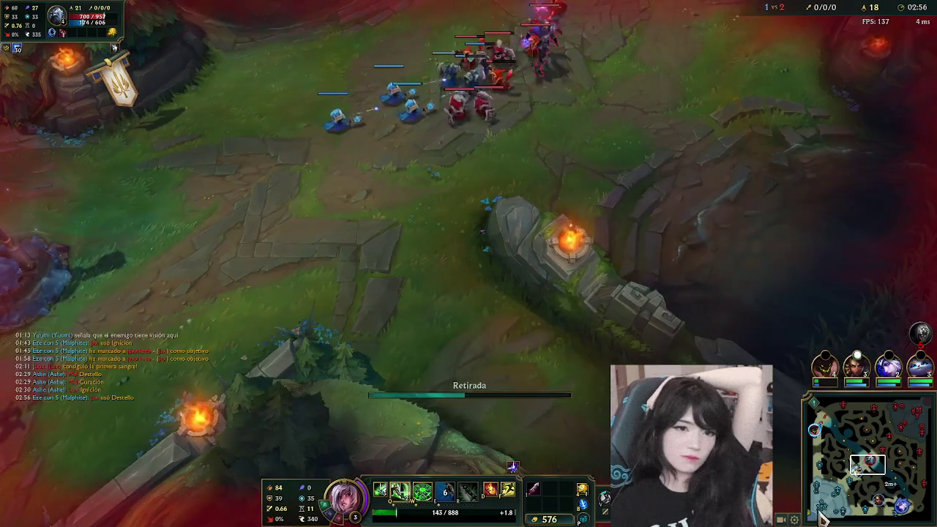
- Start a recall, watch the minion fight, then cancel it by walking away
{"action": "key", "text": "space"}
{"action": "left_click", "coordinate": [866, 459]}
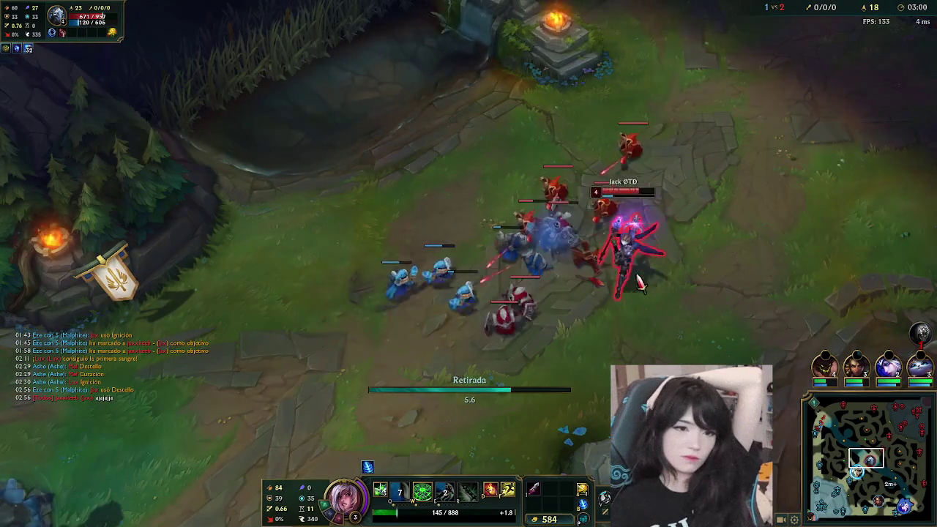
{"action": "key", "text": "space"}
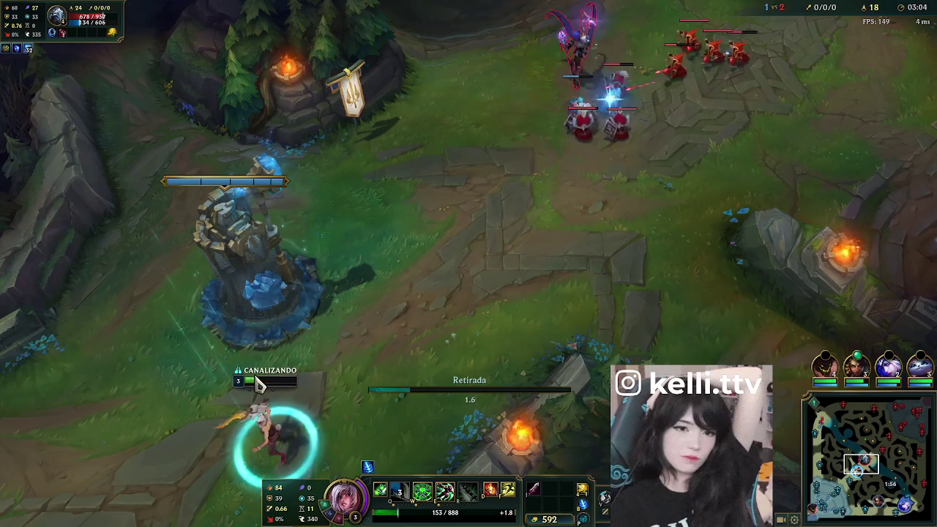
{"action": "right_click", "coordinate": [129, 452]}
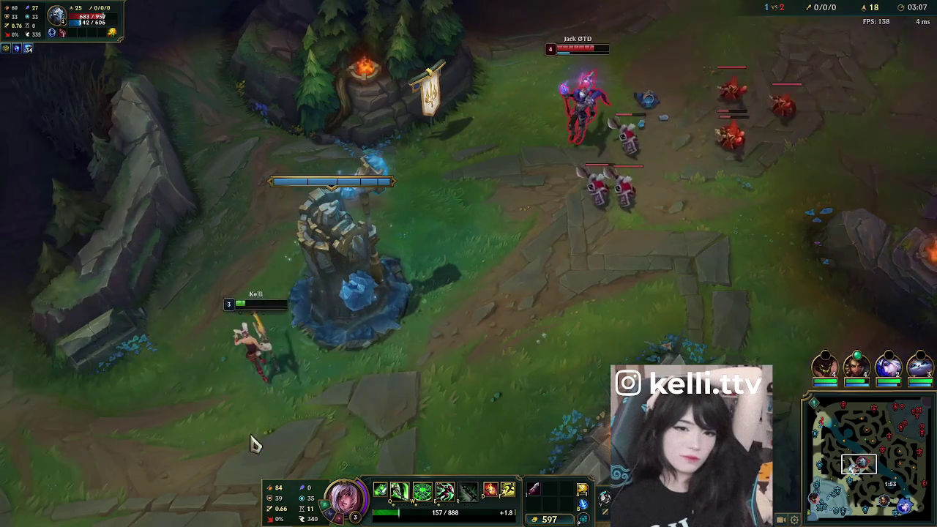
- Circle the allied tower and shield-dash back away from the enemy
{"action": "right_click", "coordinate": [219, 439]}
{"action": "right_click", "coordinate": [205, 337]}
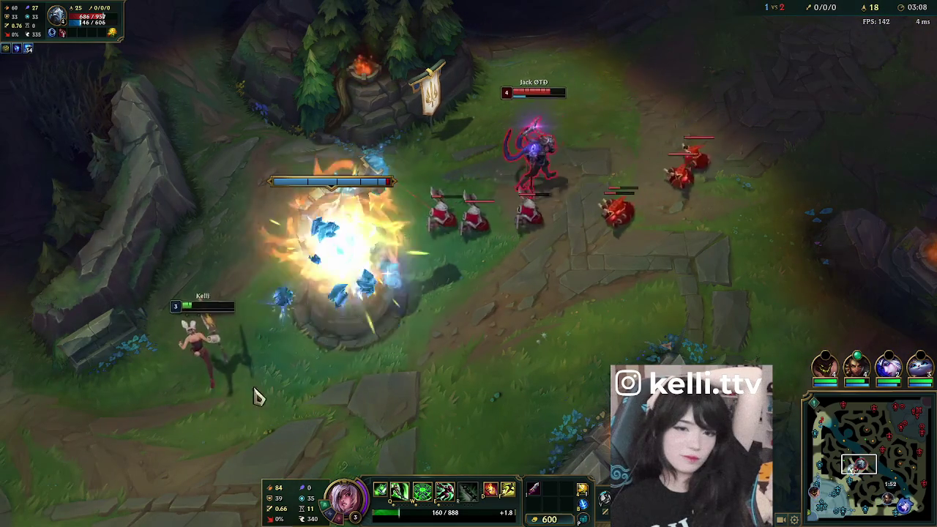
{"action": "right_click", "coordinate": [345, 372]}
{"action": "right_click", "coordinate": [160, 448]}
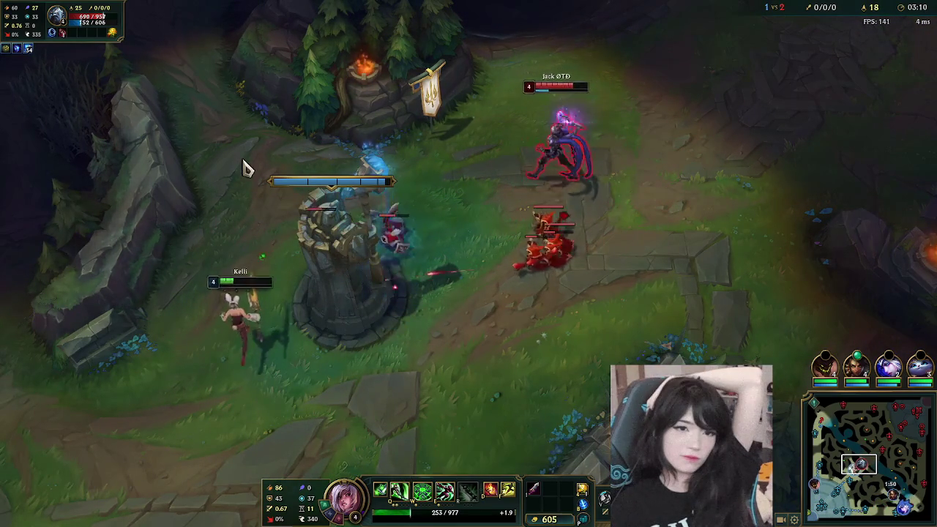
{"action": "right_click", "coordinate": [417, 196]}
{"action": "right_click", "coordinate": [179, 311]}
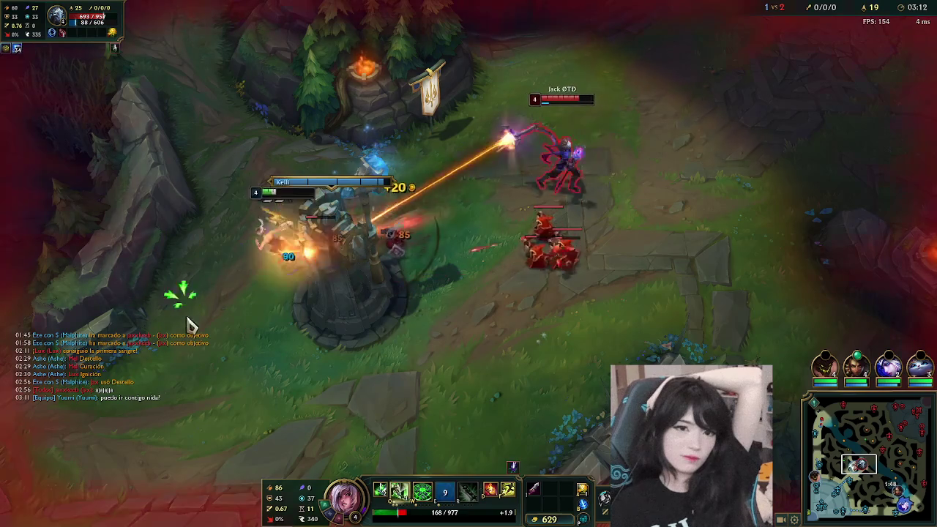
{"action": "right_click", "coordinate": [241, 446]}
{"action": "key", "text": "e"}
{"action": "right_click", "coordinate": [302, 294]}
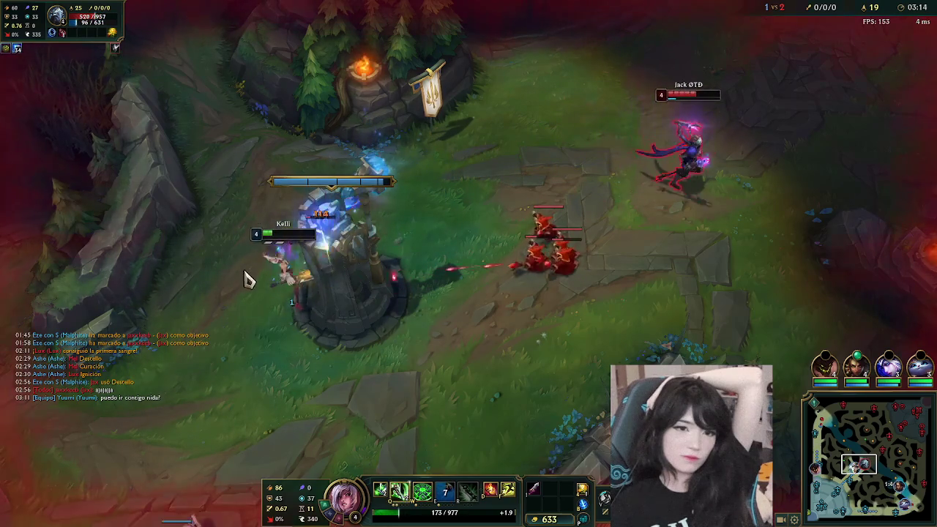
- Farm minions beside the tower until level 4, escaping with an E shield
{"action": "right_click", "coordinate": [187, 372]}
{"action": "right_click", "coordinate": [394, 350]}
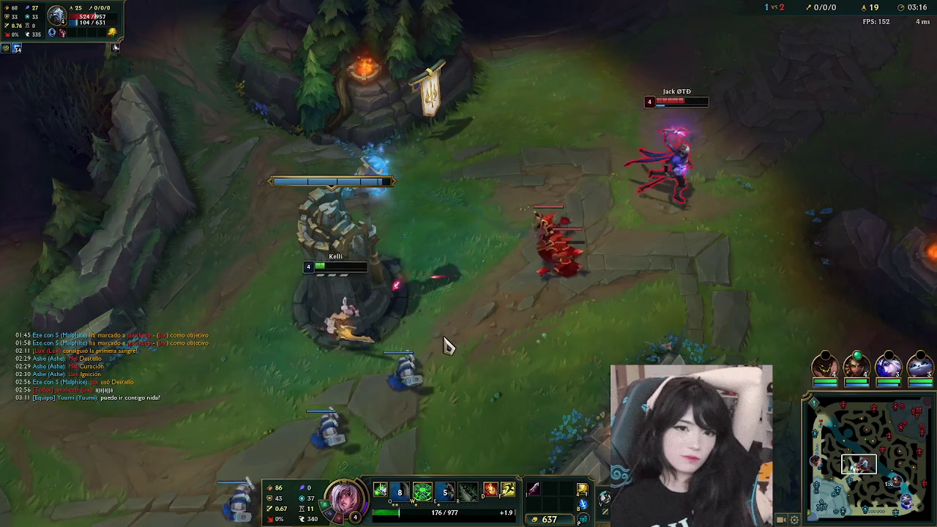
{"action": "right_click", "coordinate": [246, 408]}
{"action": "right_click", "coordinate": [183, 397]}
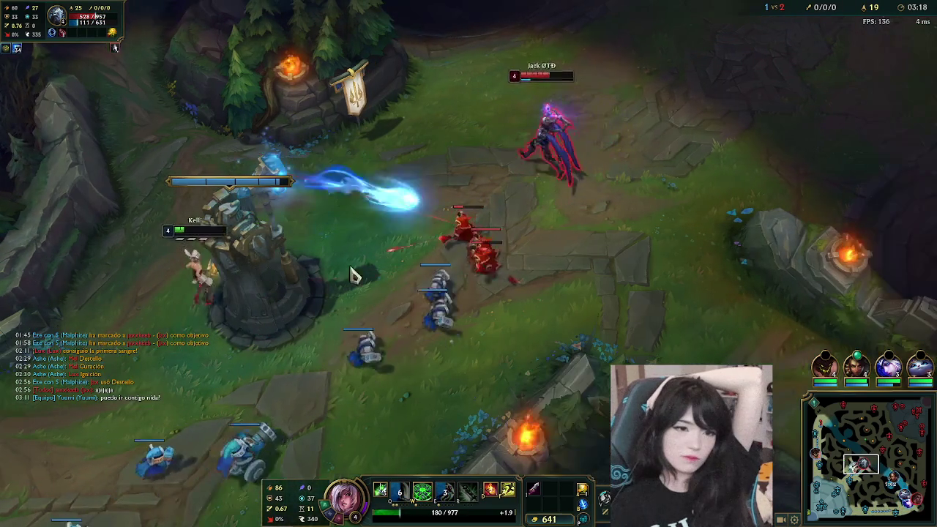
{"action": "right_click", "coordinate": [351, 230]}
{"action": "right_click", "coordinate": [406, 301]}
{"action": "right_click", "coordinate": [259, 403]}
{"action": "right_click", "coordinate": [253, 428]}
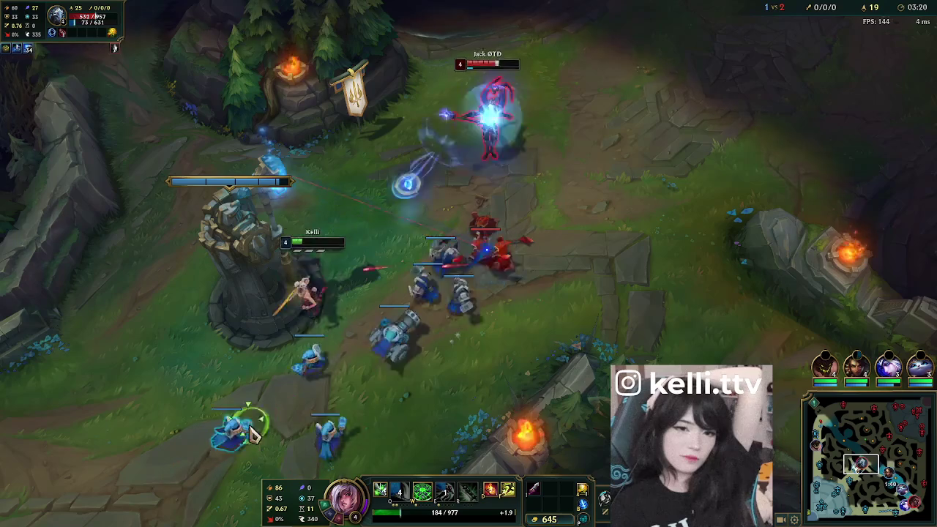
{"action": "key", "text": "e"}
- Start recalling, cancel it, then begin the recall to base again
{"action": "key", "text": "b"}
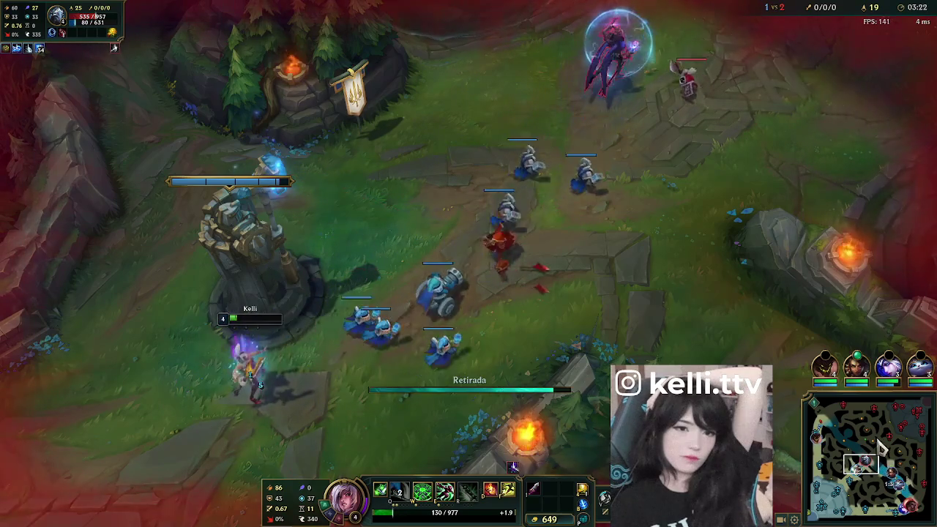
{"action": "key", "text": "space"}
{"action": "right_click", "coordinate": [875, 472]}
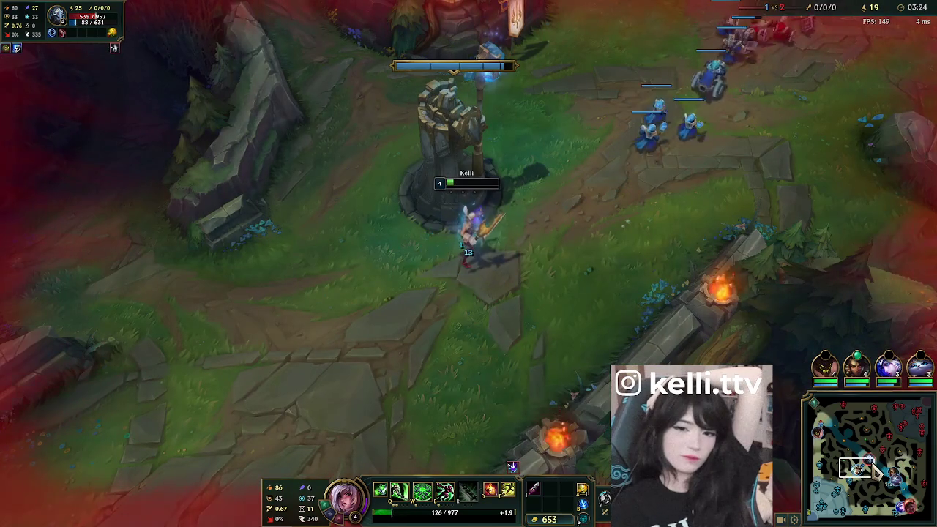
{"action": "left_click", "coordinate": [874, 471]}
{"action": "key", "text": "space"}
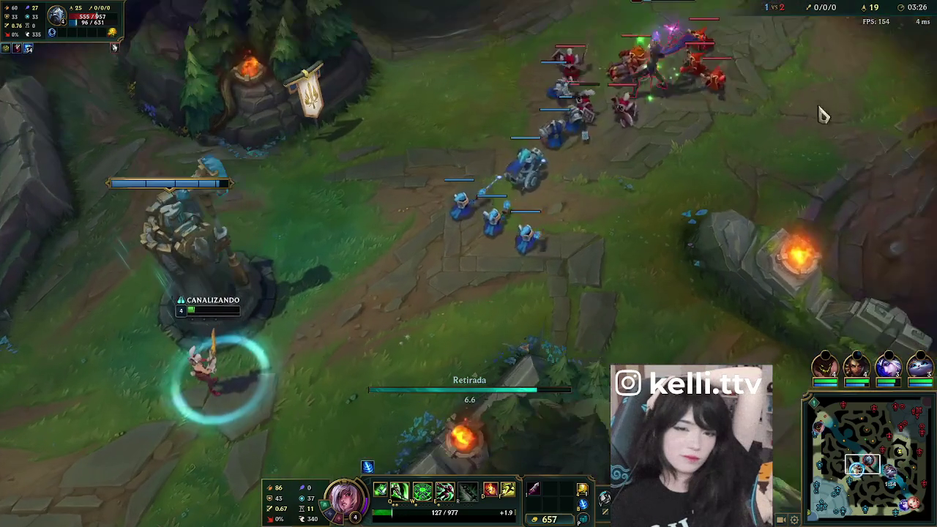
{"action": "key", "text": "space"}
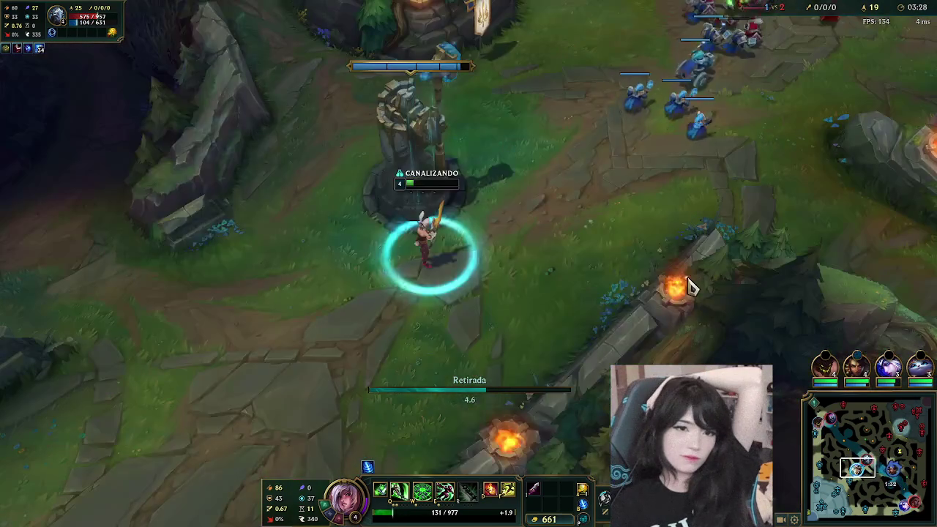
- Cancel the recall to fight Twitch with E and both summoner spells
{"action": "key", "text": "p"}
{"action": "key", "text": "p"}
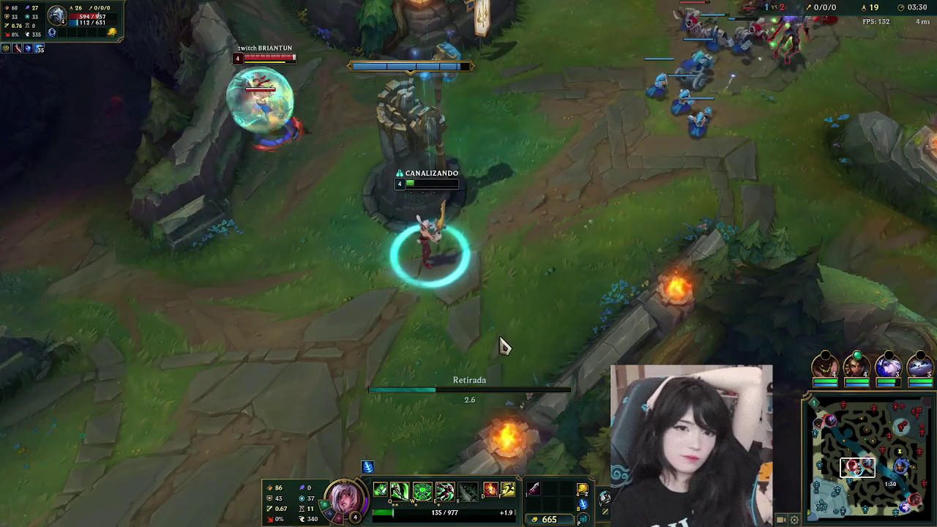
{"action": "right_click", "coordinate": [293, 373]}
{"action": "right_click", "coordinate": [271, 418]}
{"action": "key", "text": "e"}
{"action": "key", "text": "d"}
{"action": "key", "text": "f"}
{"action": "right_click", "coordinate": [181, 417]}
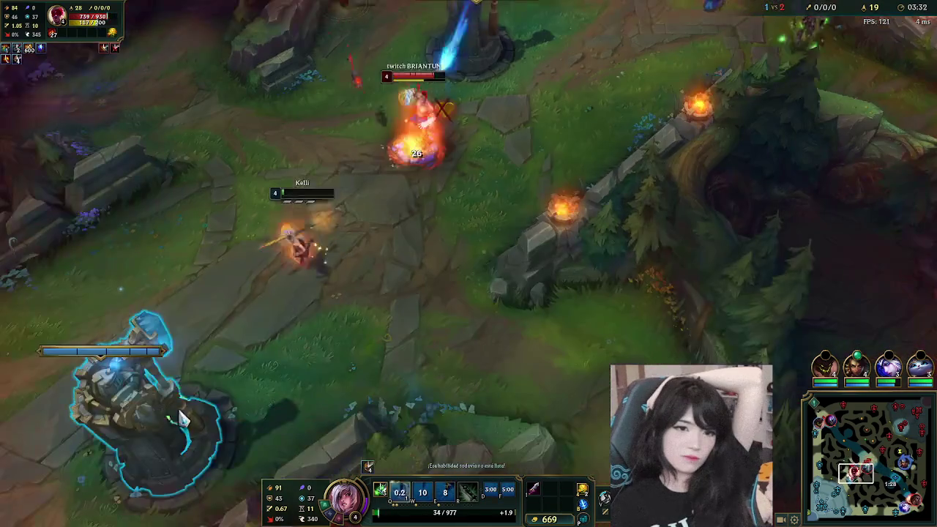
{"action": "right_click", "coordinate": [22, 455]}
{"action": "right_click", "coordinate": [333, 131]}
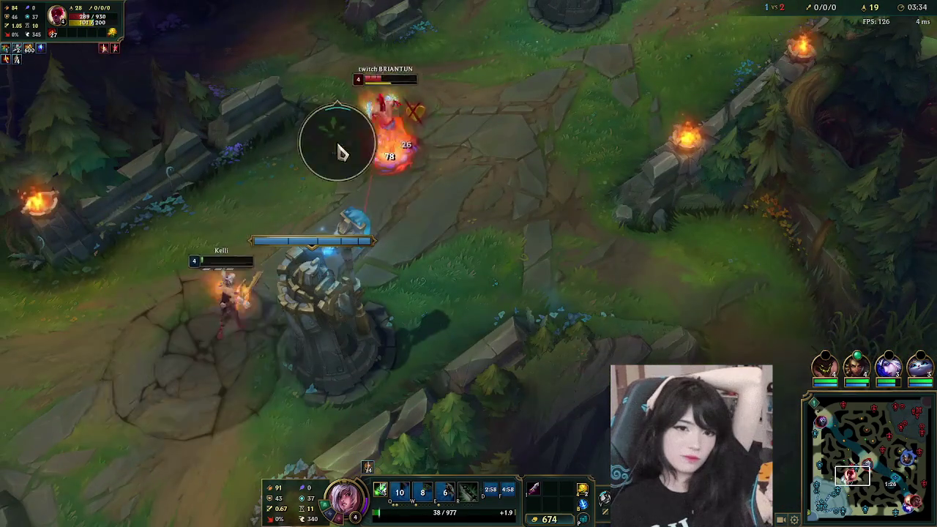
{"action": "right_click", "coordinate": [333, 175]}
- Retreat beside the turret, start recalling, and ping that enemies are missing
{"action": "right_click", "coordinate": [362, 219]}
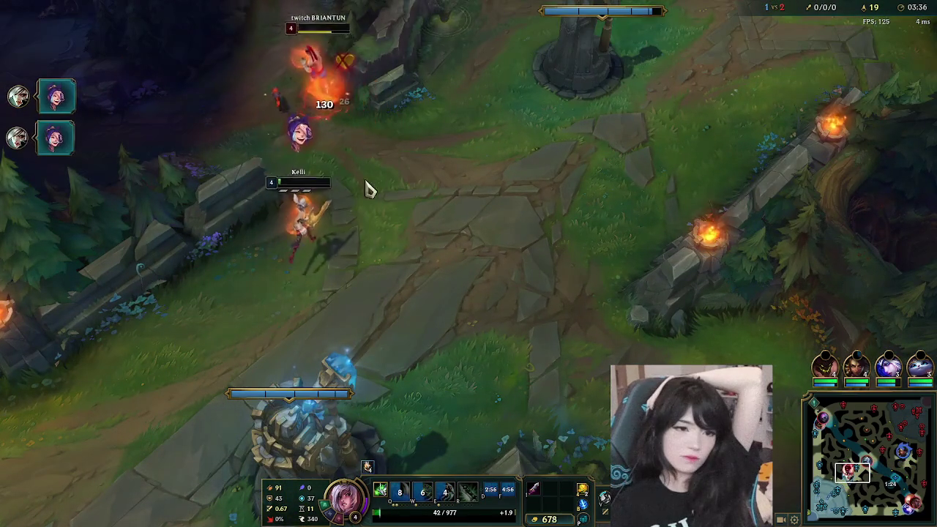
{"action": "right_click", "coordinate": [220, 398]}
{"action": "right_click", "coordinate": [121, 432]}
{"action": "right_click", "coordinate": [242, 297]}
{"action": "right_click", "coordinate": [291, 354]}
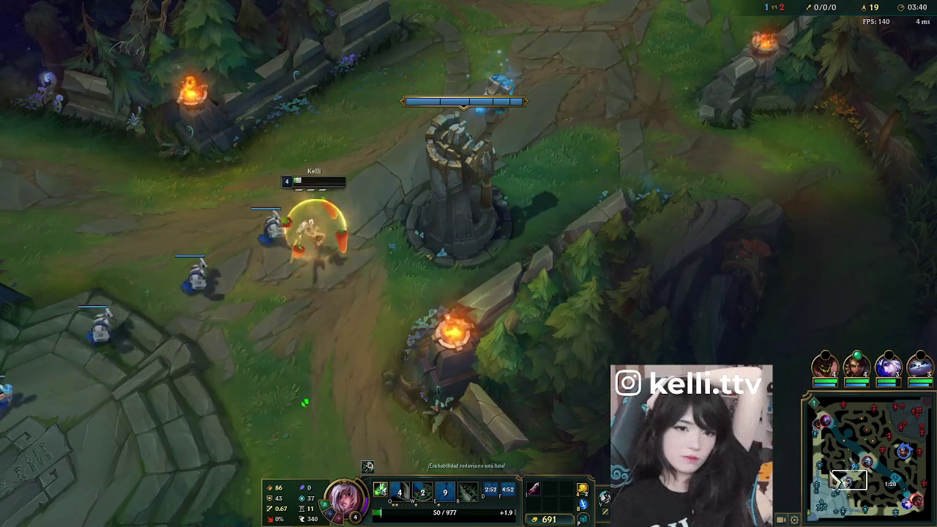
{"action": "key", "text": "b"}
{"action": "left_click_drag", "start_coordinate": [393, 37], "coordinate": [205, 32]}
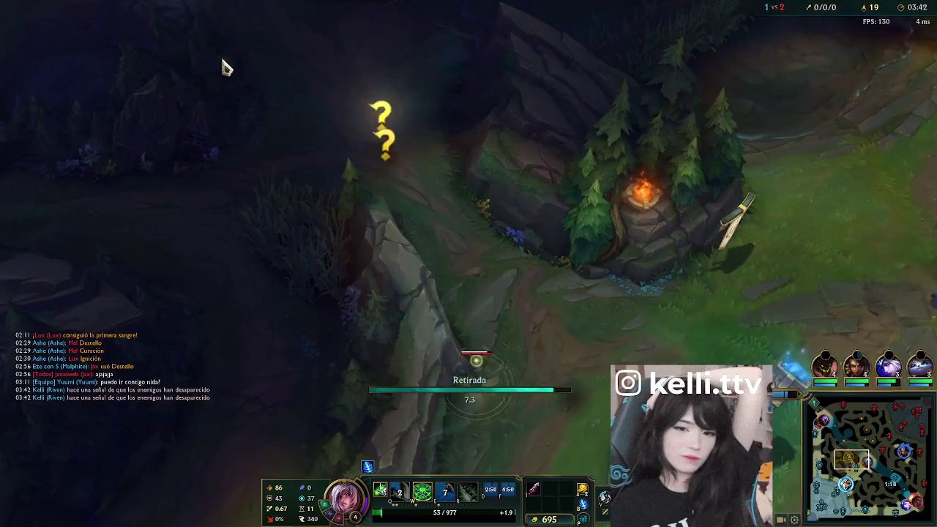
{"action": "left_click_drag", "start_coordinate": [414, 95], "coordinate": [241, 56]}
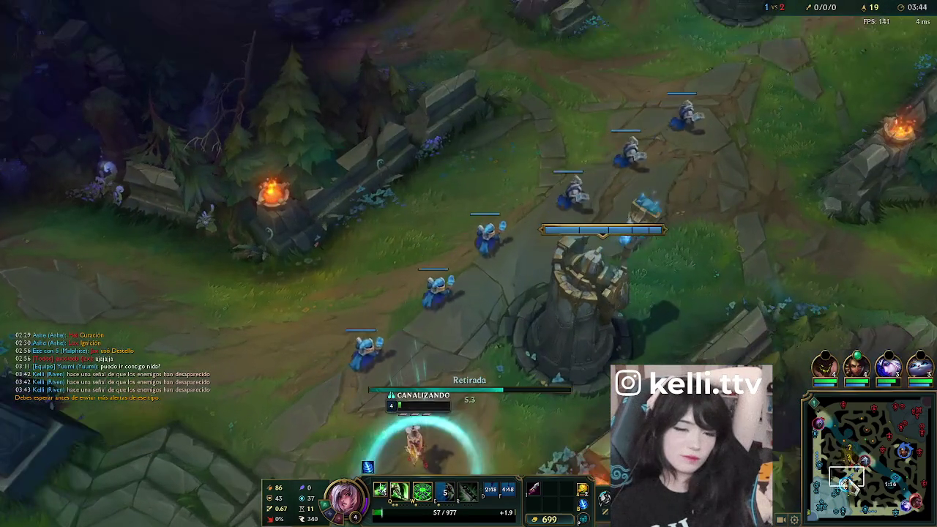
{"action": "left_click", "coordinate": [854, 463]}
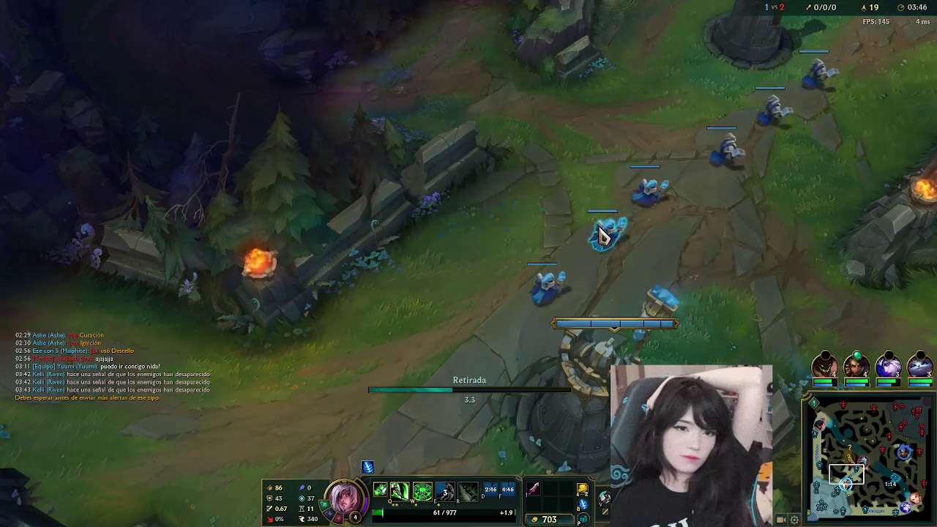
- Buy the 350-gold Espada Larga from the Sorbechizos build path
{"action": "key", "text": "p"}
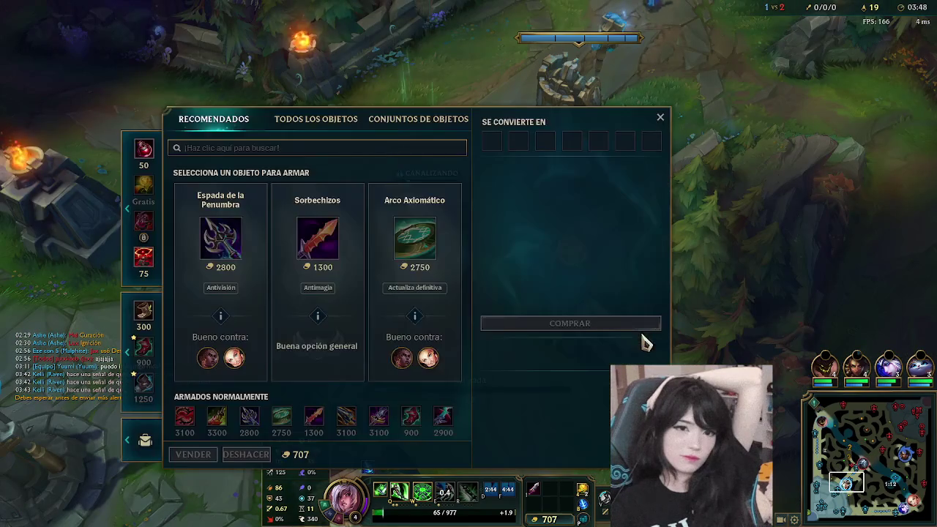
{"action": "left_click", "coordinate": [412, 420]}
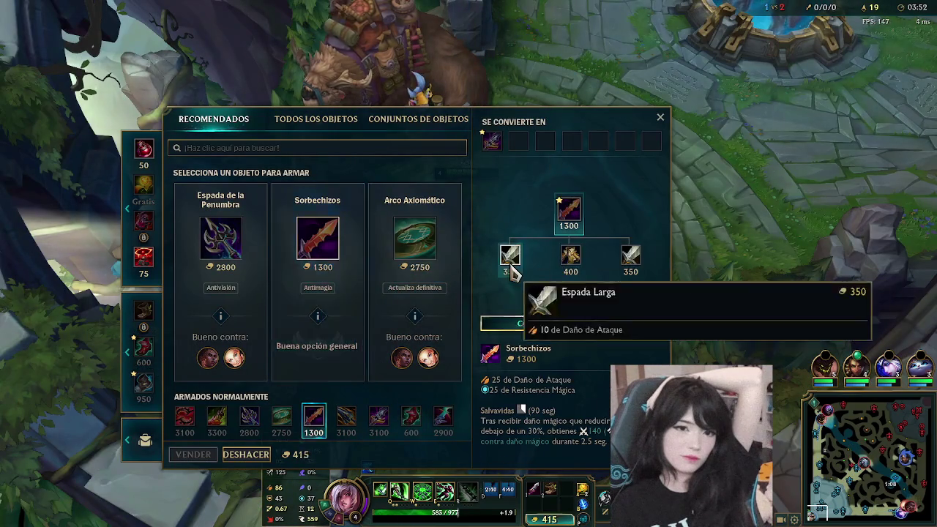
{"action": "right_click", "coordinate": [511, 272]}
{"action": "key", "text": "Escape"}
- Walk Riven out of the fountain toward lane and bring up the scoreboard
{"action": "right_click", "coordinate": [774, 98]}
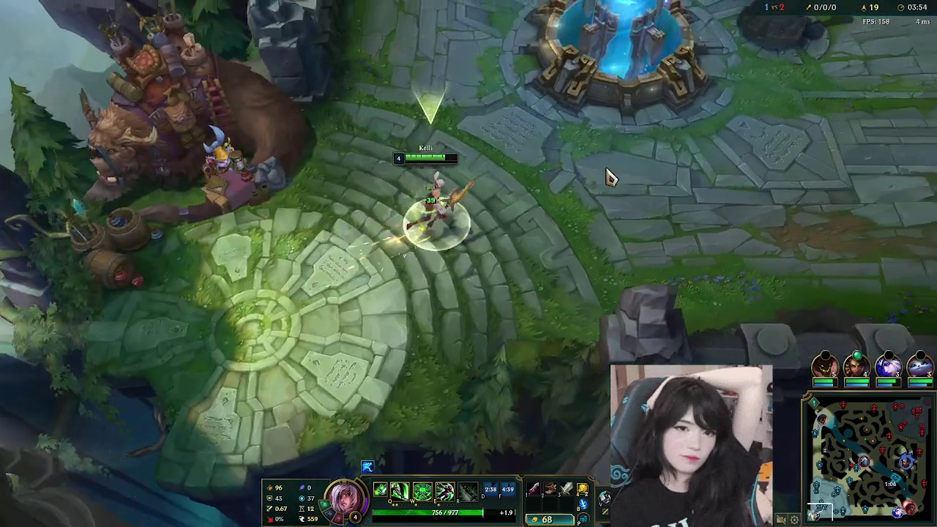
{"action": "right_click", "coordinate": [302, 335]}
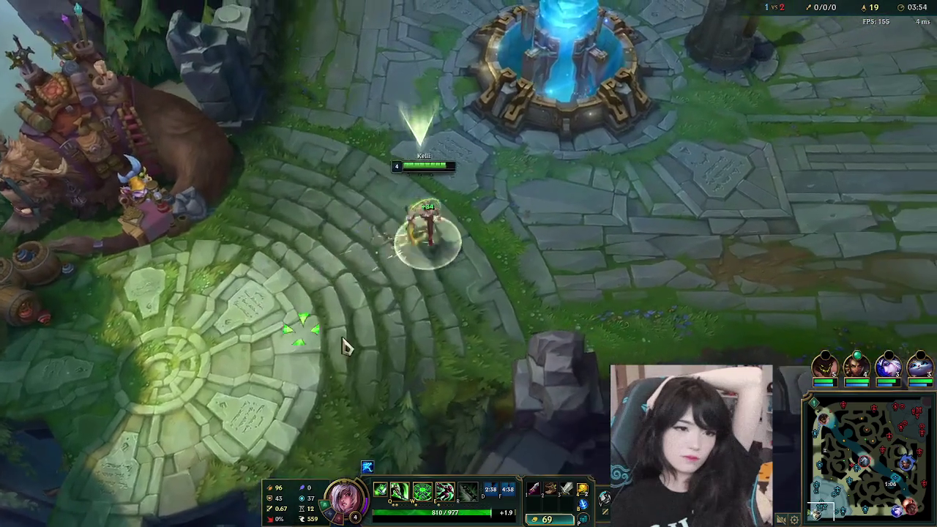
{"action": "right_click", "coordinate": [628, 106]}
{"action": "key", "text": "e"}
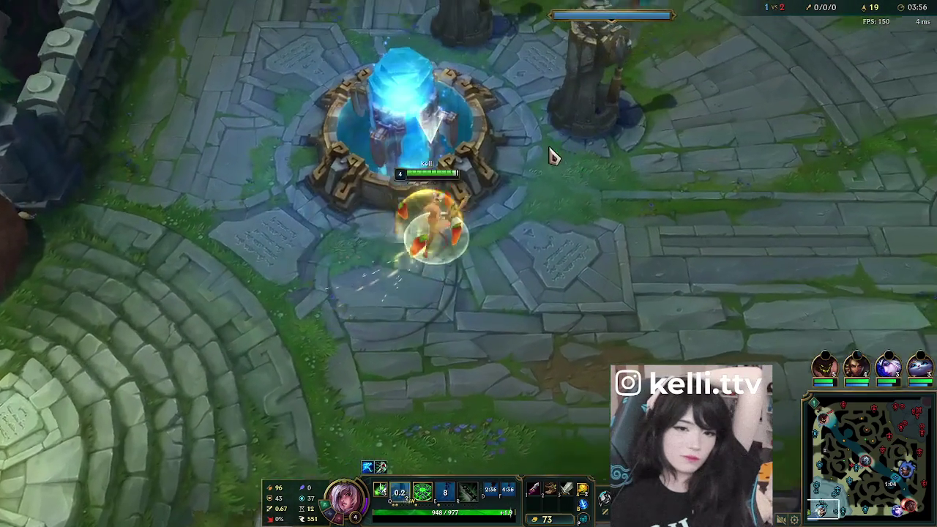
{"action": "right_click", "coordinate": [491, 184]}
{"action": "right_click", "coordinate": [661, 69]}
{"action": "left_click", "coordinate": [871, 476]}
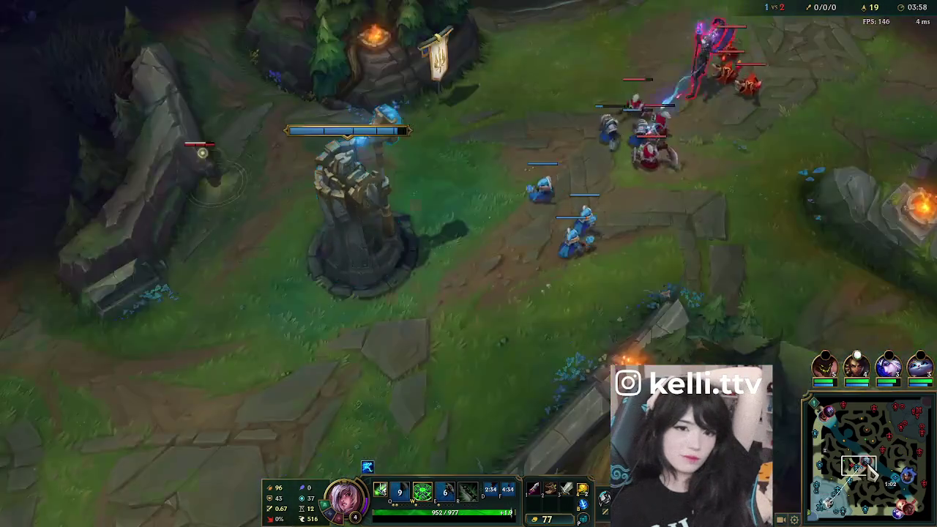
{"action": "key", "text": "Tab"}
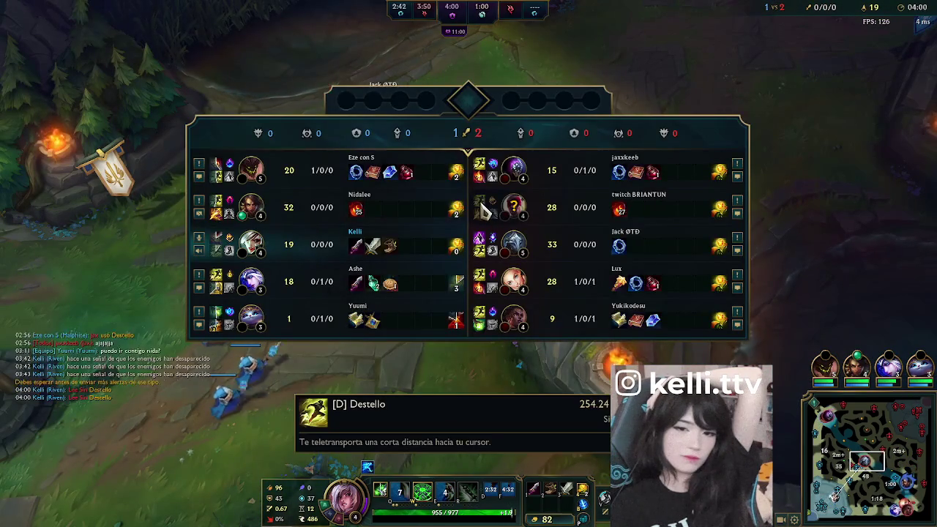
- Send a 'no flash' team chat message and recentre the camera on Riven
{"action": "key", "text": "Return"}
{"action": "type", "text": "ash"}
{"action": "key", "text": "Return"}
{"action": "key", "text": "space"}
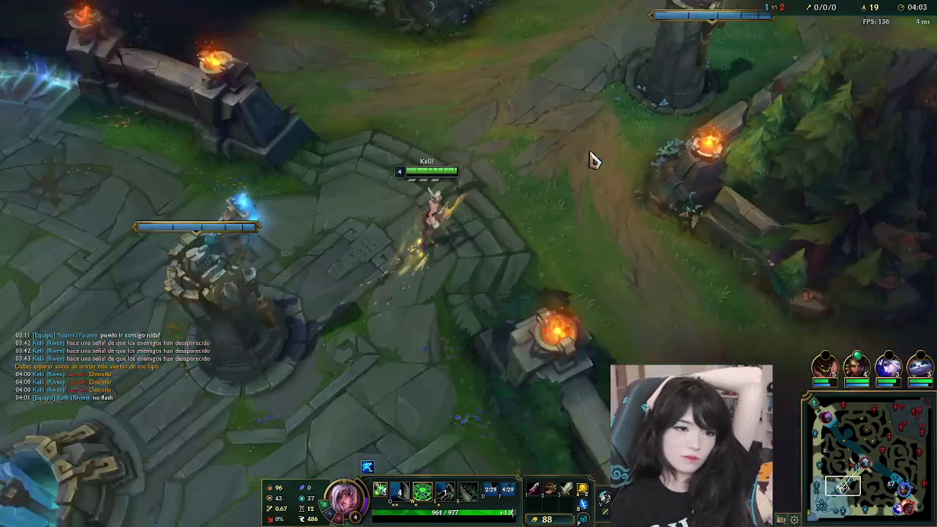
- Return to lane and hit the enemy minion wave with Q and W
{"action": "right_click", "coordinate": [593, 161]}
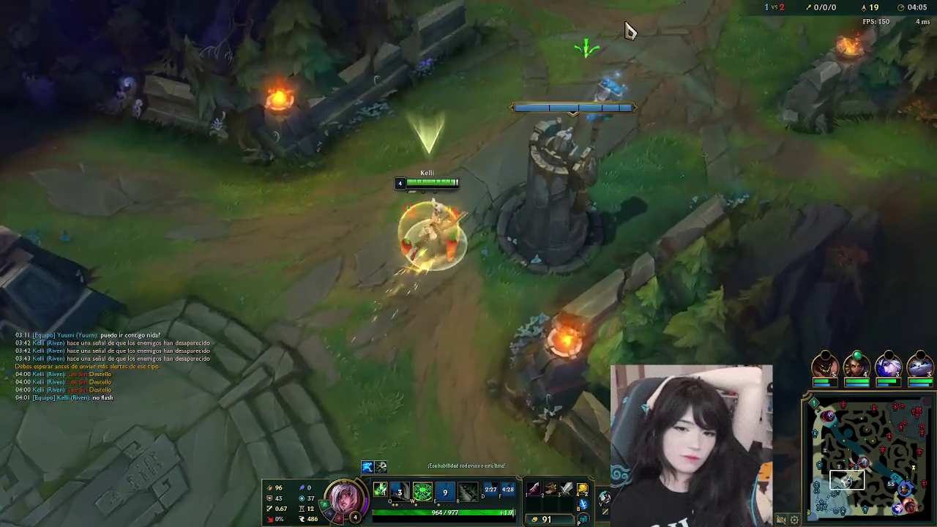
{"action": "key", "text": "e"}
{"action": "right_click", "coordinate": [524, 204]}
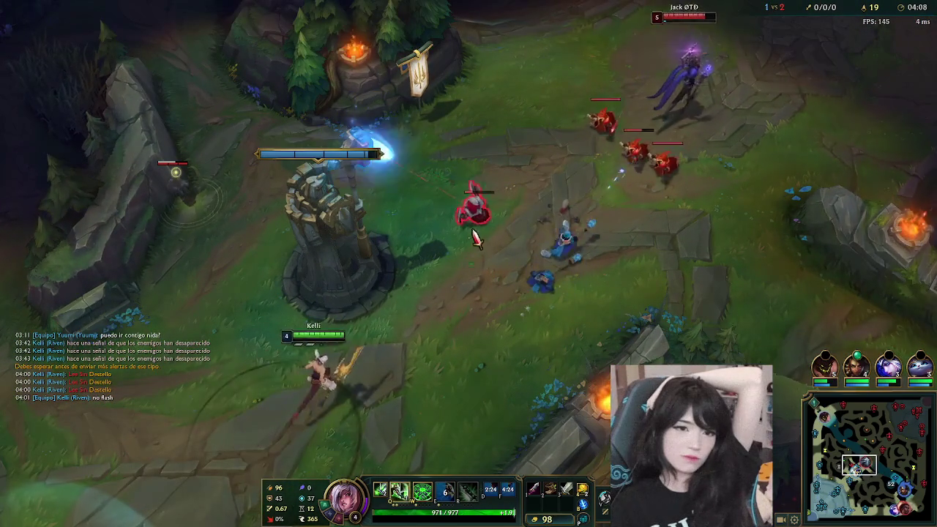
{"action": "right_click", "coordinate": [619, 156]}
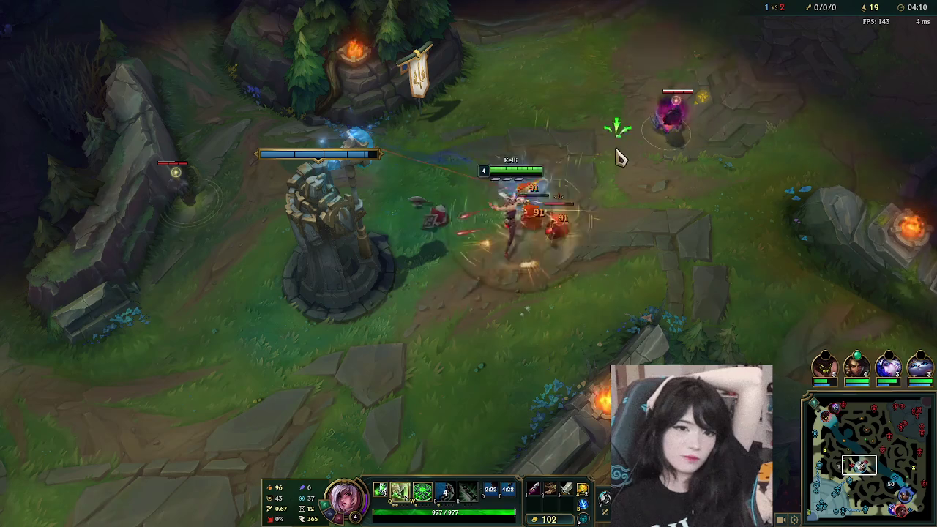
{"action": "key", "text": "q"}
{"action": "key", "text": "w"}
- Fall back toward the friendly tower and check the scoreboard
{"action": "right_click", "coordinate": [485, 88]}
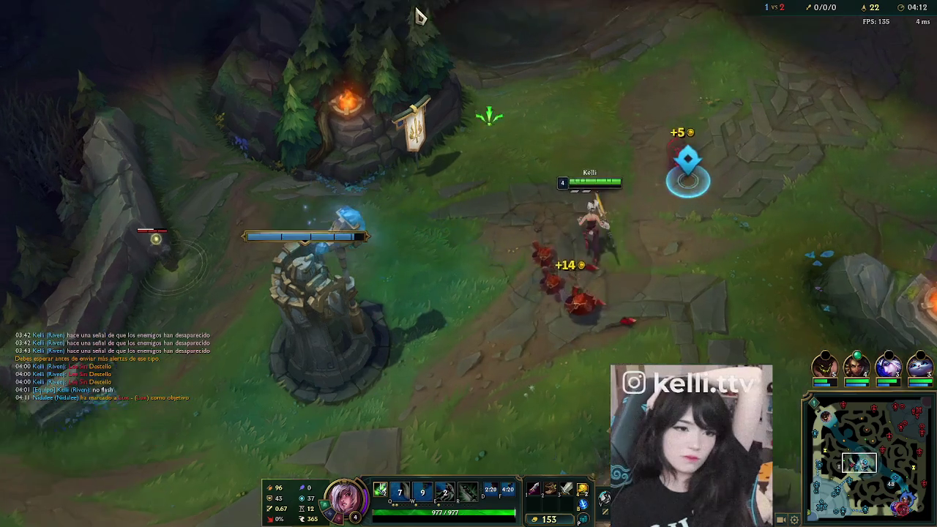
{"action": "right_click", "coordinate": [249, 212]}
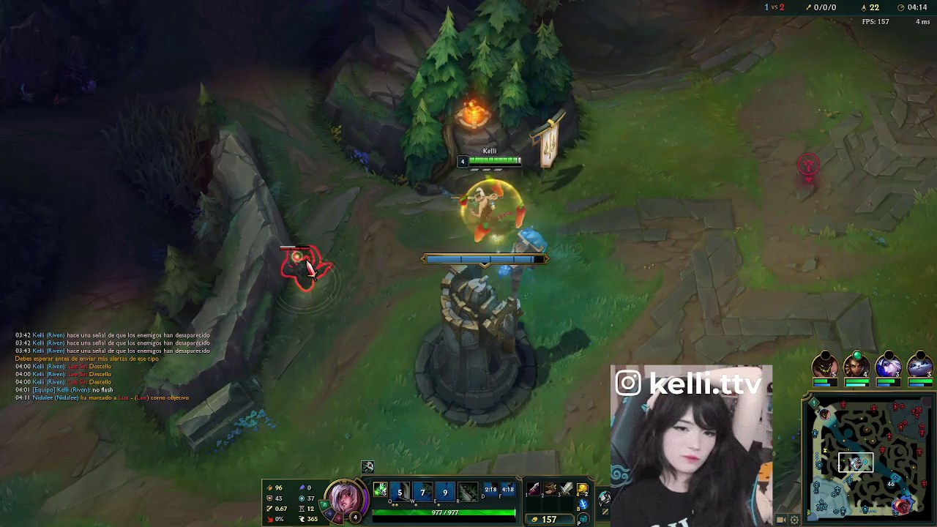
{"action": "key", "text": "space"}
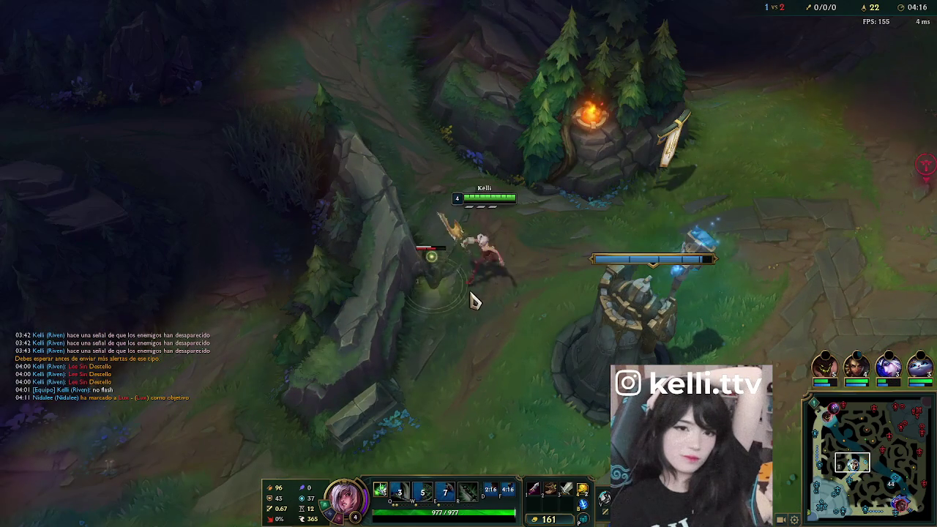
{"action": "left_click", "coordinate": [823, 411]}
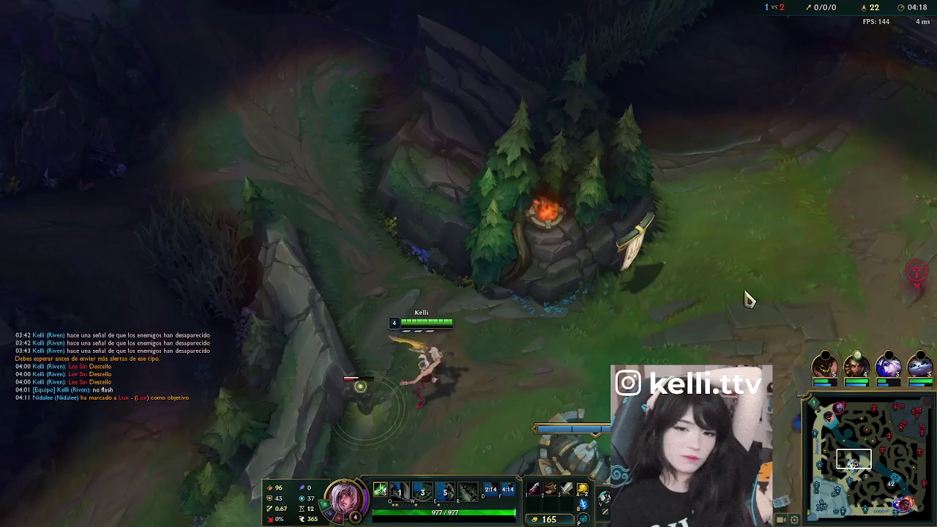
{"action": "key", "text": "Tab"}
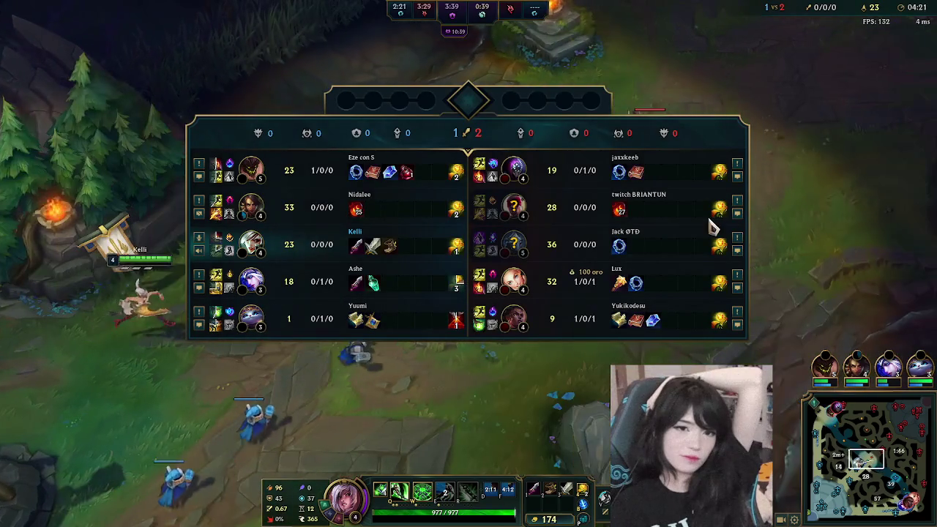
- Q onto the enemy champion, shield with E, and move up-right toward the river
{"action": "key", "text": "Tab"}
{"action": "right_click", "coordinate": [631, 338]}
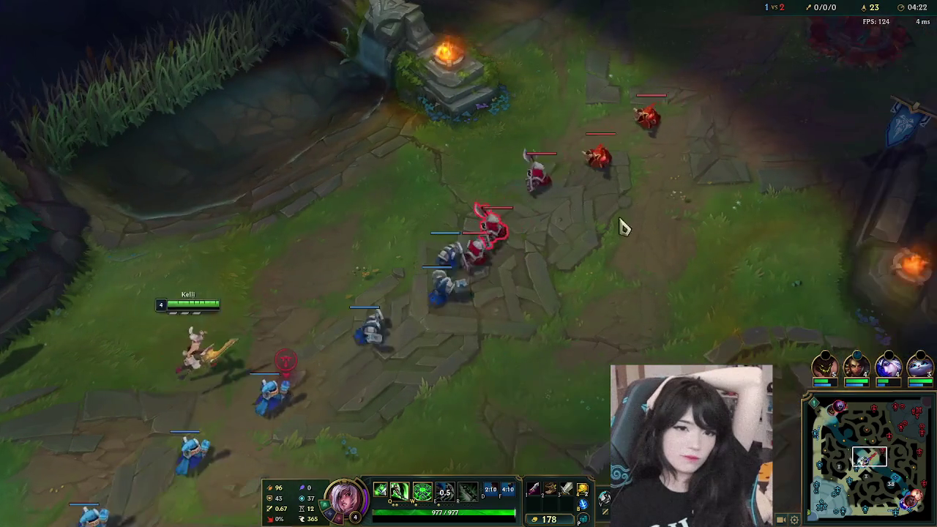
{"action": "right_click", "coordinate": [520, 223]}
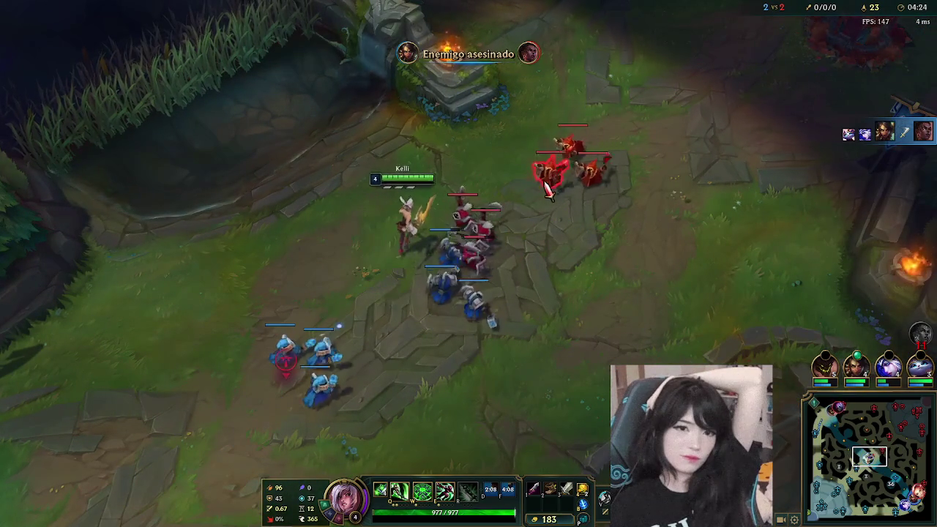
{"action": "key", "text": "q"}
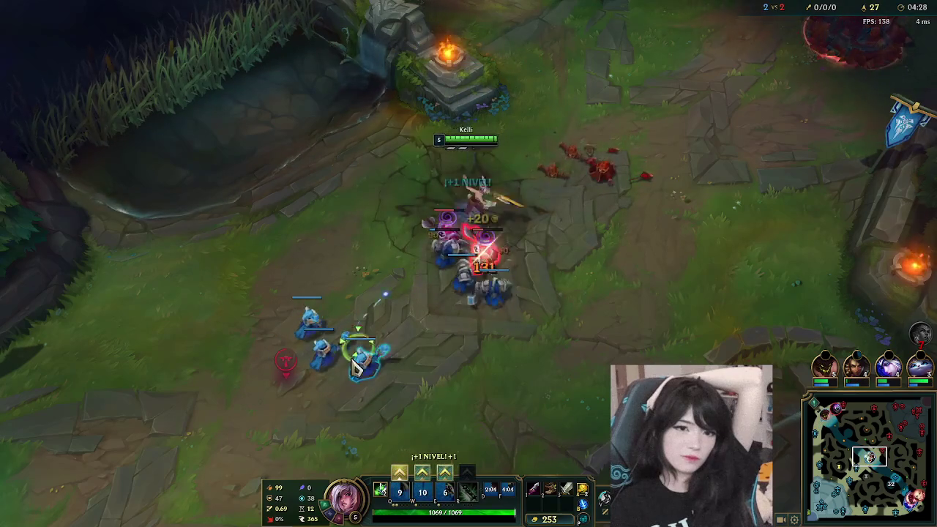
{"action": "right_click", "coordinate": [310, 418]}
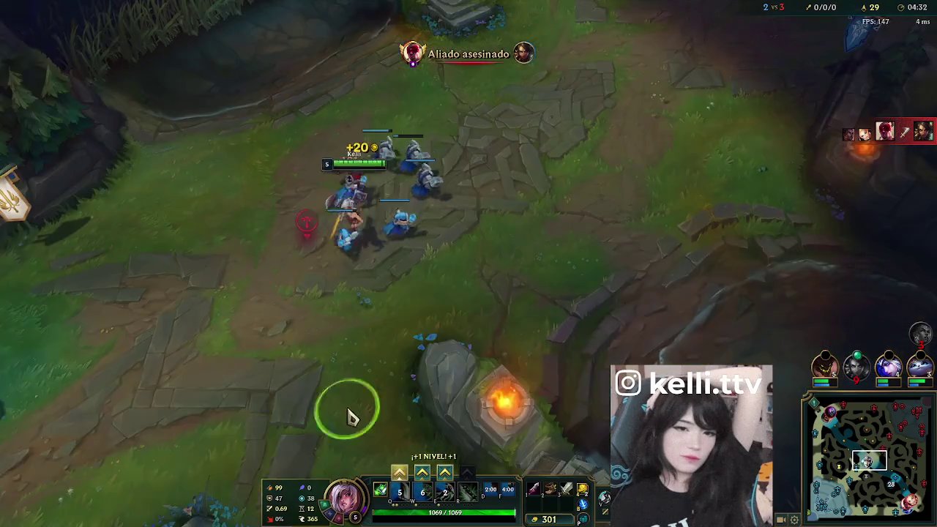
{"action": "key", "text": "e"}
{"action": "right_click", "coordinate": [549, 392]}
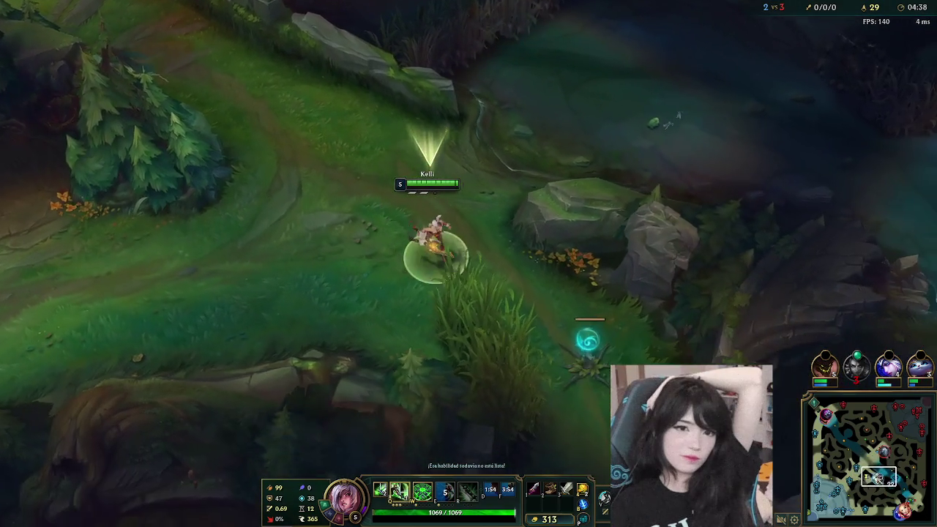
- Walk Riven over the river wall and through the river, using Ki Burst and her shield
{"action": "right_click", "coordinate": [540, 309]}
{"action": "key", "text": "w"}
{"action": "right_click", "coordinate": [699, 322]}
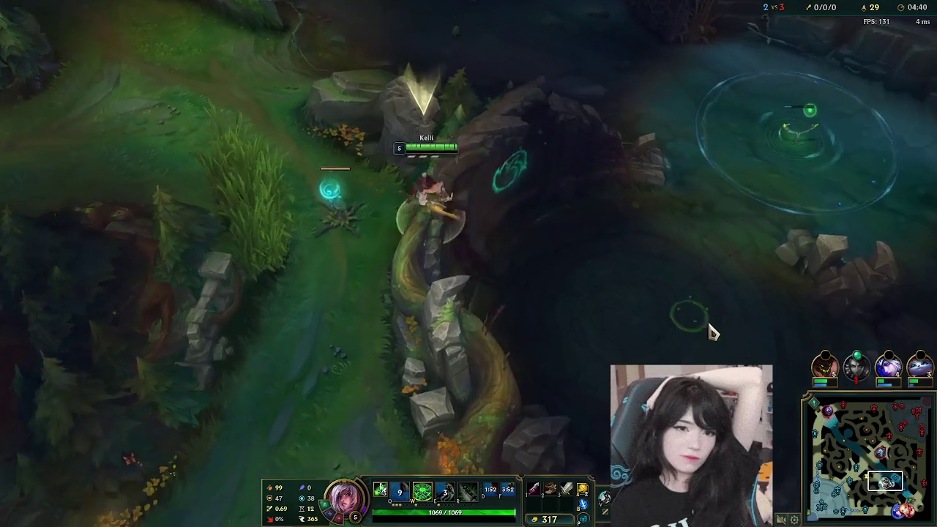
{"action": "right_click", "coordinate": [731, 304]}
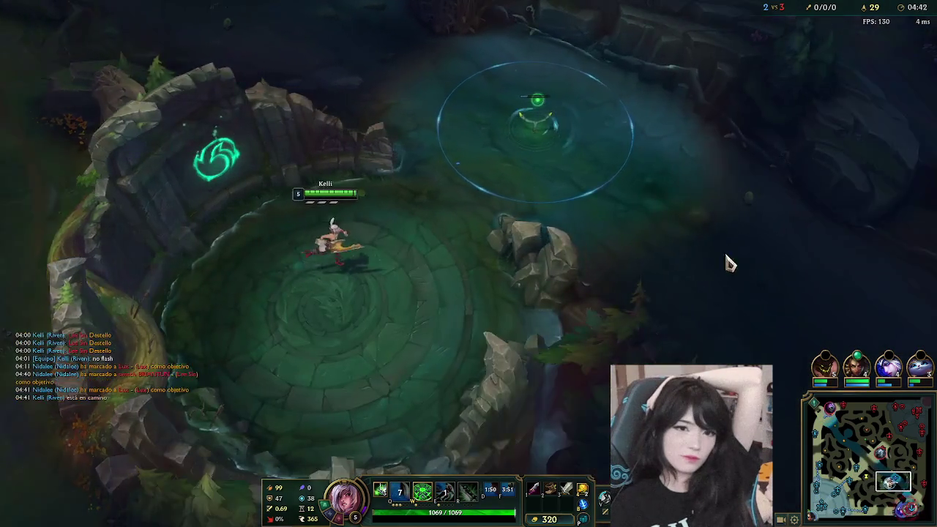
{"action": "right_click", "coordinate": [699, 182]}
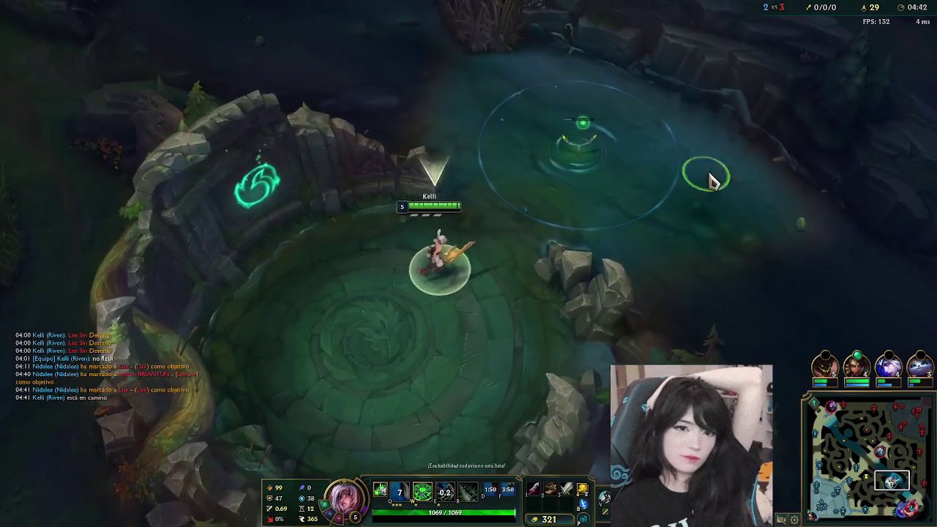
{"action": "key", "text": "e"}
{"action": "right_click", "coordinate": [684, 318]}
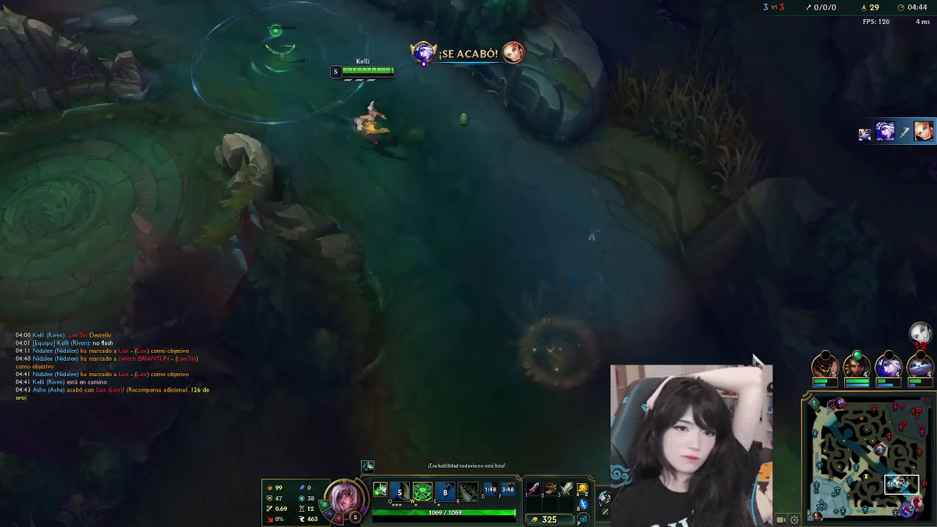
- Dash Riven on toward the enemy minions, shielding, and bring up the match scoreboard
{"action": "left_click", "coordinate": [911, 497]}
{"action": "right_click", "coordinate": [778, 203]}
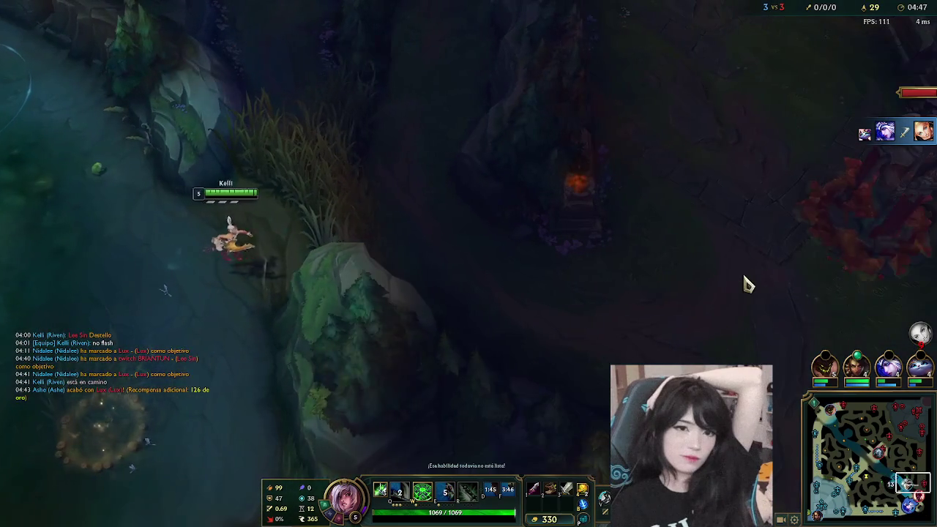
{"action": "right_click", "coordinate": [747, 282]}
{"action": "key", "text": "q"}
{"action": "right_click", "coordinate": [621, 287]}
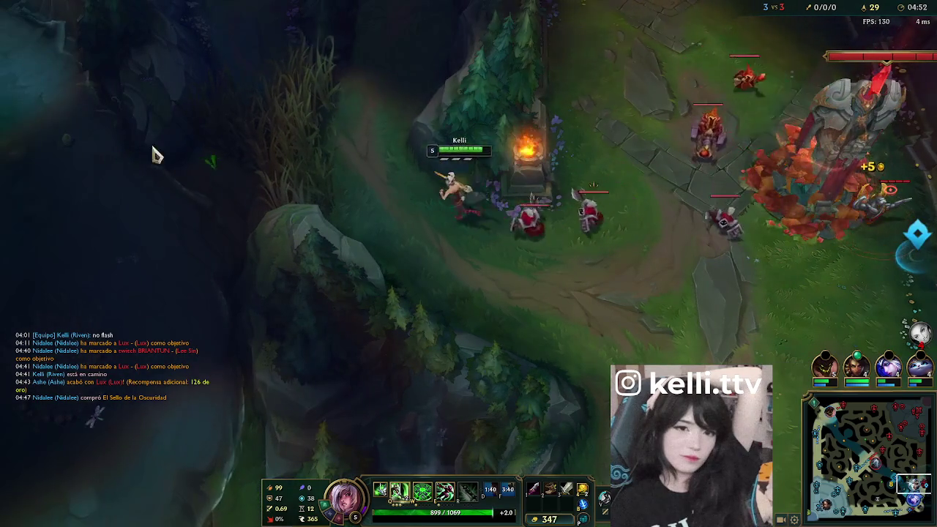
{"action": "right_click", "coordinate": [159, 151]}
{"action": "key", "text": "e"}
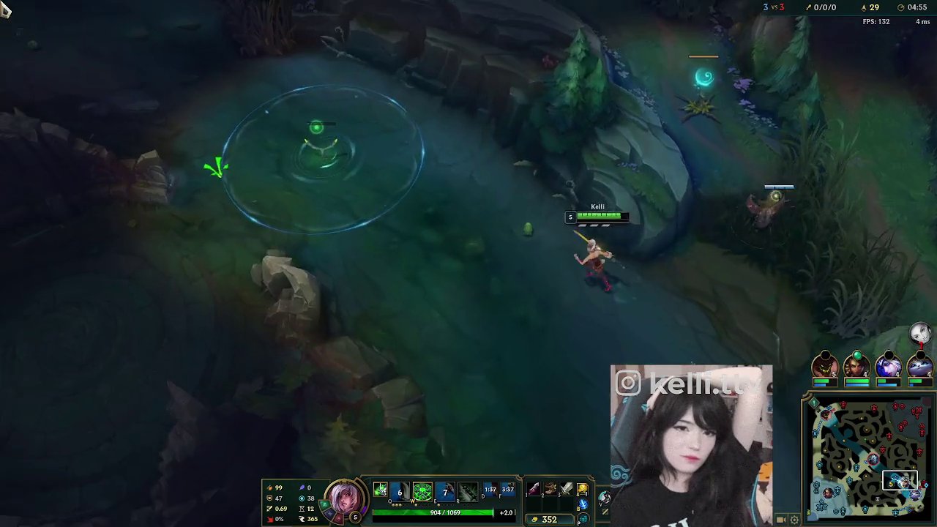
{"action": "key", "text": "Tab"}
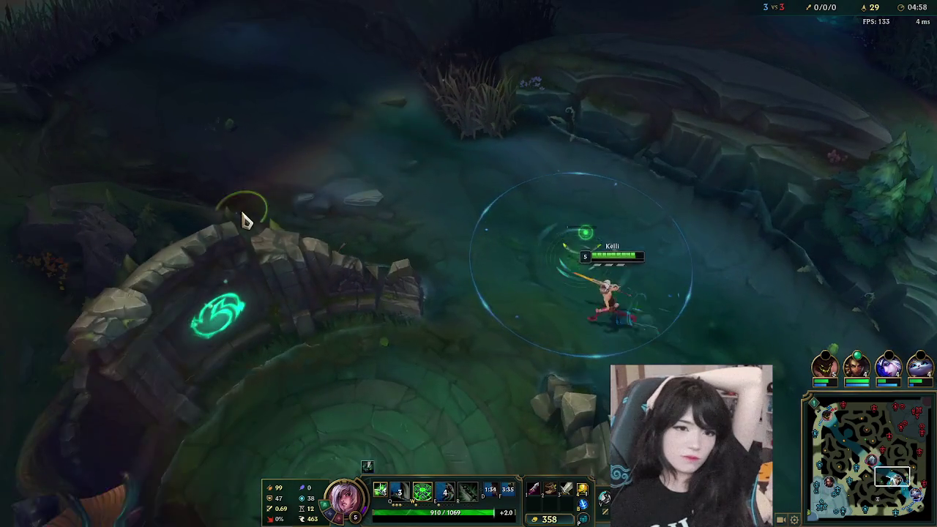
- Walk Riven back to her top-lane tower, stunning nearby enemies with Ki Burst
{"action": "right_click", "coordinate": [320, 181]}
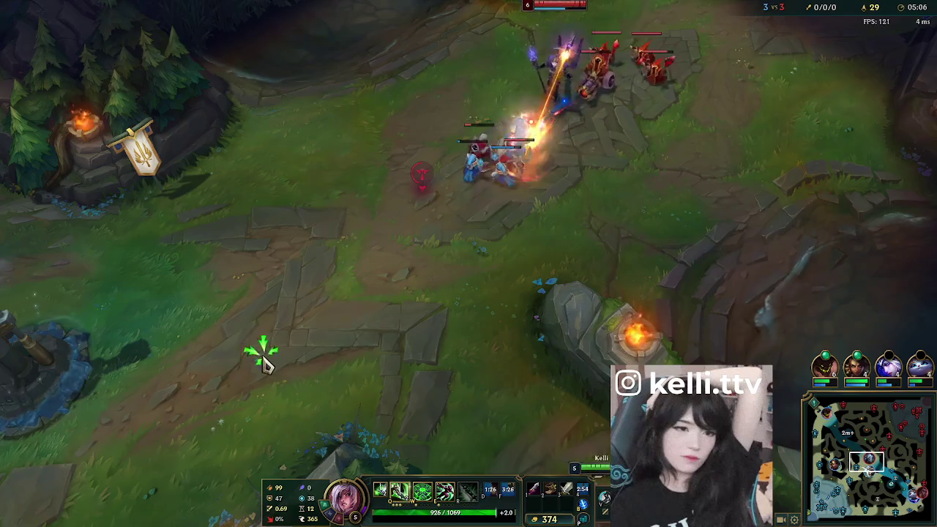
{"action": "right_click", "coordinate": [265, 350]}
{"action": "right_click", "coordinate": [238, 382]}
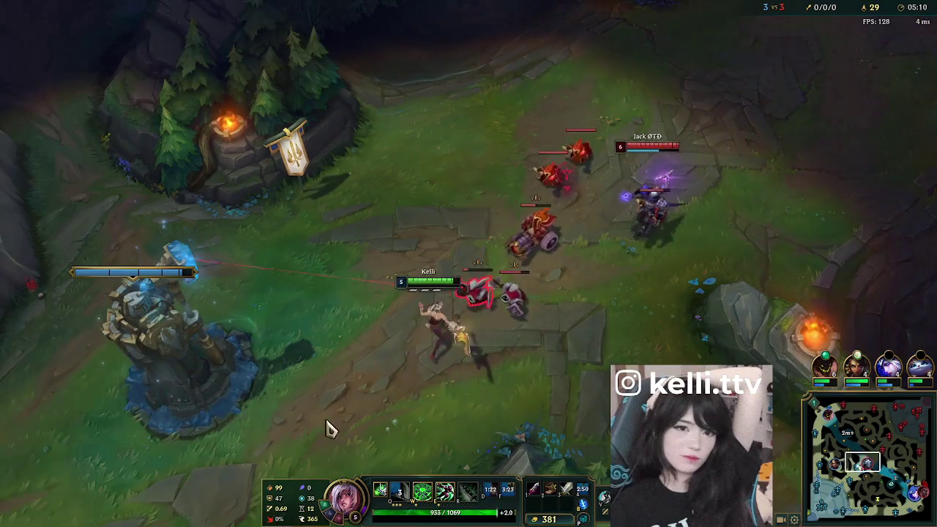
{"action": "right_click", "coordinate": [210, 461]}
{"action": "right_click", "coordinate": [178, 418]}
{"action": "key", "text": "w"}
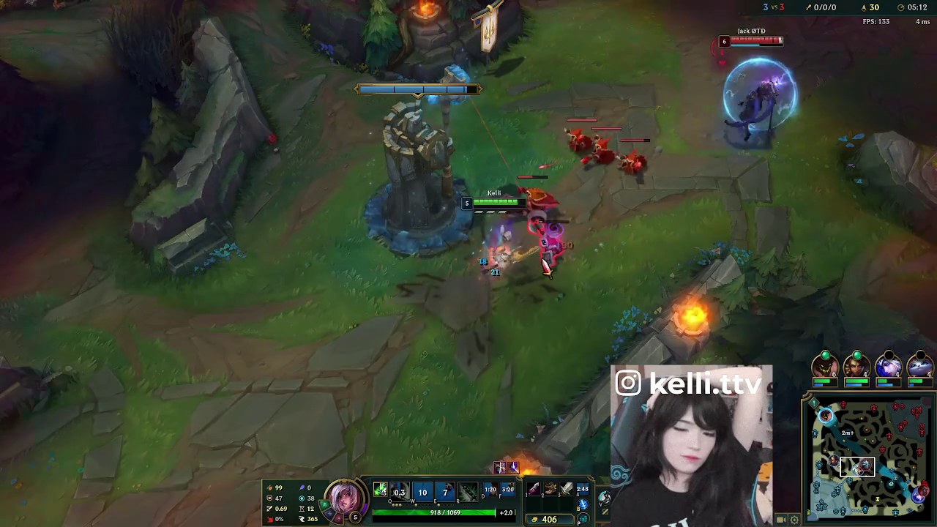
{"action": "right_click", "coordinate": [352, 383]}
{"action": "right_click", "coordinate": [105, 293]}
{"action": "right_click", "coordinate": [114, 75]}
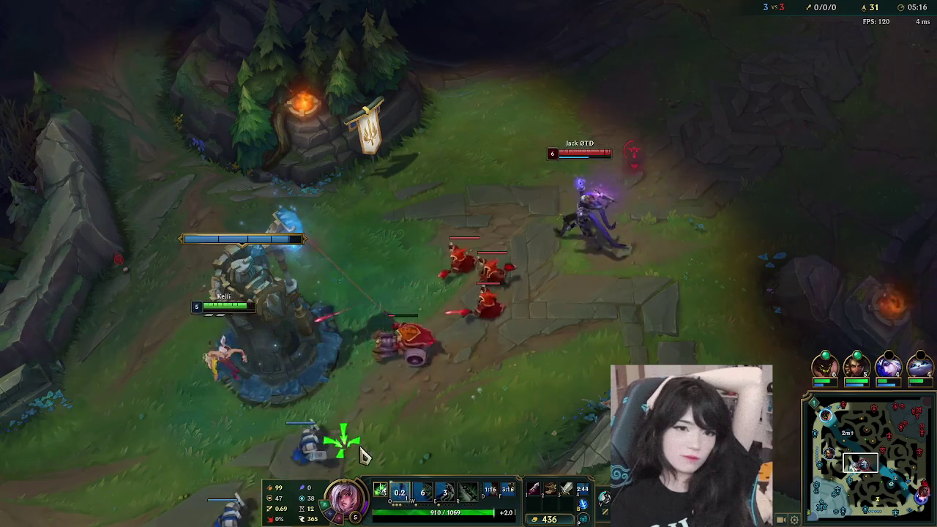
- Send Riven into the minion wave to last-hit minions and strike with a Q dash
{"action": "right_click", "coordinate": [429, 435]}
{"action": "right_click", "coordinate": [512, 443]}
{"action": "right_click", "coordinate": [466, 314]}
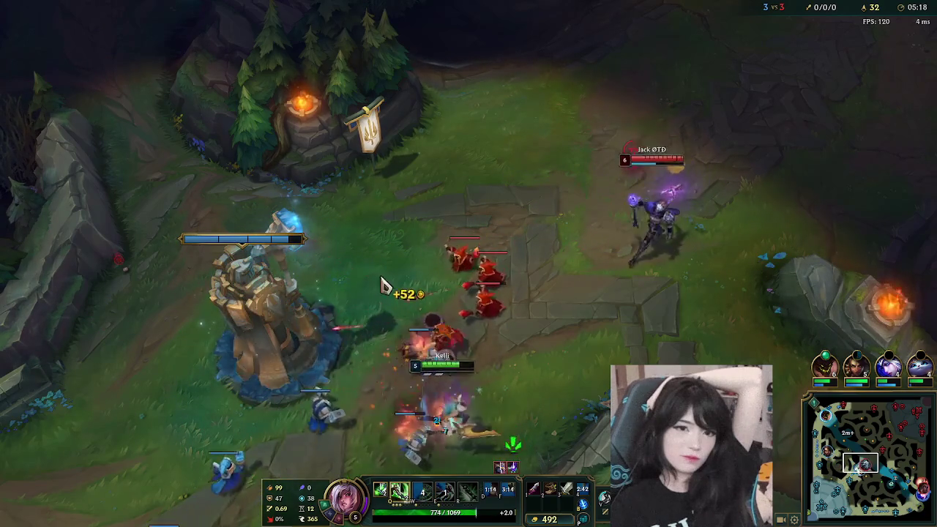
{"action": "right_click", "coordinate": [241, 455]}
{"action": "right_click", "coordinate": [416, 291]}
{"action": "key", "text": "q"}
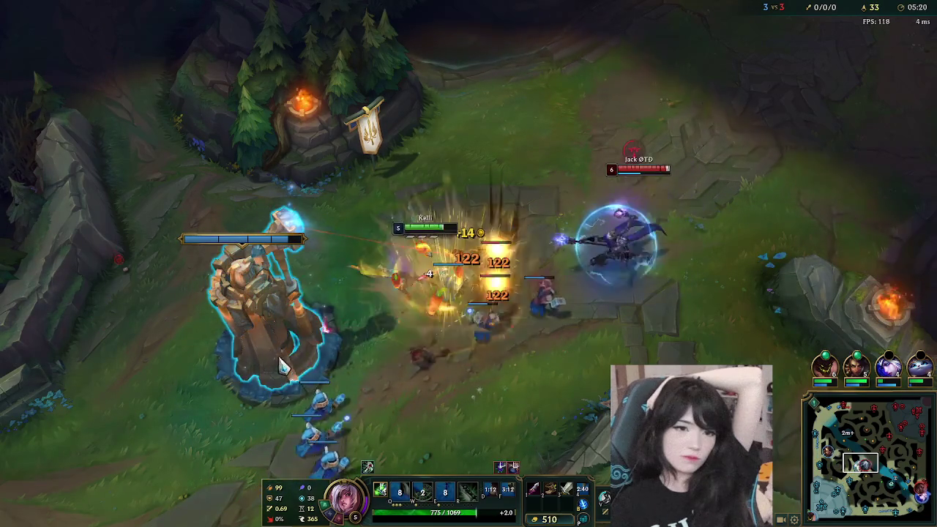
- Hit the minions with Ki Burst, retreat toward the tower, and reposition behind her minions
{"action": "right_click", "coordinate": [512, 274]}
{"action": "key", "text": "w"}
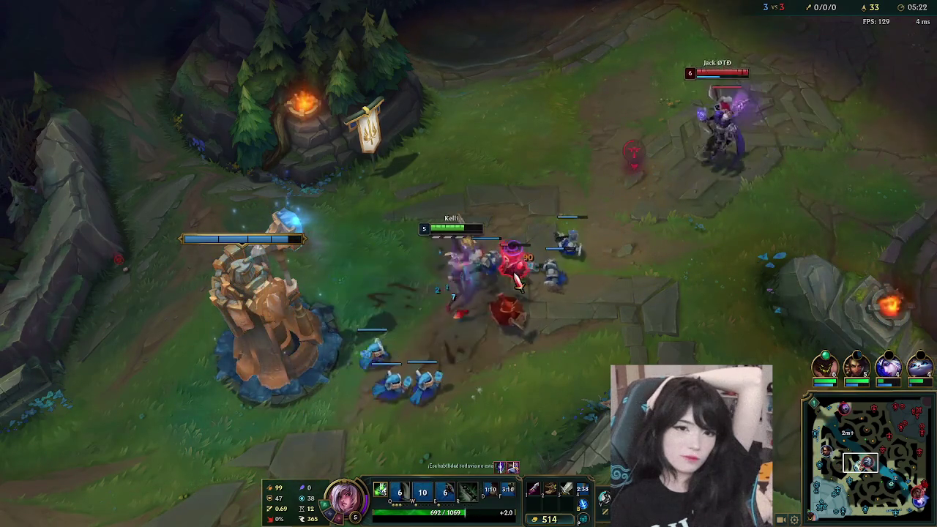
{"action": "right_click", "coordinate": [278, 445]}
{"action": "right_click", "coordinate": [359, 222]}
{"action": "right_click", "coordinate": [450, 186]}
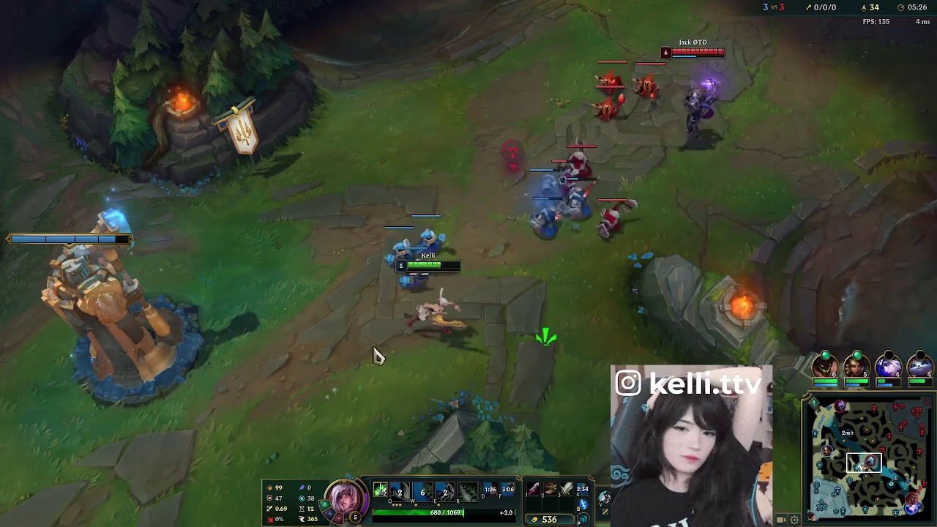
{"action": "right_click", "coordinate": [211, 242]}
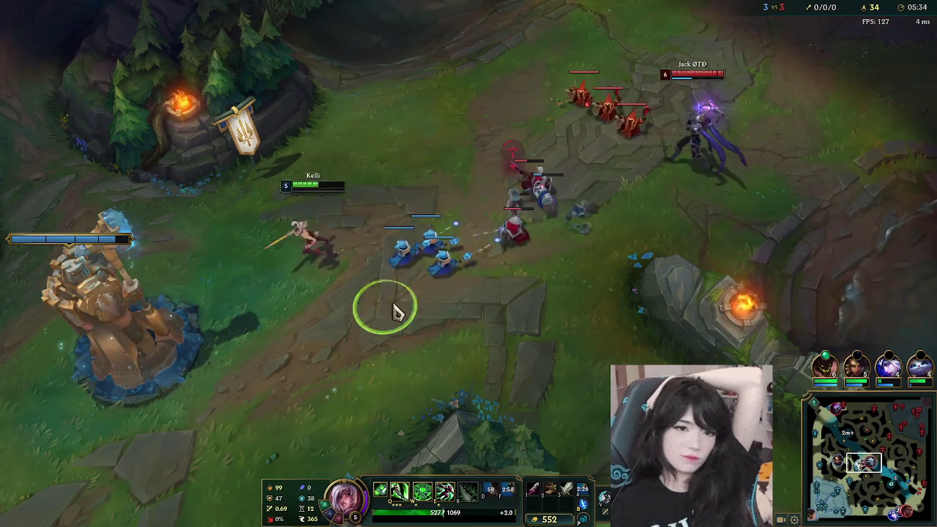
{"action": "right_click", "coordinate": [192, 435]}
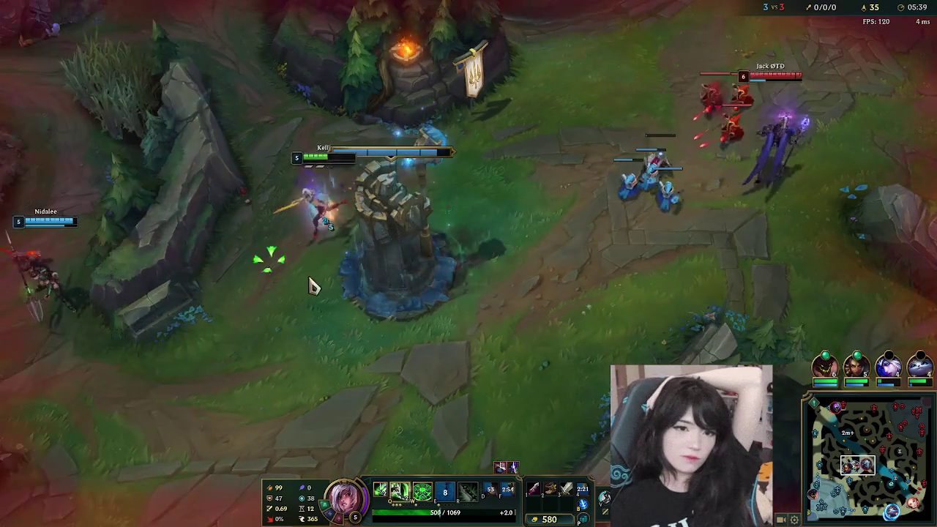
- Dash Riven around the tower, ping that enemies are missing, and walk up the lane
{"action": "key", "text": "e"}
{"action": "right_click", "coordinate": [582, 256]}
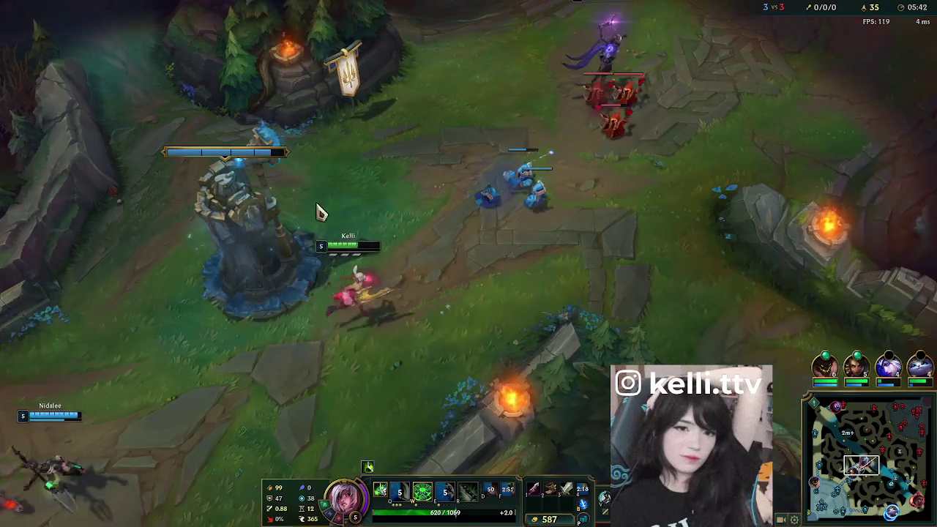
{"action": "right_click", "coordinate": [125, 256]}
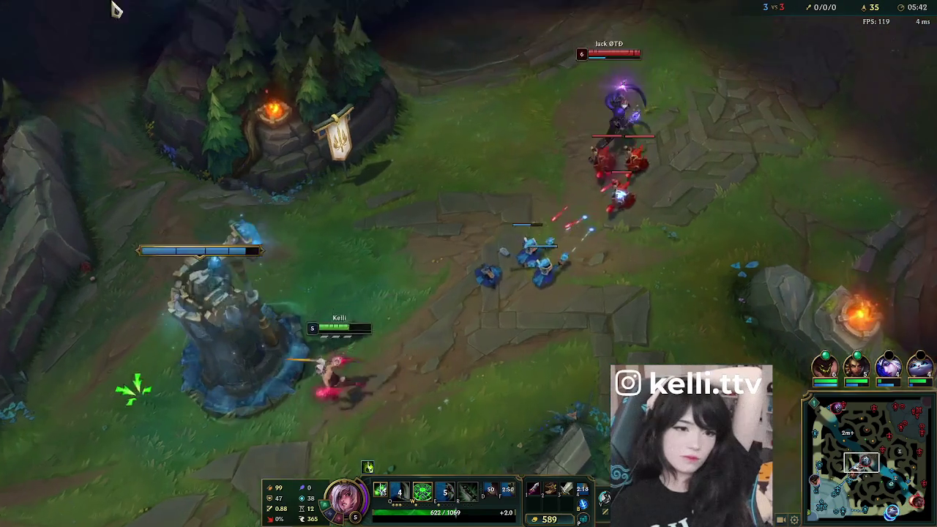
{"action": "key", "text": "space"}
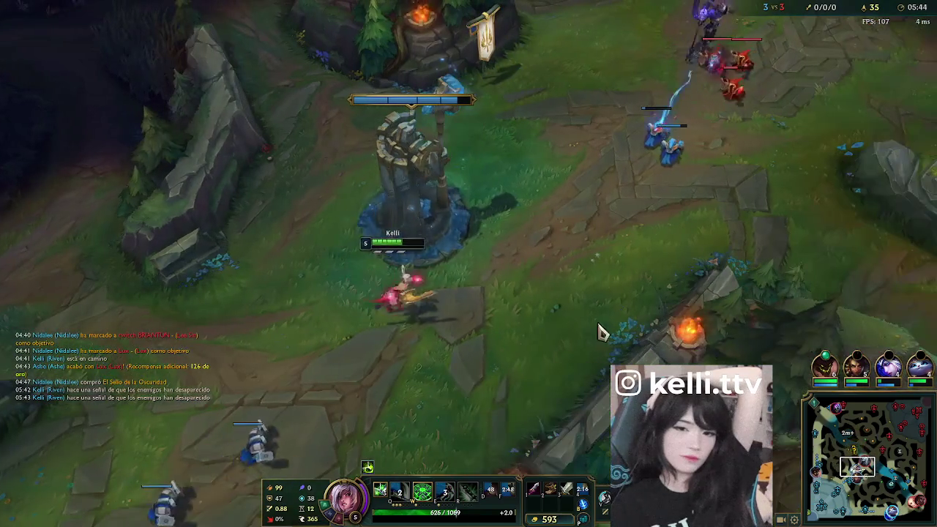
{"action": "right_click", "coordinate": [889, 110]}
{"action": "right_click", "coordinate": [436, 22]}
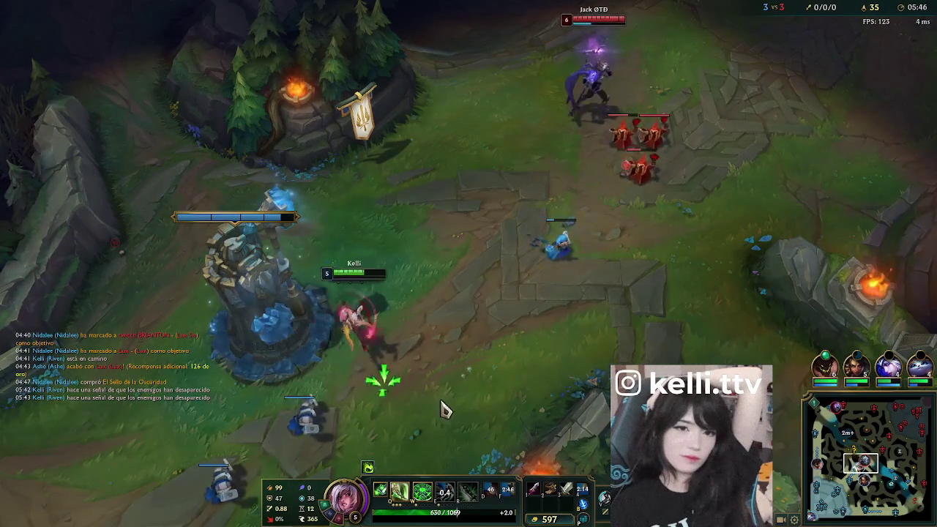
- Shield up to the wave, last-hit a minion, and learn Riven's ultimate at level 6
{"action": "right_click", "coordinate": [334, 456]}
{"action": "key", "text": "e"}
{"action": "right_click", "coordinate": [566, 247]}
{"action": "right_click", "coordinate": [464, 382]}
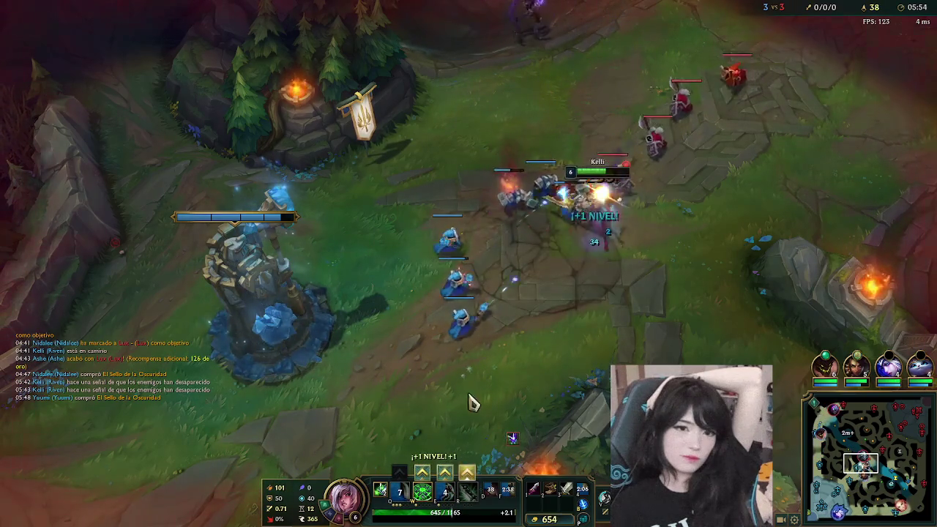
{"action": "key", "text": "ctrl+r"}
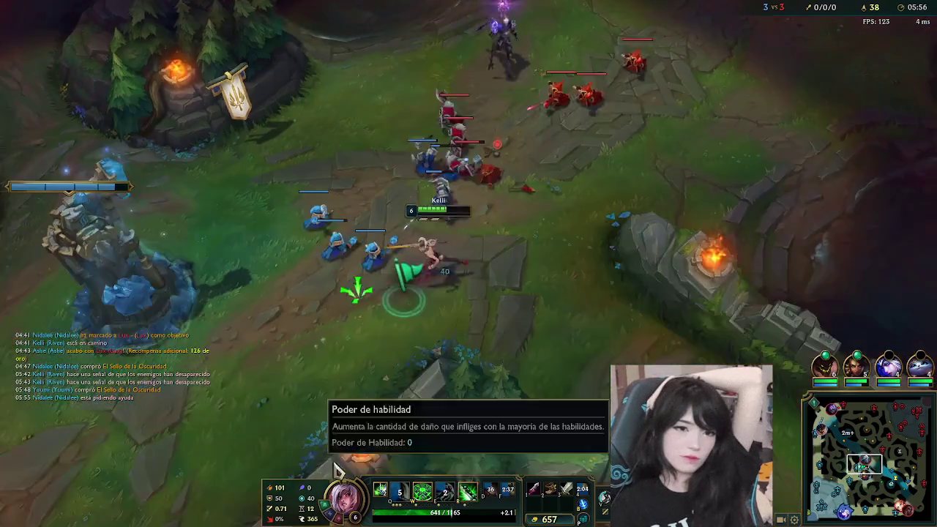
{"action": "right_click", "coordinate": [556, 364]}
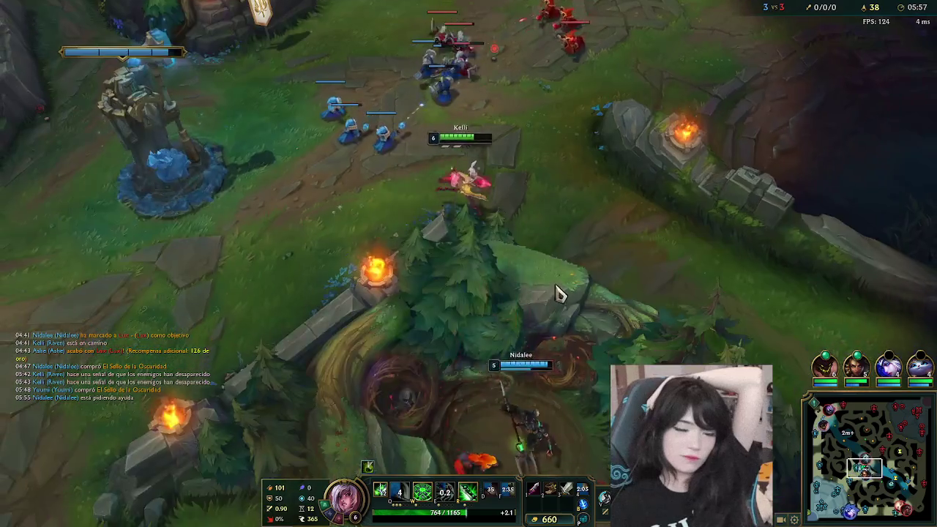
{"action": "right_click", "coordinate": [310, 279]}
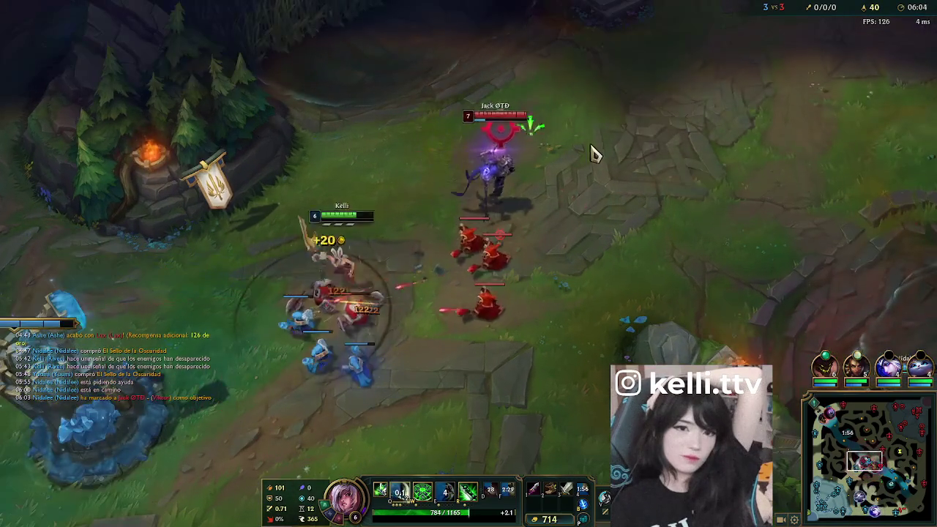
- Engage the enemy Viktor with E, W and Q, then retreat out of his gravity field
{"action": "right_click", "coordinate": [634, 130]}
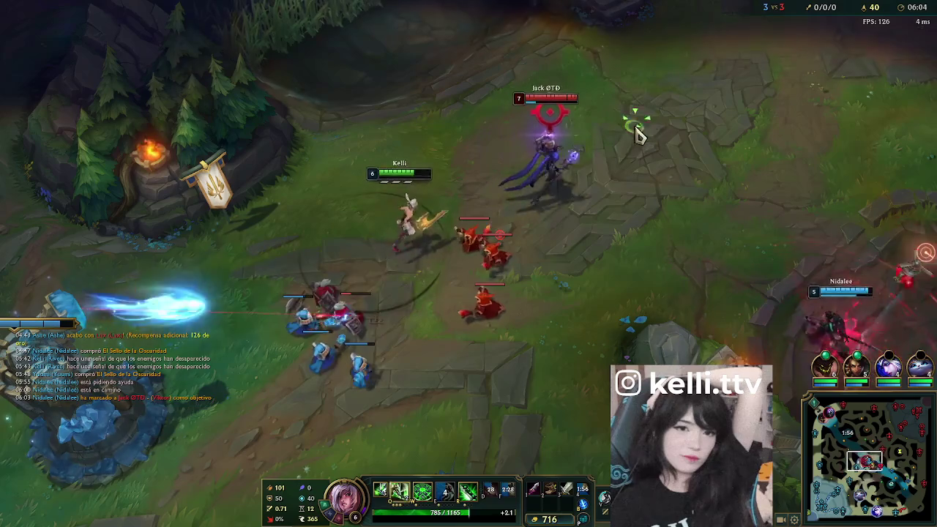
{"action": "key", "text": "e"}
{"action": "key", "text": "w"}
{"action": "key", "text": "q"}
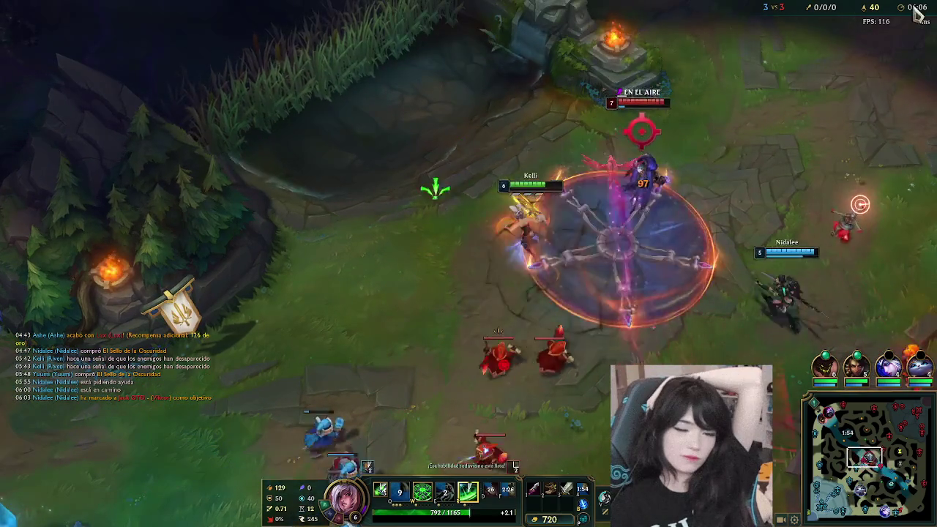
{"action": "right_click", "coordinate": [429, 161]}
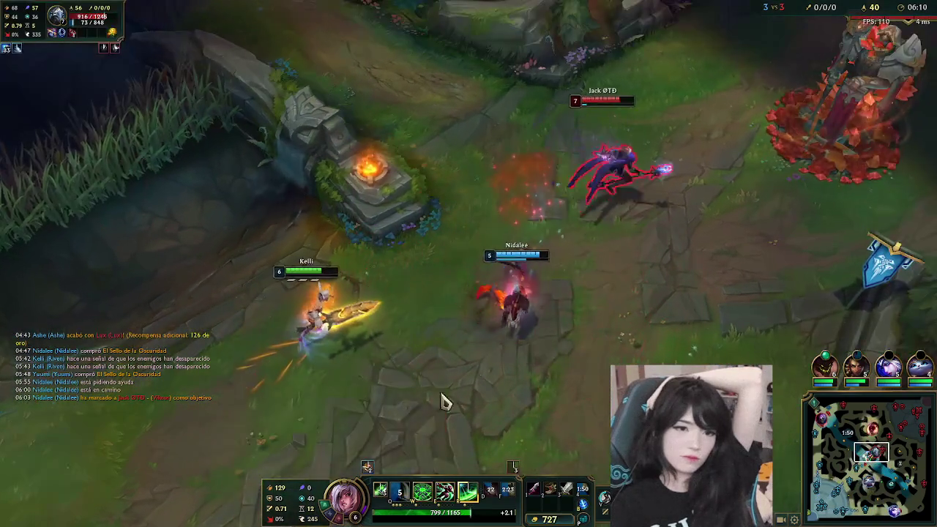
{"action": "right_click", "coordinate": [198, 396]}
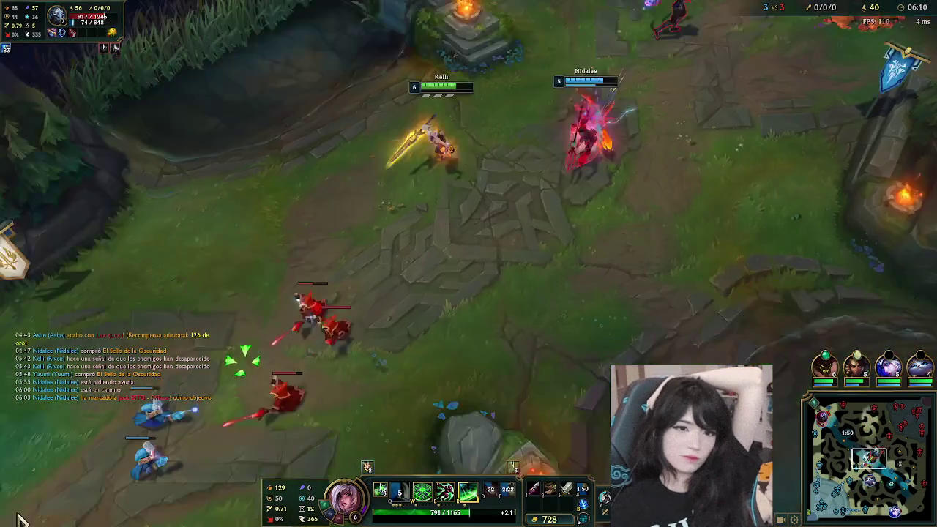
{"action": "right_click", "coordinate": [147, 491]}
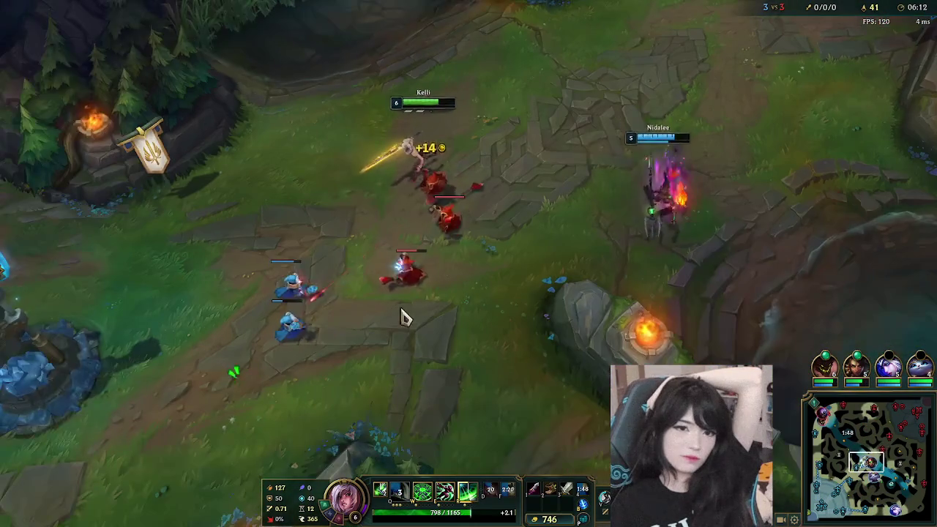
- Attack the enemy minions along the lane, finishing with a Q dash strike
{"action": "right_click", "coordinate": [324, 382]}
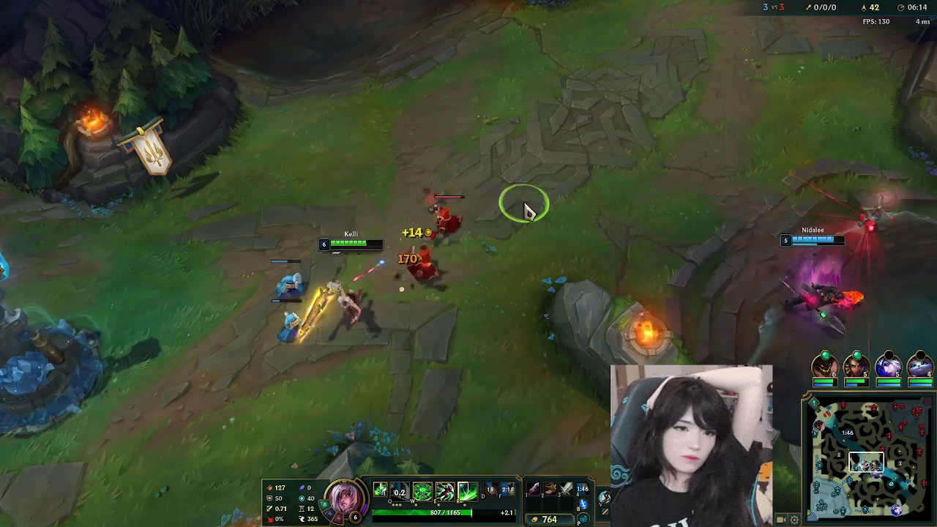
{"action": "right_click", "coordinate": [444, 220]}
{"action": "right_click", "coordinate": [554, 247]}
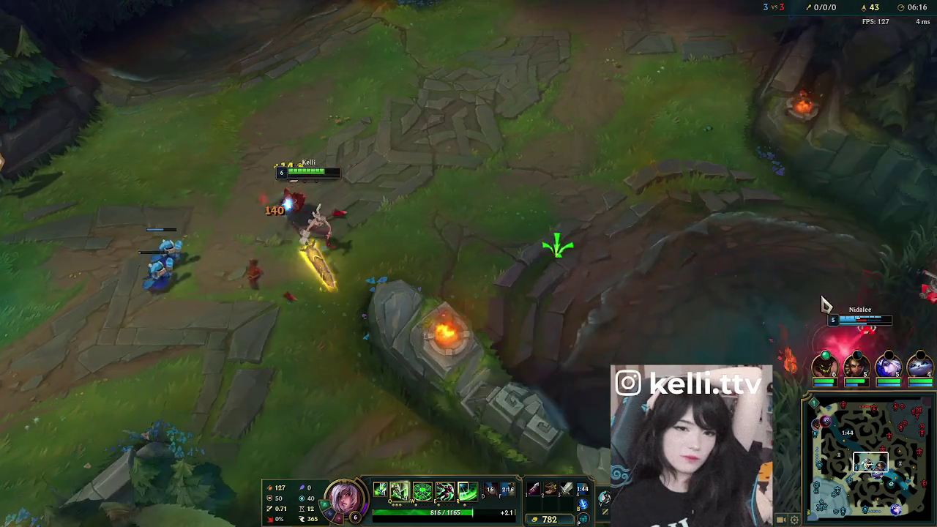
{"action": "right_click", "coordinate": [505, 219]}
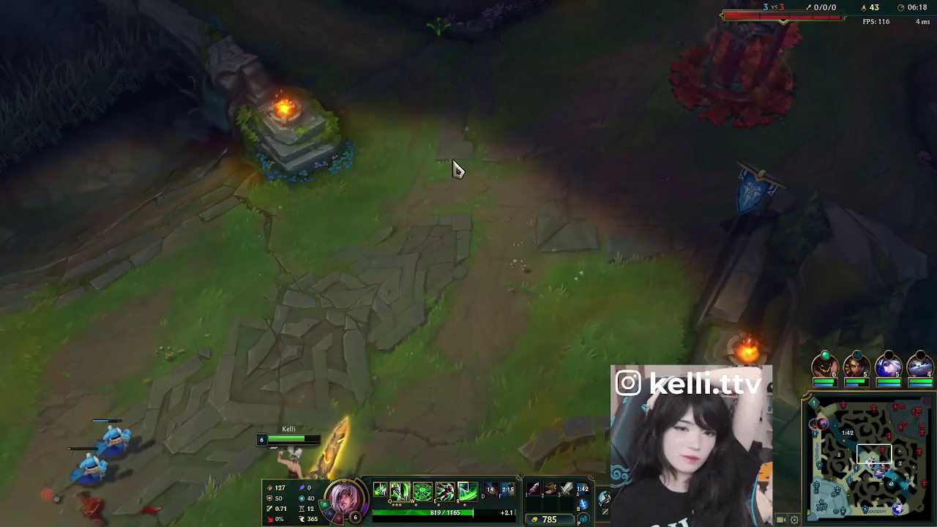
{"action": "right_click", "coordinate": [399, 183]}
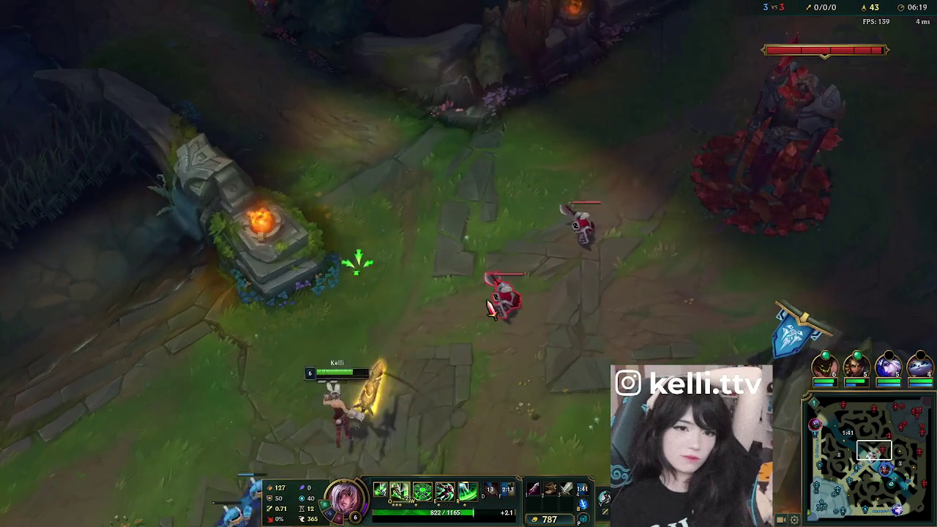
{"action": "right_click", "coordinate": [475, 352]}
{"action": "key", "text": "q"}
- Activate Riven's ultimate and fire the wind slash at Viktor, then return to farm minions
{"action": "right_click", "coordinate": [680, 278]}
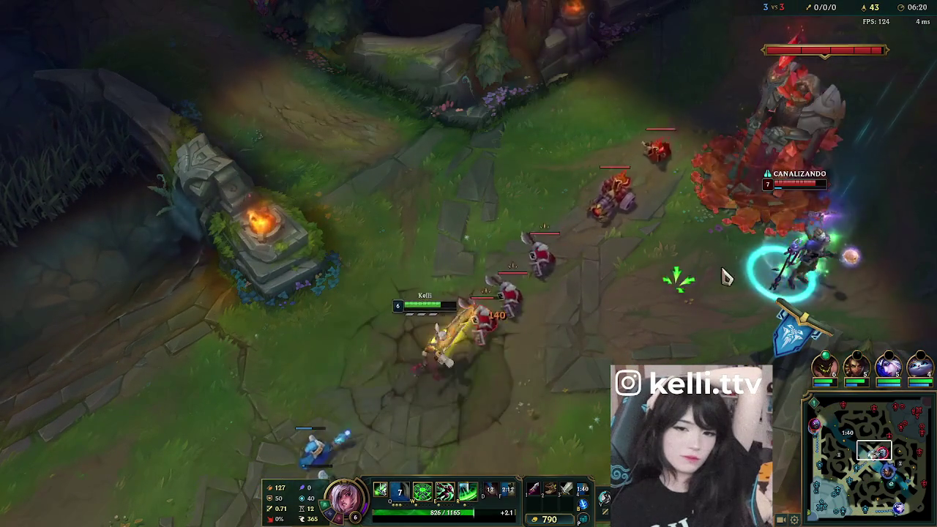
{"action": "key", "text": "e"}
{"action": "right_click", "coordinate": [202, 397]}
{"action": "key", "text": "r"}
{"action": "right_click", "coordinate": [251, 401]}
{"action": "right_click", "coordinate": [314, 257]}
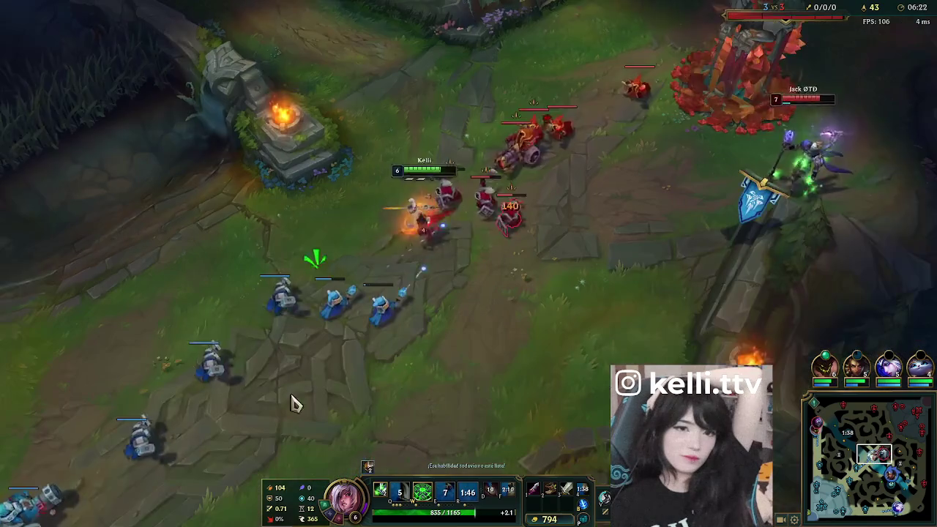
{"action": "right_click", "coordinate": [255, 325]}
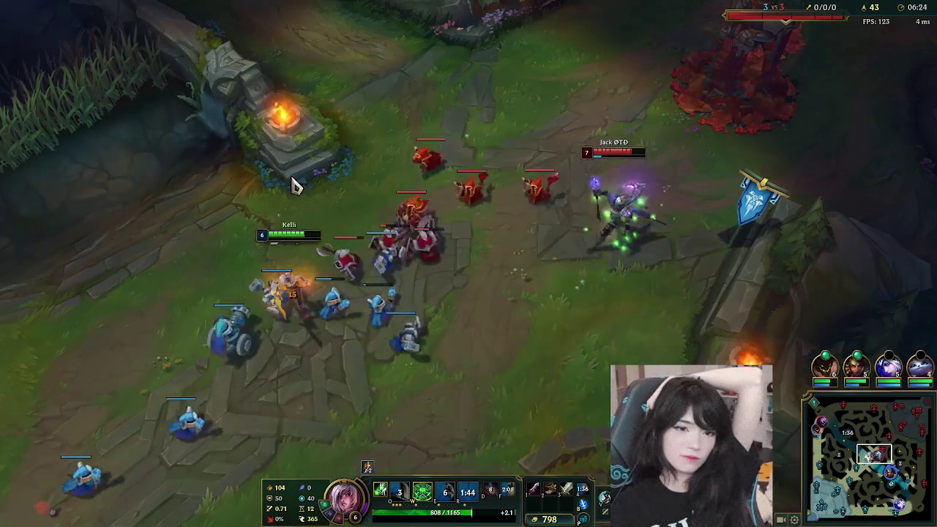
{"action": "right_click", "coordinate": [184, 224]}
{"action": "right_click", "coordinate": [121, 338]}
{"action": "right_click", "coordinate": [151, 257]}
- Walk Riven from the lane away from the wave and down into the river
{"action": "right_click", "coordinate": [320, 192]}
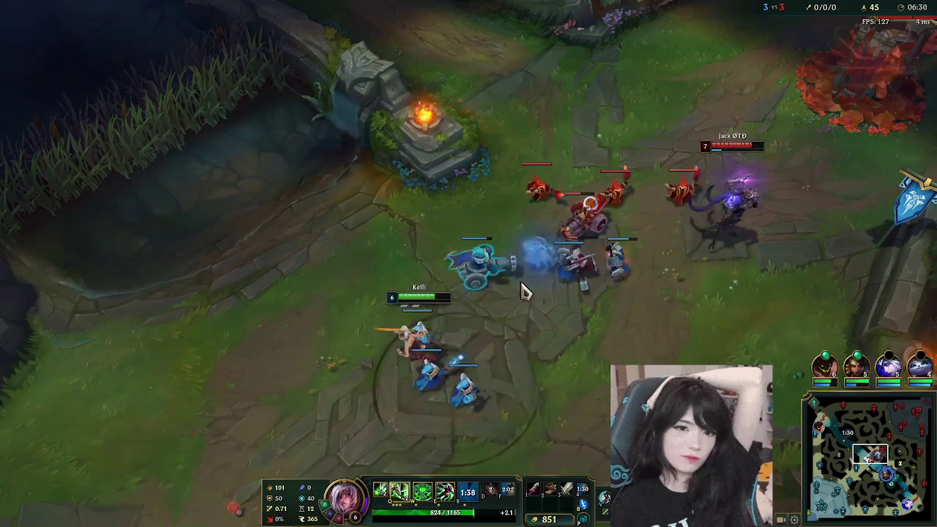
{"action": "right_click", "coordinate": [266, 322]}
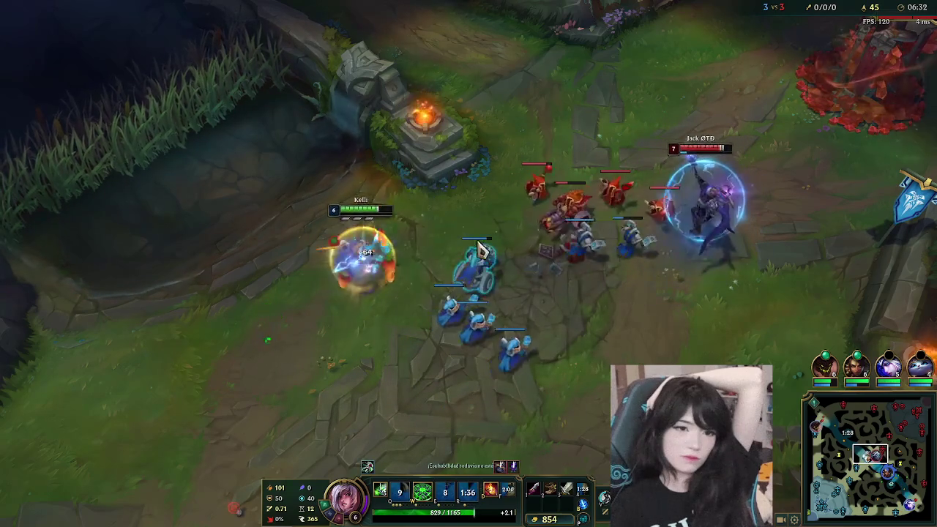
{"action": "right_click", "coordinate": [391, 426]}
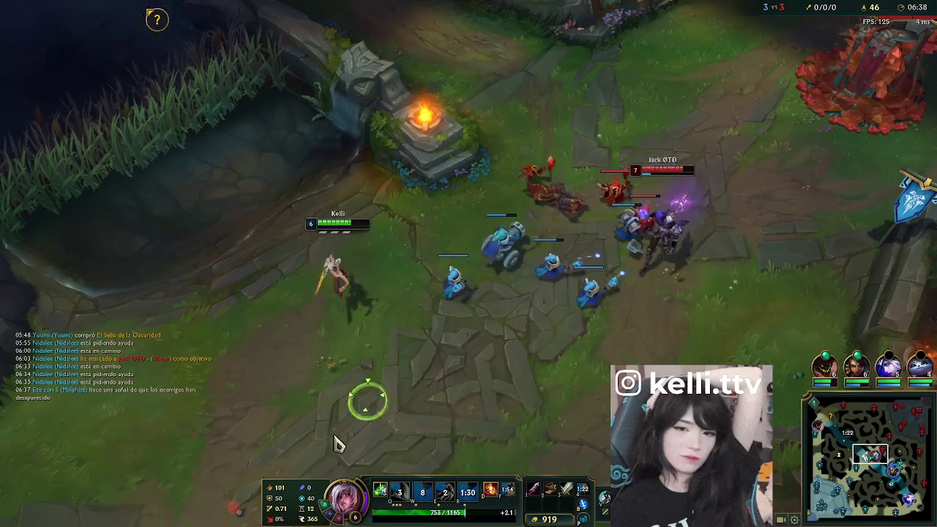
{"action": "right_click", "coordinate": [262, 351]}
{"action": "right_click", "coordinate": [212, 425]}
{"action": "right_click", "coordinate": [554, 377]}
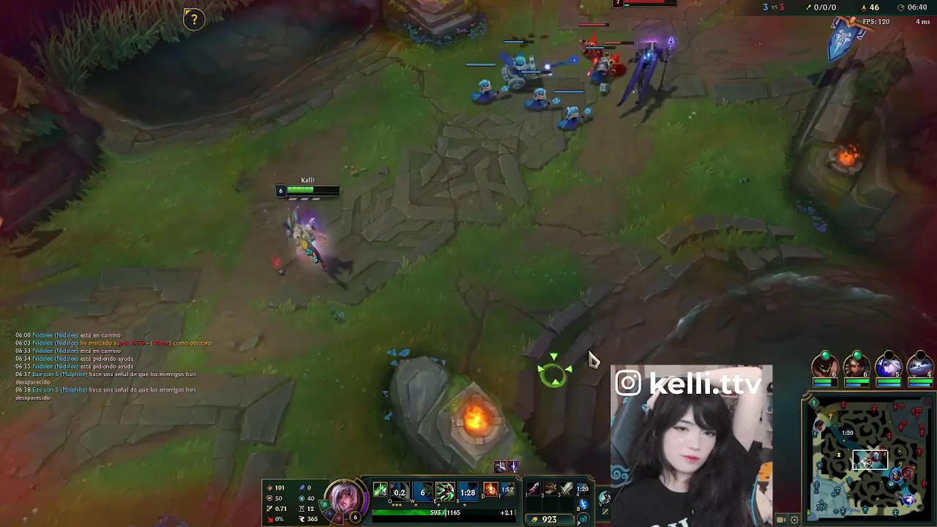
{"action": "right_click", "coordinate": [554, 227]}
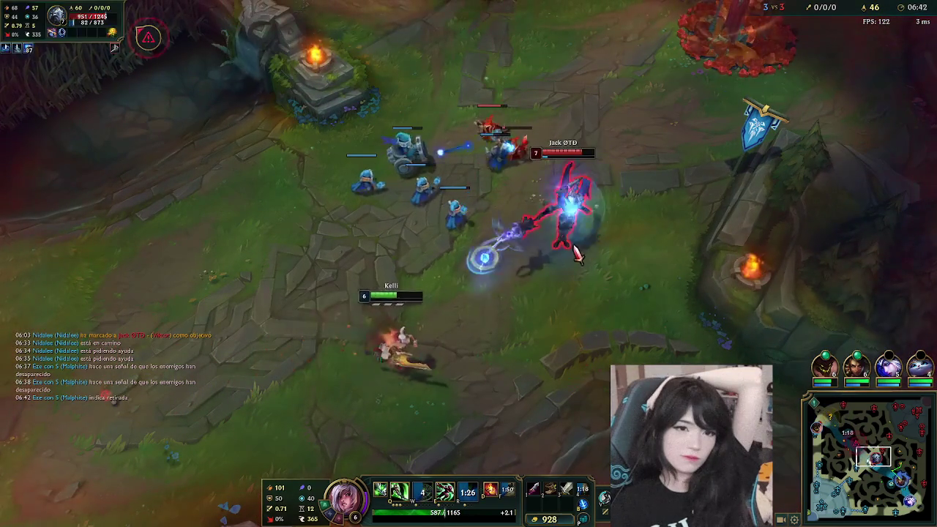
- Fight the enemy Riven in the river with Ignite and Ki Burst, then ping enemies missing
{"action": "right_click", "coordinate": [428, 282]}
{"action": "right_click", "coordinate": [560, 390]}
{"action": "right_click", "coordinate": [527, 414]}
{"action": "right_click", "coordinate": [526, 395]}
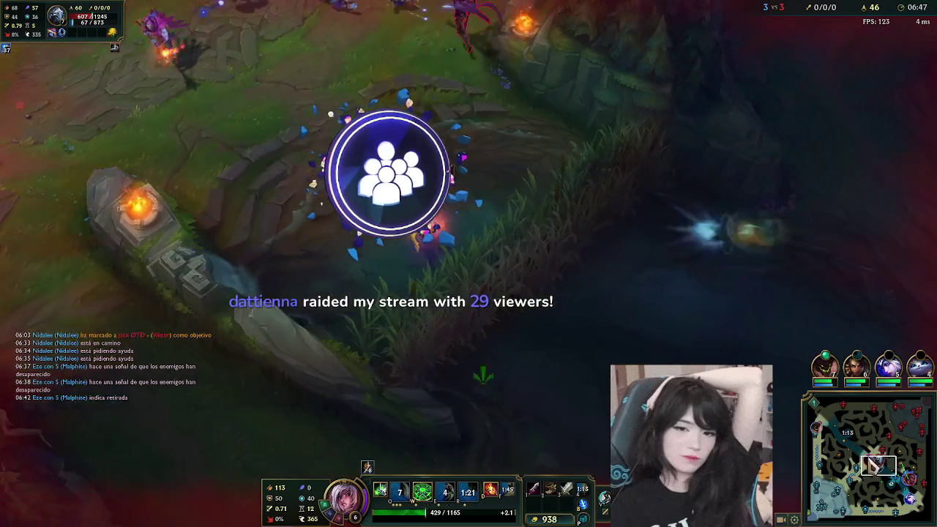
{"action": "right_click", "coordinate": [455, 442]}
{"action": "key", "text": "d"}
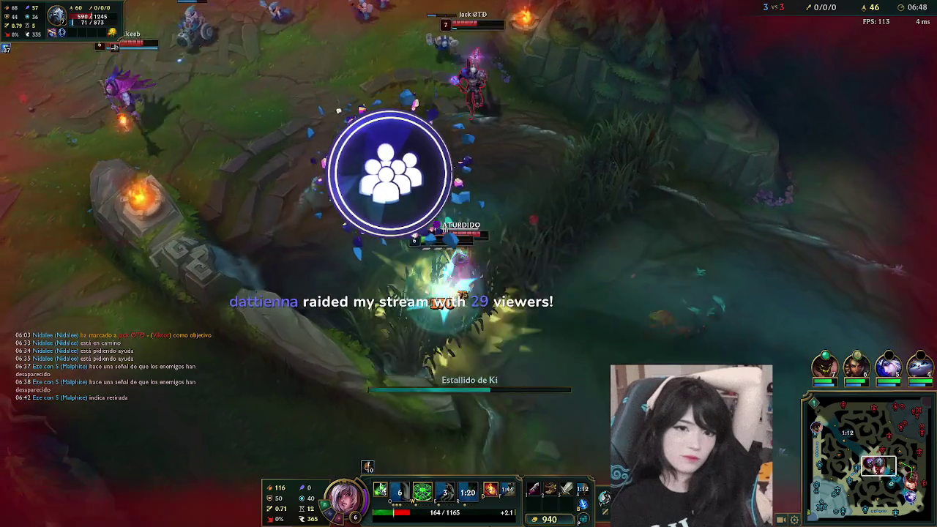
{"action": "key", "text": "w"}
{"action": "right_click", "coordinate": [436, 413]}
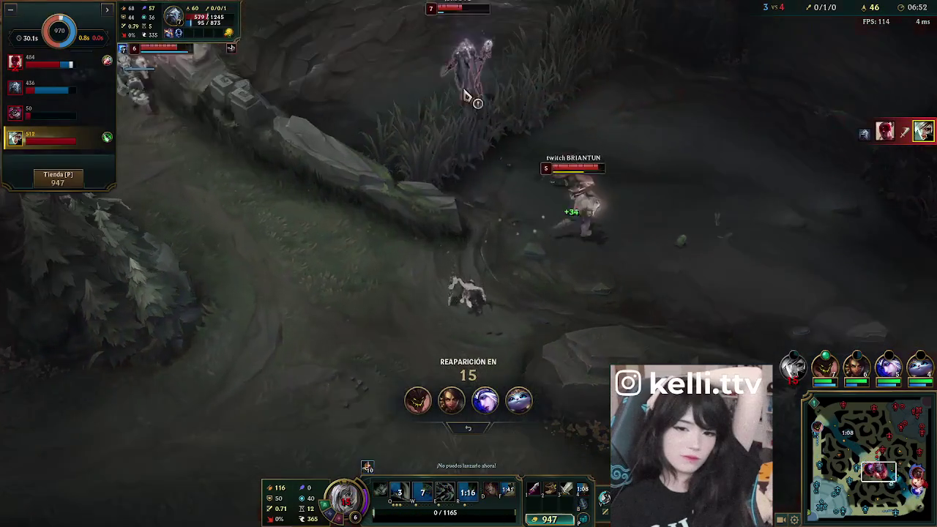
{"action": "left_click_drag", "start_coordinate": [453, 199], "coordinate": [359, 216]}
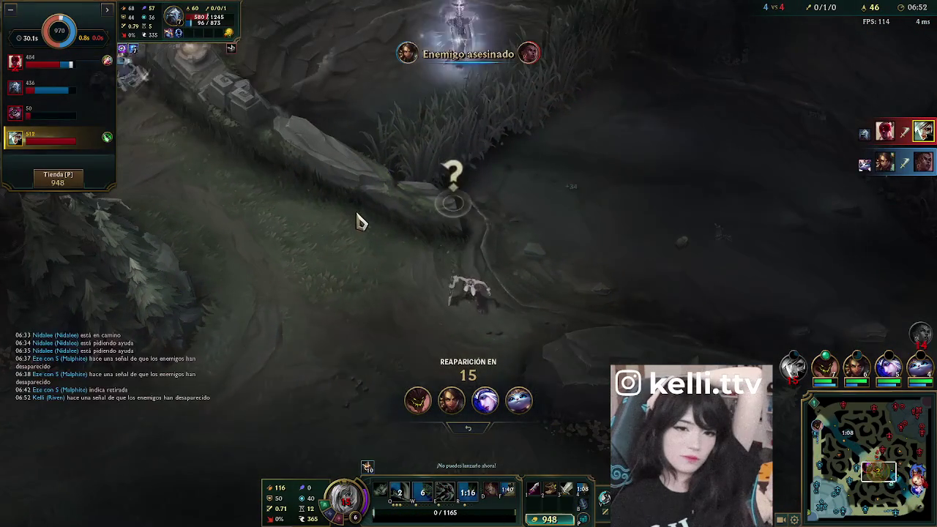
- Send '3 mid' in team chat and glance at the nearby teamfight
{"action": "key", "text": "Return"}
{"action": "type", "text": "3 mid"}
{"action": "key", "text": "Return"}
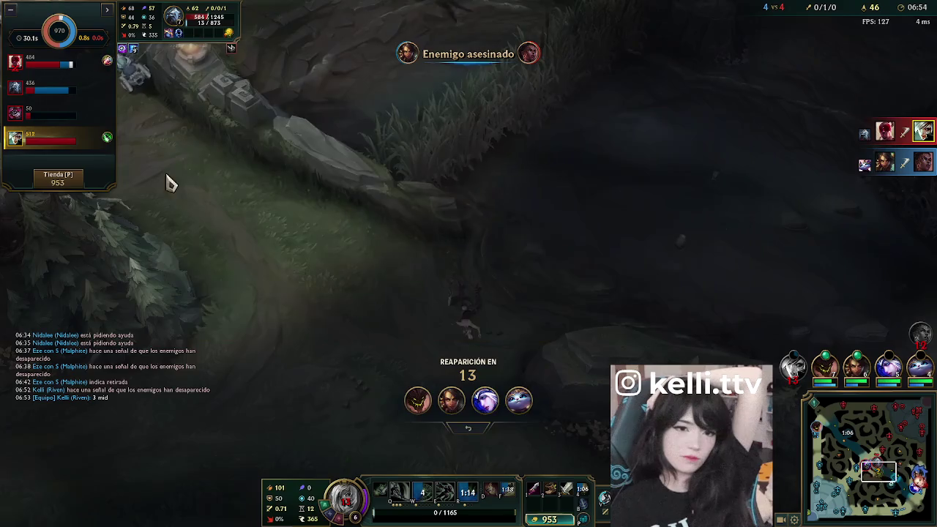
{"action": "key", "text": "F2"}
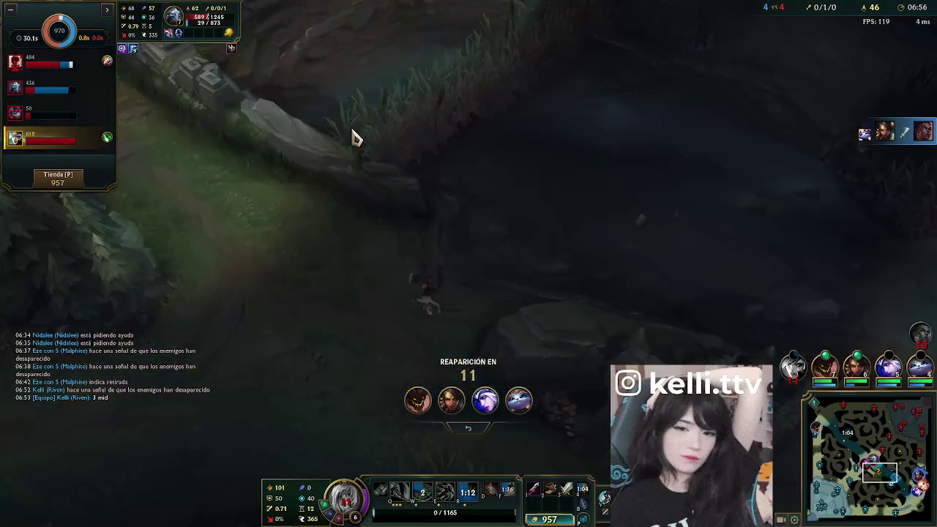
- Buy Grebas Glotonas from the item shop and check the scoreboard
{"action": "key", "text": "p"}
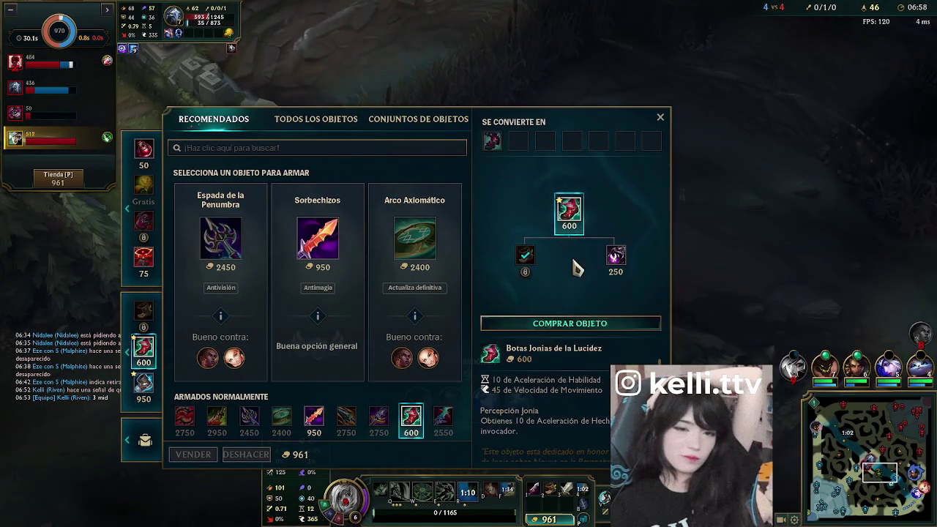
{"action": "double_click", "coordinate": [569, 143]}
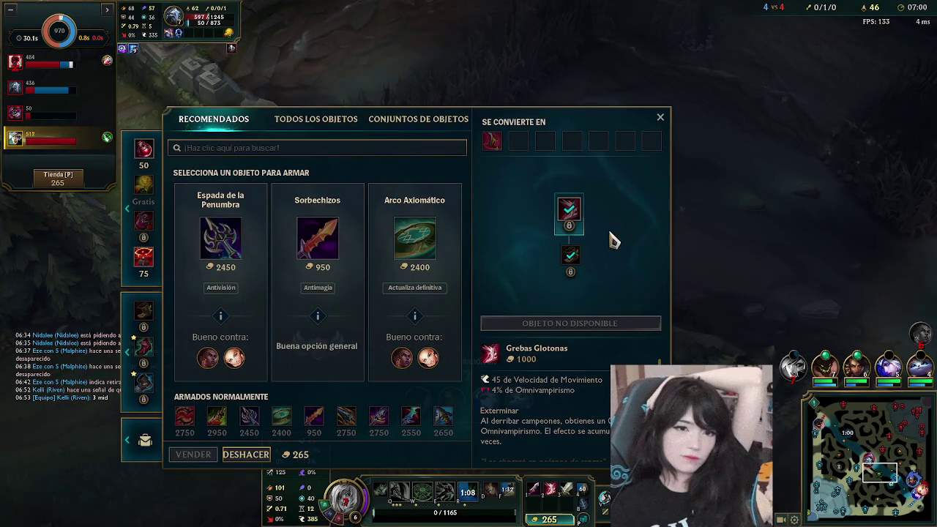
{"action": "key", "text": "p"}
{"action": "key", "text": "Tab"}
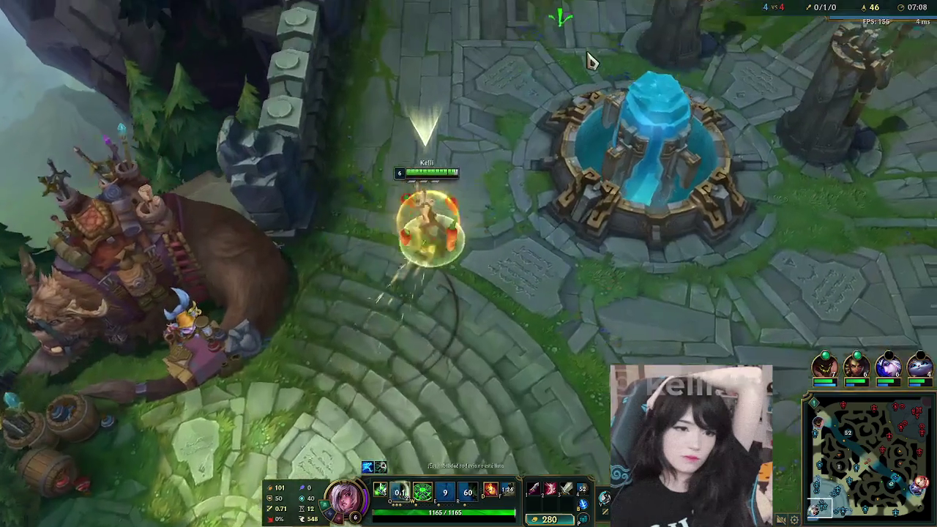
- Walk the respawned Riven out of the fountain to the tower, checking the scoreboard
{"action": "right_click", "coordinate": [602, 126]}
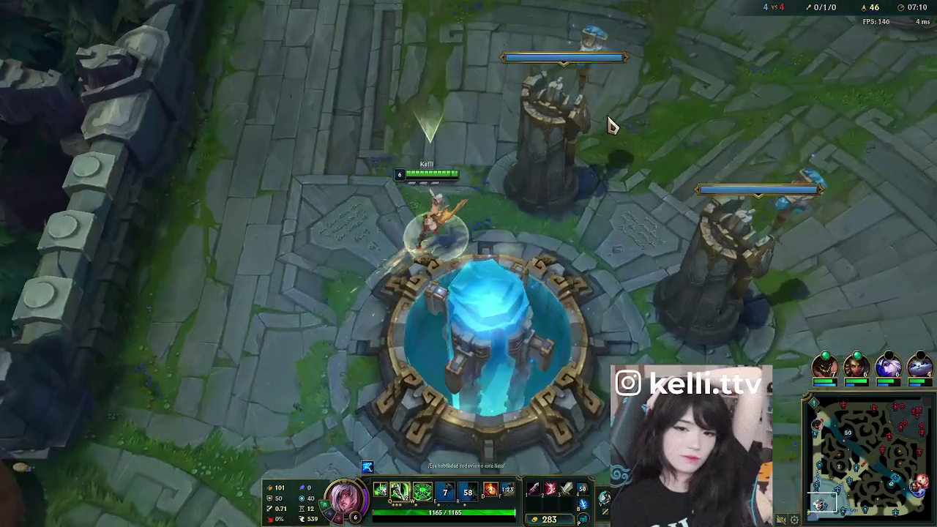
{"action": "right_click", "coordinate": [673, 142]}
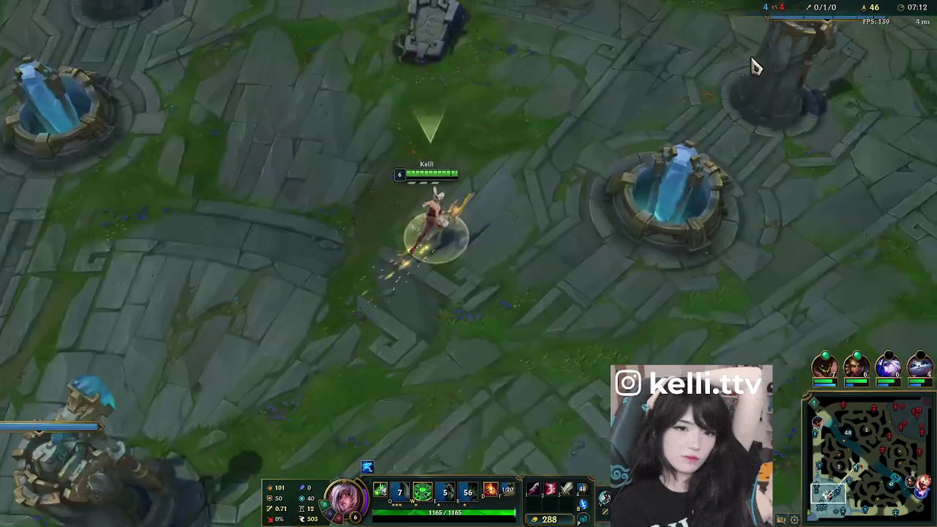
{"action": "key", "text": "space"}
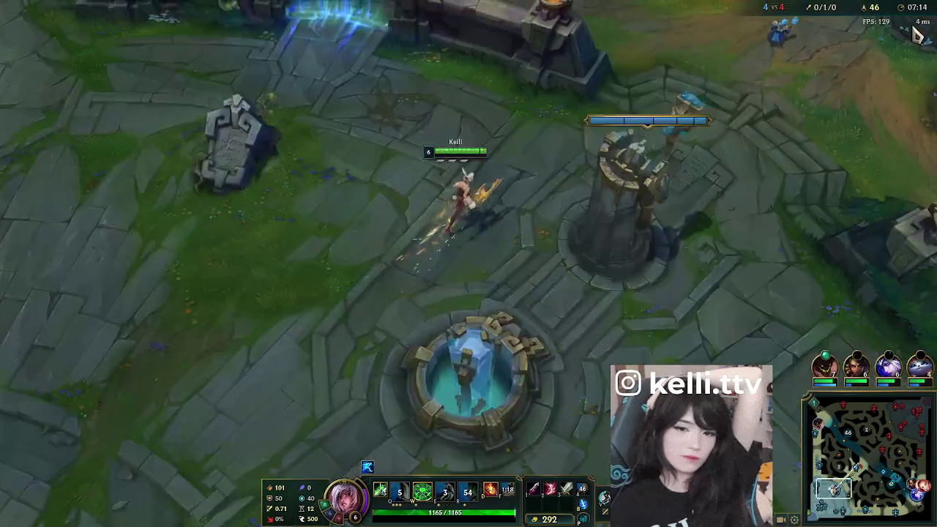
{"action": "key", "text": "Tab"}
{"action": "key", "text": "e"}
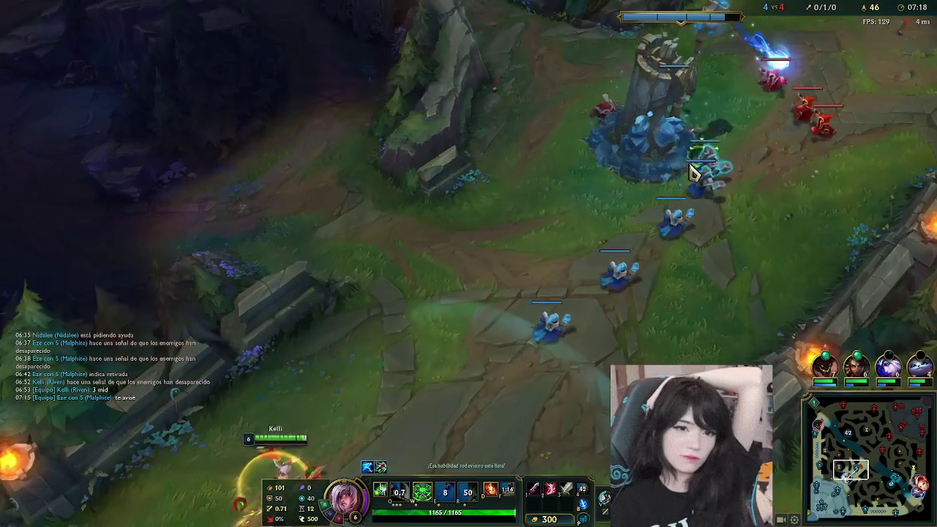
{"action": "key", "text": "space"}
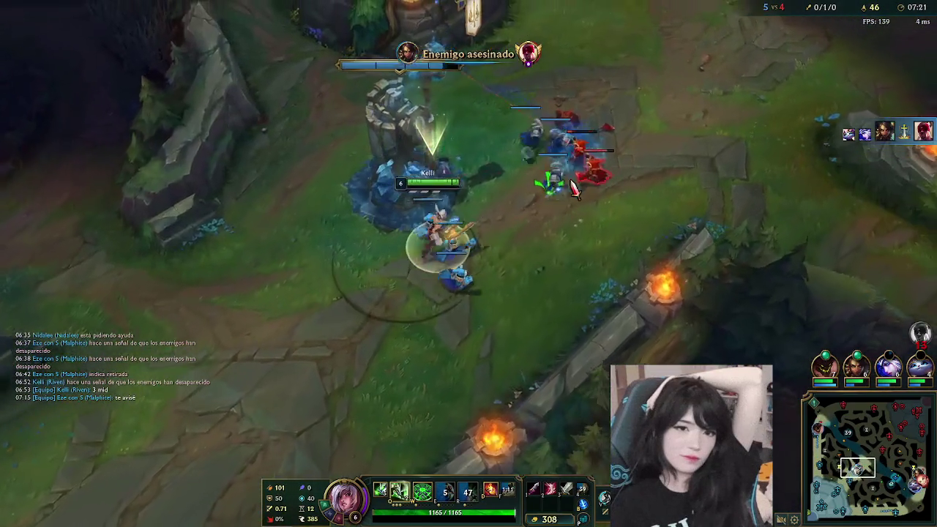
- Farm the enemy minion wave with E dashes and Ki Burst to reach level 7
{"action": "right_click", "coordinate": [602, 133]}
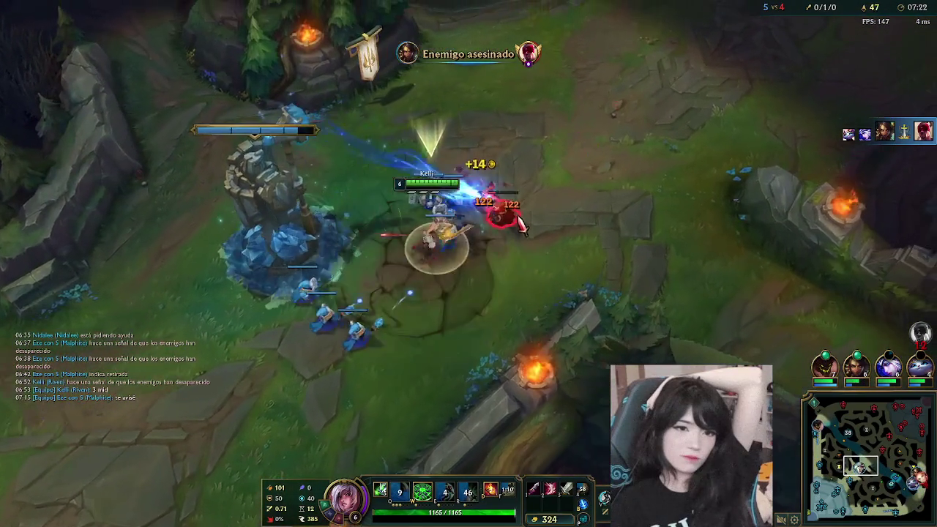
{"action": "key", "text": "w"}
{"action": "right_click", "coordinate": [484, 251]}
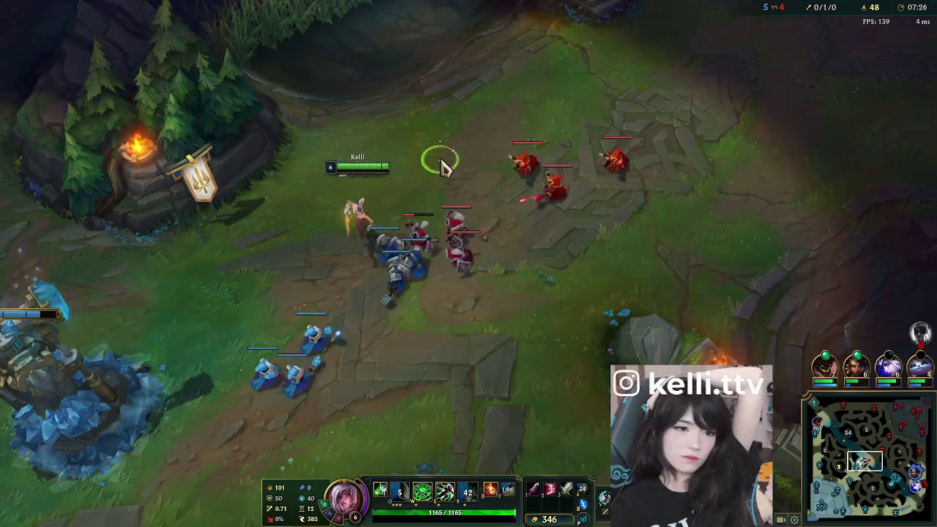
{"action": "key", "text": "e"}
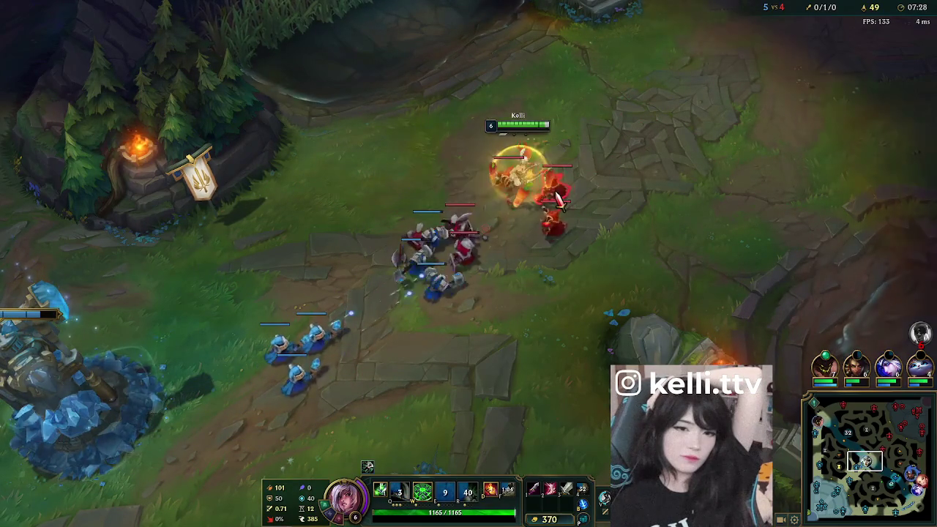
{"action": "key", "text": "w"}
{"action": "right_click", "coordinate": [559, 314]}
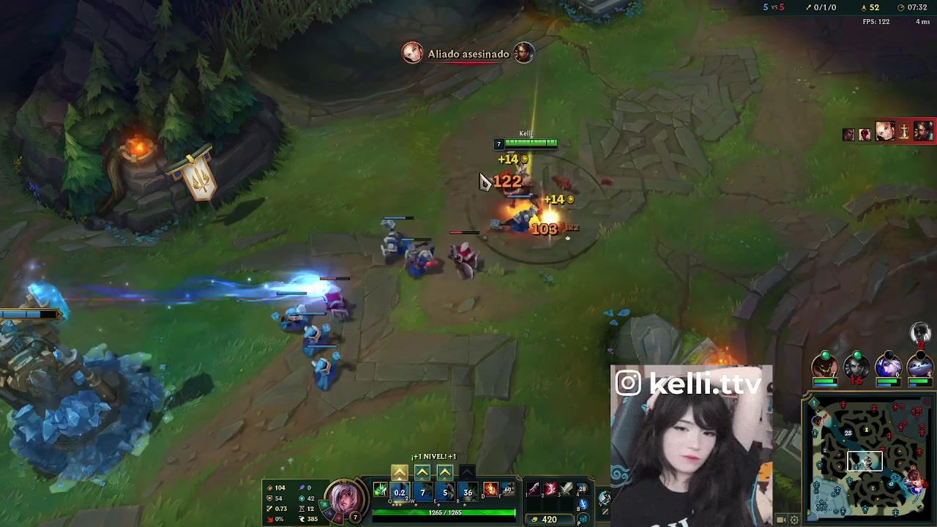
- Look over the river and another lane on the minimap, then walk Riven into the river bush
{"action": "right_click", "coordinate": [711, 262]}
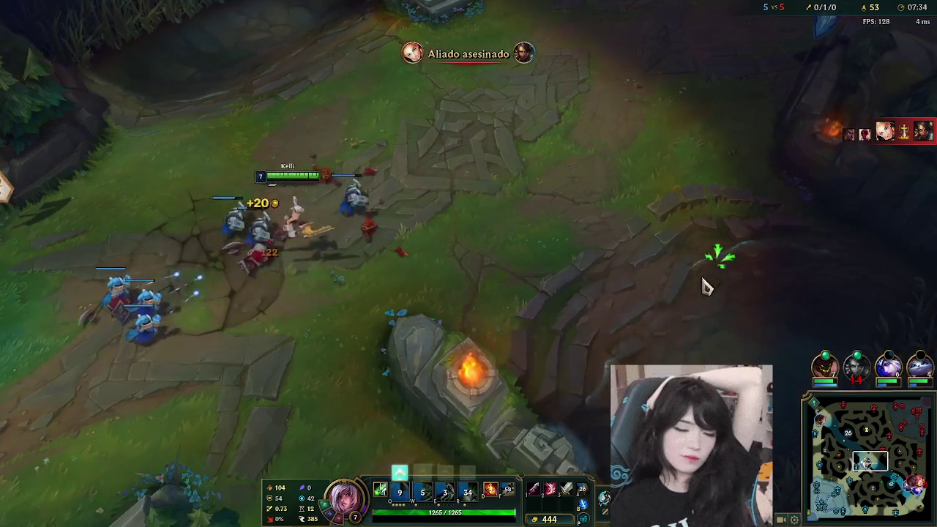
{"action": "left_click", "coordinate": [914, 494]}
{"action": "key", "text": "space"}
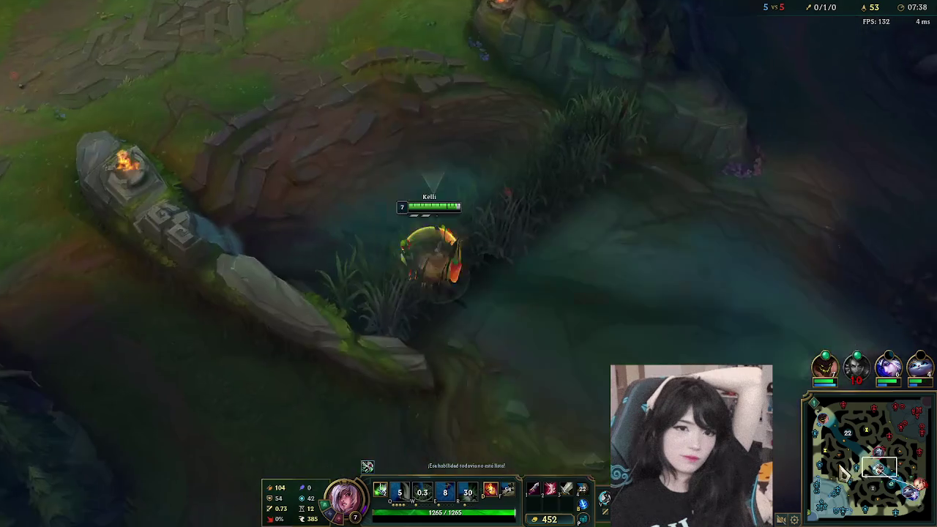
{"action": "left_click", "coordinate": [923, 499]}
{"action": "key", "text": "space"}
{"action": "right_click", "coordinate": [761, 270]}
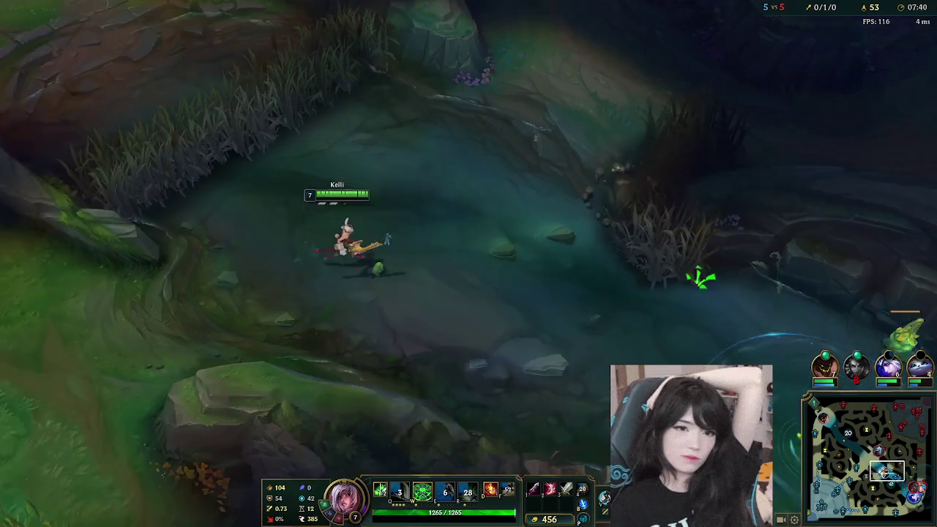
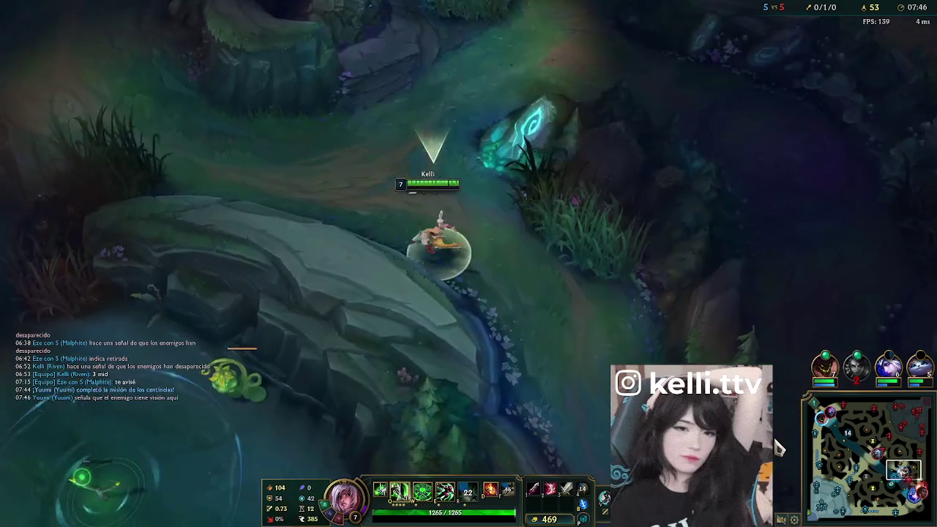
- Dash Riven out of the jungle with Q and shield across the river with E
{"action": "key", "text": "q"}
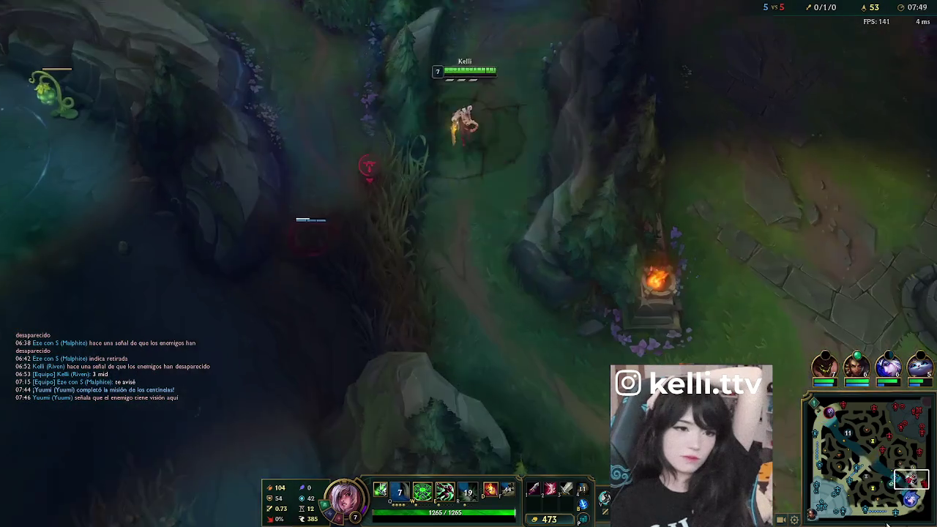
{"action": "right_click", "coordinate": [489, 273]}
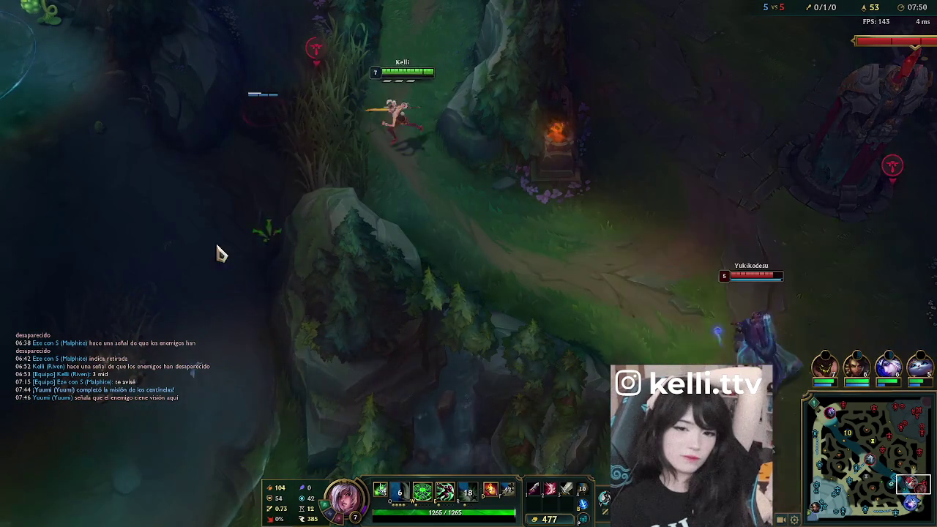
{"action": "key", "text": "e"}
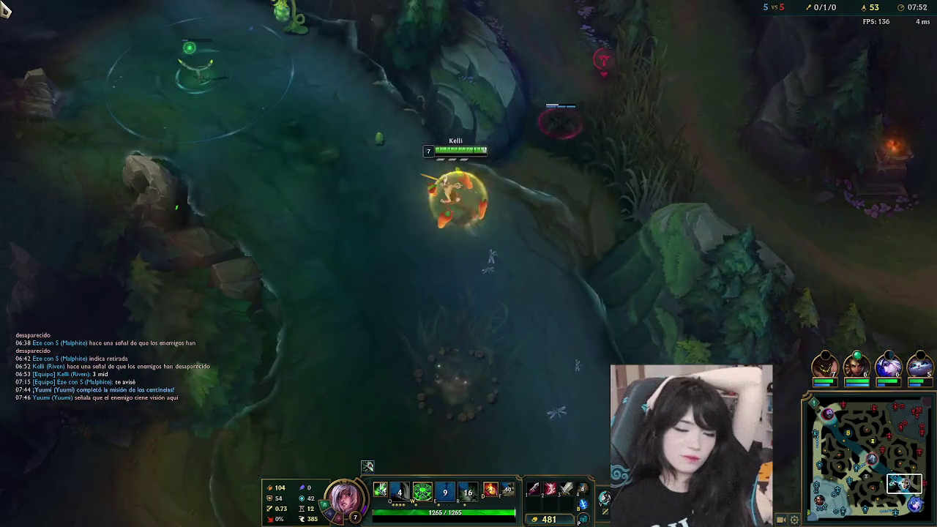
{"action": "right_click", "coordinate": [221, 143]}
{"action": "right_click", "coordinate": [298, 241]}
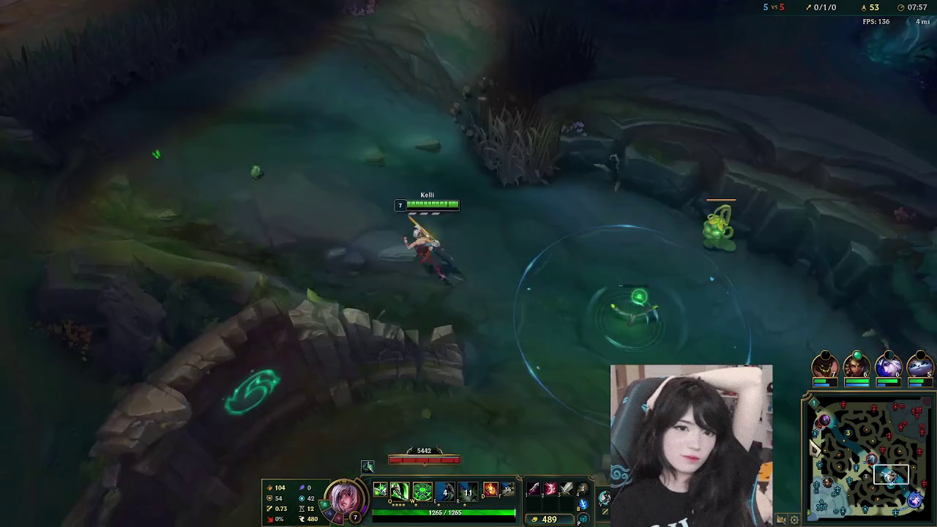
{"action": "right_click", "coordinate": [69, 47]}
{"action": "right_click", "coordinate": [121, 241]}
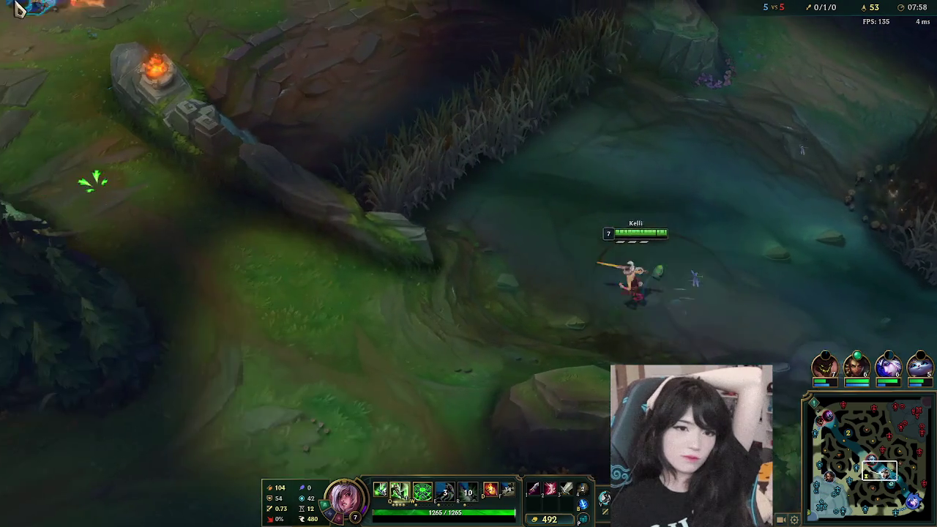
- Walk Riven past the river brazier to the allied mid turret and minion wave
{"action": "right_click", "coordinate": [142, 335]}
{"action": "right_click", "coordinate": [293, 328]}
{"action": "right_click", "coordinate": [295, 256]}
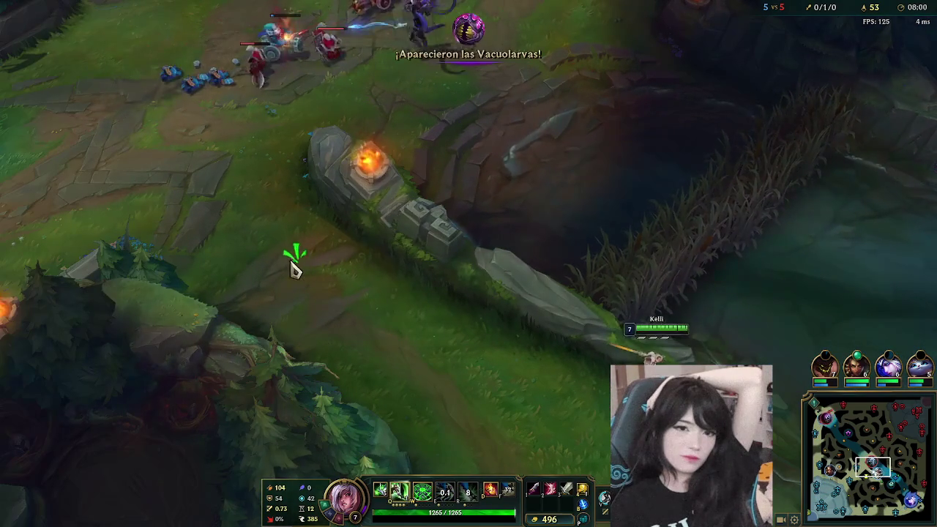
{"action": "right_click", "coordinate": [238, 238]}
{"action": "right_click", "coordinate": [256, 295]}
{"action": "right_click", "coordinate": [374, 306]}
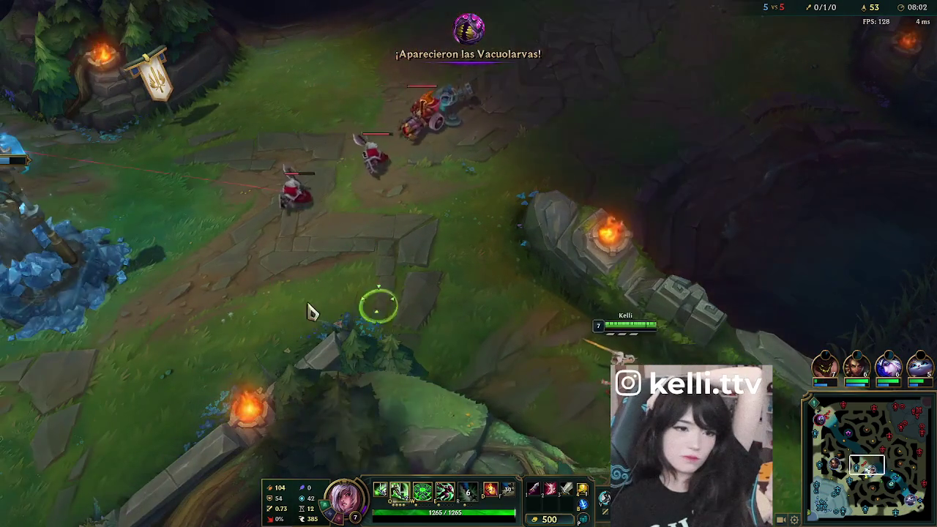
{"action": "right_click", "coordinate": [322, 263]}
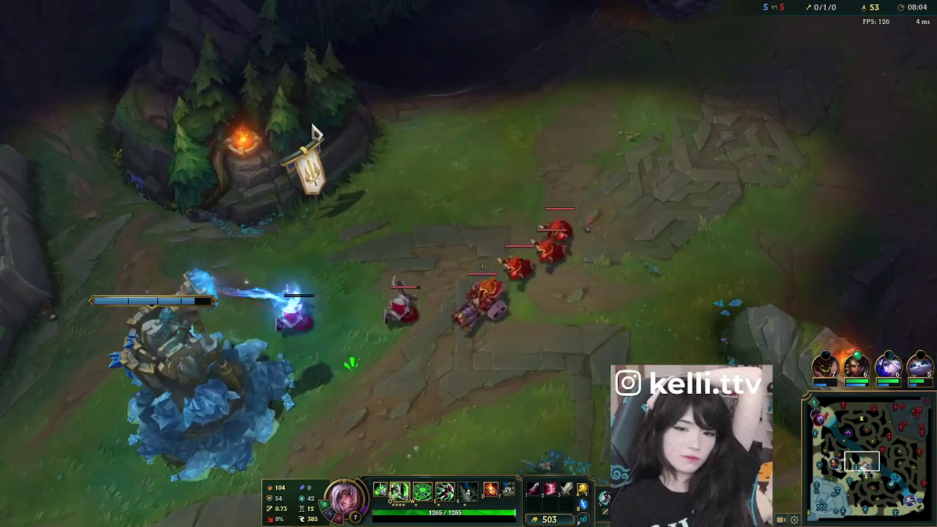
- Position Riven at the mid-lane minion wave and attack it
{"action": "right_click", "coordinate": [398, 165]}
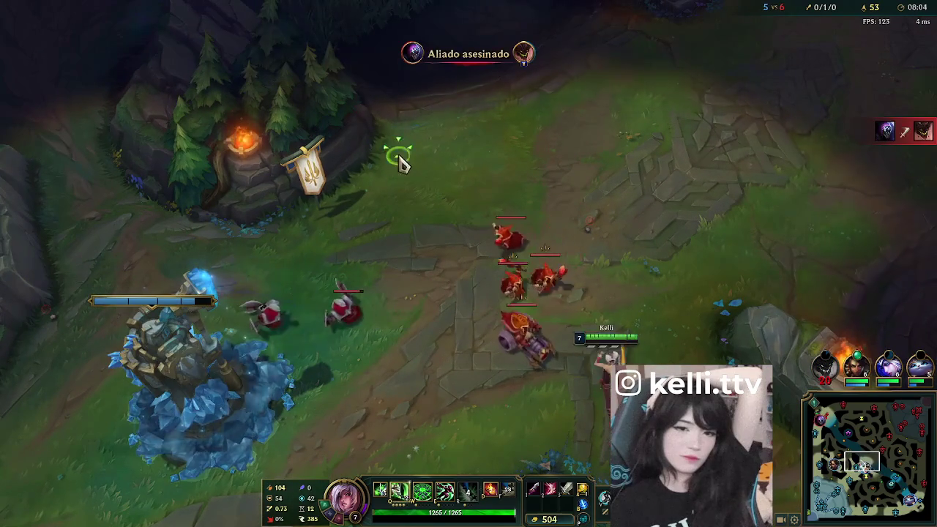
{"action": "right_click", "coordinate": [479, 235]}
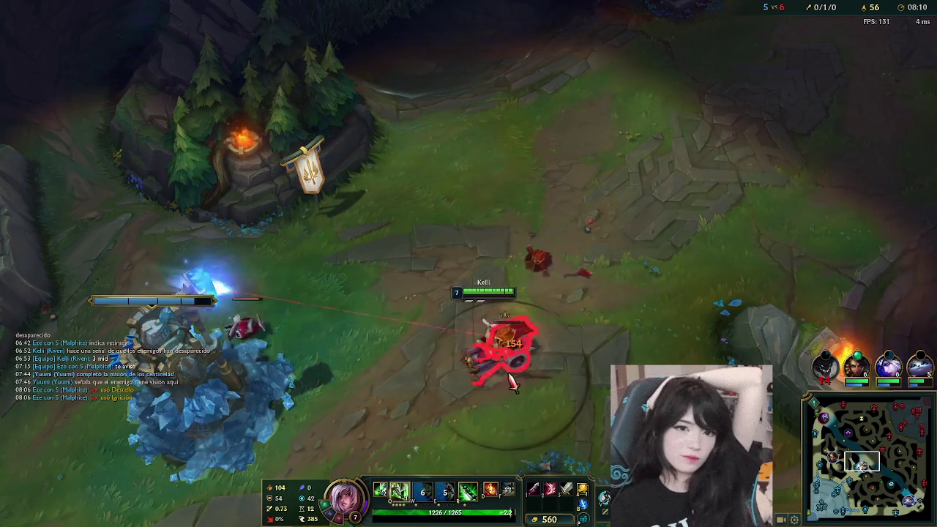
{"action": "key", "text": "space"}
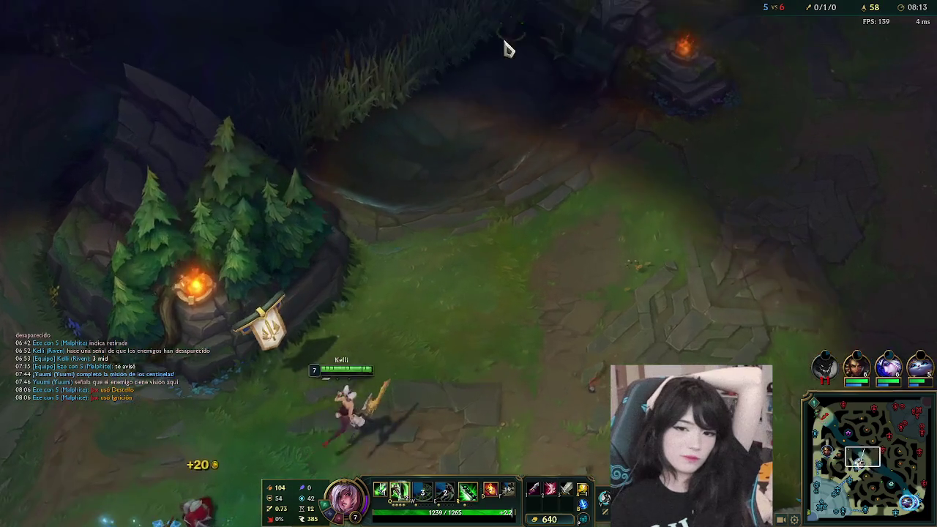
- Walk Riven into the river brush and place a trinket ward there
{"action": "right_click", "coordinate": [571, 188]}
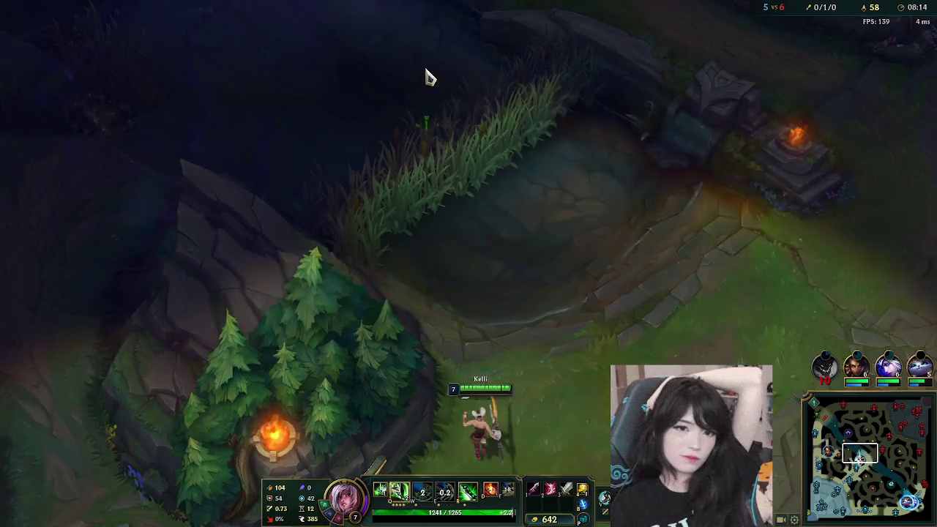
{"action": "right_click", "coordinate": [421, 157]}
{"action": "right_click", "coordinate": [550, 178]}
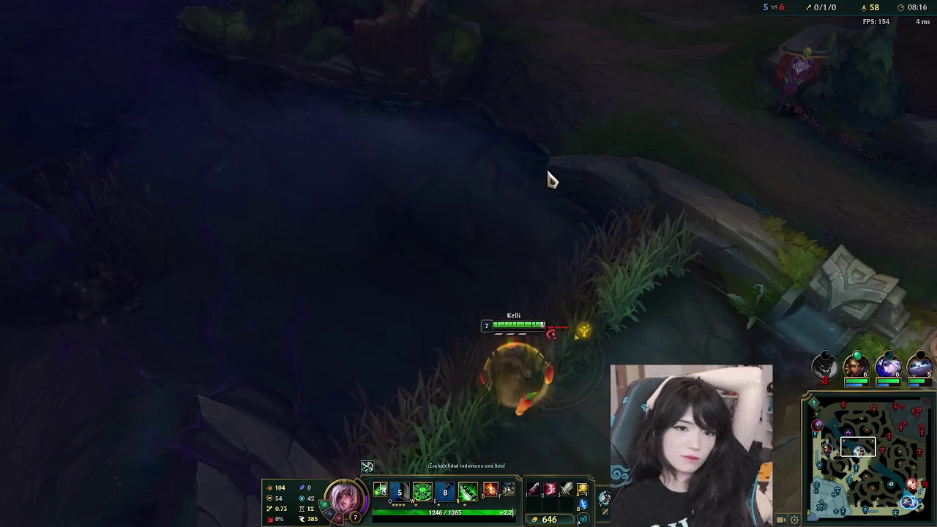
{"action": "key", "text": "e"}
{"action": "key", "text": "4"}
{"action": "right_click", "coordinate": [548, 303]}
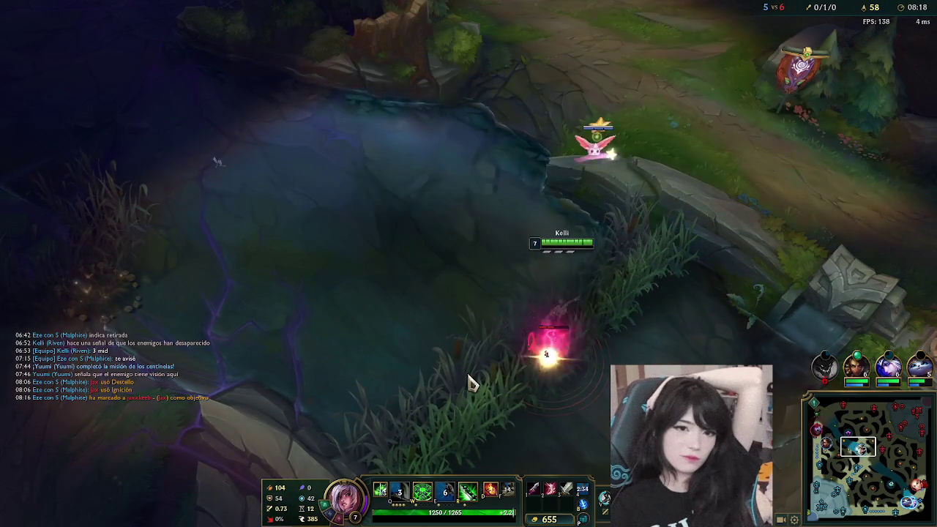
{"action": "key", "text": "Tab"}
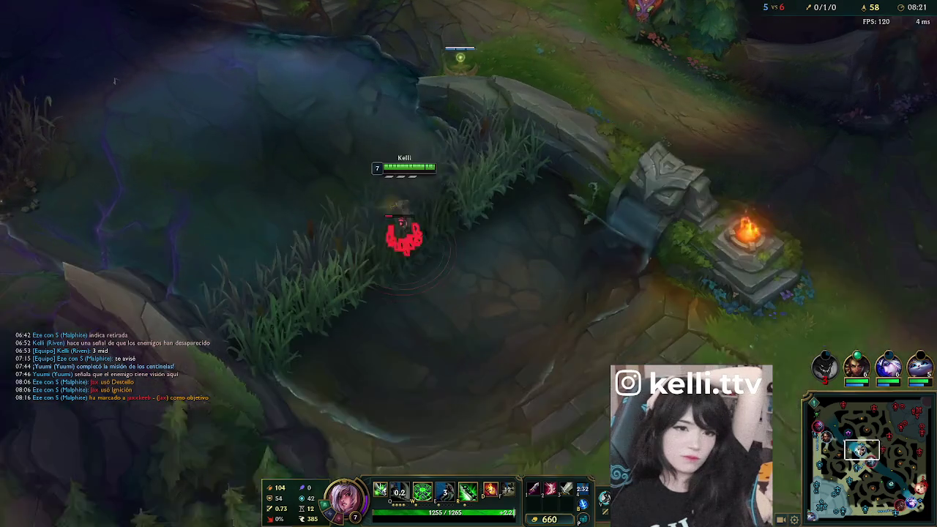
- Bring Riven back down to the lane, then fall back toward the allied turret
{"action": "right_click", "coordinate": [460, 397]}
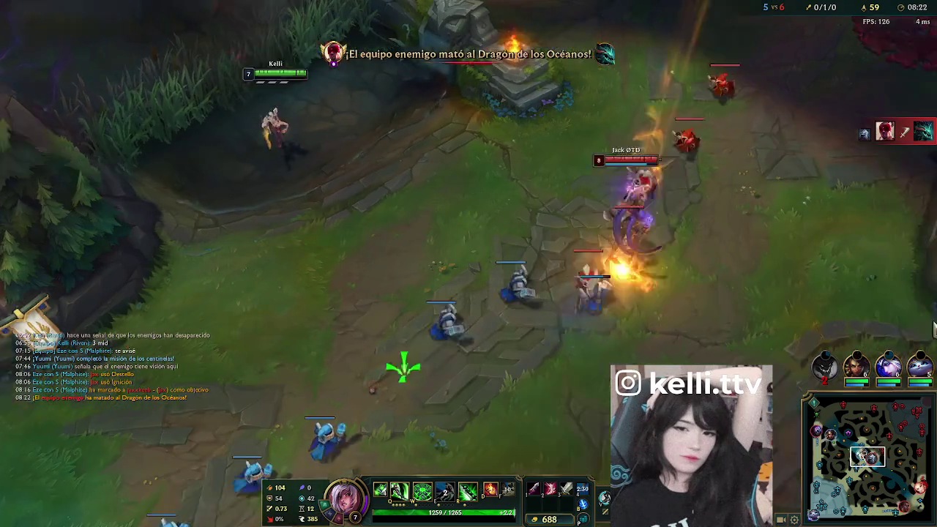
{"action": "right_click", "coordinate": [412, 336]}
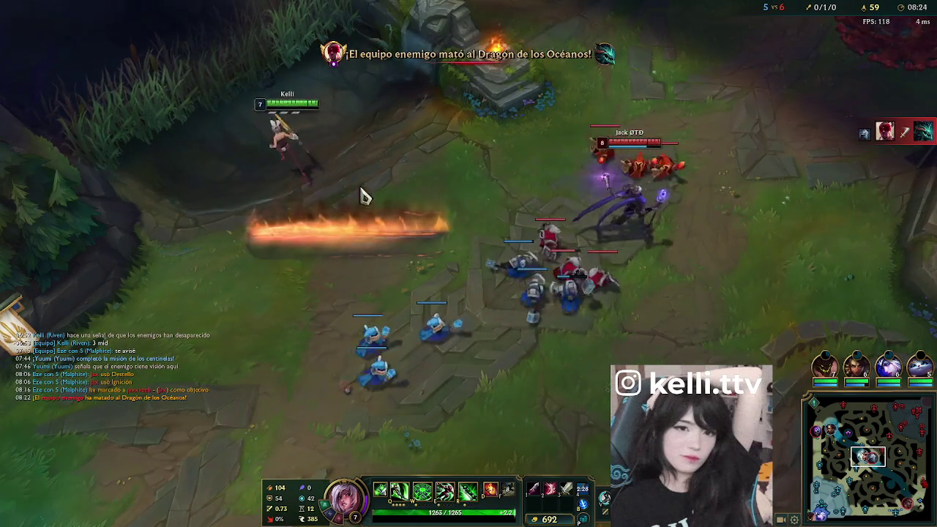
{"action": "right_click", "coordinate": [353, 315]}
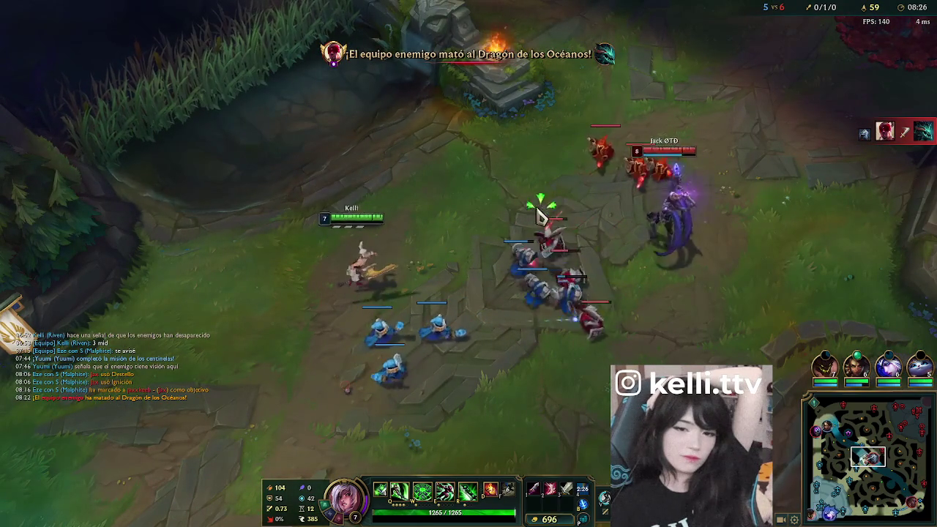
{"action": "right_click", "coordinate": [231, 315]}
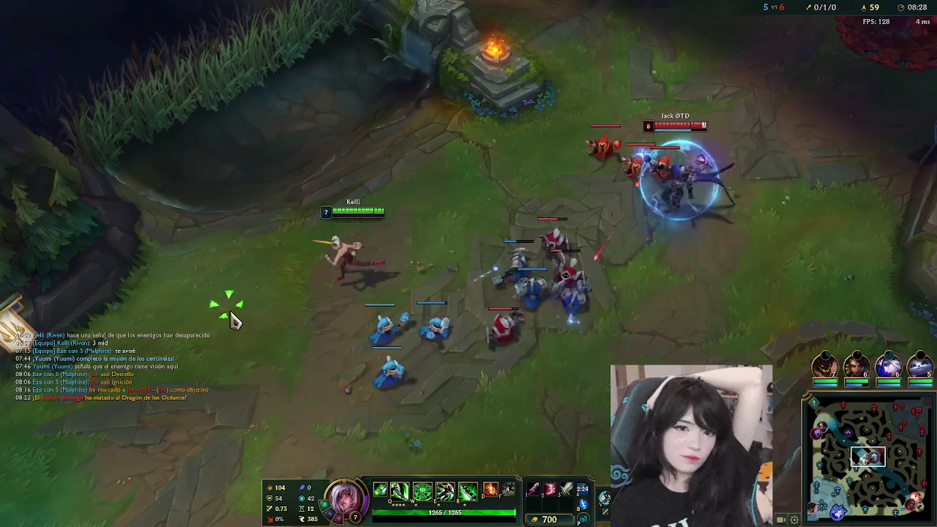
{"action": "right_click", "coordinate": [293, 398]}
{"action": "right_click", "coordinate": [207, 245]}
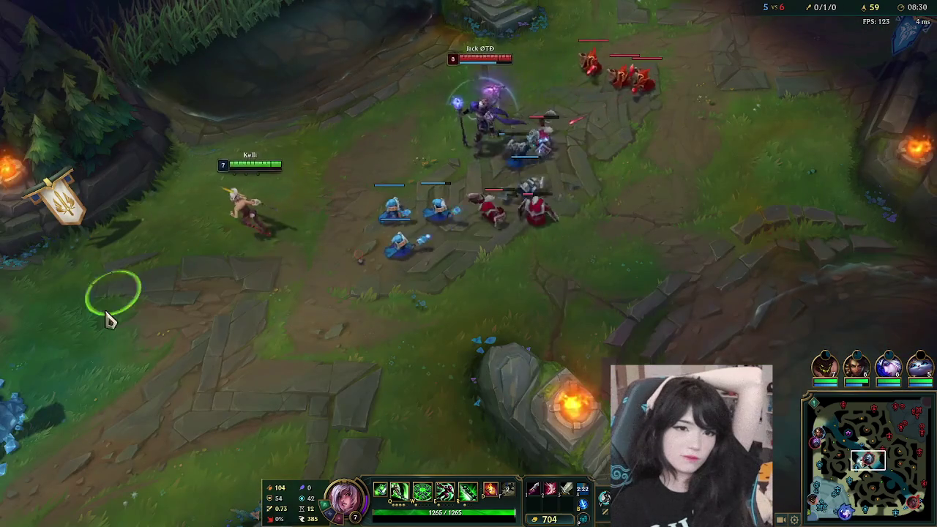
{"action": "right_click", "coordinate": [143, 376]}
- Advance Riven back up to the wave and attack the enemy minions
{"action": "right_click", "coordinate": [92, 355]}
{"action": "right_click", "coordinate": [344, 279]}
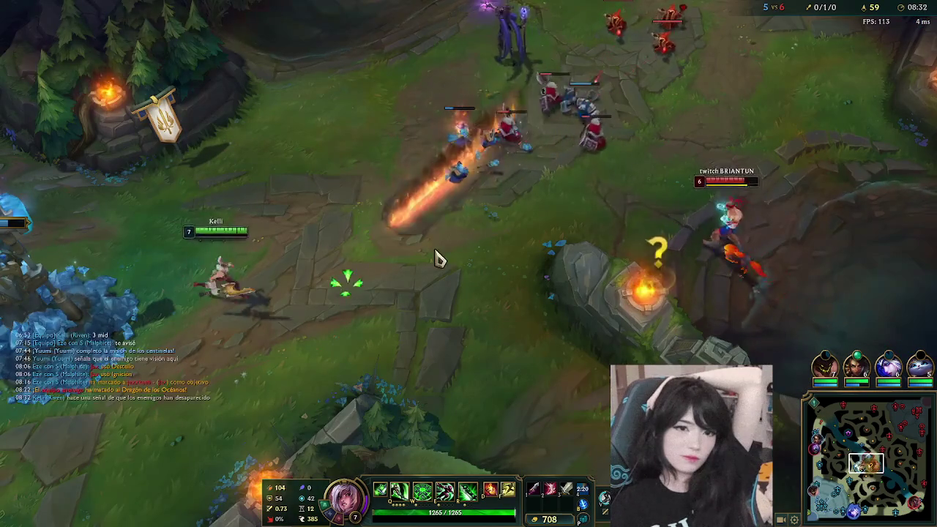
{"action": "right_click", "coordinate": [255, 314]}
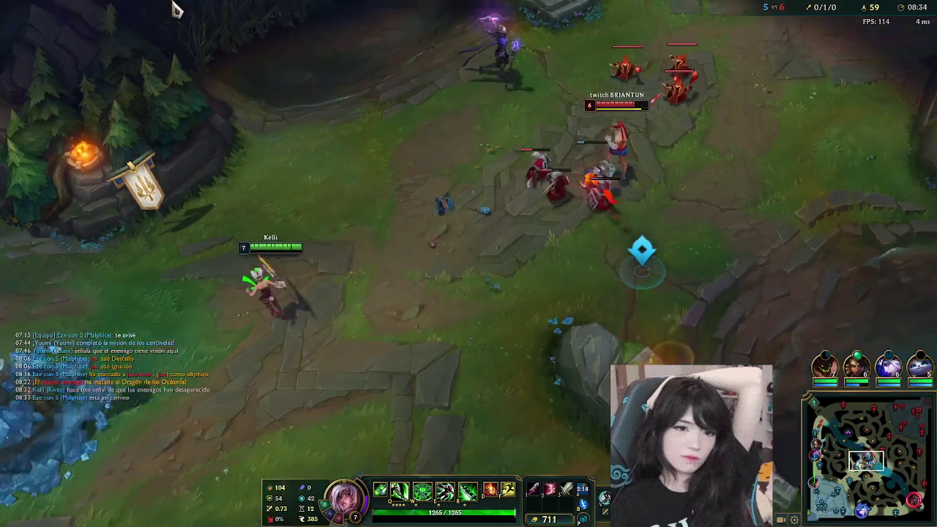
{"action": "right_click", "coordinate": [435, 225]}
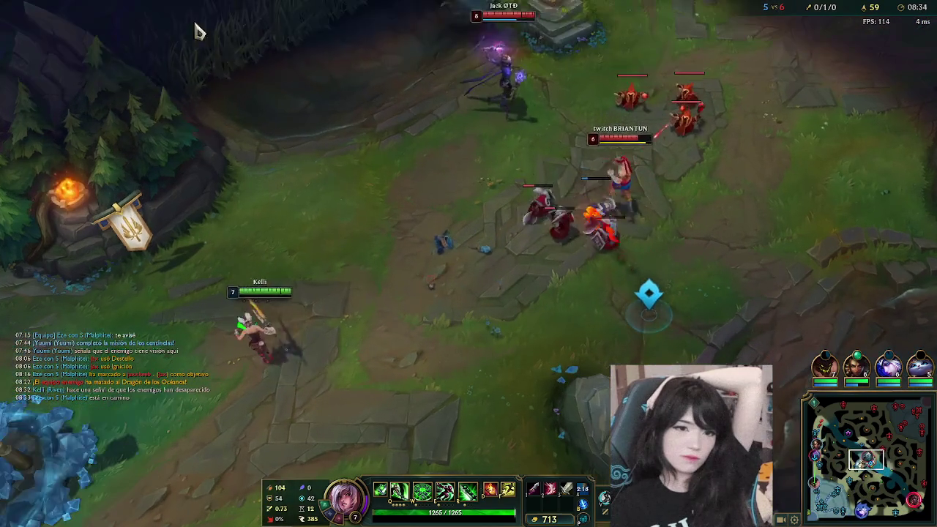
{"action": "right_click", "coordinate": [417, 273]}
{"action": "right_click", "coordinate": [337, 372]}
{"action": "right_click", "coordinate": [527, 247]}
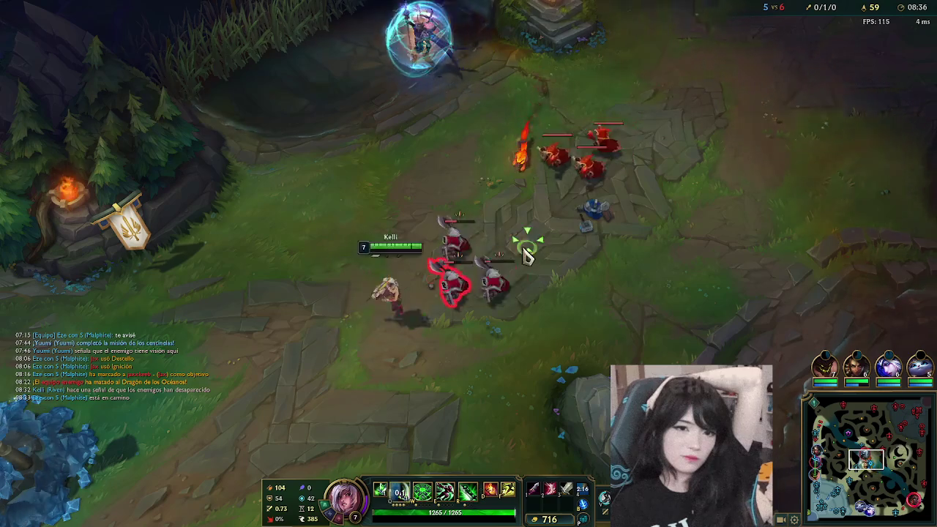
- Clear the remaining minions with Q, W and E, reaching 64 CS and 825 gold
{"action": "key", "text": "q"}
{"action": "right_click", "coordinate": [554, 160]}
{"action": "right_click", "coordinate": [654, 226]}
{"action": "key", "text": "e"}
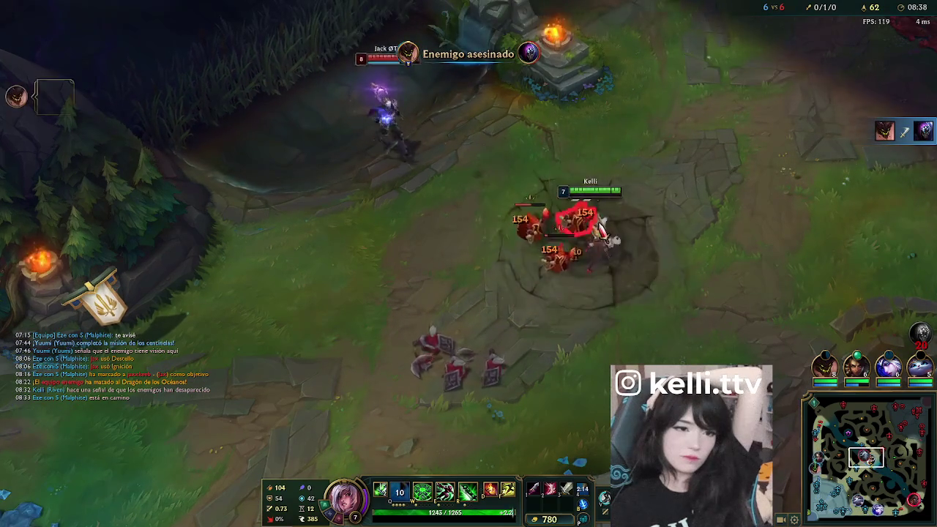
{"action": "key", "text": "w"}
{"action": "key", "text": "q"}
{"action": "right_click", "coordinate": [721, 348]}
{"action": "right_click", "coordinate": [608, 307]}
{"action": "key", "text": "q"}
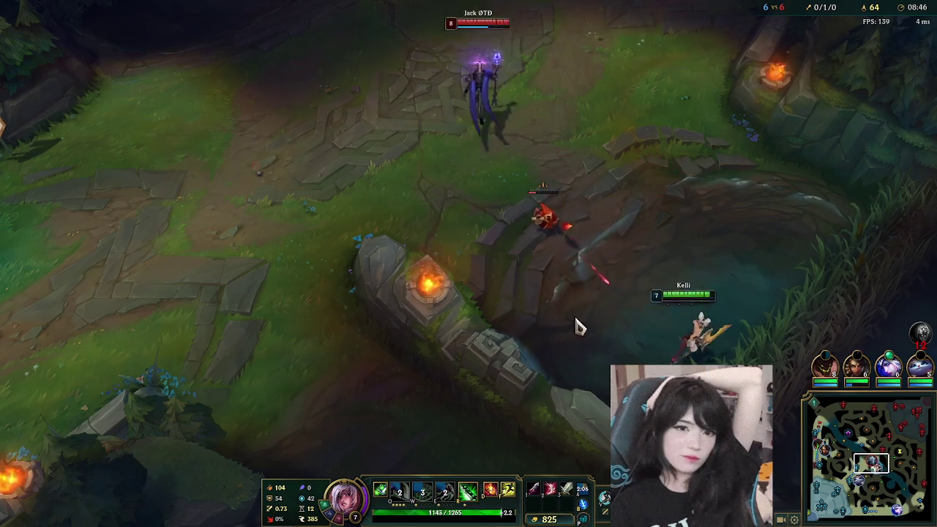
- Engage the enemy mage with Riven's Q, W and E
{"action": "right_click", "coordinate": [591, 151]}
{"action": "key", "text": "q"}
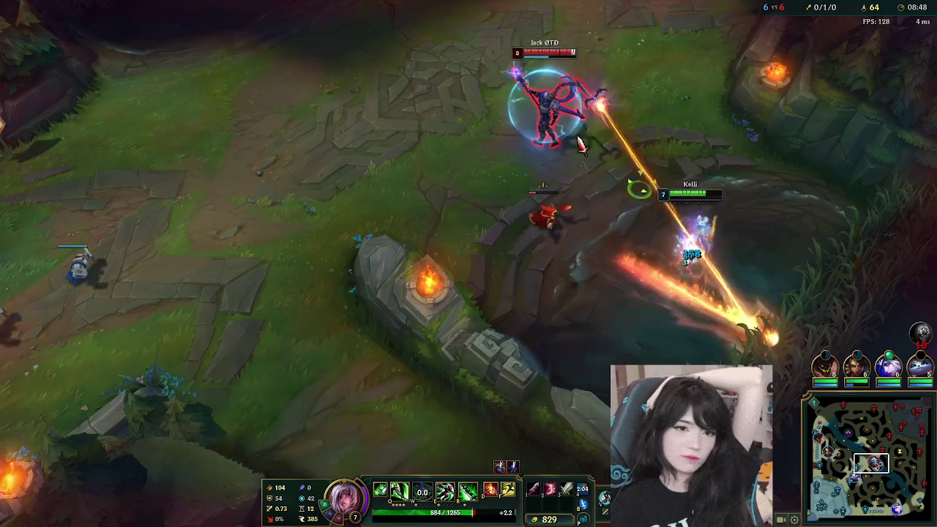
{"action": "right_click", "coordinate": [721, 142]}
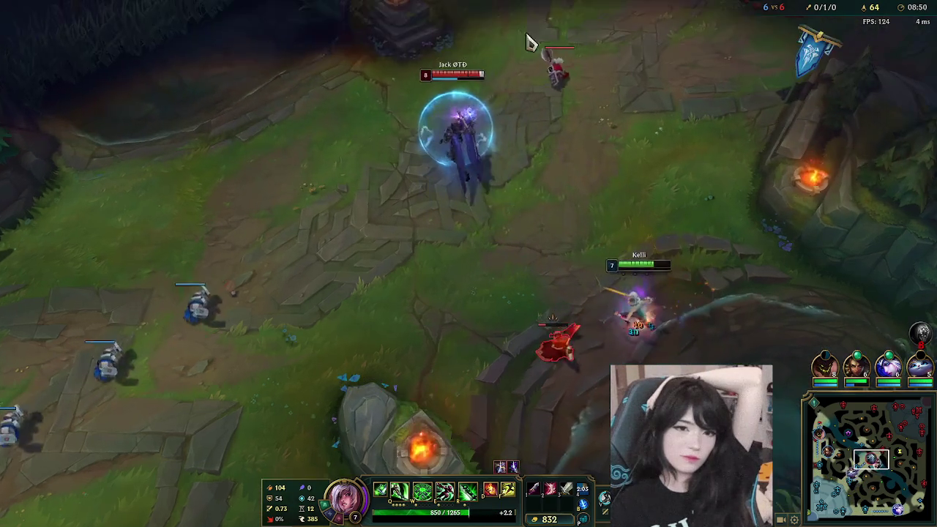
{"action": "right_click", "coordinate": [495, 396]}
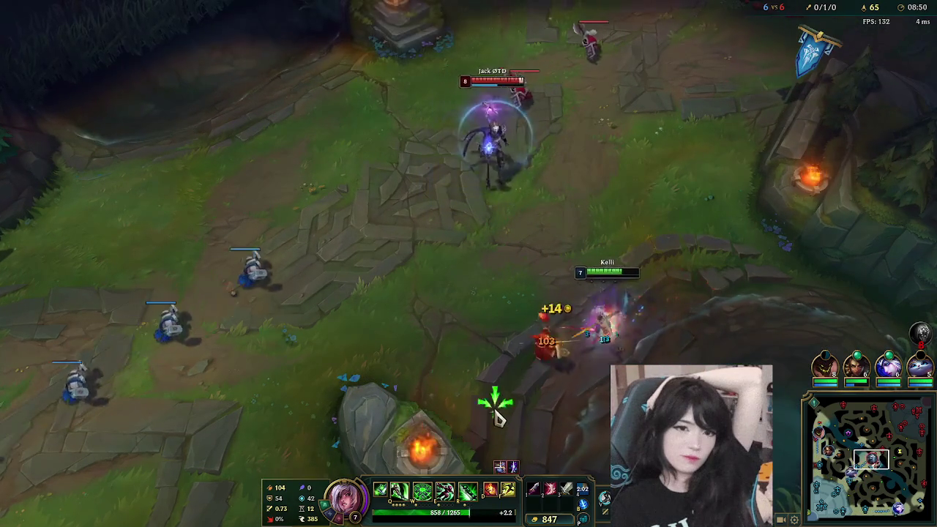
{"action": "key", "text": "w"}
{"action": "right_click", "coordinate": [575, 105]}
{"action": "key", "text": "e"}
- Reposition Riven among the minions, slash, back off and hit a minion
{"action": "right_click", "coordinate": [330, 428]}
{"action": "right_click", "coordinate": [289, 383]}
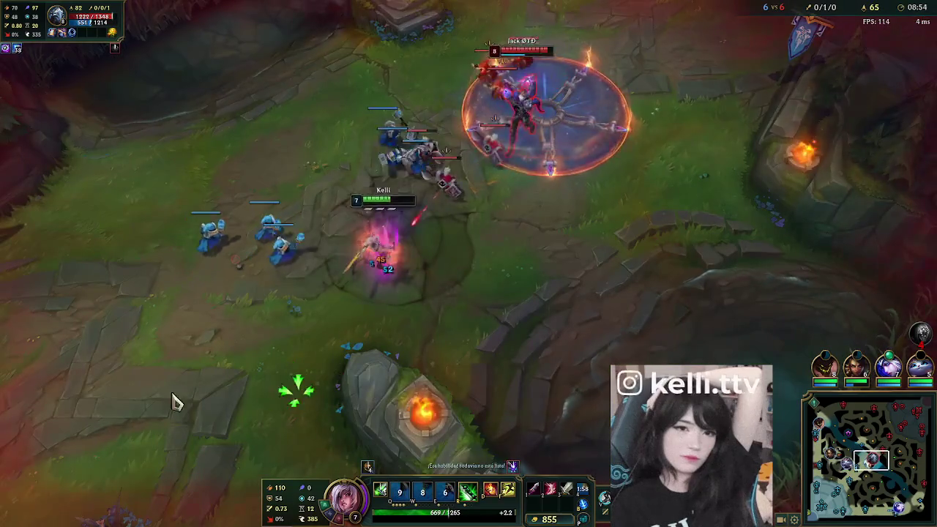
{"action": "key", "text": "q"}
{"action": "right_click", "coordinate": [161, 359]}
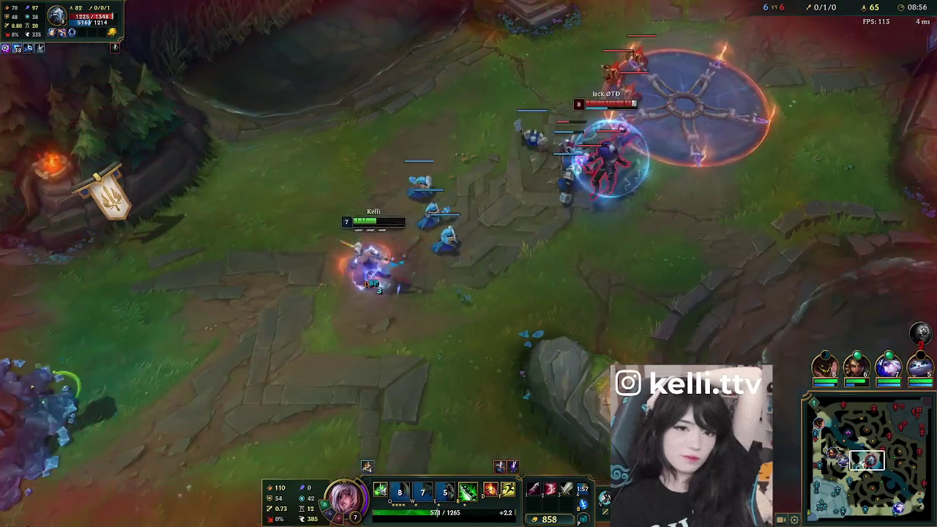
{"action": "right_click", "coordinate": [219, 433]}
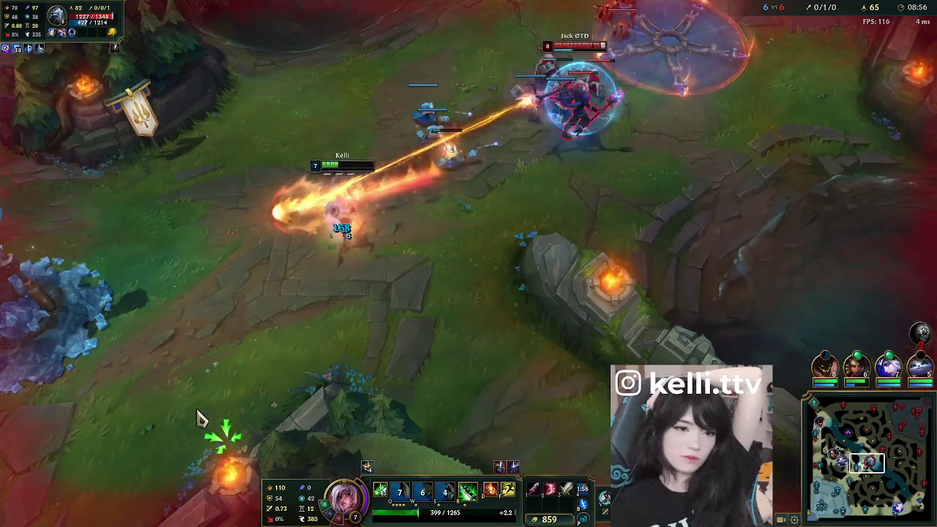
{"action": "right_click", "coordinate": [150, 380]}
{"action": "right_click", "coordinate": [265, 202]}
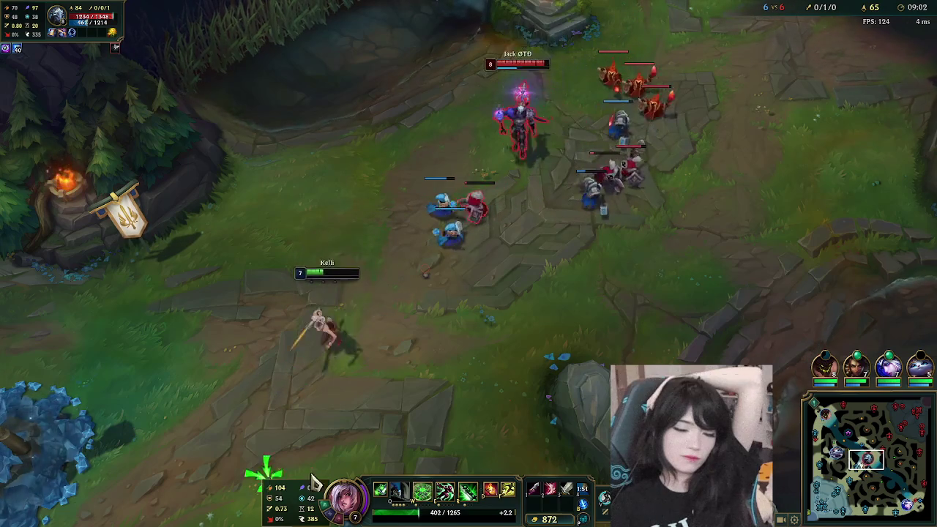
- Retreat Riven toward the allied tower, step up to the wave, then dash back beside it
{"action": "right_click", "coordinate": [205, 416]}
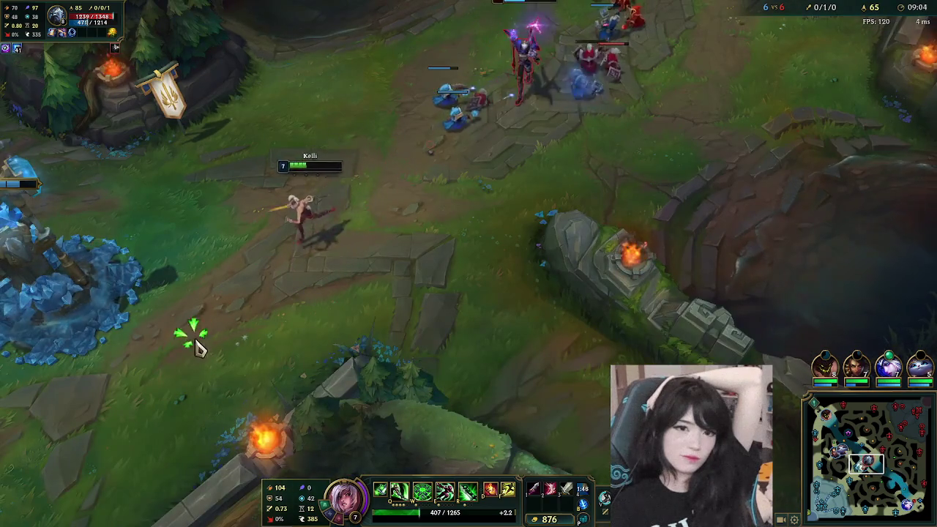
{"action": "right_click", "coordinate": [203, 399]}
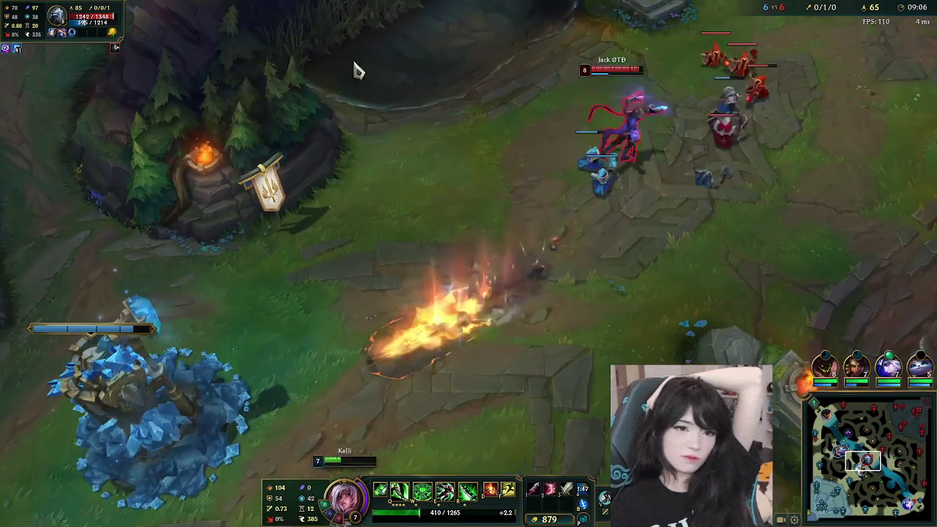
{"action": "right_click", "coordinate": [335, 236]}
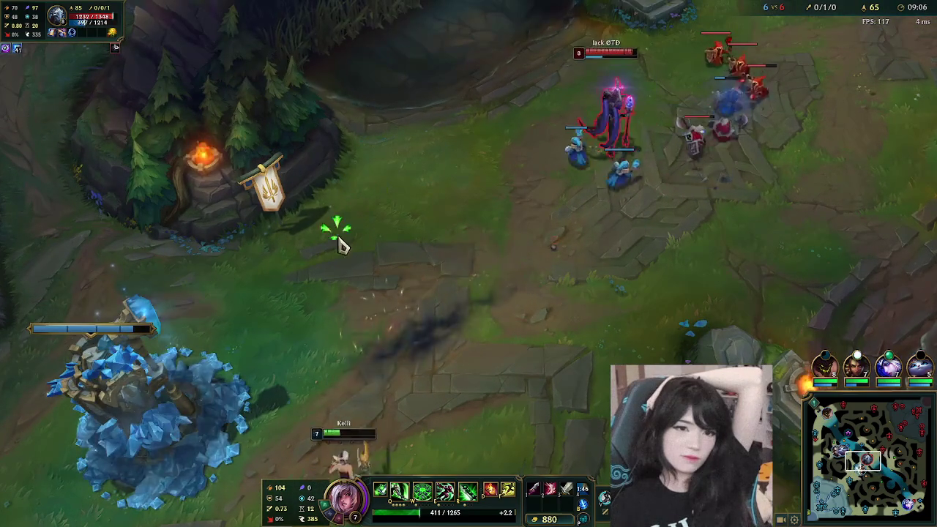
{"action": "right_click", "coordinate": [388, 289]}
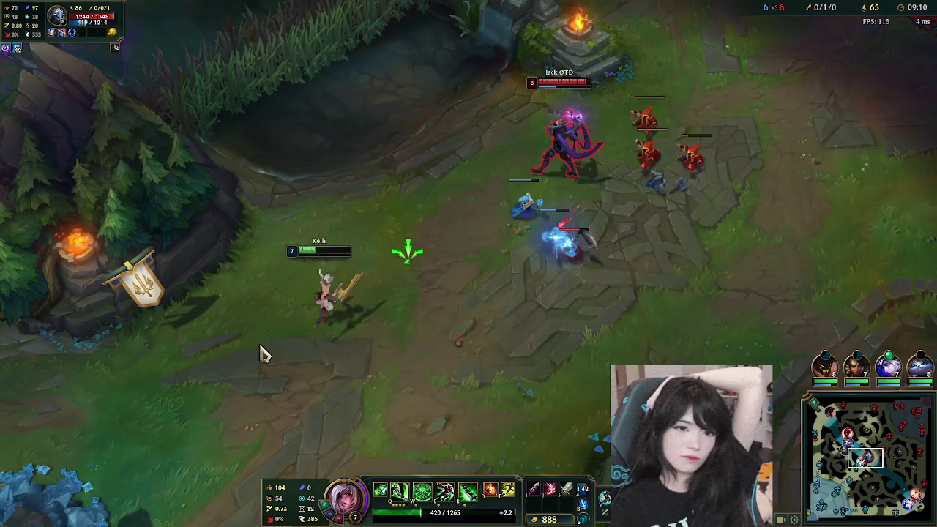
{"action": "right_click", "coordinate": [196, 393]}
{"action": "right_click", "coordinate": [172, 345]}
{"action": "right_click", "coordinate": [253, 295]}
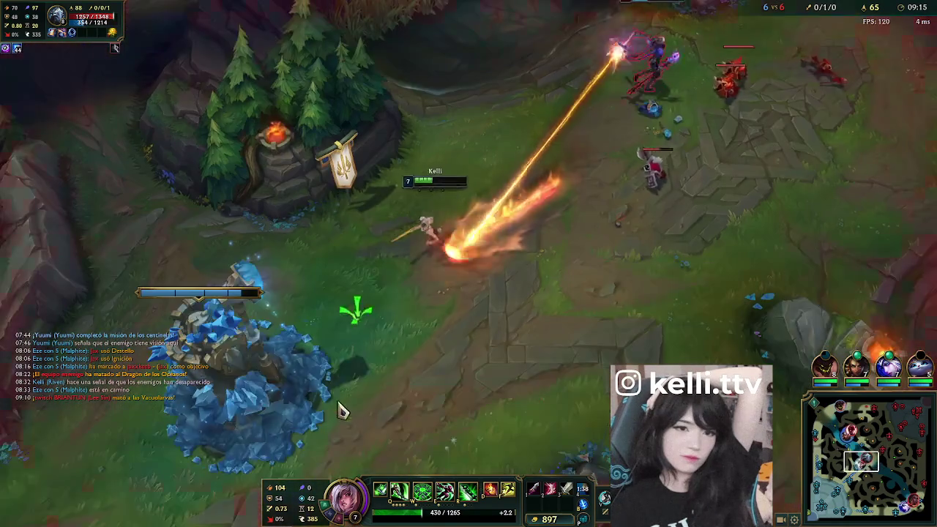
{"action": "key", "text": "e"}
{"action": "right_click", "coordinate": [546, 290]}
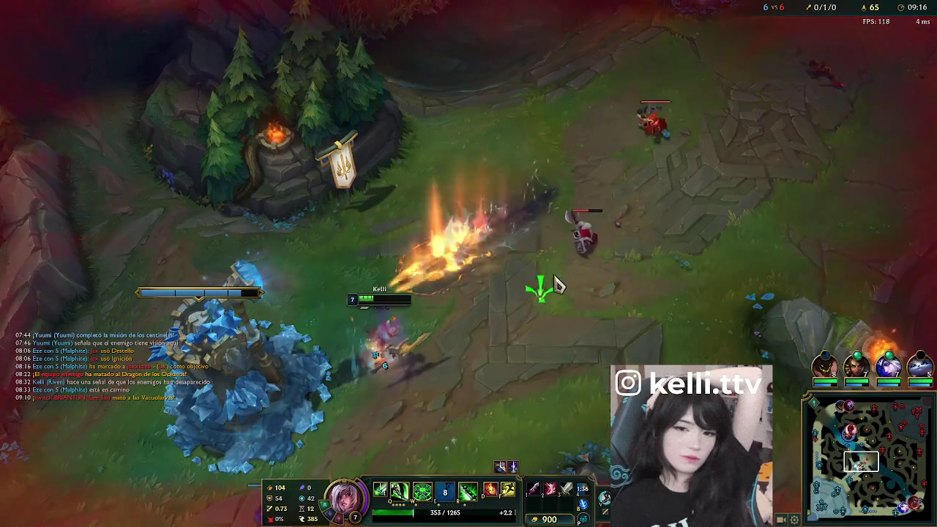
- Hit the krugs with Q and W, then walk Riven back toward the tower
{"action": "right_click", "coordinate": [649, 117]}
{"action": "key", "text": "q"}
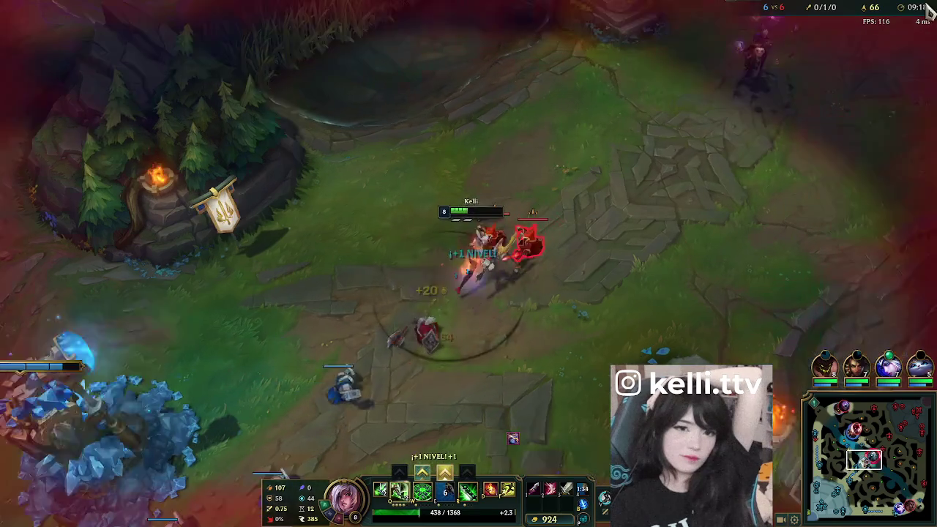
{"action": "right_click", "coordinate": [330, 257]}
{"action": "key", "text": "w"}
{"action": "right_click", "coordinate": [292, 267]}
{"action": "right_click", "coordinate": [184, 261]}
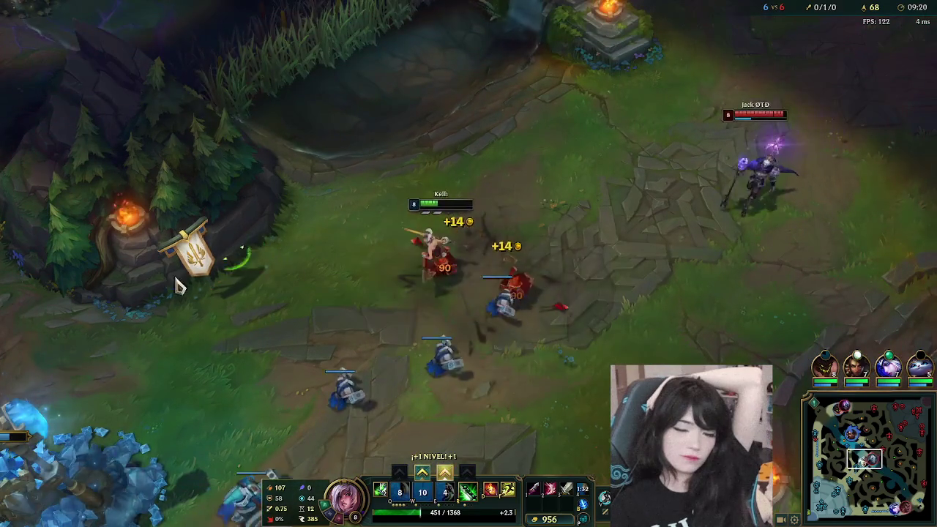
{"action": "right_click", "coordinate": [167, 316]}
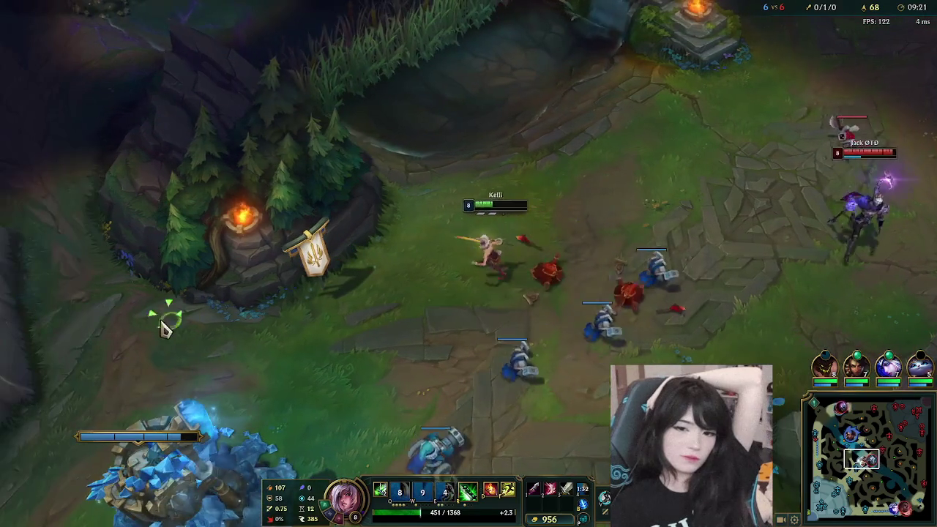
{"action": "right_click", "coordinate": [74, 282]}
- Start a recall, watch the river fight, then cancel it and ping the team to retreat
{"action": "left_click", "coordinate": [882, 461]}
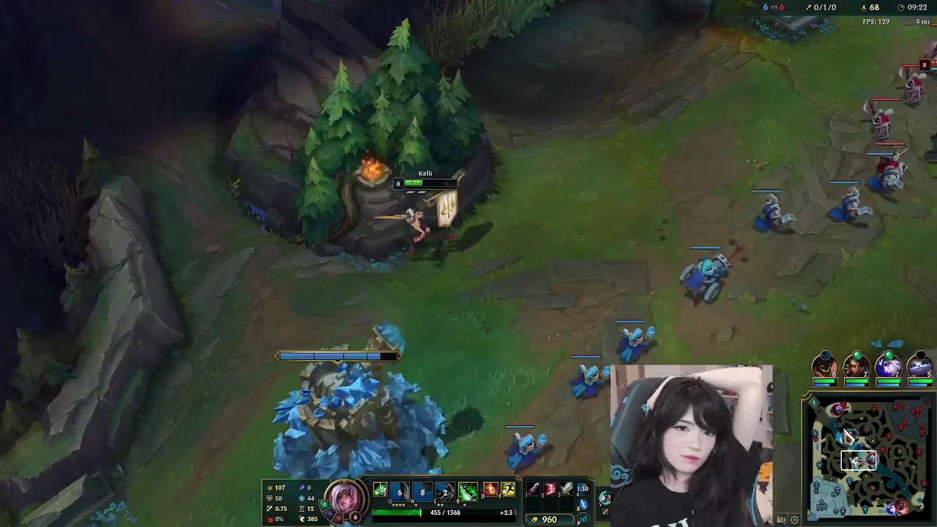
{"action": "key", "text": "b"}
{"action": "left_click_drag", "start_coordinate": [882, 462], "coordinate": [844, 436]}
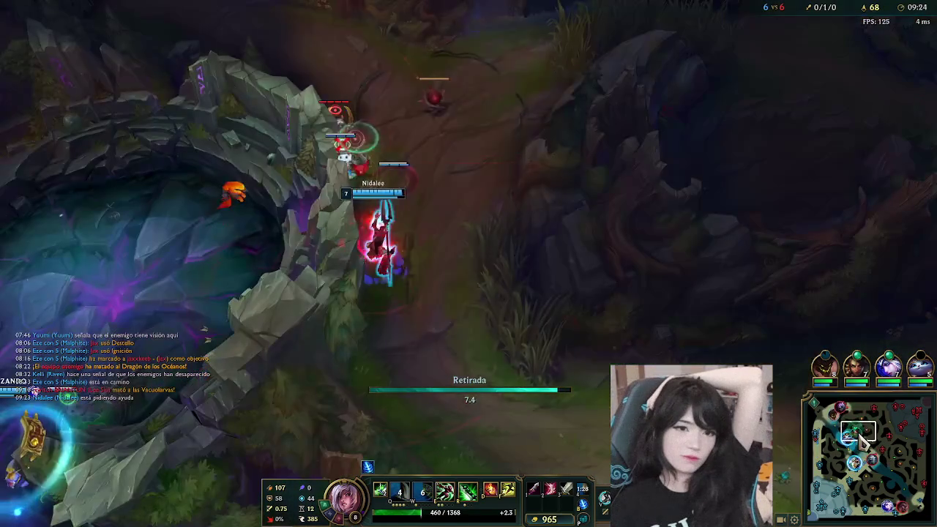
{"action": "key", "text": "Tab"}
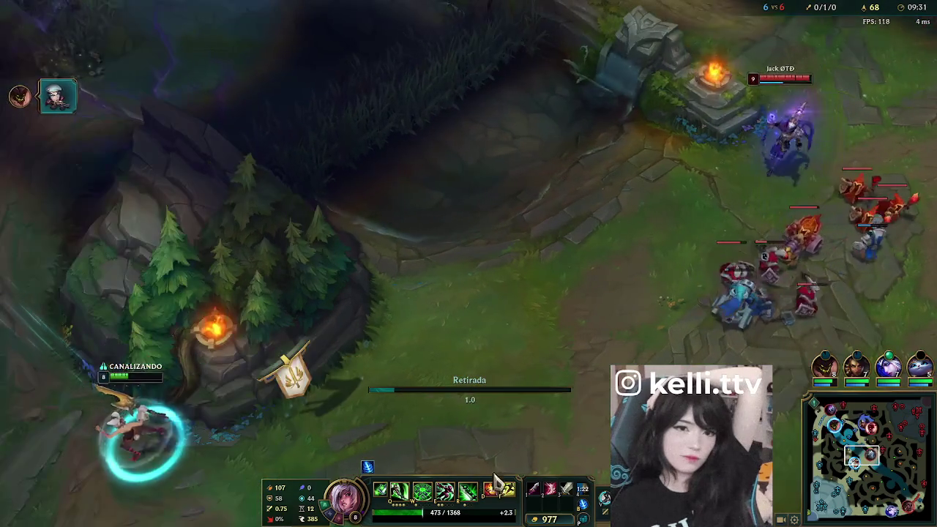
{"action": "right_click", "coordinate": [397, 330]}
{"action": "right_click", "coordinate": [109, 304]}
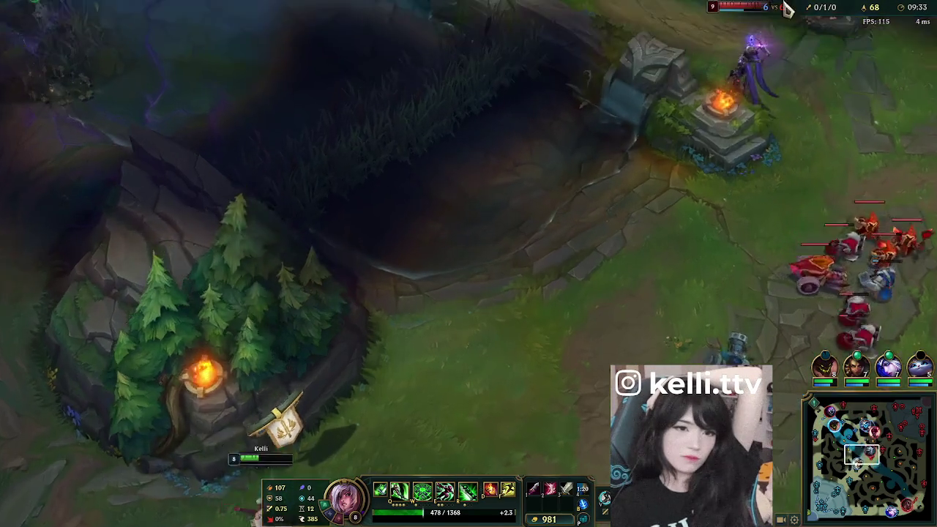
{"action": "left_click", "coordinate": [732, 99], "text": "alt"}
{"action": "key", "text": "space"}
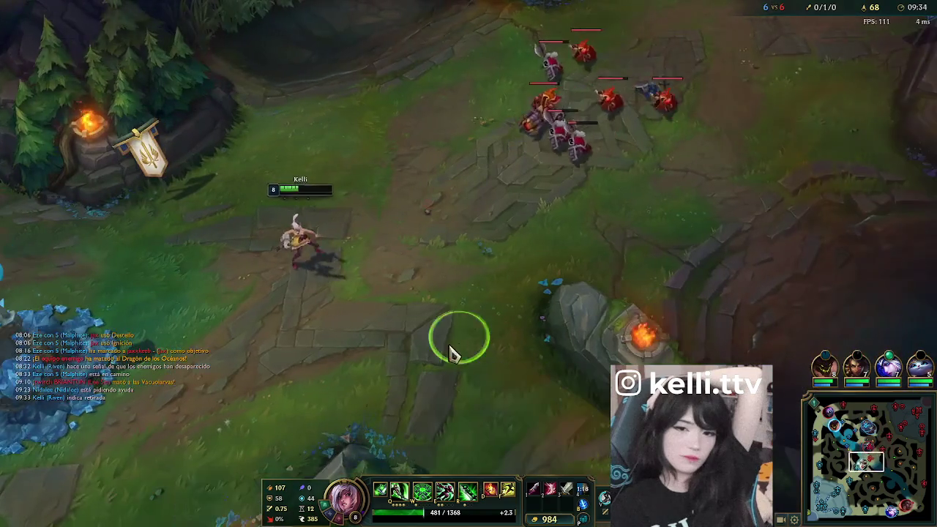
- Clear the krug camp with Riven, reaching level 8
{"action": "right_click", "coordinate": [508, 330]}
{"action": "right_click", "coordinate": [560, 218]}
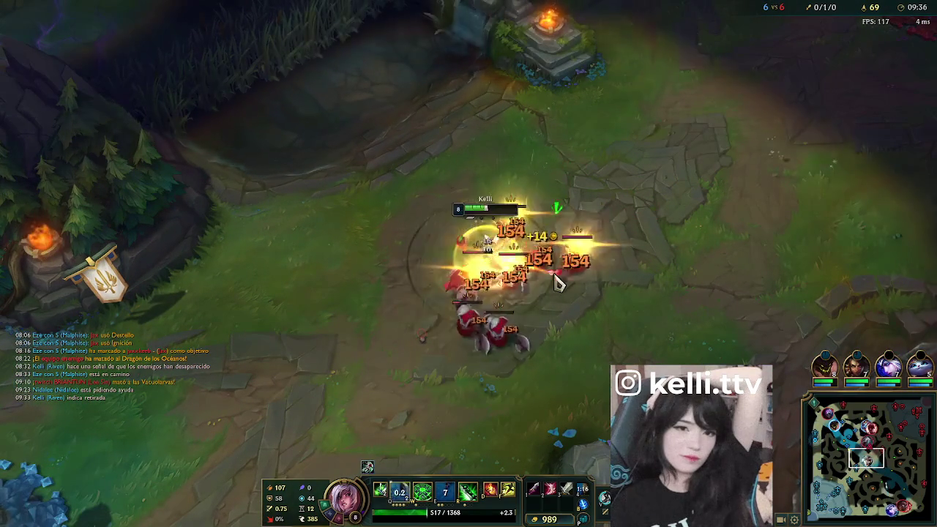
{"action": "right_click", "coordinate": [585, 146]}
{"action": "right_click", "coordinate": [593, 257]}
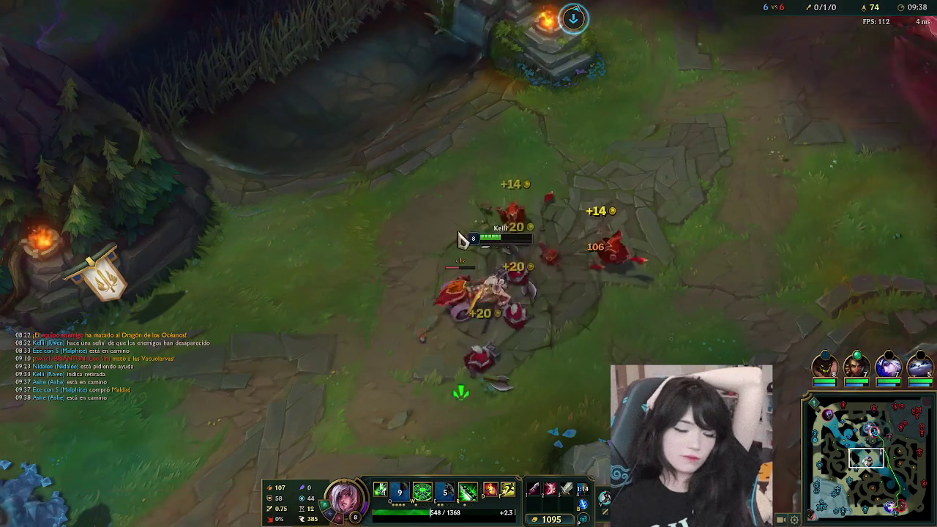
{"action": "right_click", "coordinate": [458, 177]}
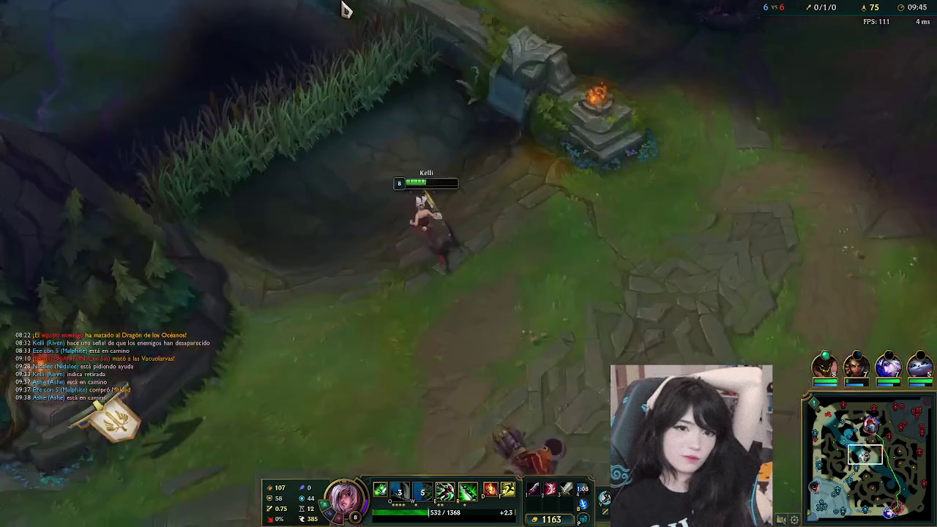
- Recall Riven to base and send a message to team chat
{"action": "right_click", "coordinate": [281, 58]}
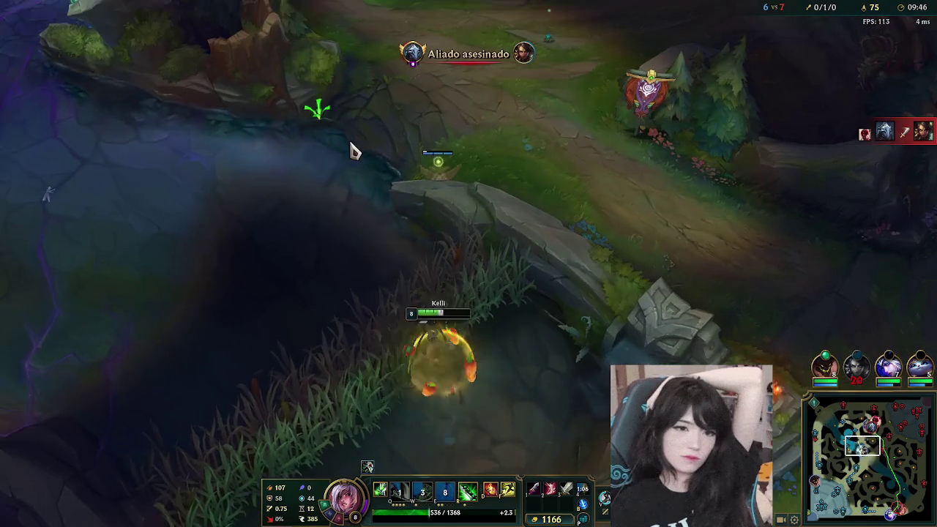
{"action": "key", "text": "b"}
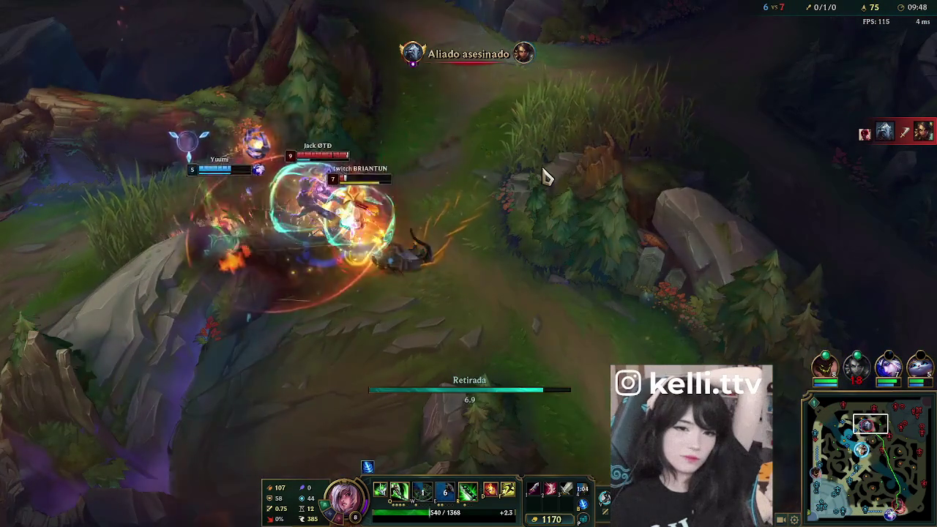
{"action": "key", "text": "space"}
{"action": "type", "text": "te toy marcando aweonao"}
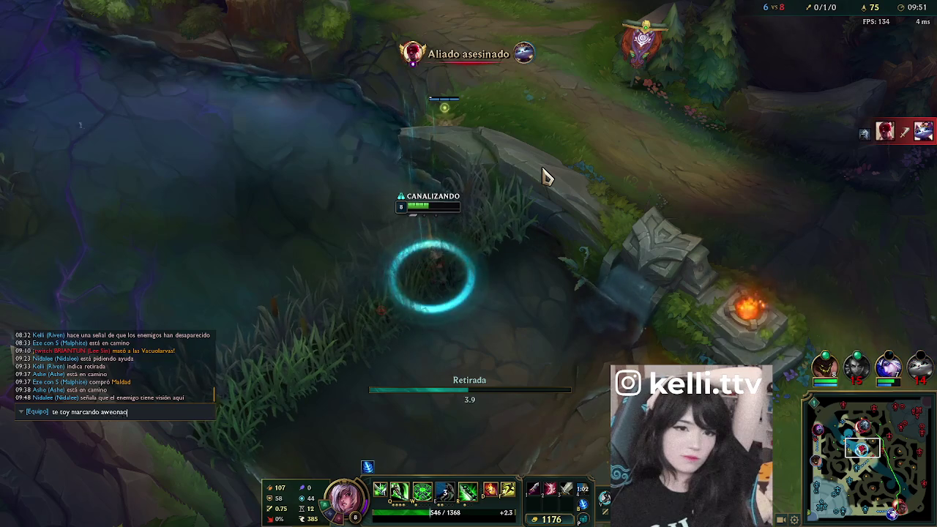
{"action": "key", "text": "Return"}
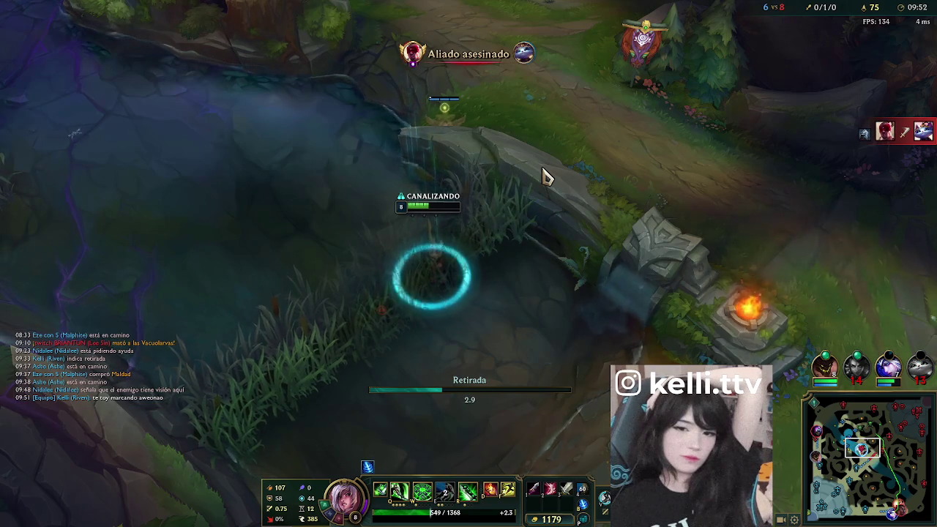
- Buy an Espada de la Penumbra component and a Control Ward, leaving 124 gold, then exit the fountain
{"action": "key", "text": "p"}
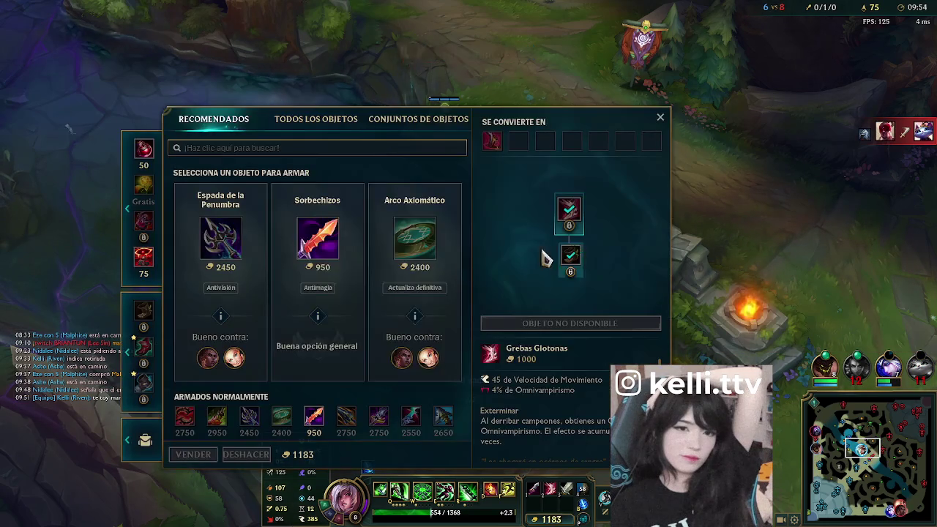
{"action": "left_click", "coordinate": [220, 238]}
{"action": "right_click", "coordinate": [525, 234]}
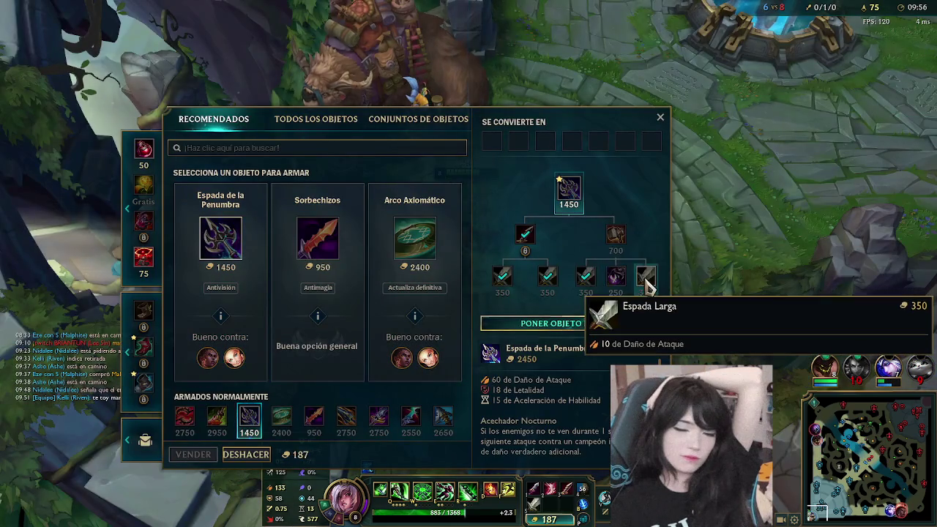
{"action": "key", "text": "p"}
{"action": "key", "text": "p"}
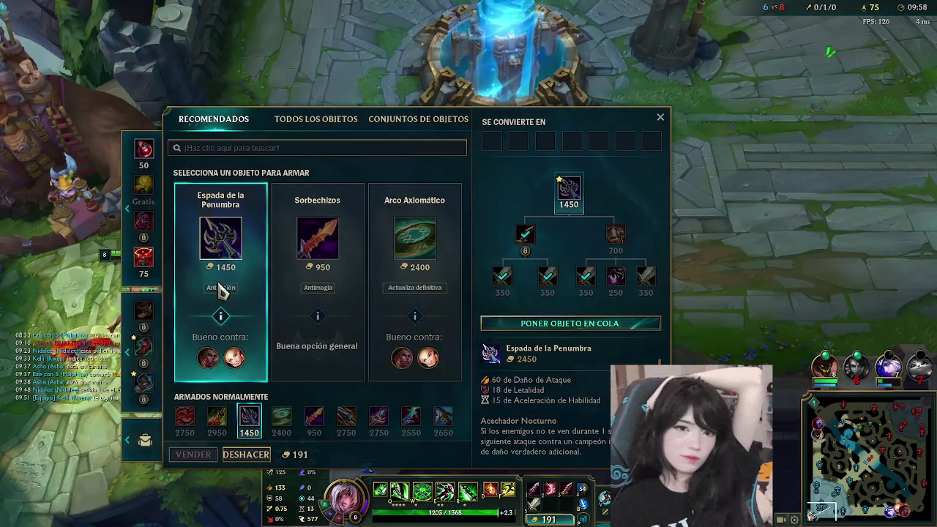
{"action": "right_click", "coordinate": [147, 269]}
{"action": "key", "text": "Escape"}
{"action": "right_click", "coordinate": [732, 163]}
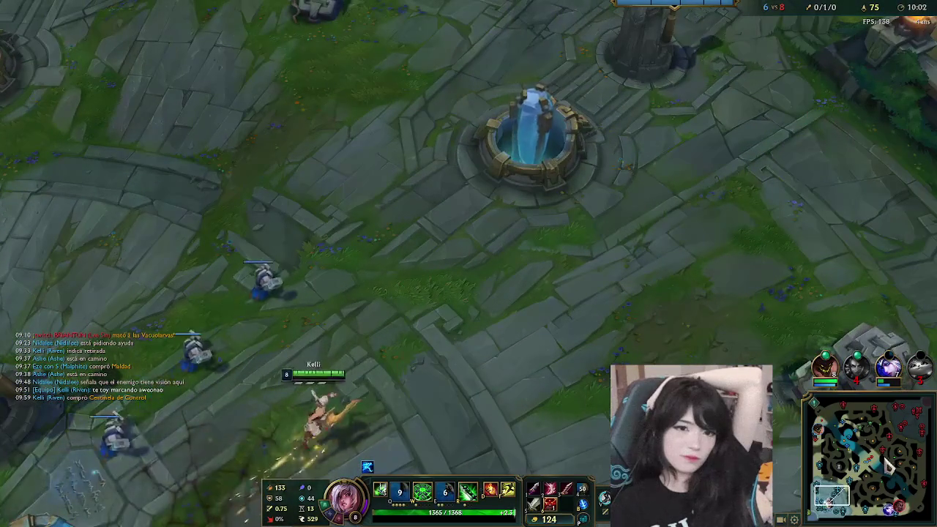
- Send Riven from base via the minimap back toward the mid-lane turret
{"action": "left_click", "coordinate": [862, 474]}
{"action": "right_click", "coordinate": [862, 474]}
{"action": "right_click", "coordinate": [567, 227]}
{"action": "key", "text": "space"}
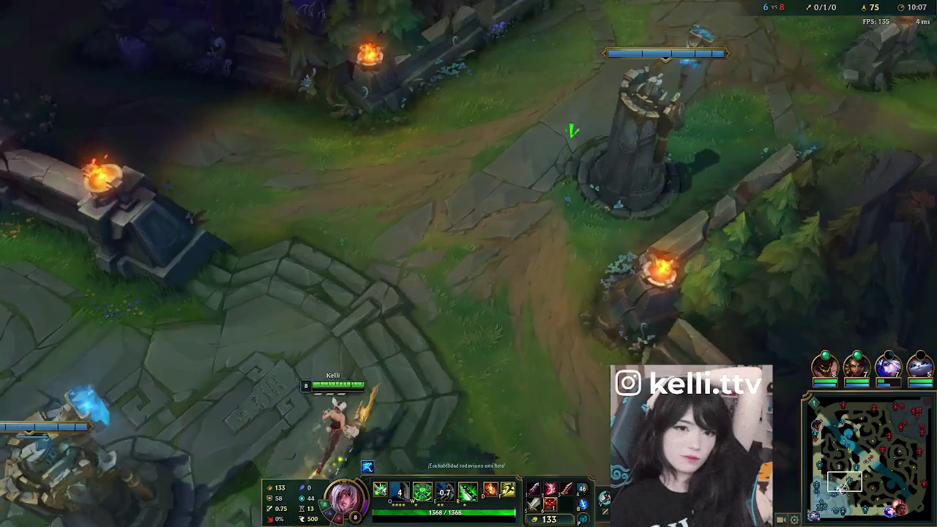
{"action": "right_click", "coordinate": [677, 109]}
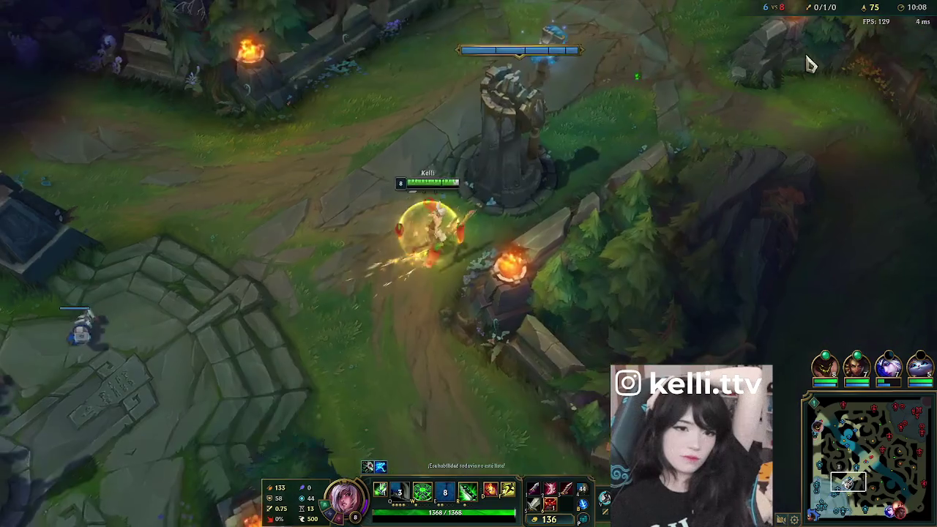
{"action": "key", "text": "Tab"}
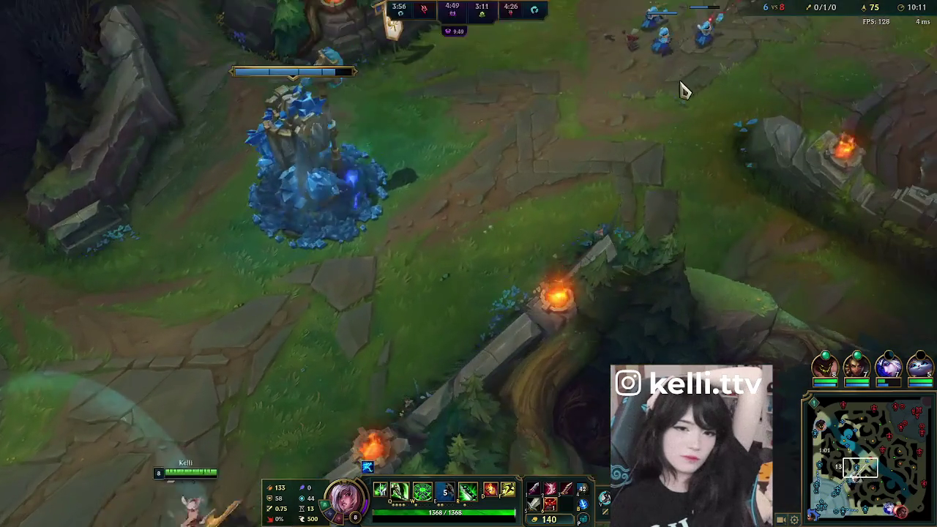
- Walk Riven up to the enemy minion wave and stun it with W
{"action": "right_click", "coordinate": [677, 44]}
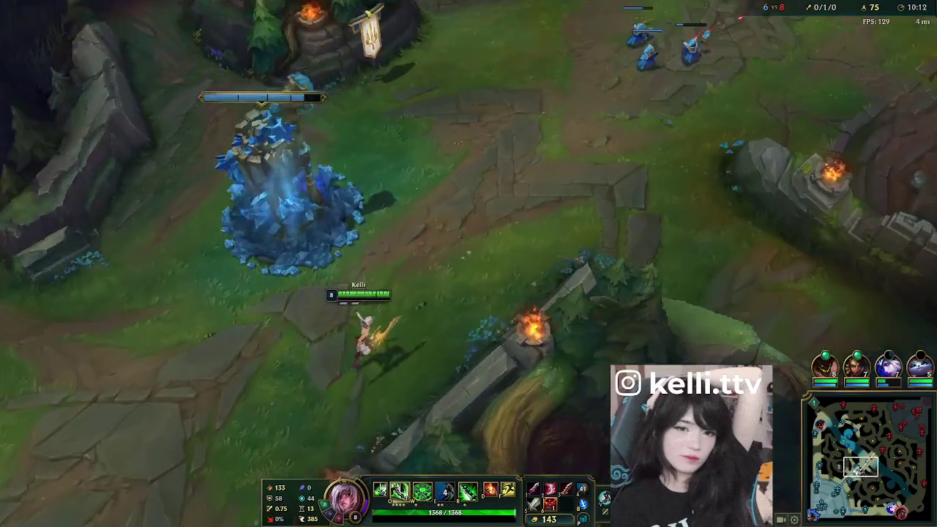
{"action": "right_click", "coordinate": [644, 161]}
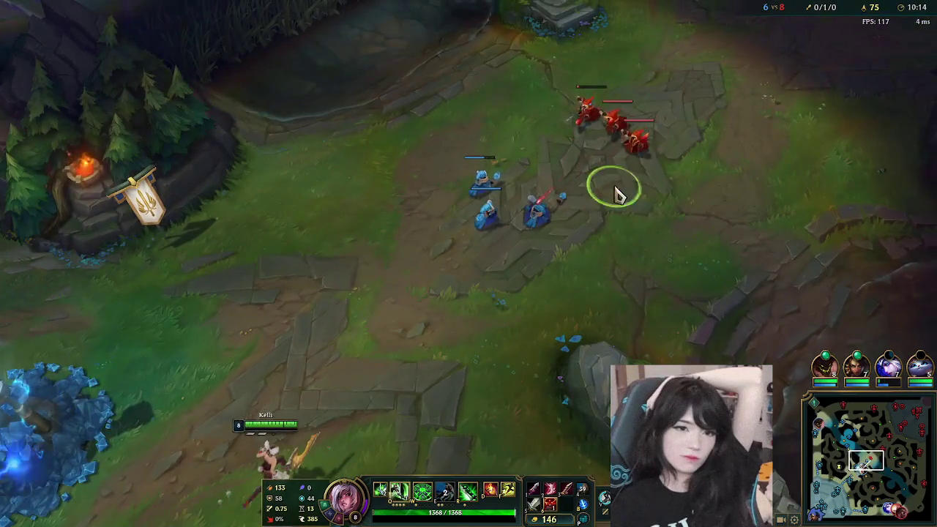
{"action": "key", "text": "Tab"}
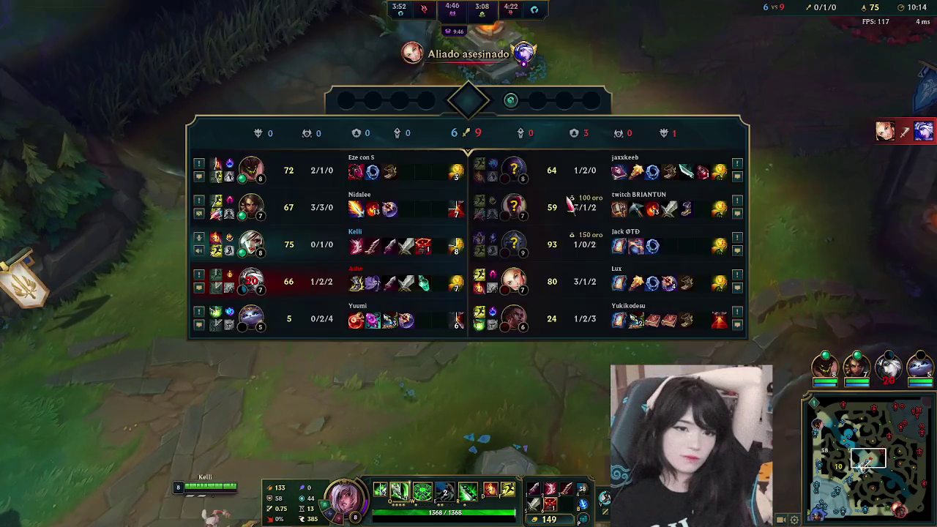
{"action": "right_click", "coordinate": [519, 251]}
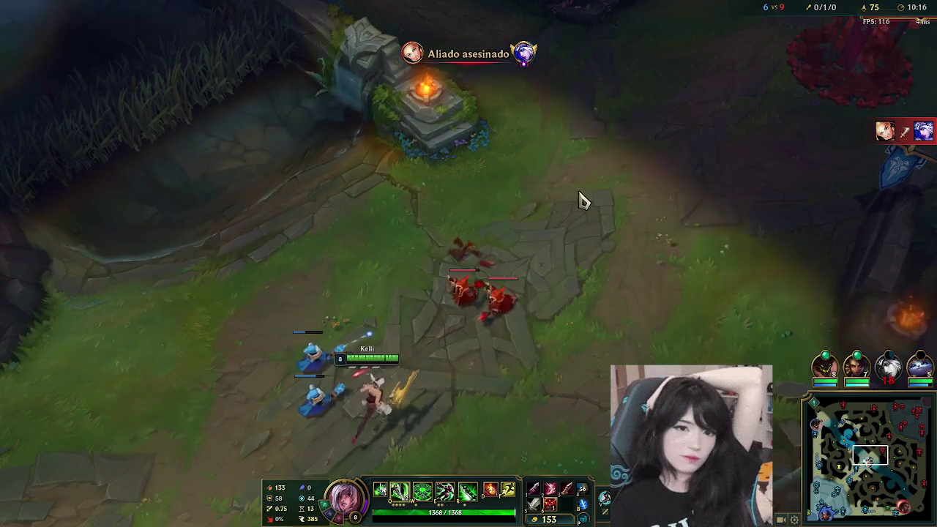
{"action": "right_click", "coordinate": [581, 192]}
{"action": "right_click", "coordinate": [515, 321]}
{"action": "key", "text": "w"}
{"action": "right_click", "coordinate": [525, 261]}
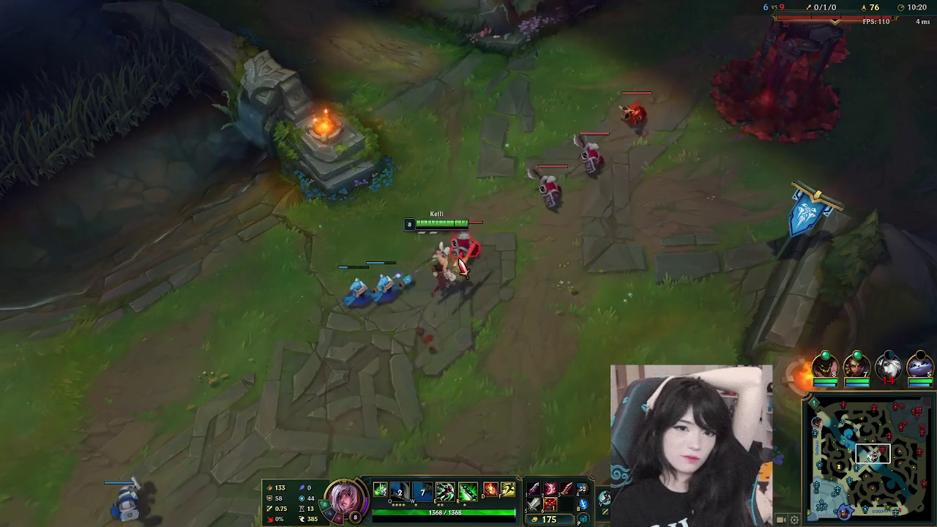
- Dash into the wave with E to reach 81 CS, then head across the river
{"action": "right_click", "coordinate": [291, 375]}
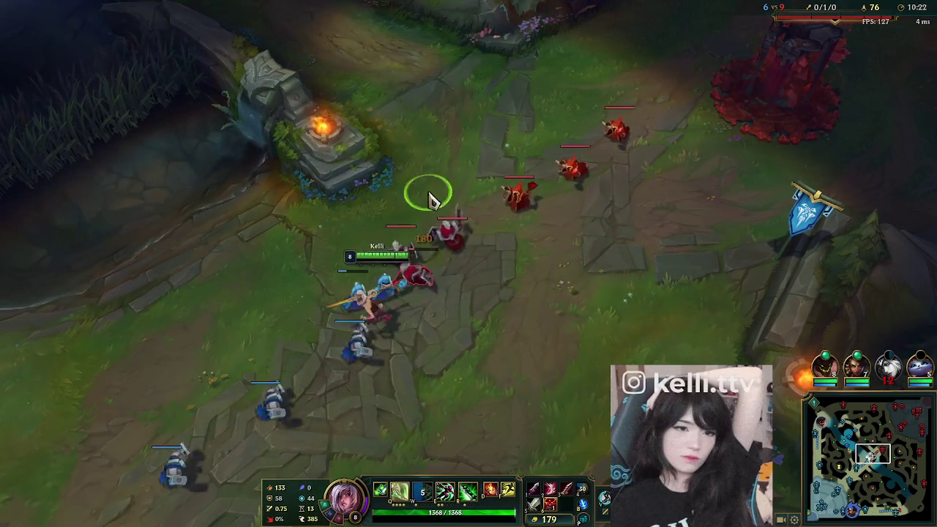
{"action": "key", "text": "e"}
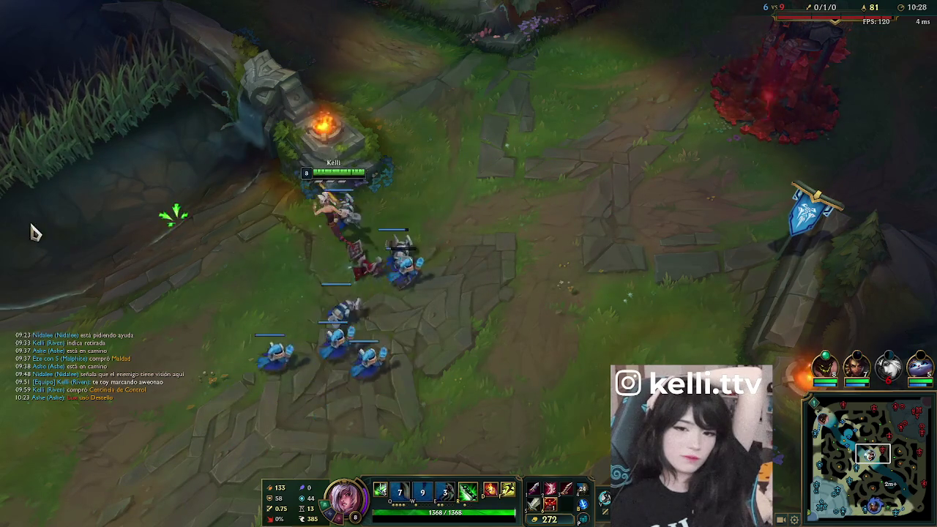
{"action": "right_click", "coordinate": [161, 146]}
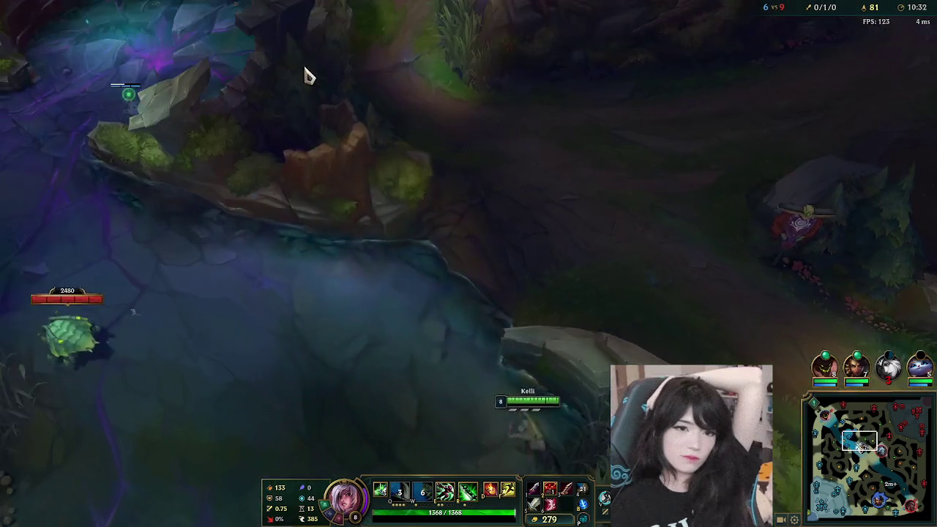
- Walk Riven up the jungle path
{"action": "right_click", "coordinate": [477, 153]}
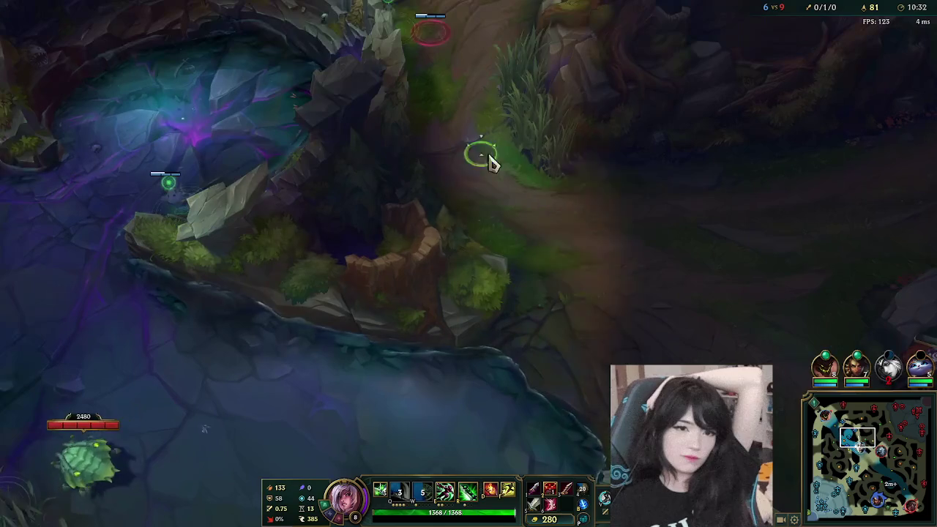
{"action": "right_click", "coordinate": [516, 161]}
{"action": "right_click", "coordinate": [531, 129]}
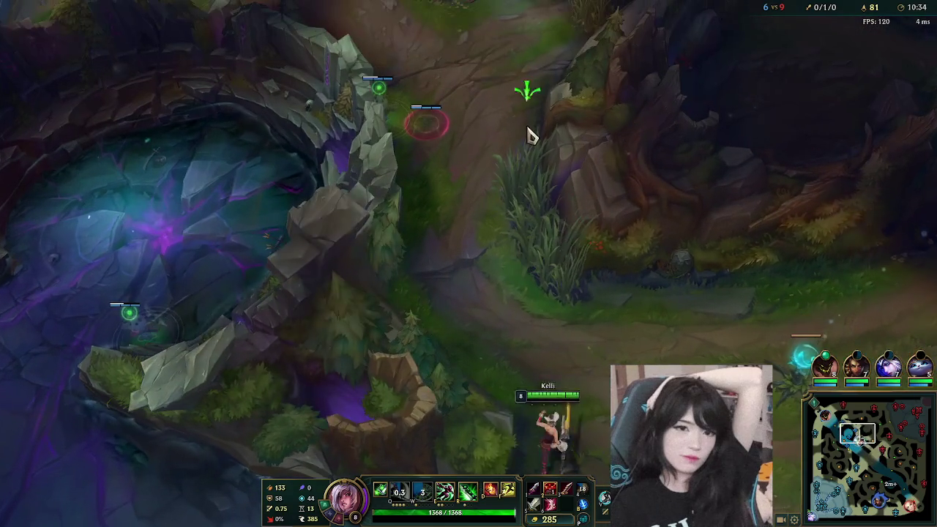
{"action": "right_click", "coordinate": [461, 127]}
{"action": "right_click", "coordinate": [538, 136]}
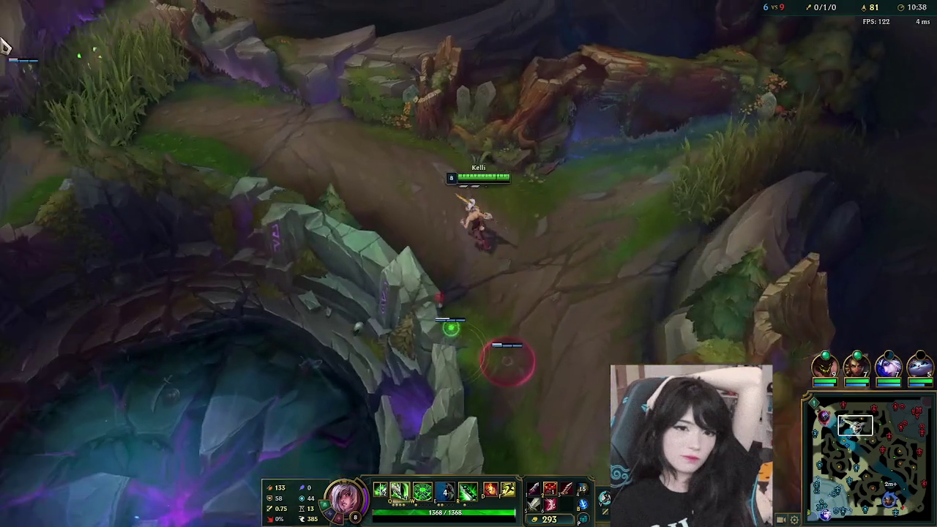
- Join the fight and attack Malphite to score the kill, going 1/1/0
{"action": "right_click", "coordinate": [45, 44]}
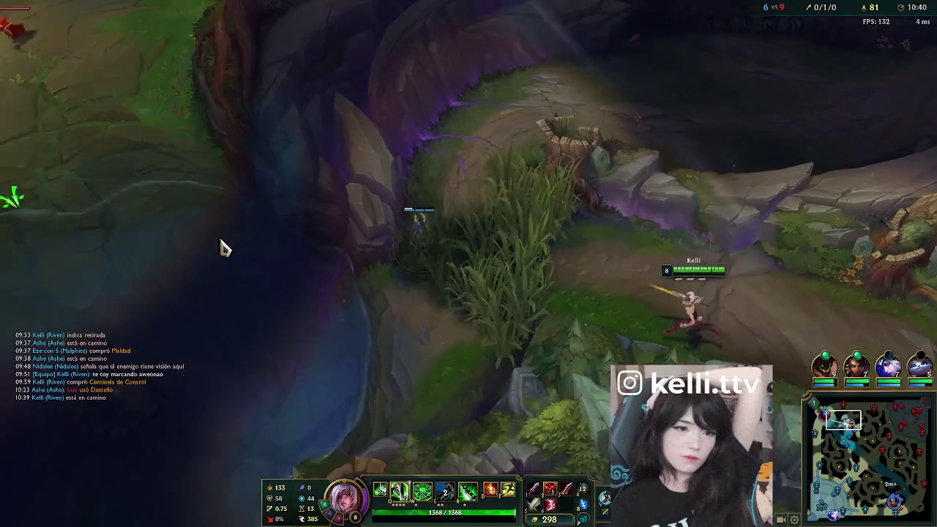
{"action": "right_click", "coordinate": [361, 222]}
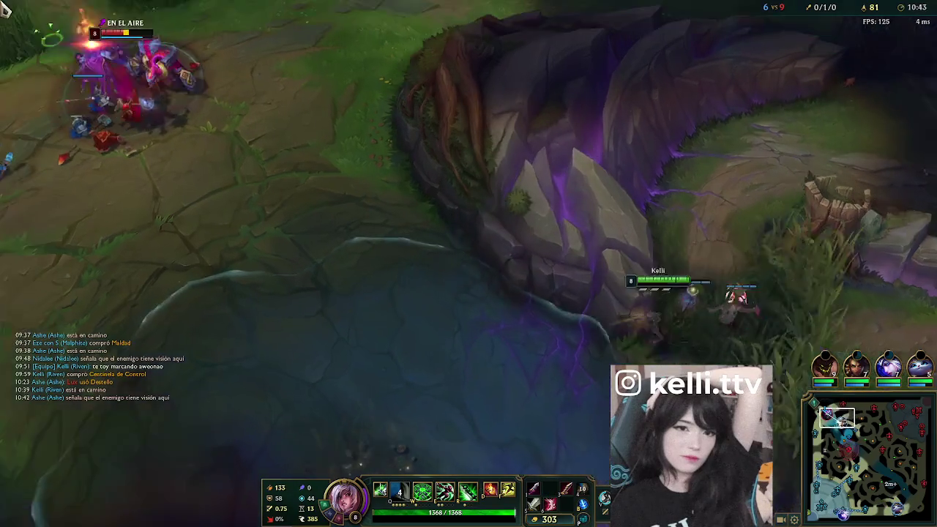
{"action": "right_click", "coordinate": [318, 227]}
{"action": "right_click", "coordinate": [468, 250]}
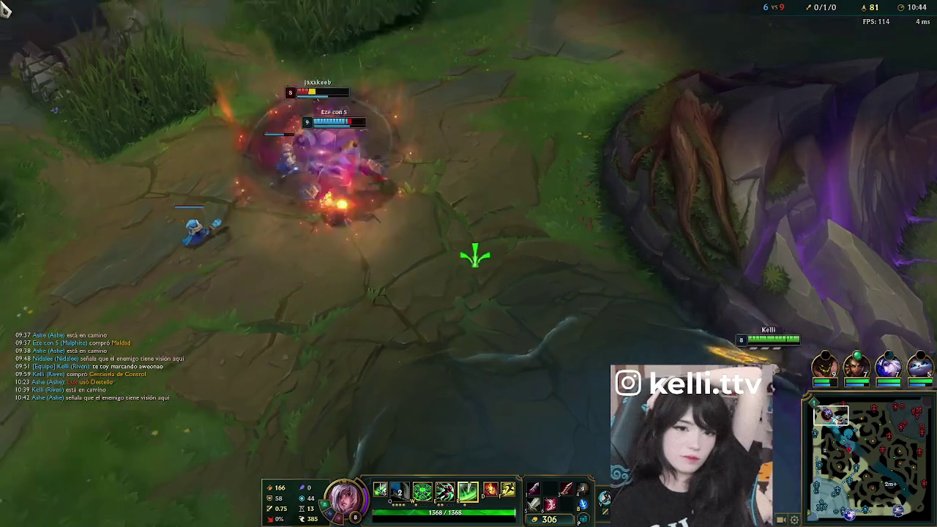
{"action": "right_click", "coordinate": [400, 240]}
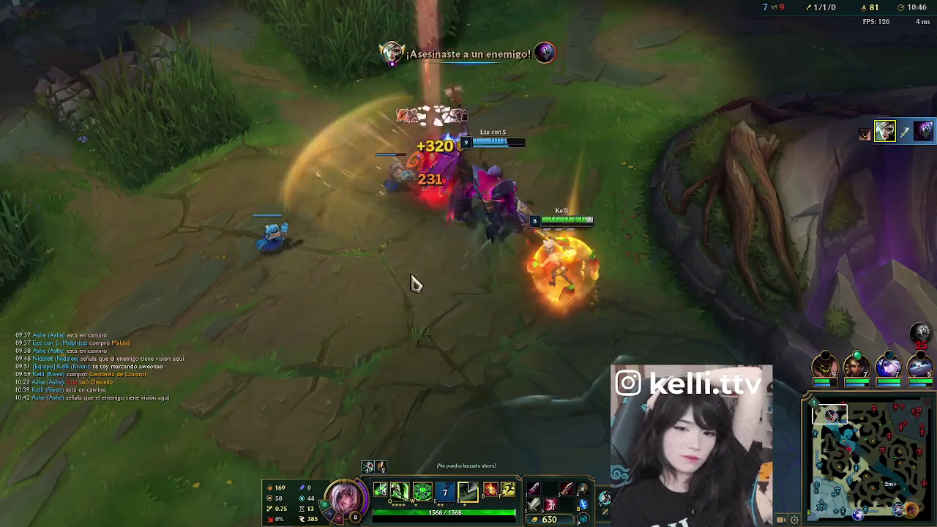
- Walk Riven through the river and attack the Scuttle Crab with E and W
{"action": "right_click", "coordinate": [587, 318]}
{"action": "right_click", "coordinate": [564, 414]}
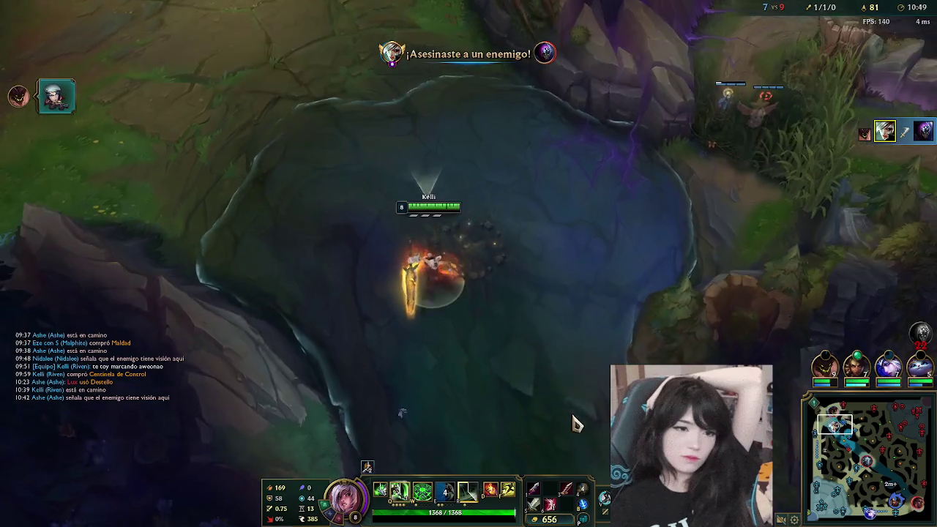
{"action": "right_click", "coordinate": [533, 421]}
{"action": "right_click", "coordinate": [642, 391]}
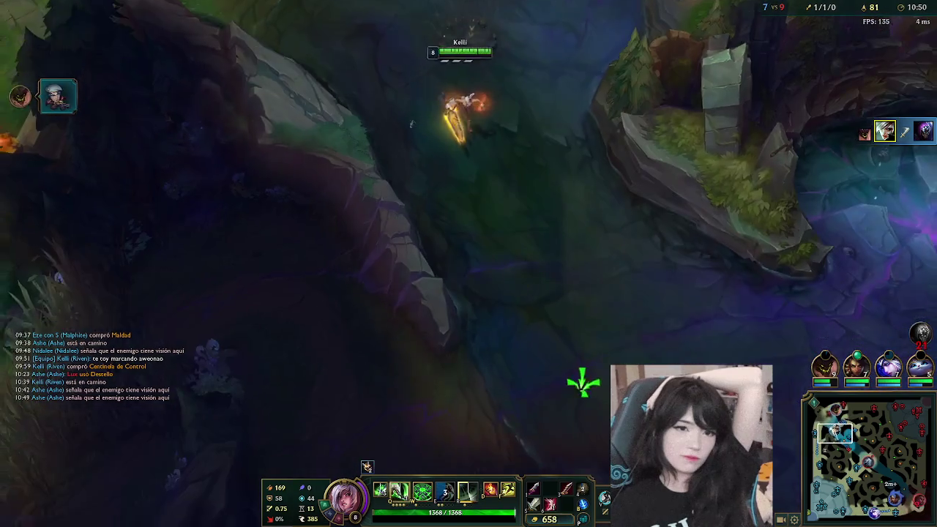
{"action": "right_click", "coordinate": [854, 460]}
{"action": "key", "text": "space"}
{"action": "key", "text": "e"}
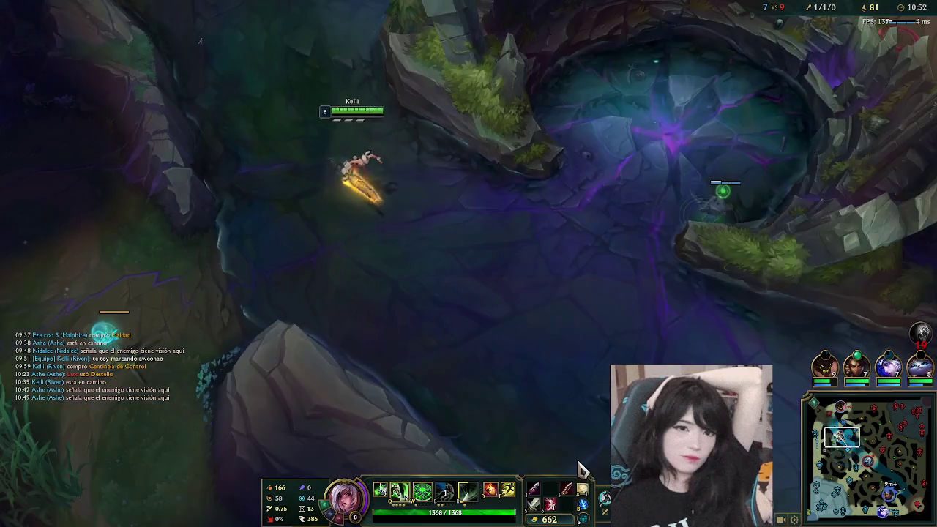
{"action": "key", "text": "w"}
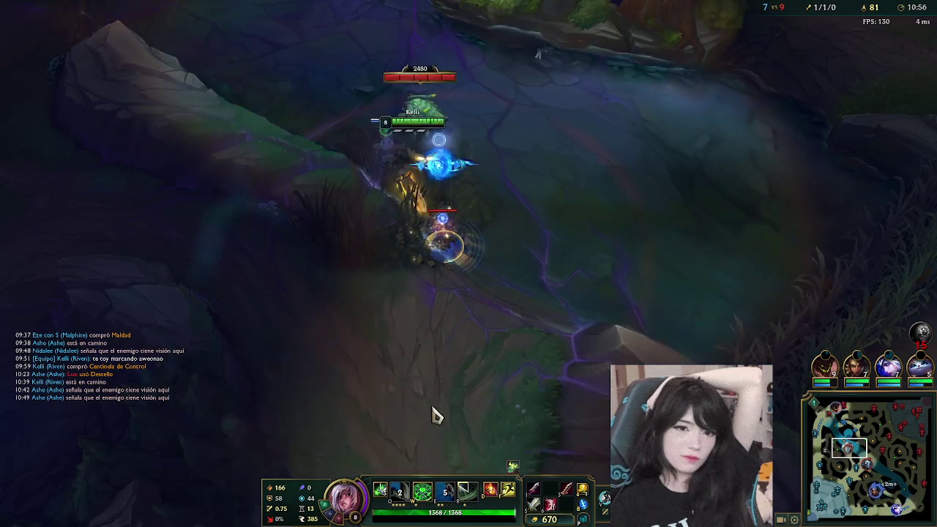
{"action": "right_click", "coordinate": [416, 415]}
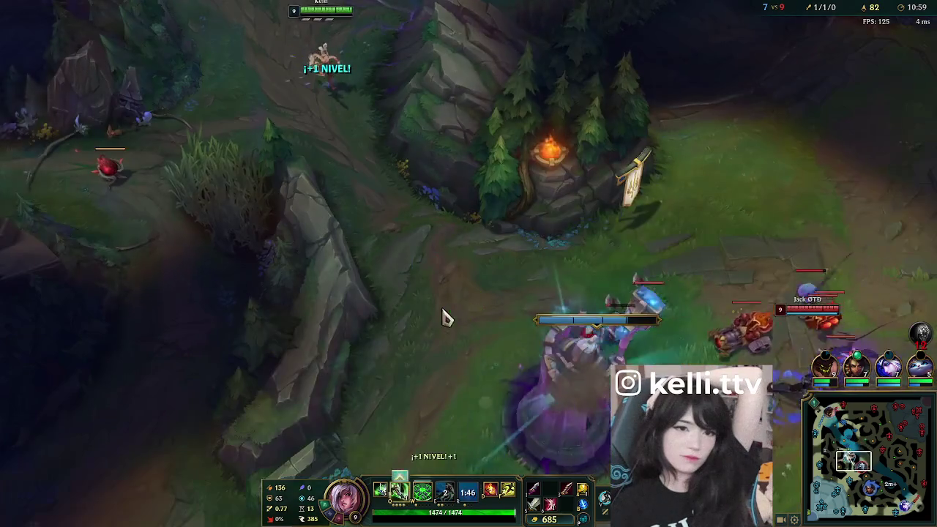
- Join the turret fight and hit the enemy minion wave with E, W and Q
{"action": "right_click", "coordinate": [385, 300]}
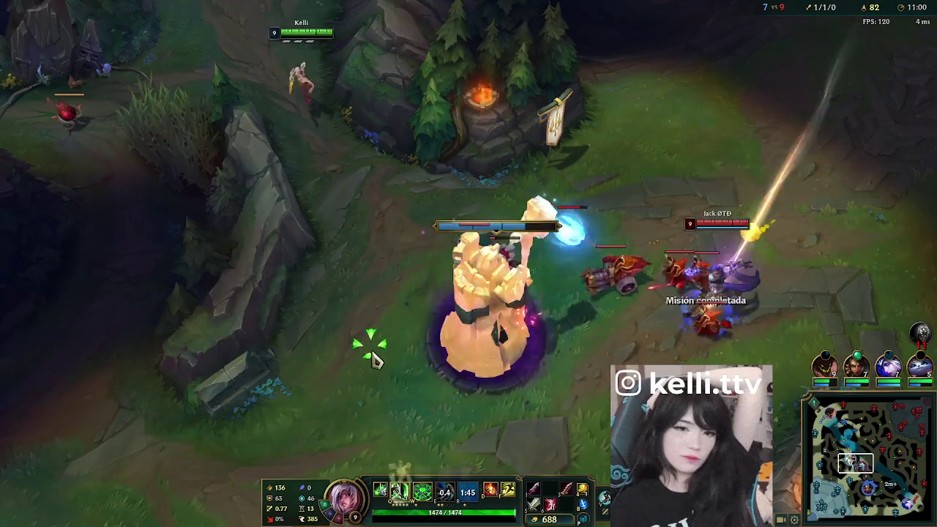
{"action": "right_click", "coordinate": [435, 359]}
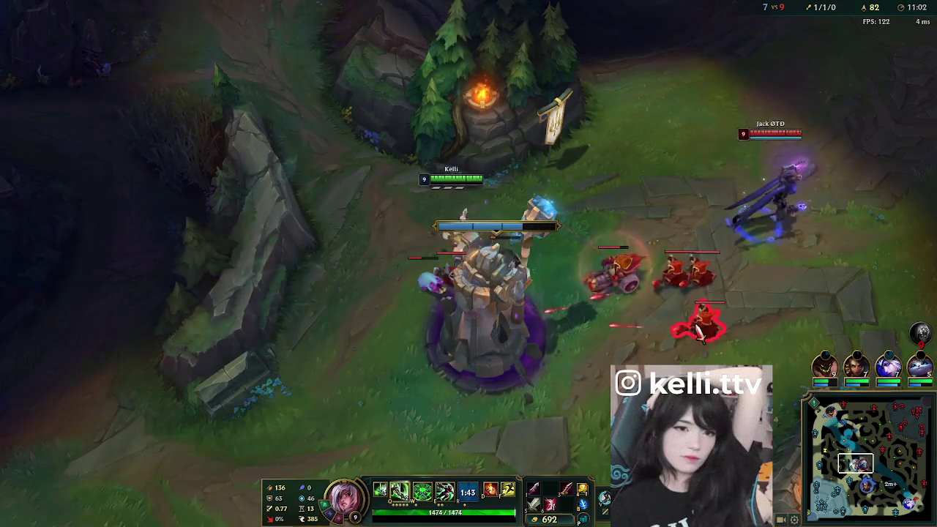
{"action": "key", "text": "e"}
{"action": "key", "text": "w"}
{"action": "key", "text": "q"}
{"action": "right_click", "coordinate": [490, 409]}
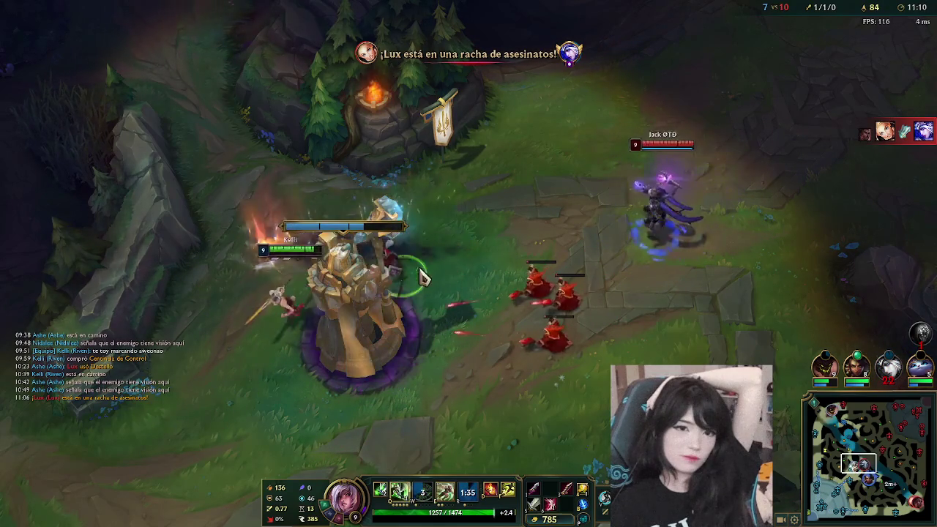
{"action": "right_click", "coordinate": [595, 319]}
{"action": "key", "text": "q"}
- Dash back to the tower and reposition beside it as the enemy approaches
{"action": "right_click", "coordinate": [361, 456]}
{"action": "key", "text": "e"}
{"action": "right_click", "coordinate": [247, 366]}
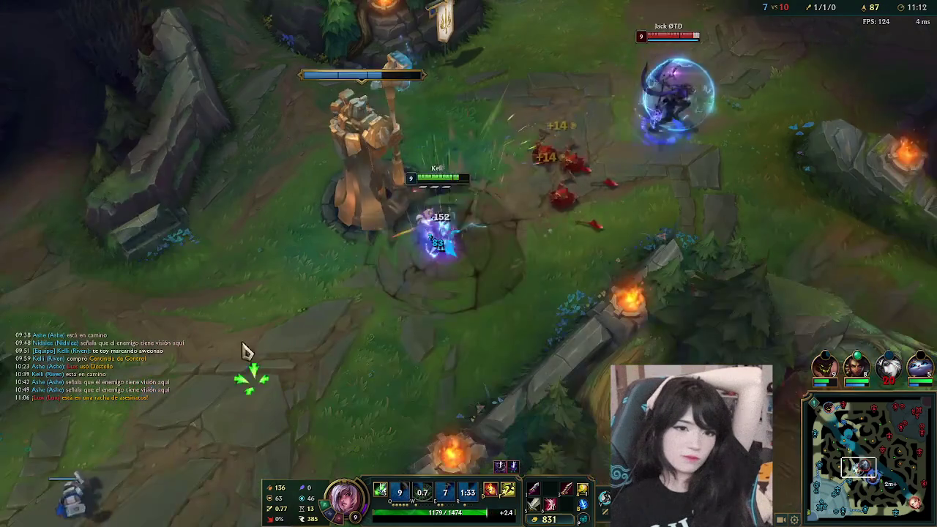
{"action": "right_click", "coordinate": [172, 264]}
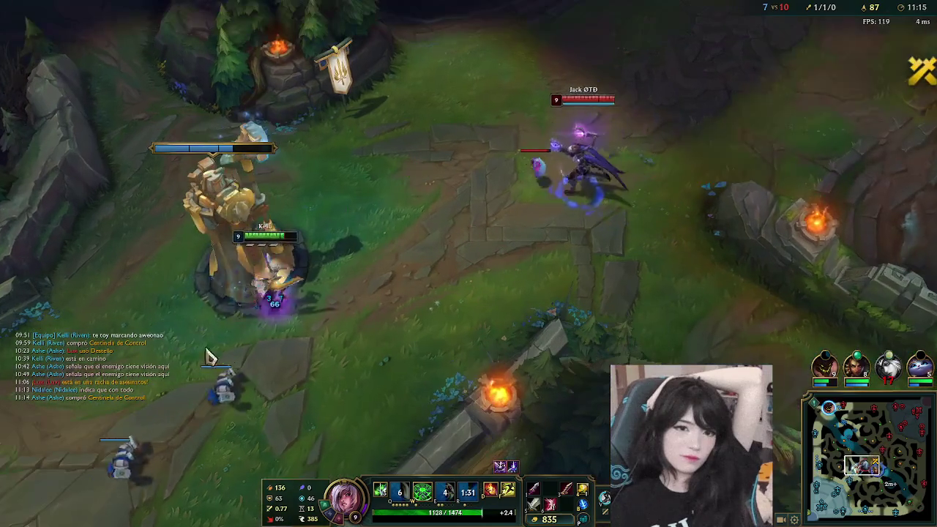
{"action": "right_click", "coordinate": [177, 382]}
{"action": "right_click", "coordinate": [293, 417]}
{"action": "right_click", "coordinate": [377, 399]}
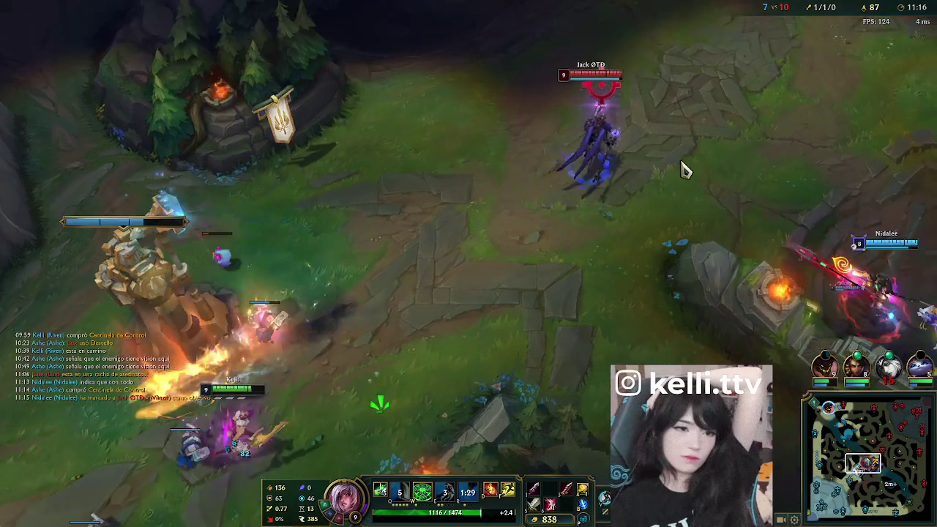
- Chase down enemy Viktor and finish him with W and auto-attacks
{"action": "right_click", "coordinate": [589, 192]}
{"action": "right_click", "coordinate": [539, 115]}
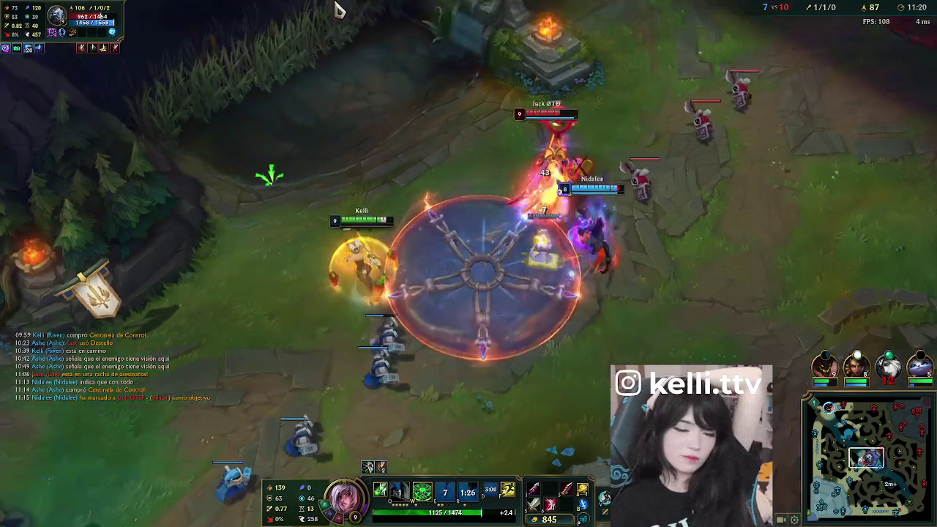
{"action": "right_click", "coordinate": [435, 109]}
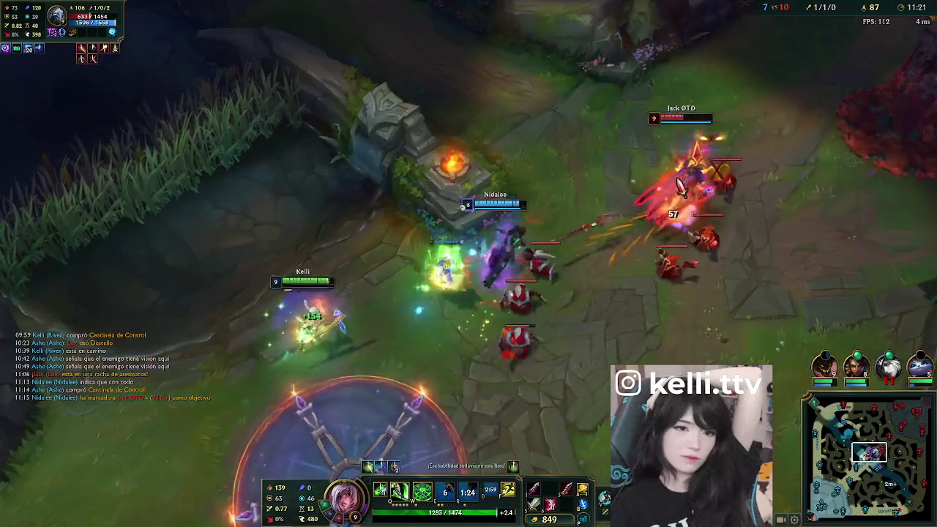
{"action": "right_click", "coordinate": [680, 187]}
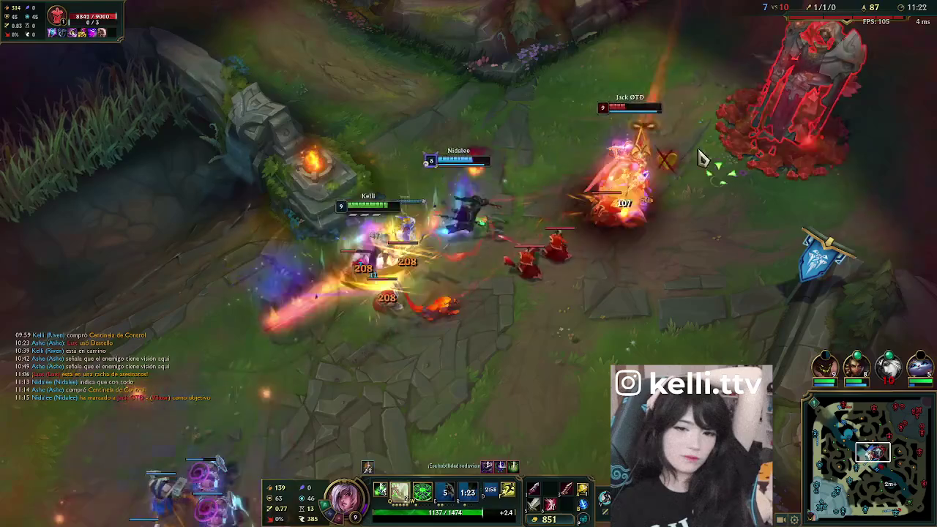
{"action": "key", "text": "w"}
{"action": "right_click", "coordinate": [444, 354]}
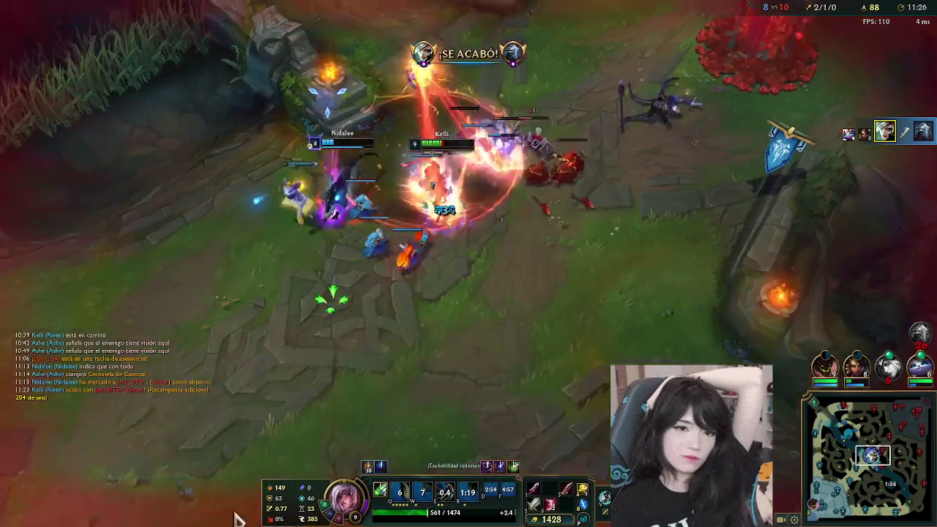
- Shield up and walk down-left to a safer spot, checking the scoreboard
{"action": "key", "text": "e"}
{"action": "right_click", "coordinate": [178, 398]}
{"action": "key", "text": "Tab"}
{"action": "right_click", "coordinate": [219, 390]}
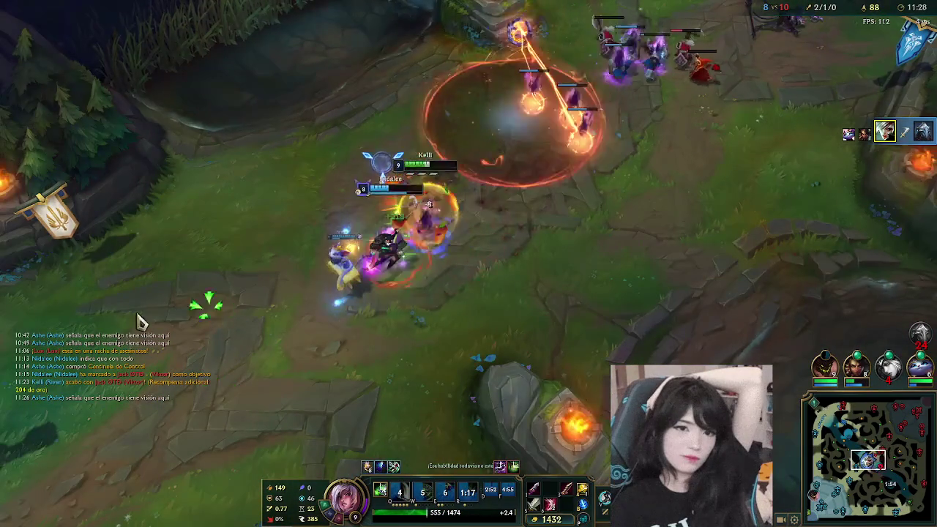
{"action": "right_click", "coordinate": [252, 272]}
- Recall to base while checking the scoreboard and minimap
{"action": "key", "text": "b"}
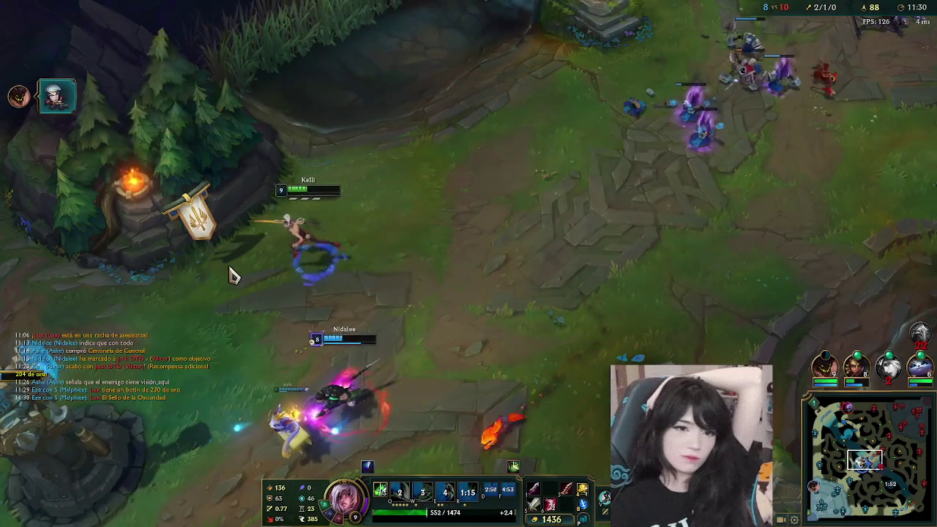
{"action": "key", "text": "Tab"}
{"action": "key", "text": "space"}
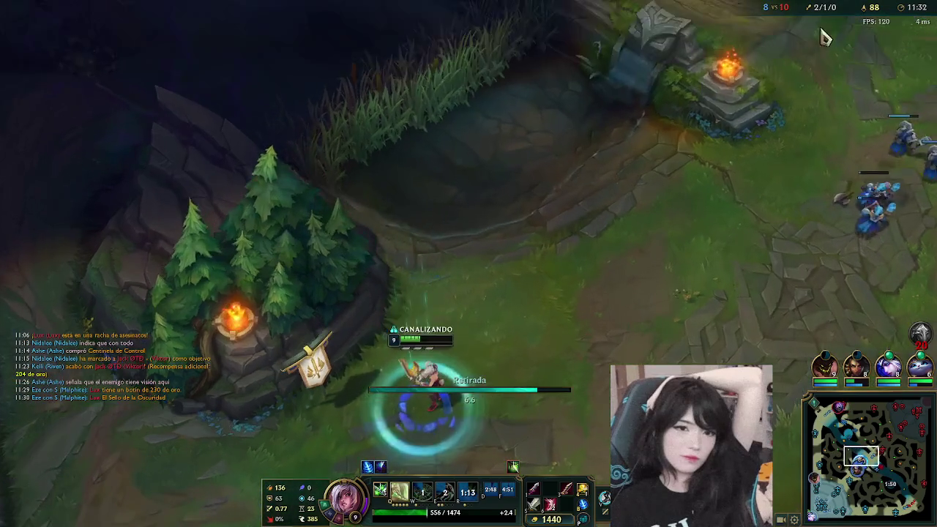
{"action": "key", "text": "Tab"}
{"action": "key", "text": "Tab"}
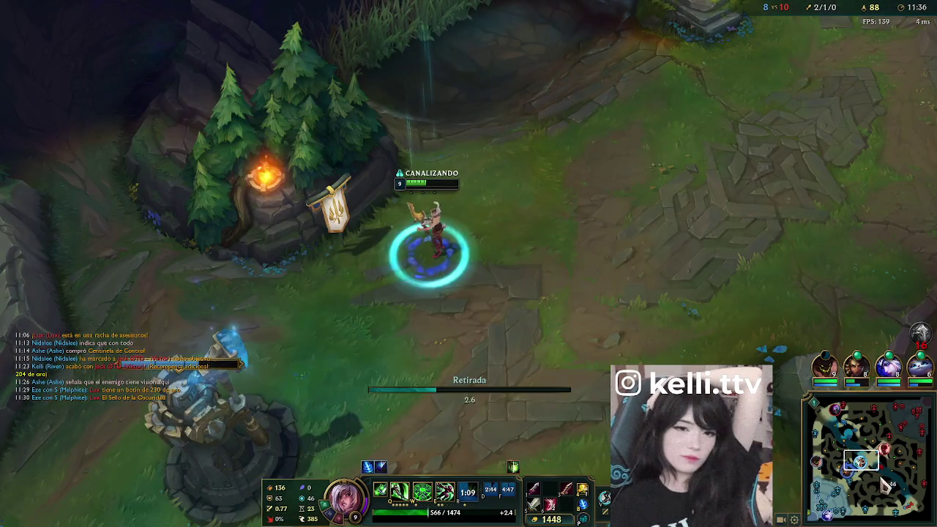
{"action": "left_click", "coordinate": [886, 472]}
{"action": "key", "text": "space"}
- Buy Espada de la Penumbra in the item shop, leaving 220 gold
{"action": "key", "text": "p"}
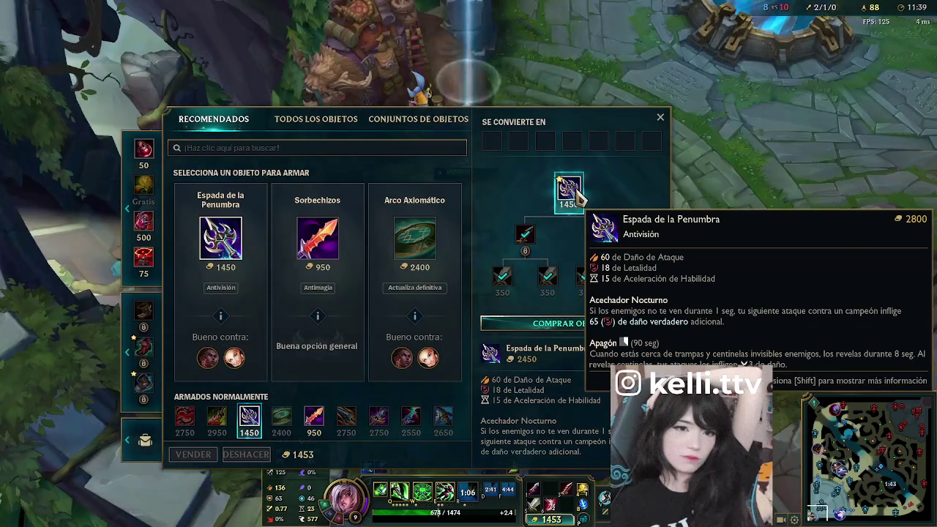
{"action": "right_click", "coordinate": [578, 196]}
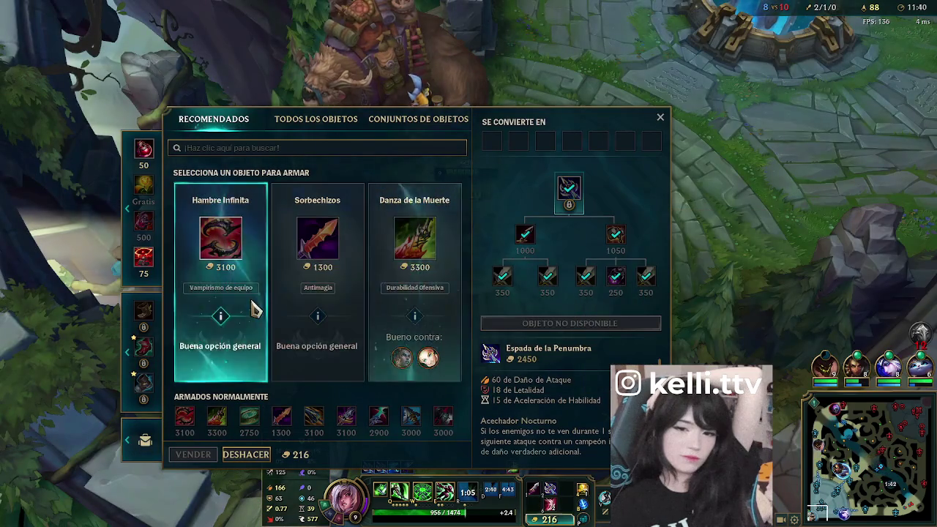
{"action": "left_click", "coordinate": [414, 286]}
{"action": "key", "text": "Escape"}
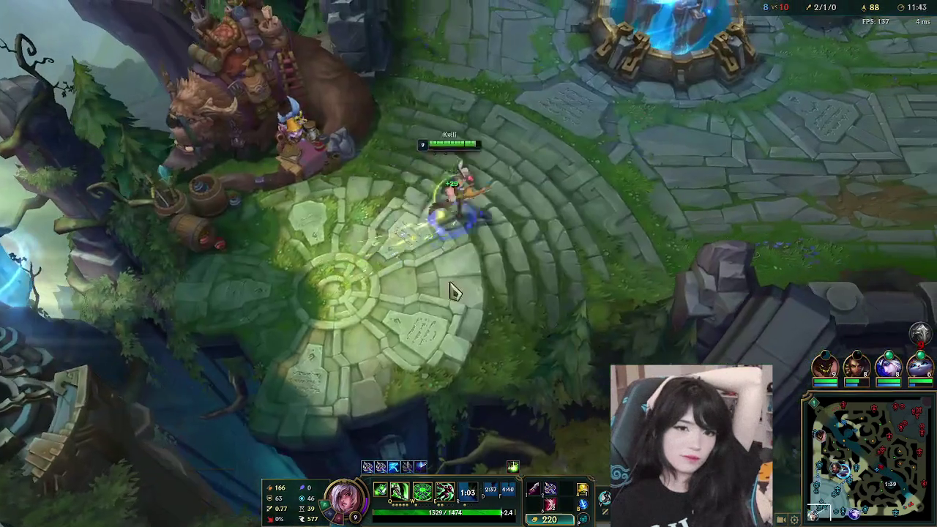
- Buy a Control Ward and head out of the fountain toward the lane
{"action": "key", "text": "p"}
{"action": "key", "text": "Escape"}
{"action": "right_click", "coordinate": [741, 85]}
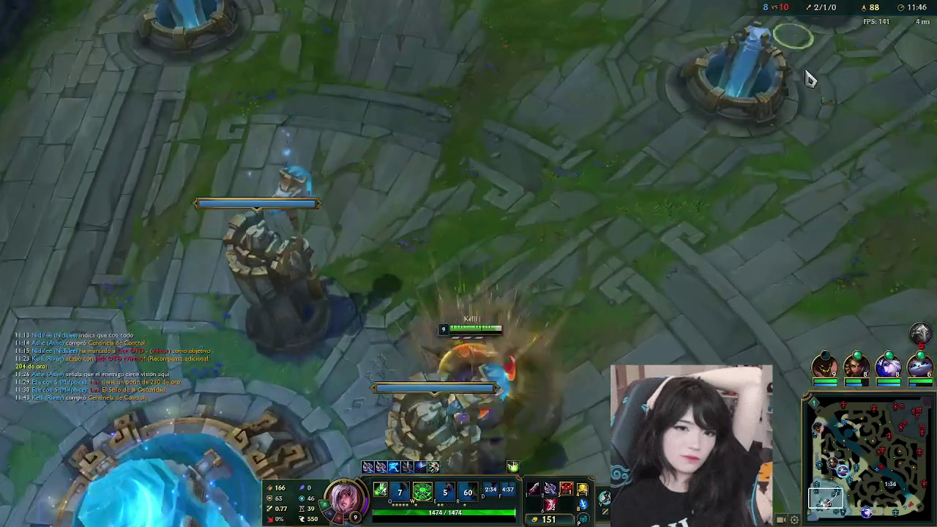
{"action": "right_click", "coordinate": [867, 480]}
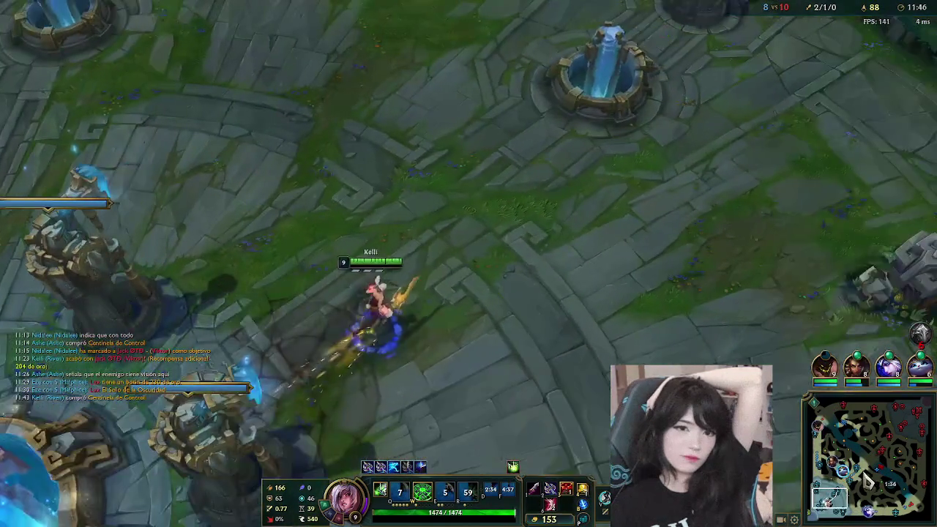
{"action": "left_click", "coordinate": [867, 479]}
- Walk up the lane, dashing with E, to just past the allied turret
{"action": "right_click", "coordinate": [345, 161]}
{"action": "right_click", "coordinate": [359, 142]}
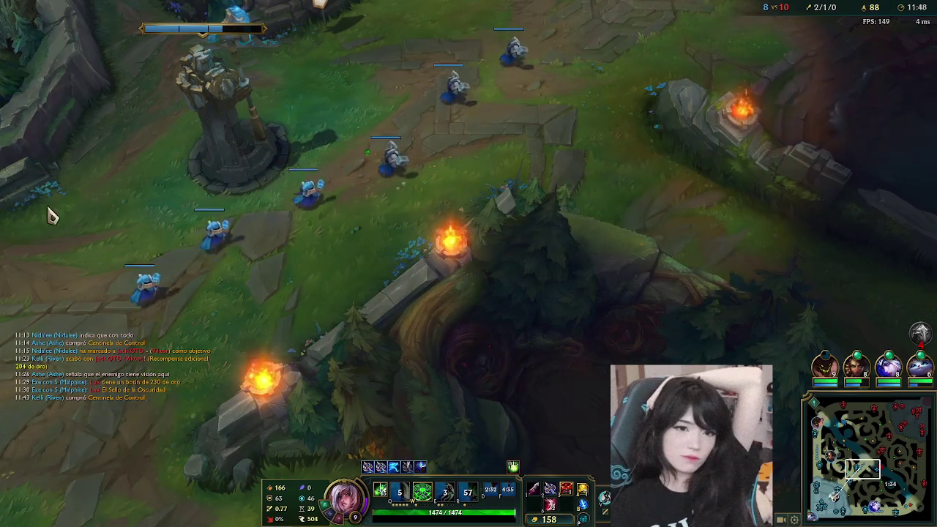
{"action": "right_click", "coordinate": [433, 180]}
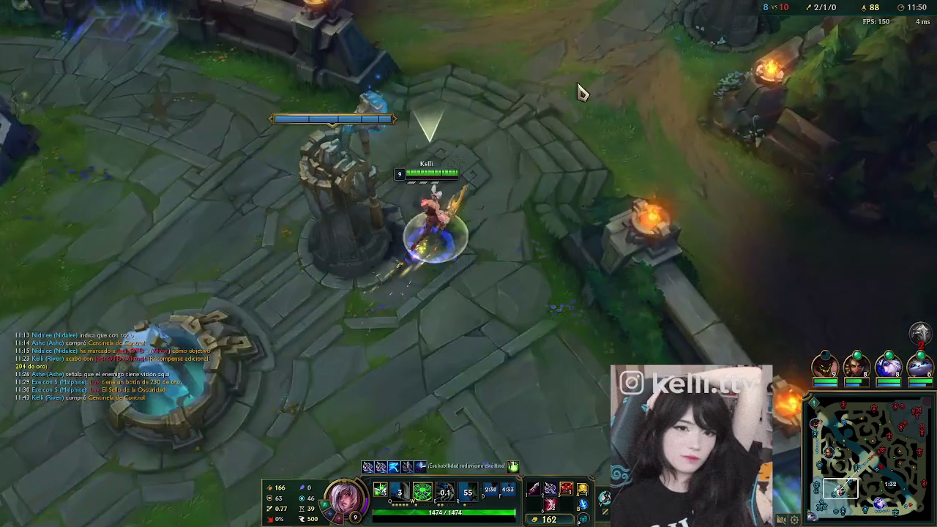
{"action": "right_click", "coordinate": [603, 52]}
{"action": "key", "text": "e"}
{"action": "right_click", "coordinate": [601, 236]}
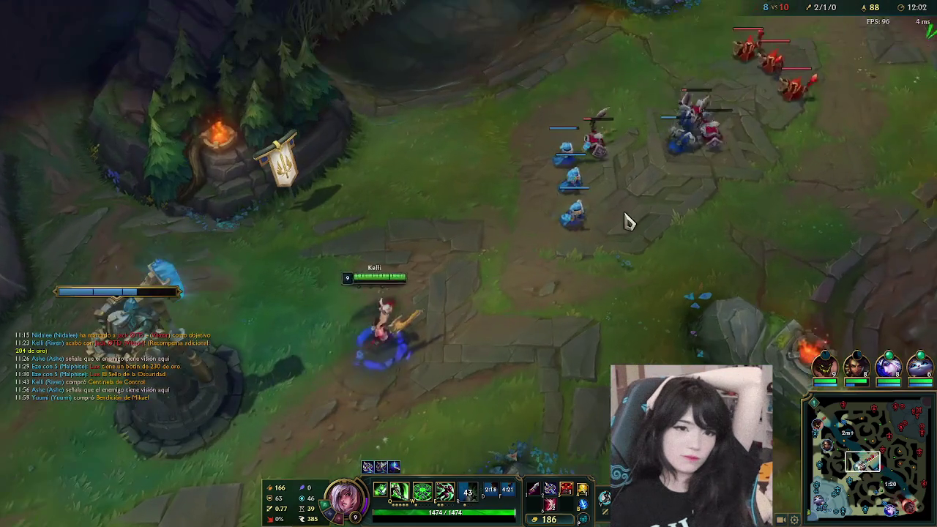
- Attack the enemy minion wave, then dash away toward the river
{"action": "right_click", "coordinate": [627, 216]}
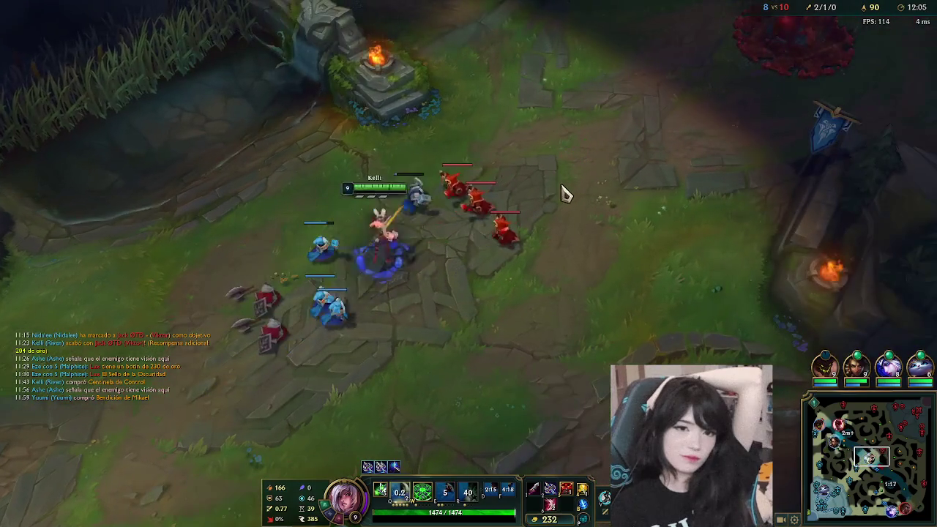
{"action": "right_click", "coordinate": [565, 179]}
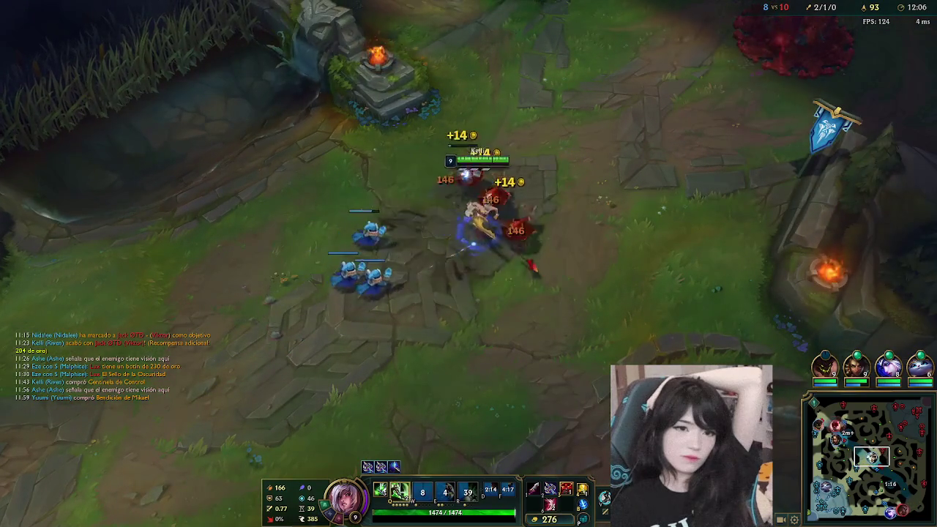
{"action": "key", "text": "e"}
{"action": "right_click", "coordinate": [606, 368]}
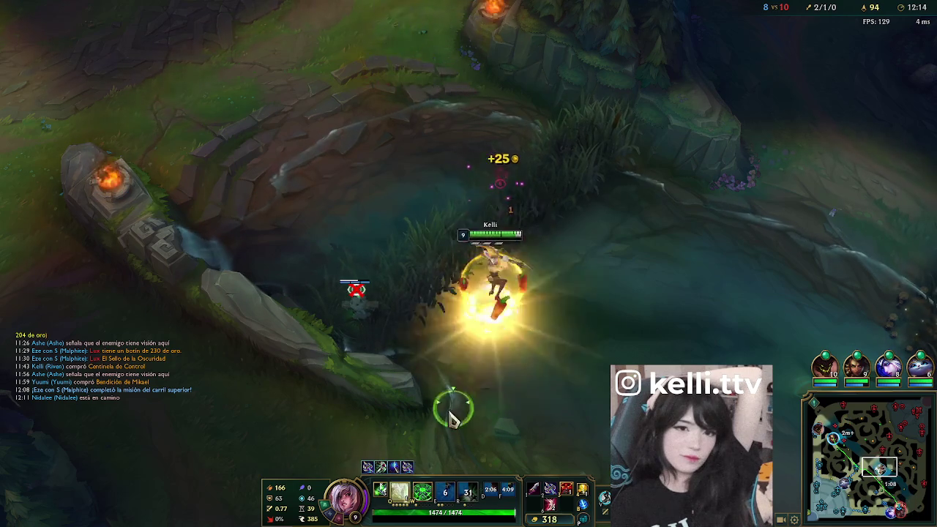
- Roam along the river and return to the lane beside the allied minions
{"action": "right_click", "coordinate": [383, 408]}
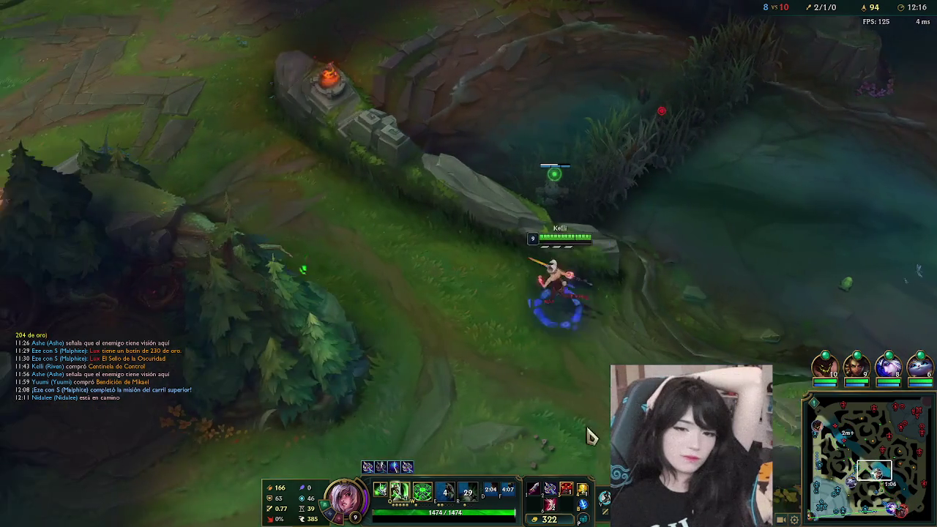
{"action": "key", "text": "space"}
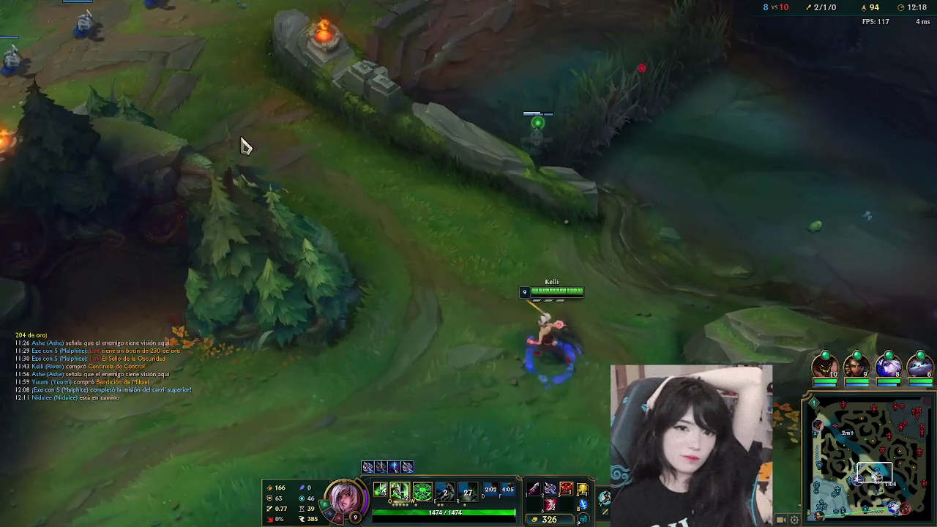
{"action": "right_click", "coordinate": [278, 57]}
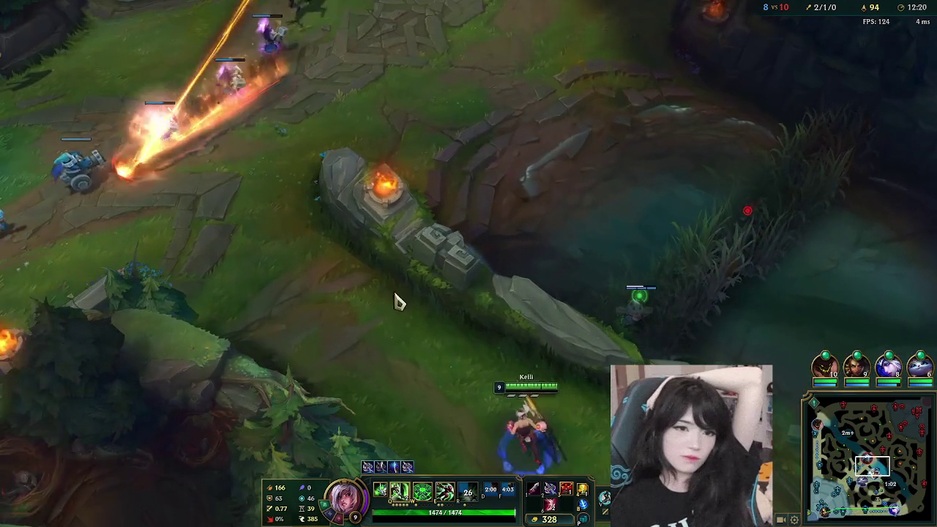
{"action": "right_click", "coordinate": [349, 279]}
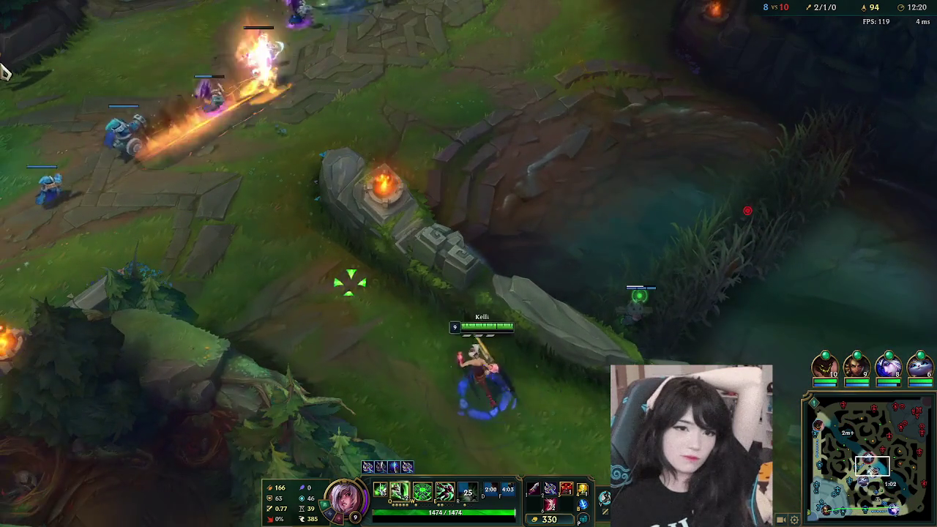
{"action": "right_click", "coordinate": [268, 274]}
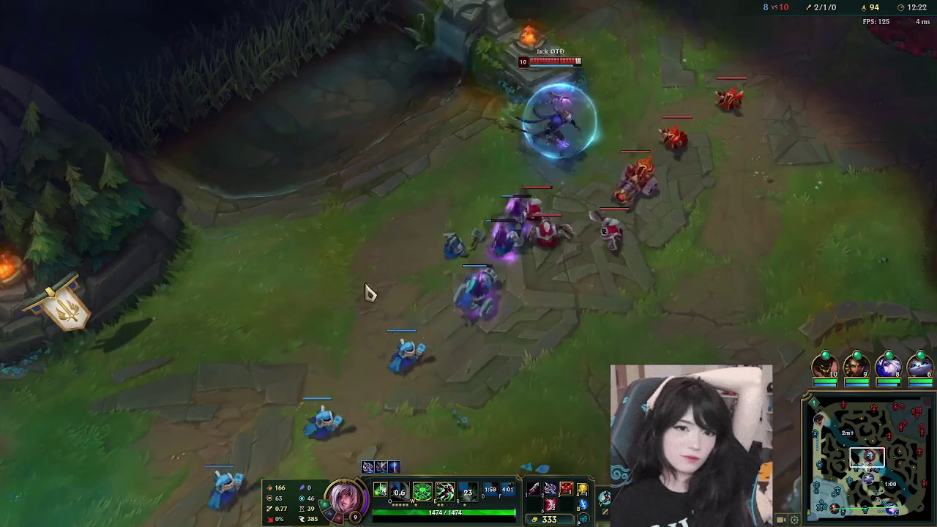
{"action": "right_click", "coordinate": [444, 300]}
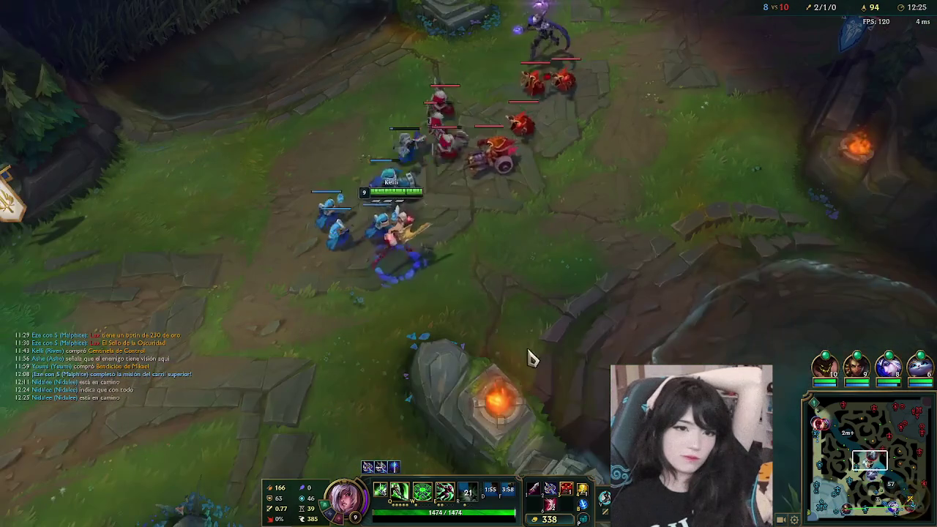
{"action": "right_click", "coordinate": [388, 370]}
{"action": "right_click", "coordinate": [269, 310]}
- Engage the enemy champion and minions with an E, double Q and W combo
{"action": "right_click", "coordinate": [448, 459]}
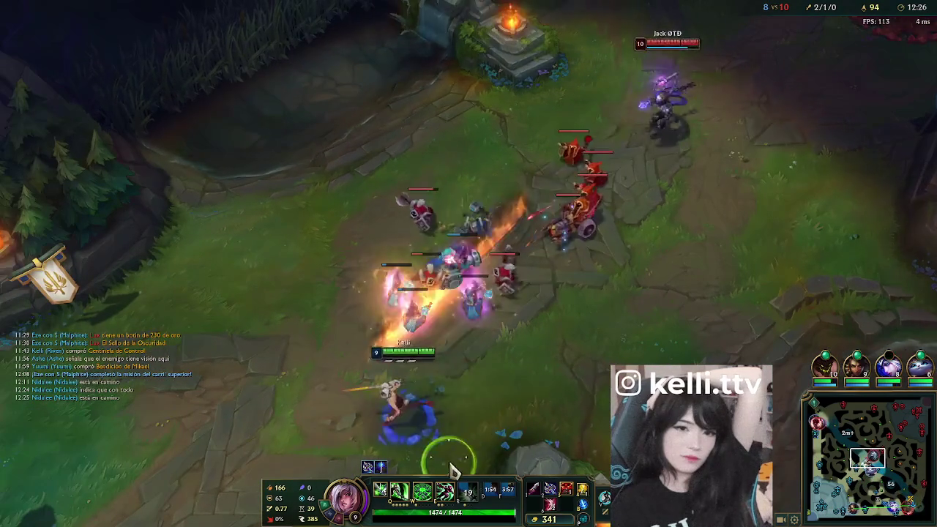
{"action": "right_click", "coordinate": [278, 282]}
{"action": "key", "text": "e"}
{"action": "key", "text": "q"}
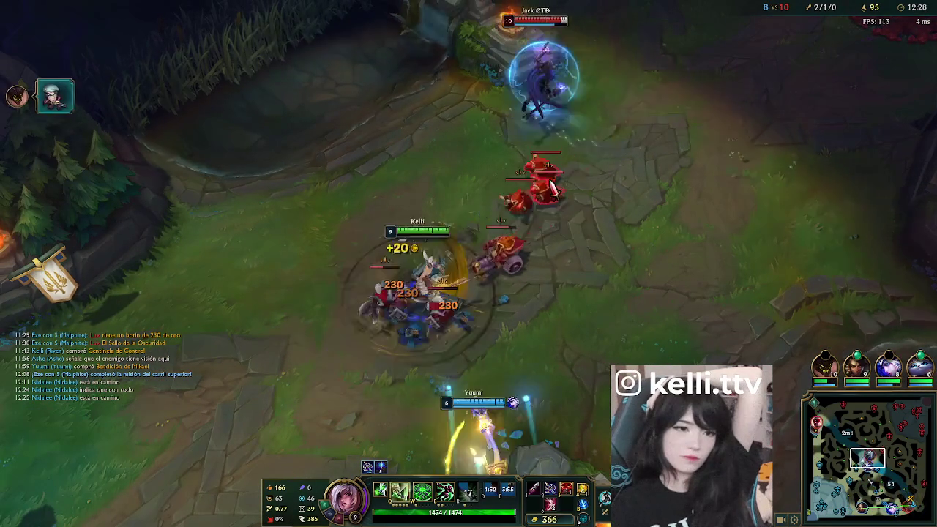
{"action": "right_click", "coordinate": [578, 174]}
{"action": "key", "text": "q"}
{"action": "key", "text": "w"}
{"action": "right_click", "coordinate": [392, 340]}
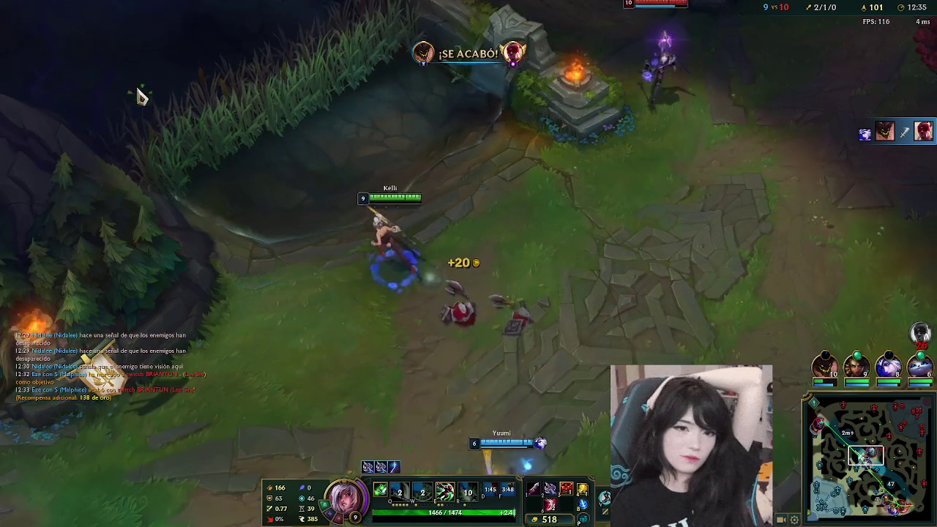
- Walk up toward the upper brush and Q-hop over the wall into the river
{"action": "right_click", "coordinate": [220, 150]}
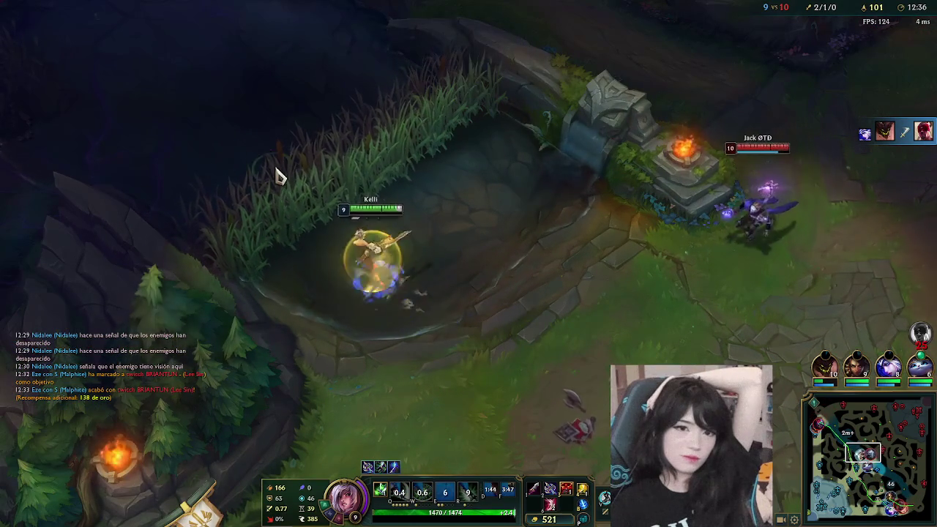
{"action": "right_click", "coordinate": [472, 117]}
{"action": "right_click", "coordinate": [300, 84]}
{"action": "right_click", "coordinate": [330, 102]}
{"action": "key", "text": "q"}
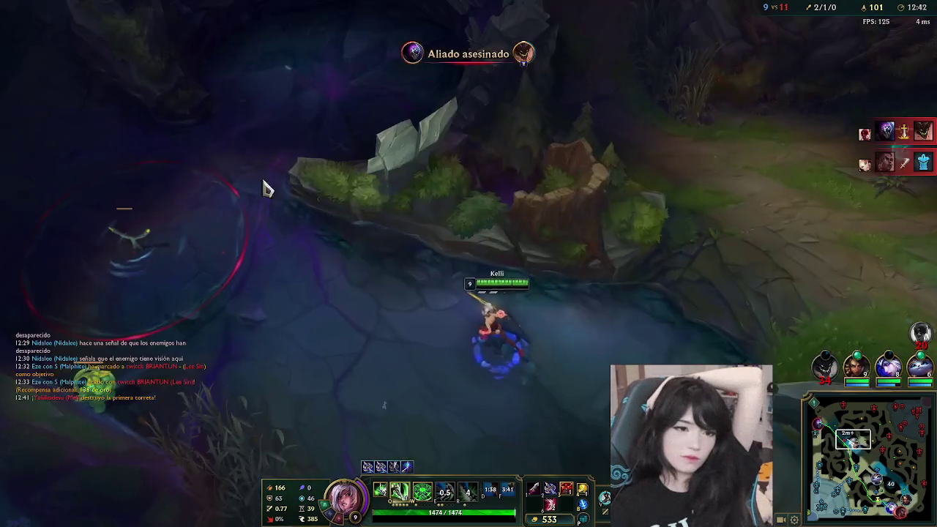
- Head down through the river back to the lane near the allied minions
{"action": "right_click", "coordinate": [498, 287]}
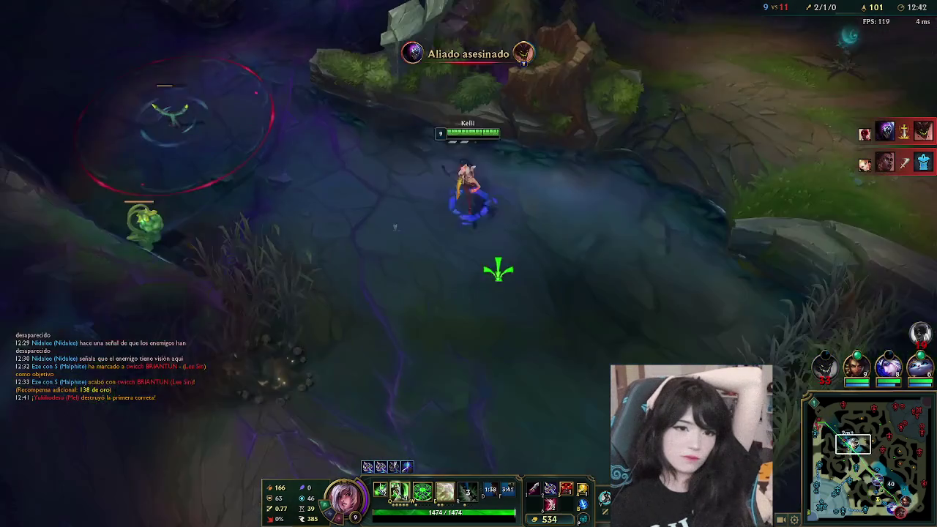
{"action": "right_click", "coordinate": [518, 322]}
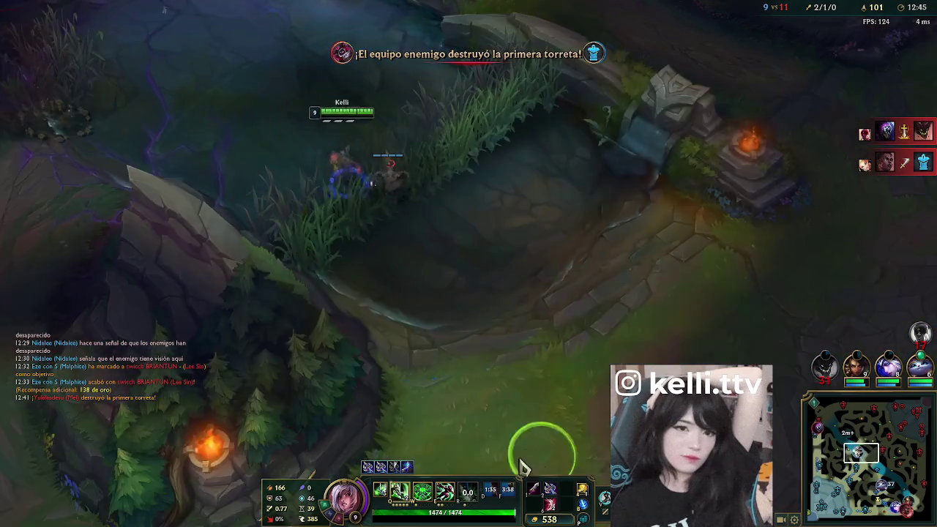
{"action": "right_click", "coordinate": [478, 410]}
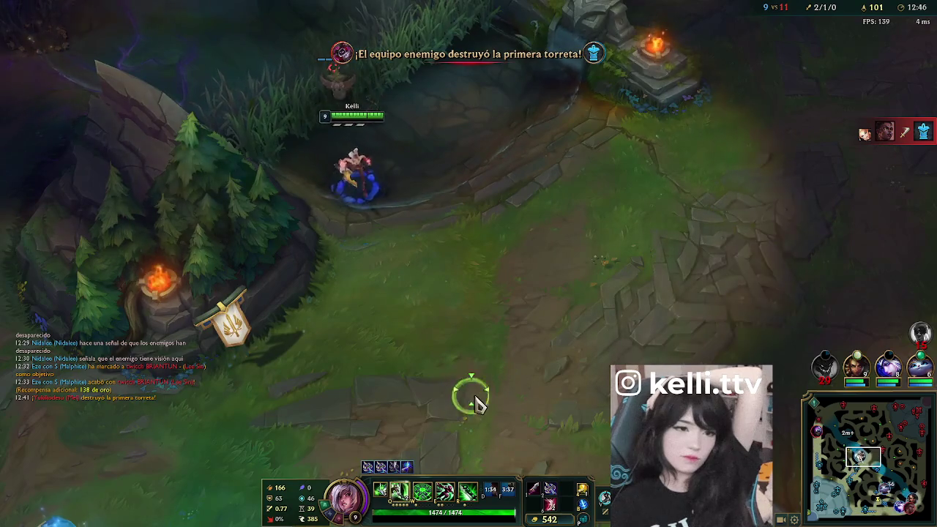
{"action": "right_click", "coordinate": [389, 273]}
{"action": "right_click", "coordinate": [520, 408]}
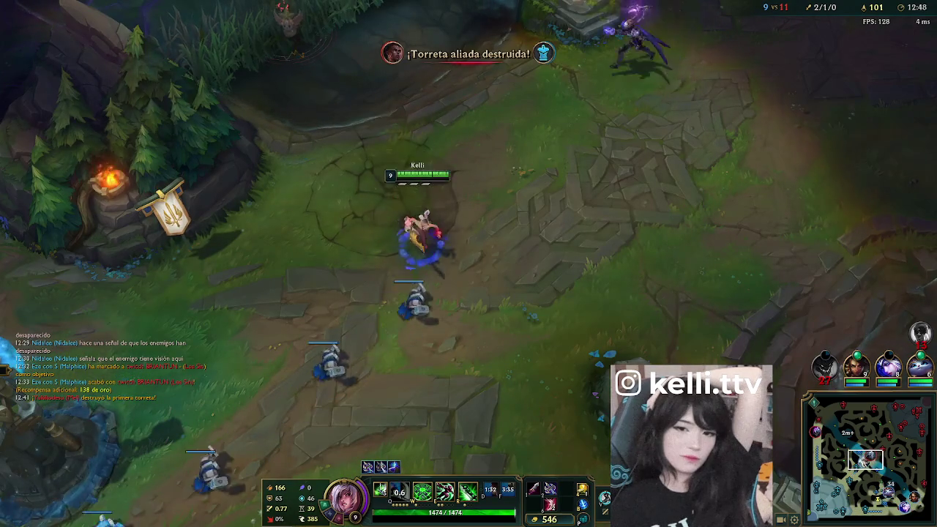
- Move to the lane minions, shield against the enemy's flame and reposition
{"action": "right_click", "coordinate": [456, 439]}
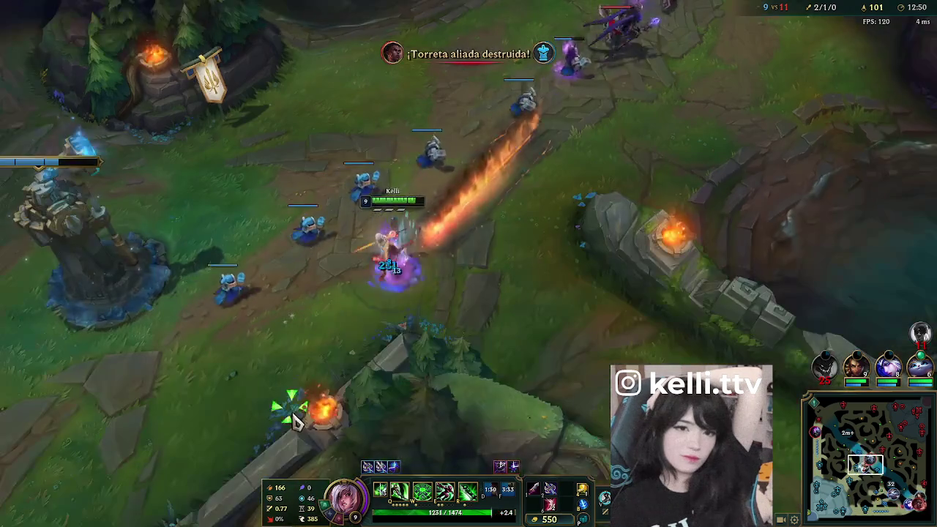
{"action": "key", "text": "e"}
{"action": "right_click", "coordinate": [529, 268]}
{"action": "right_click", "coordinate": [346, 277]}
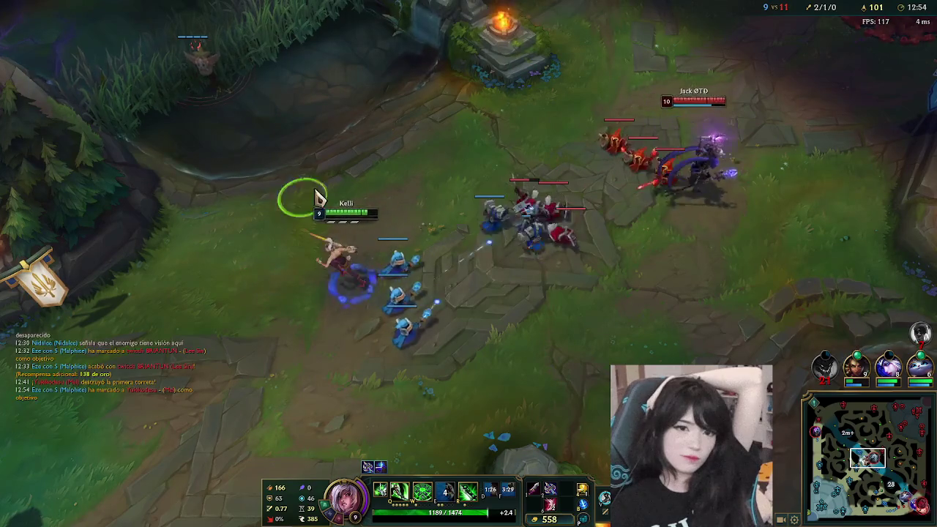
{"action": "right_click", "coordinate": [441, 154]}
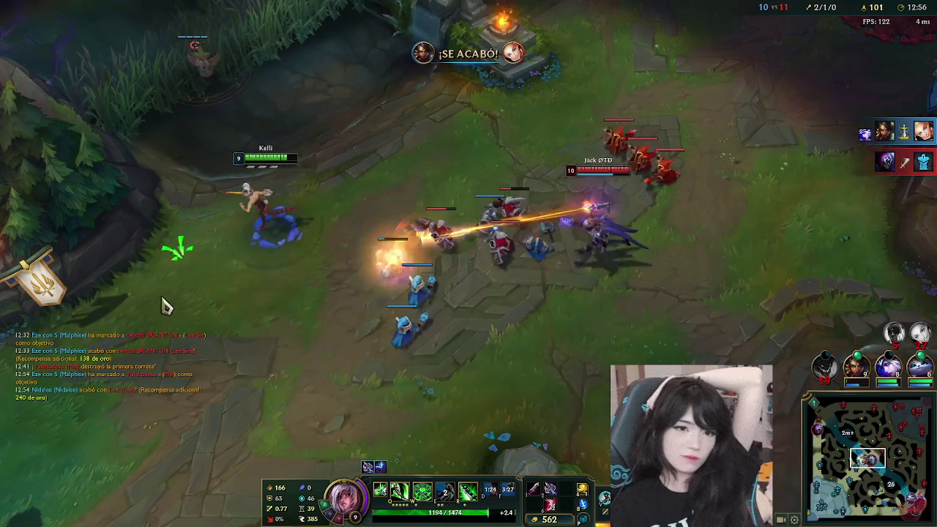
- Fall back to the allied turret and sidestep an incoming skillshot
{"action": "right_click", "coordinate": [271, 199]}
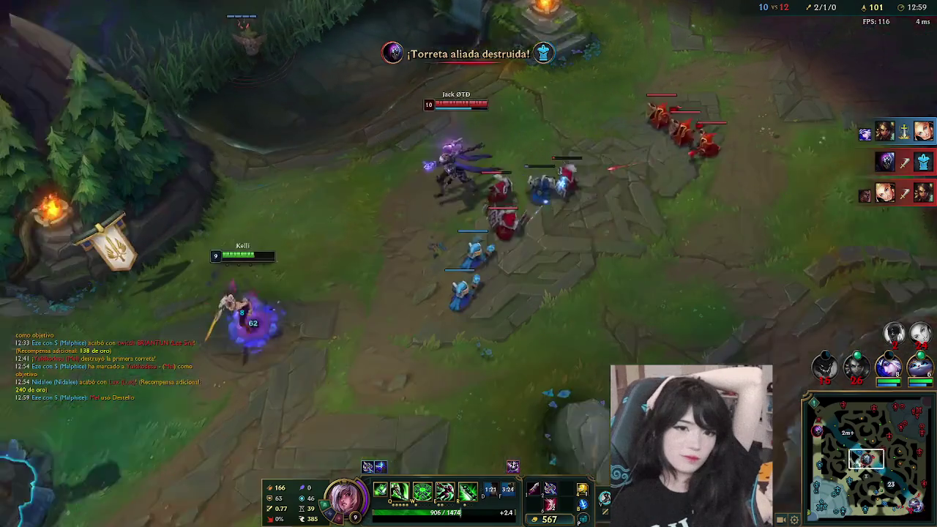
{"action": "right_click", "coordinate": [132, 439]}
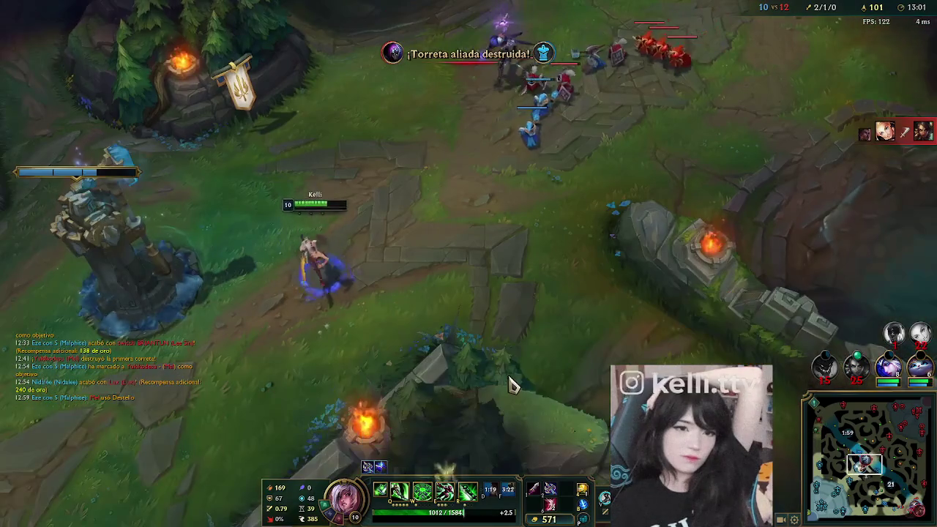
{"action": "right_click", "coordinate": [263, 433]}
{"action": "right_click", "coordinate": [376, 297]}
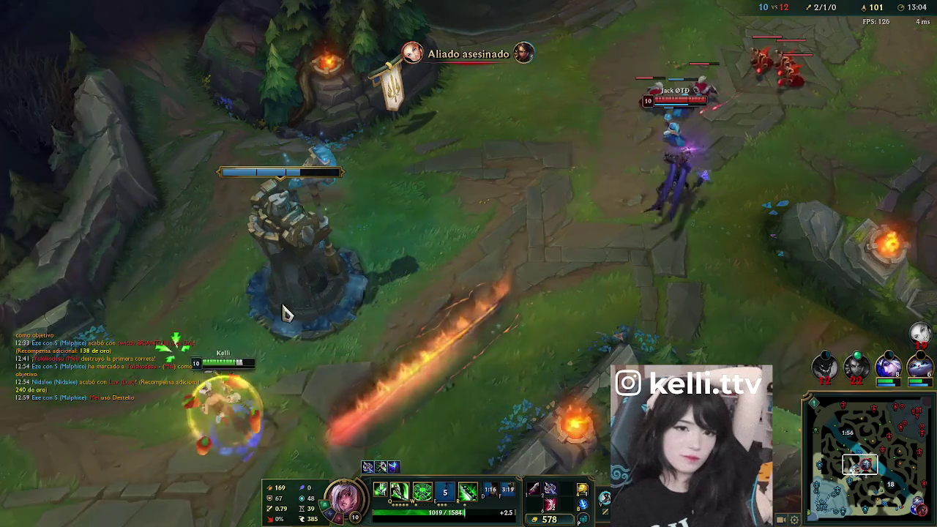
{"action": "right_click", "coordinate": [399, 277]}
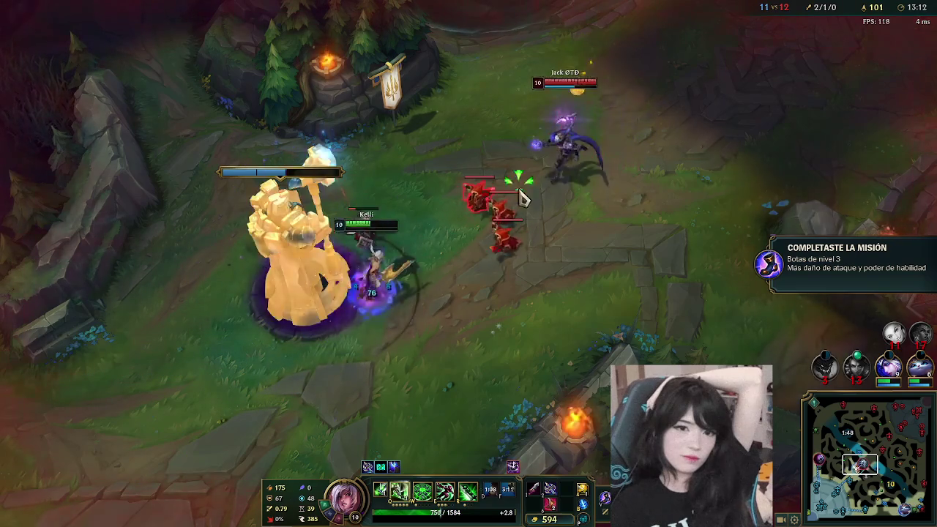
- Hit the enemy with an E-Q-W combo, then retreat to the allied tower on low health
{"action": "key", "text": "e"}
{"action": "key", "text": "q"}
{"action": "key", "text": "w"}
{"action": "right_click", "coordinate": [400, 373]}
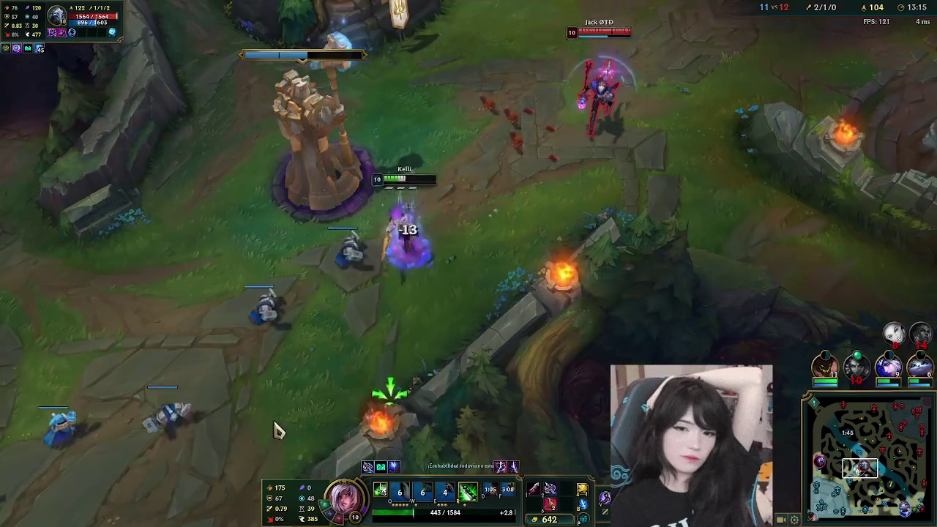
{"action": "right_click", "coordinate": [190, 333]}
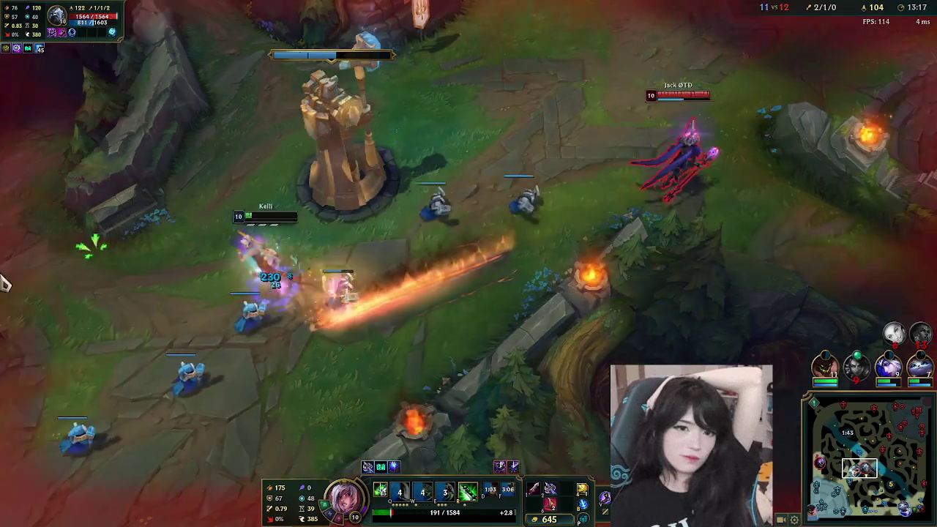
{"action": "right_click", "coordinate": [109, 376]}
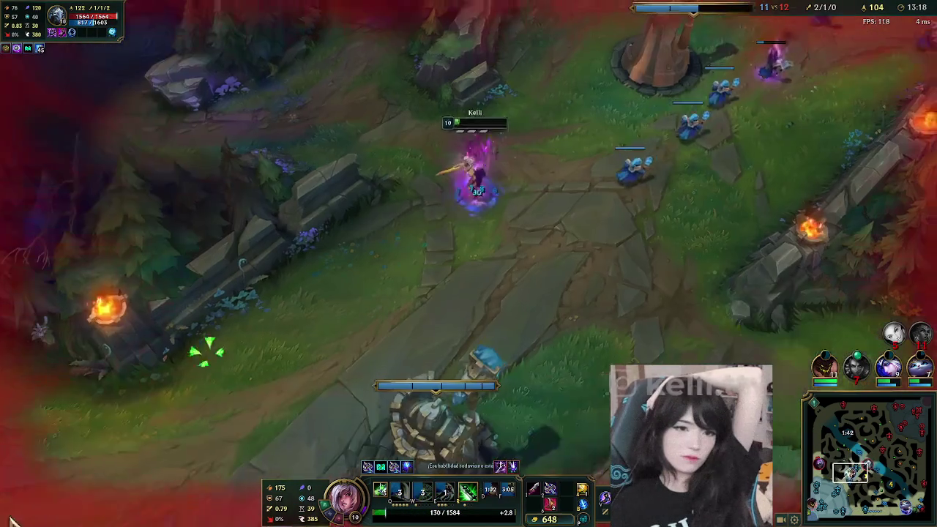
{"action": "right_click", "coordinate": [155, 412]}
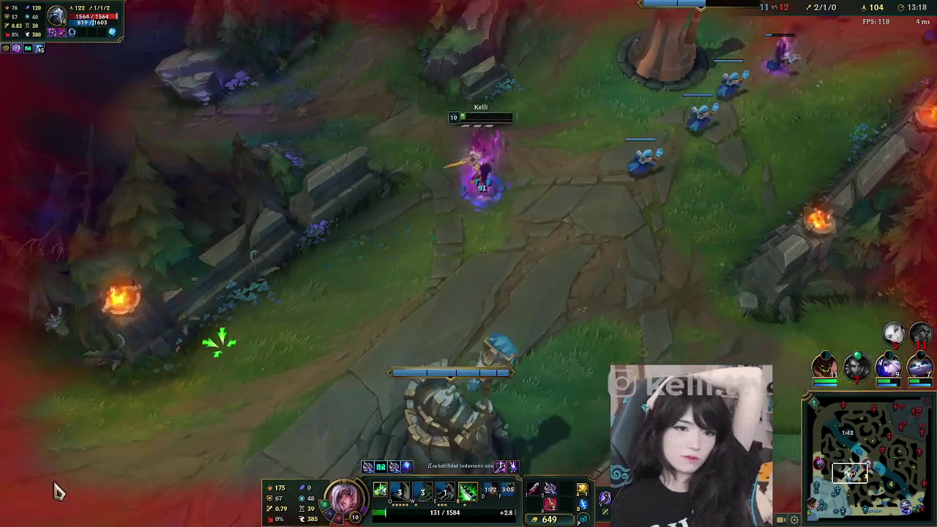
- Start recalling while scanning the minimap and scoreboard for fights
{"action": "key", "text": "b"}
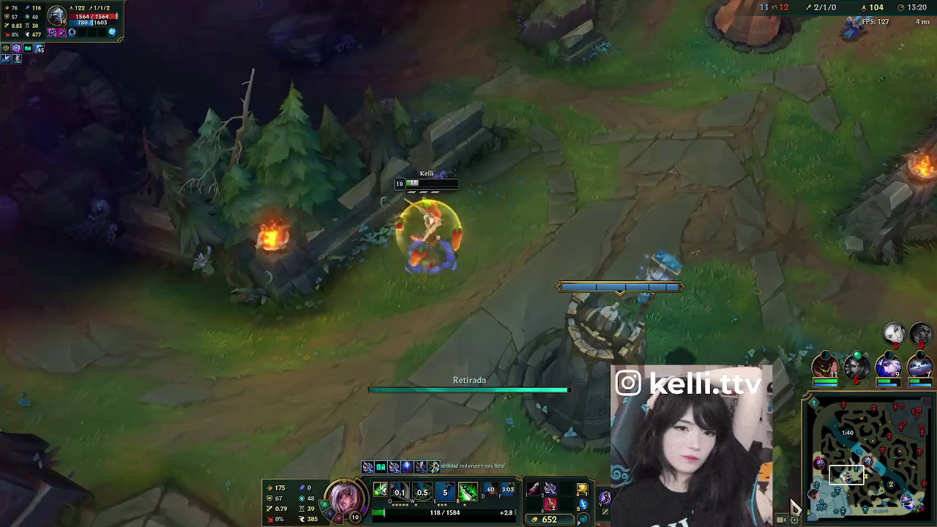
{"action": "left_click", "coordinate": [825, 466]}
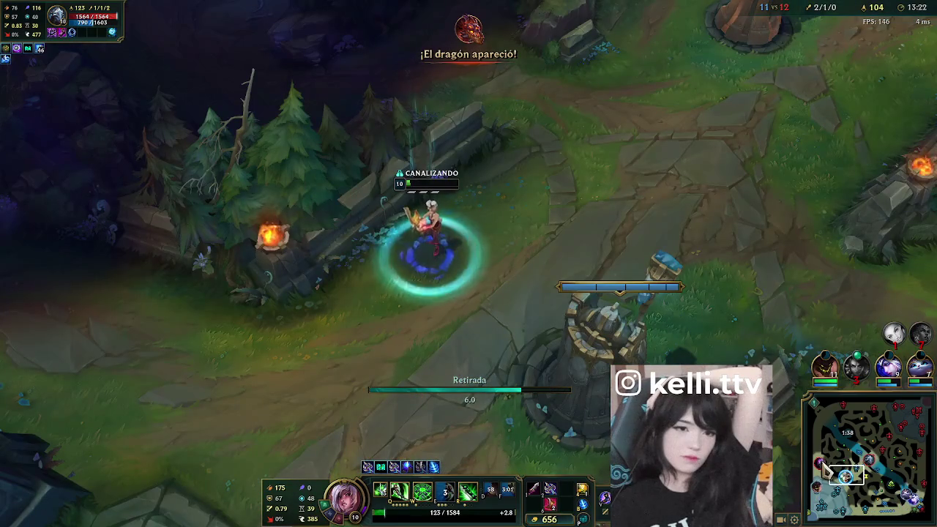
{"action": "left_click", "coordinate": [871, 472]}
{"action": "key", "text": "Tab"}
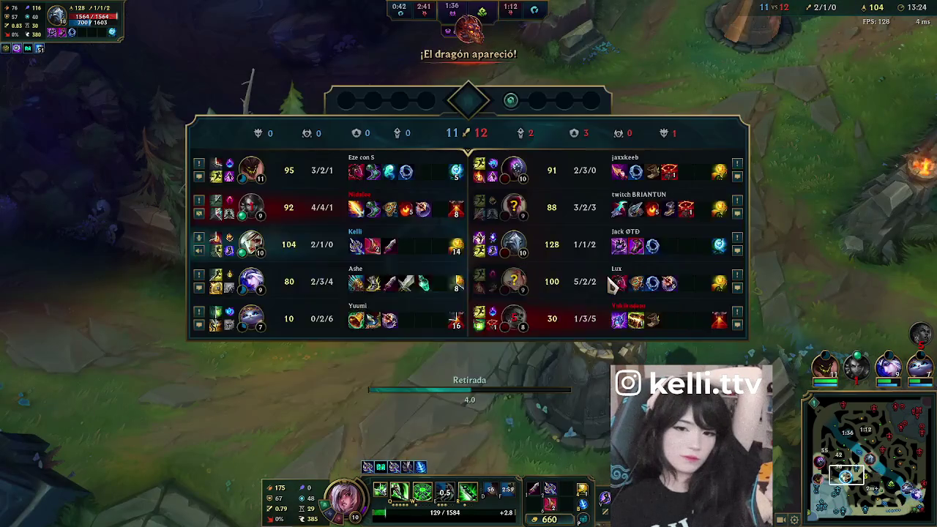
{"action": "left_click", "coordinate": [876, 476]}
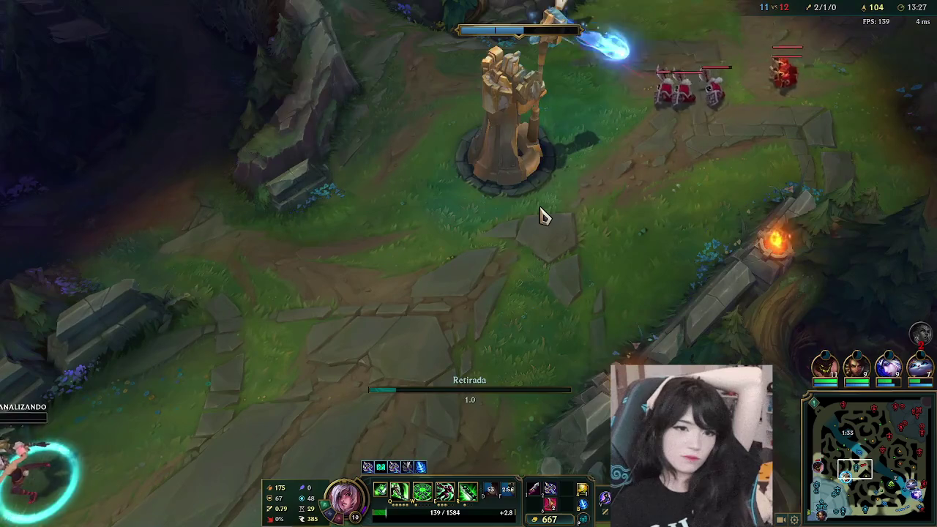
- Cancel the recall and push the enemy minion wave beside the tower
{"action": "right_click", "coordinate": [539, 205]}
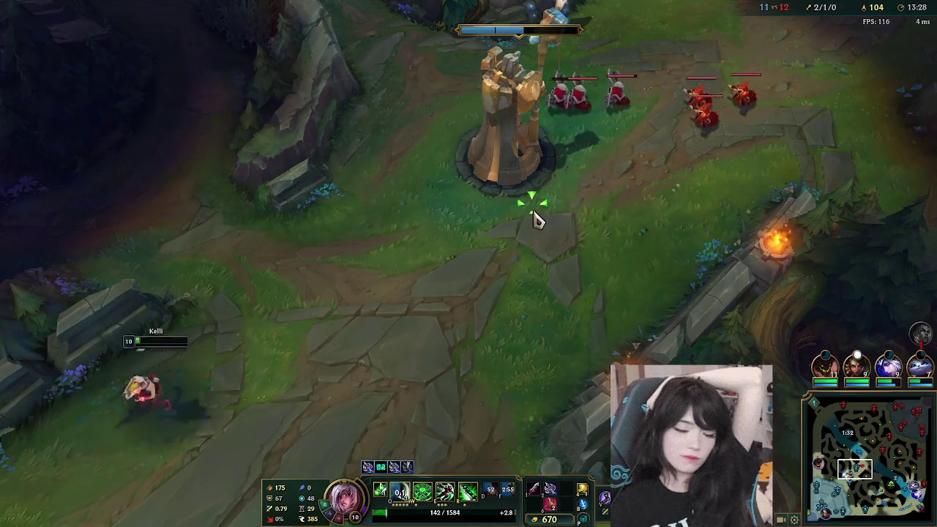
{"action": "right_click", "coordinate": [532, 197]}
{"action": "right_click", "coordinate": [487, 278]}
{"action": "right_click", "coordinate": [462, 260]}
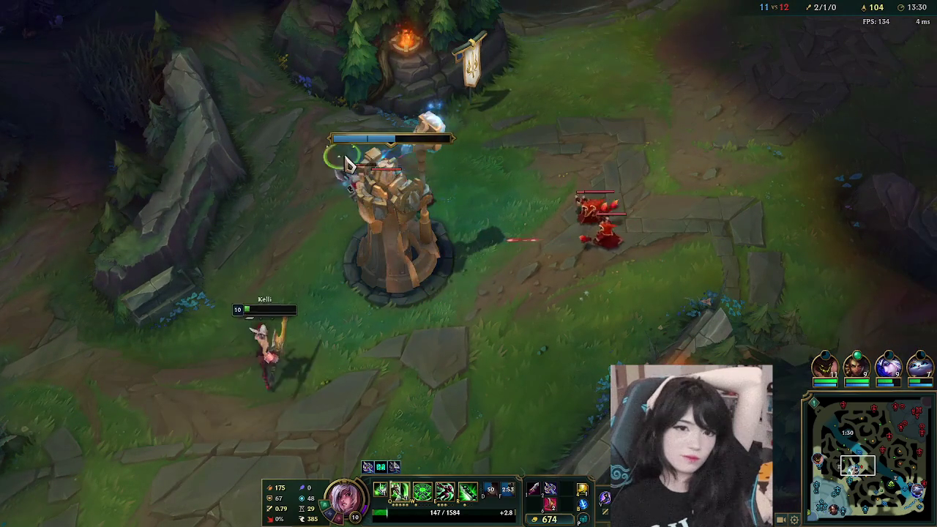
{"action": "right_click", "coordinate": [414, 183]}
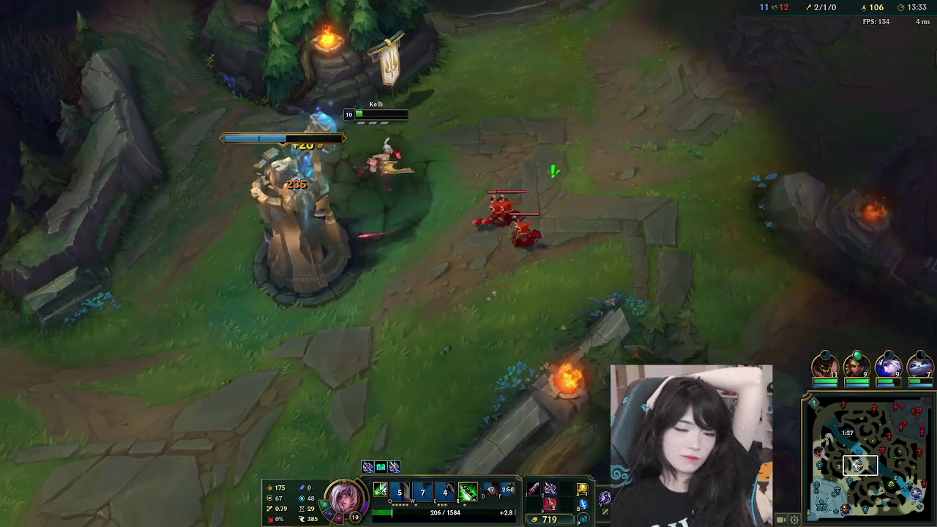
{"action": "right_click", "coordinate": [425, 310]}
{"action": "right_click", "coordinate": [410, 138]}
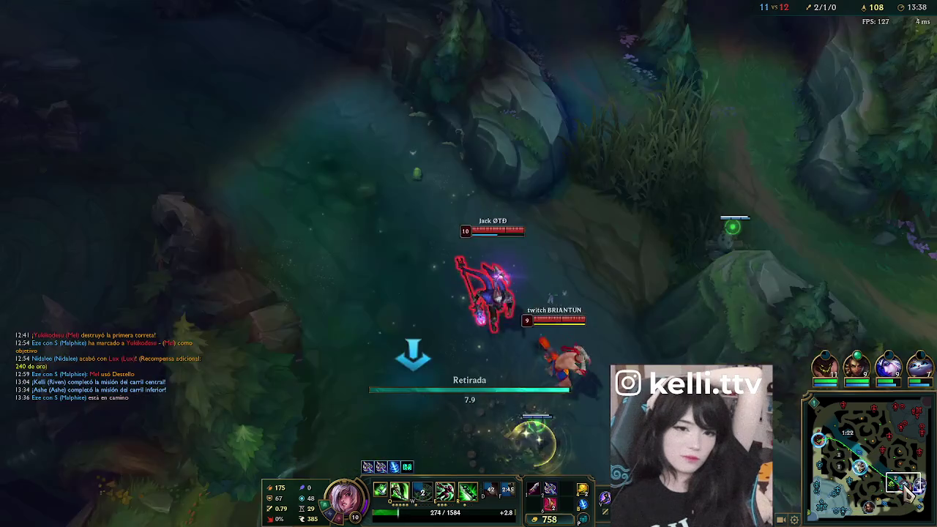
- Watch the teamfight, then buy attack damage items down to 85 gold
{"action": "key", "text": "space"}
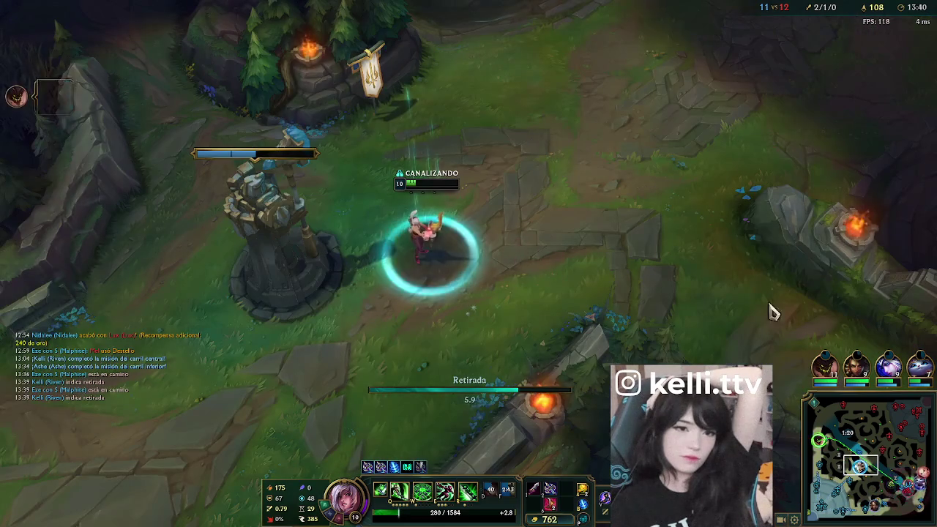
{"action": "key", "text": "Down"}
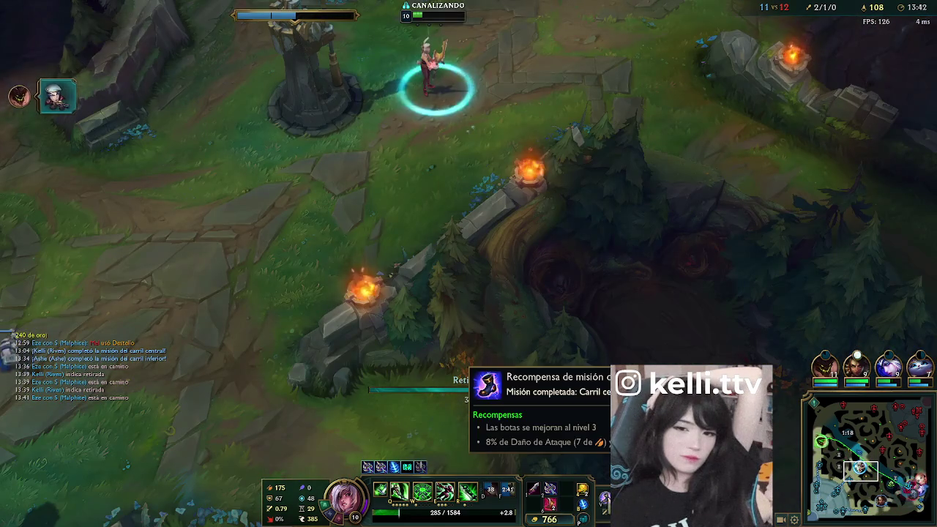
{"action": "left_click", "coordinate": [893, 515]}
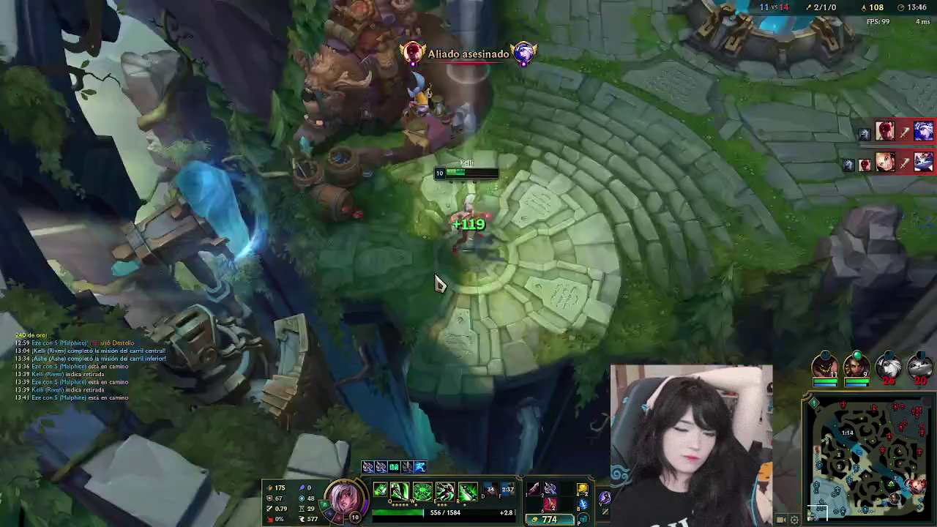
{"action": "key", "text": "p"}
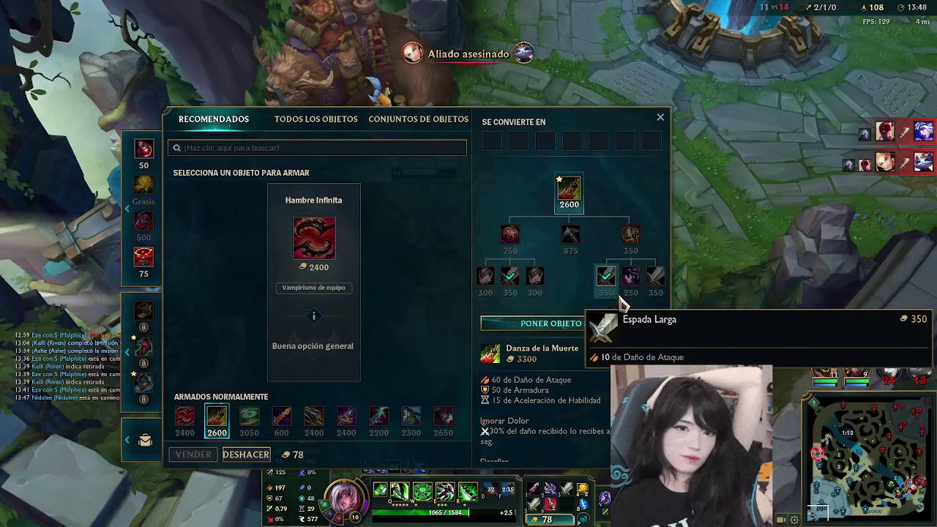
{"action": "key", "text": "Escape"}
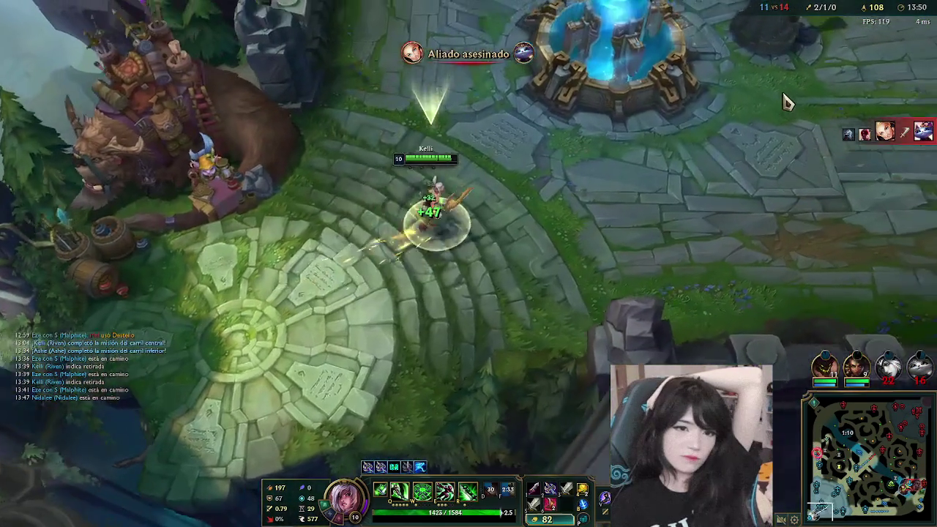
{"action": "left_click", "coordinate": [819, 461]}
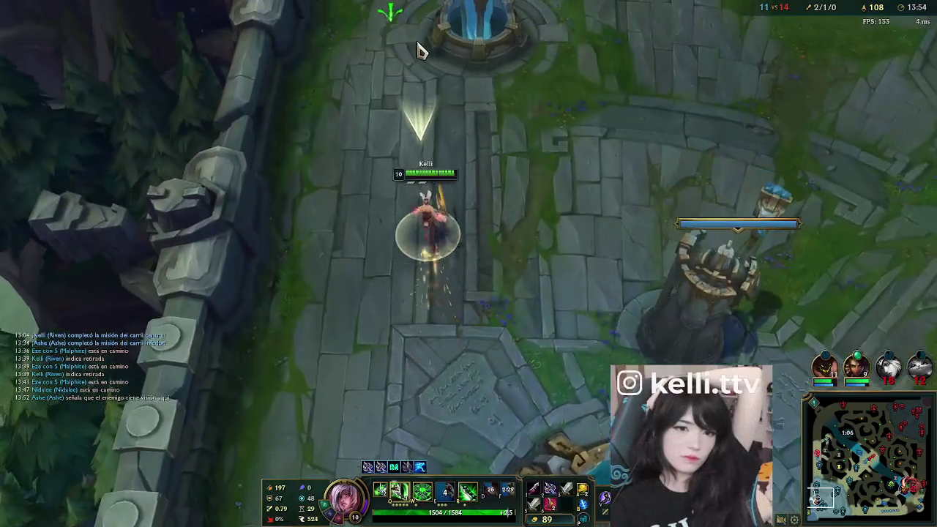
- Travel north from base past the inhibitor tower using Q and E dashes
{"action": "right_click", "coordinate": [431, 52]}
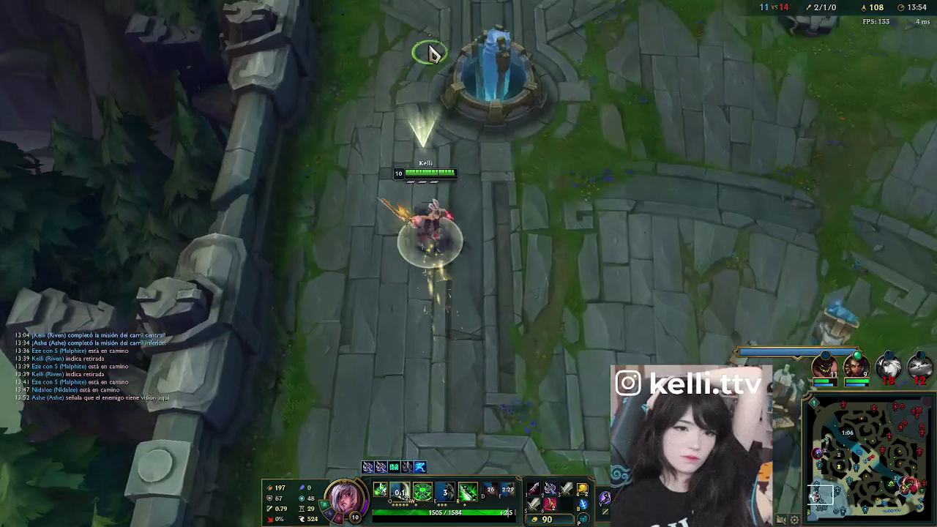
{"action": "right_click", "coordinate": [444, 119]}
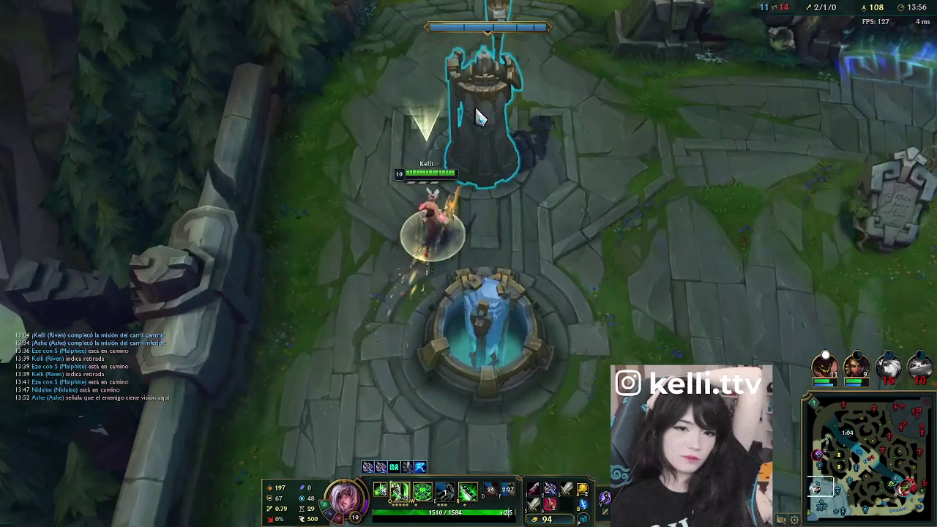
{"action": "key", "text": "q"}
{"action": "right_click", "coordinate": [454, 11]}
{"action": "key", "text": "e"}
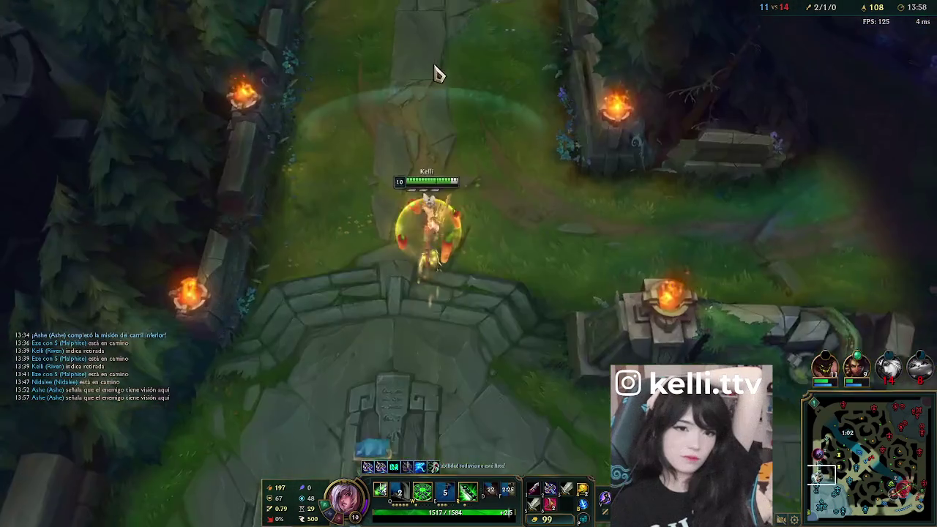
{"action": "right_click", "coordinate": [426, 70]}
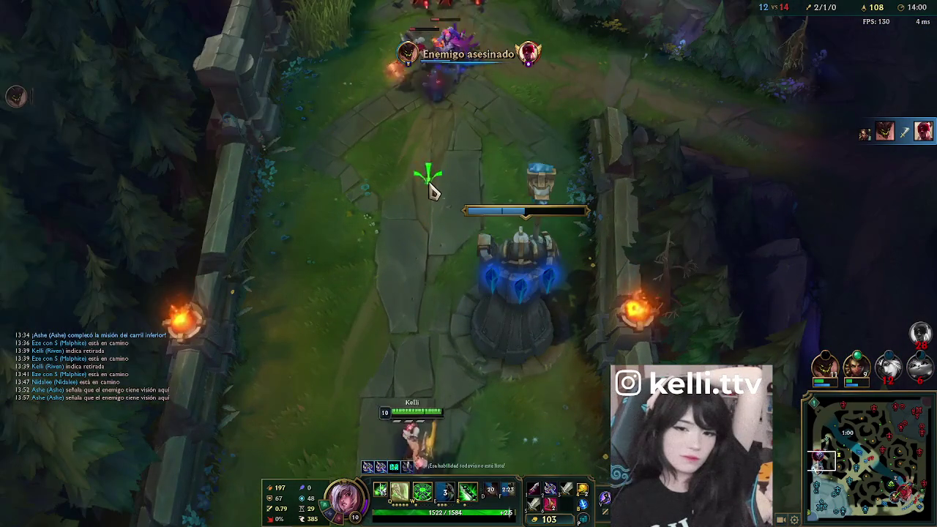
{"action": "key", "text": "q"}
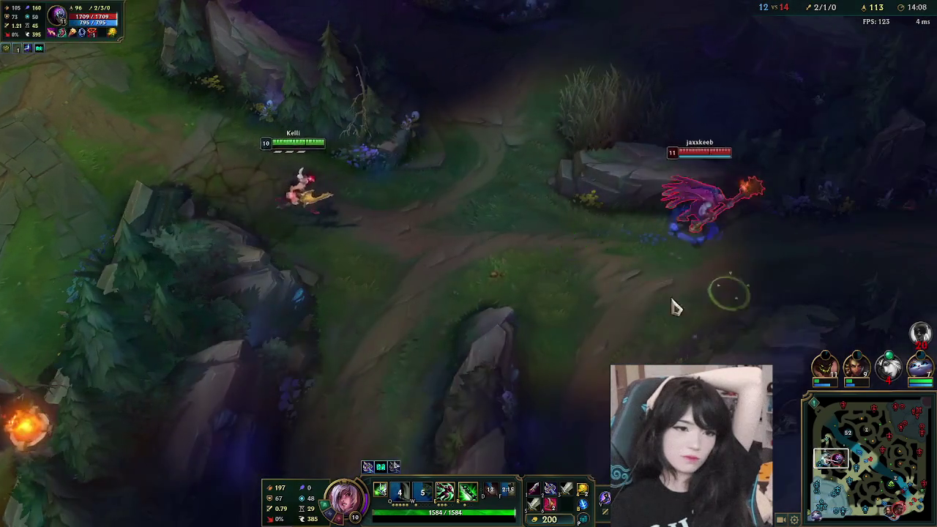
- Skirmish with enemy Jax, back off, then attack a nearby minion
{"action": "right_click", "coordinate": [671, 282]}
{"action": "right_click", "coordinate": [183, 205]}
{"action": "right_click", "coordinate": [410, 245]}
{"action": "right_click", "coordinate": [178, 130]}
{"action": "right_click", "coordinate": [216, 109]}
{"action": "right_click", "coordinate": [282, 237]}
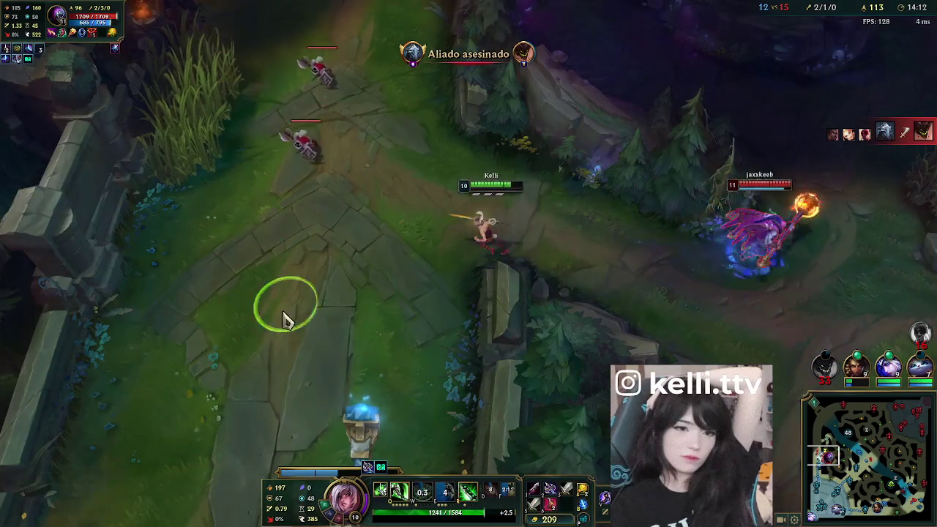
{"action": "right_click", "coordinate": [343, 199]}
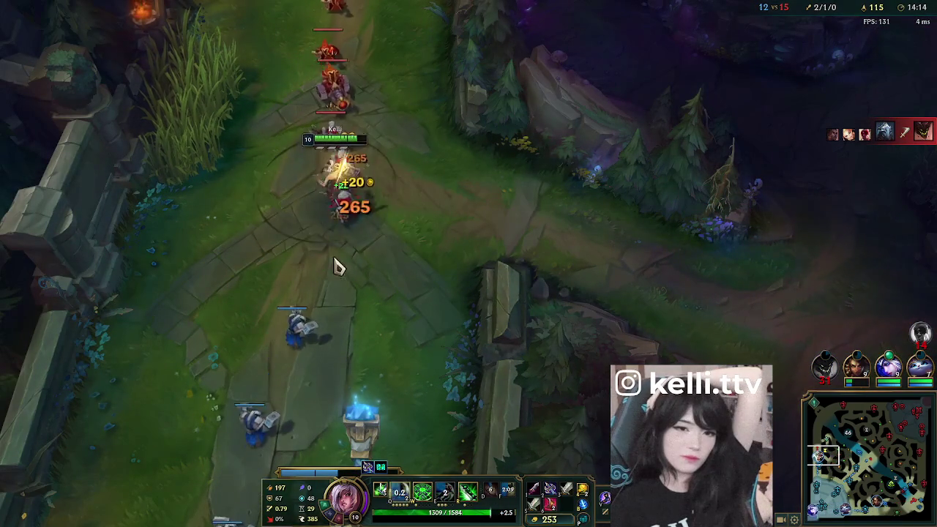
- Farm the minion wave, place a ward, and hop into the jungle
{"action": "right_click", "coordinate": [197, 248]}
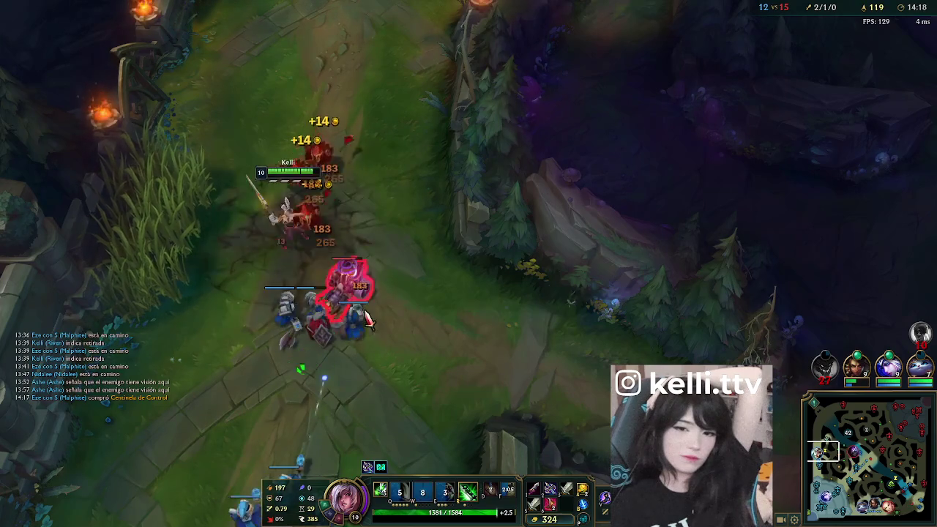
{"action": "key", "text": "4"}
{"action": "right_click", "coordinate": [427, 341]}
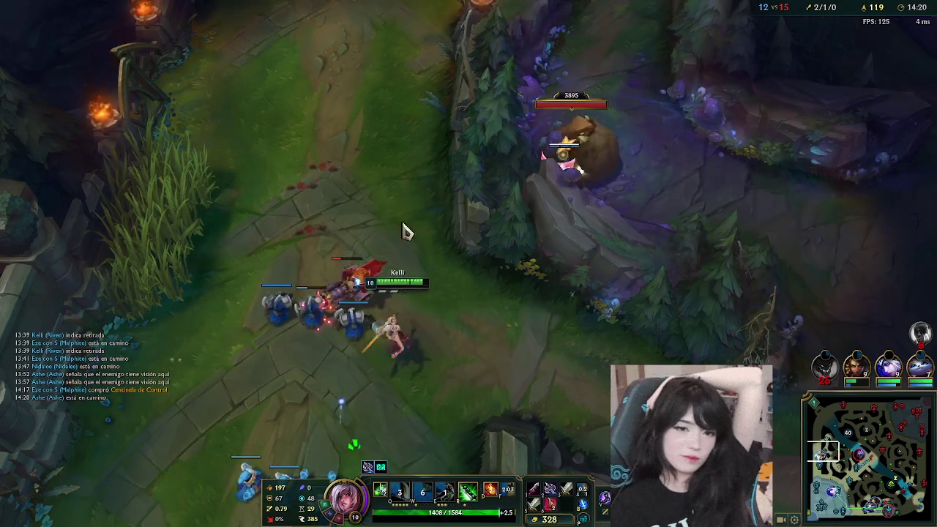
{"action": "right_click", "coordinate": [377, 402]}
{"action": "key", "text": "e"}
{"action": "key", "text": "space"}
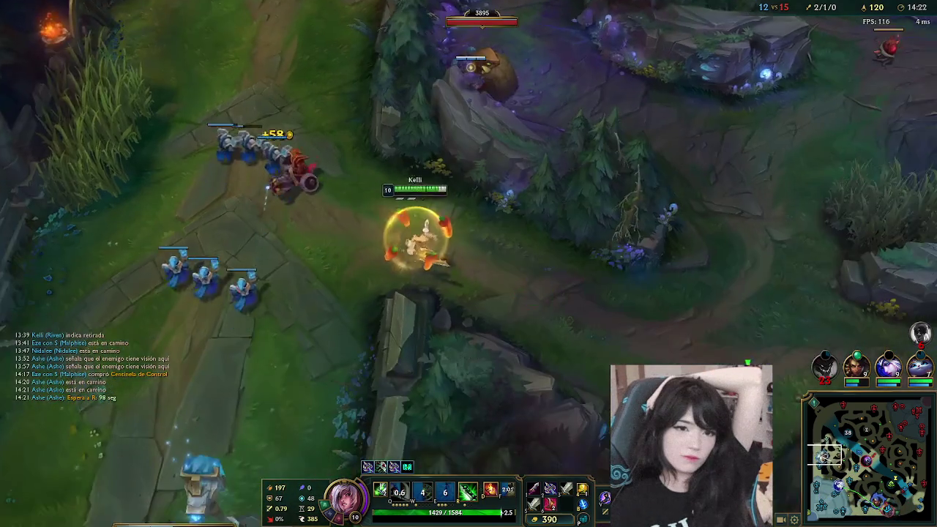
{"action": "right_click", "coordinate": [468, 359]}
{"action": "key", "text": "q"}
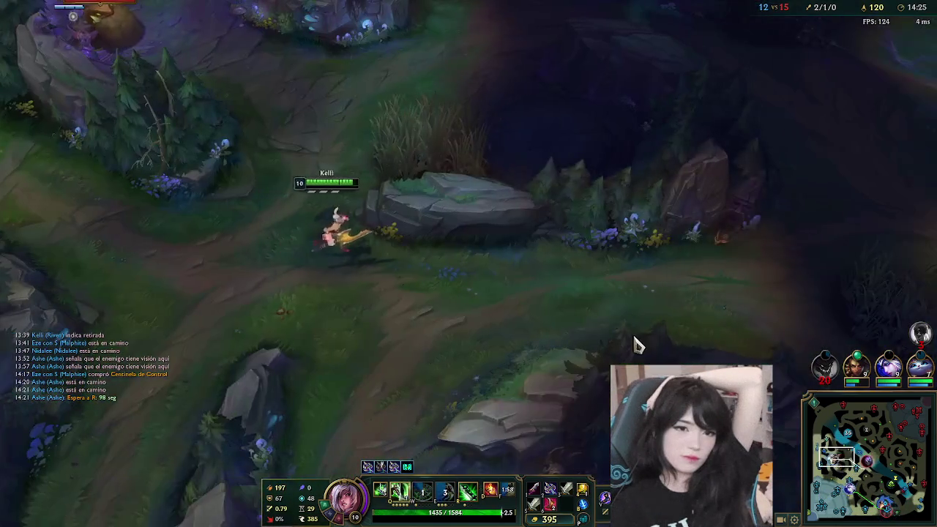
{"action": "right_click", "coordinate": [658, 333]}
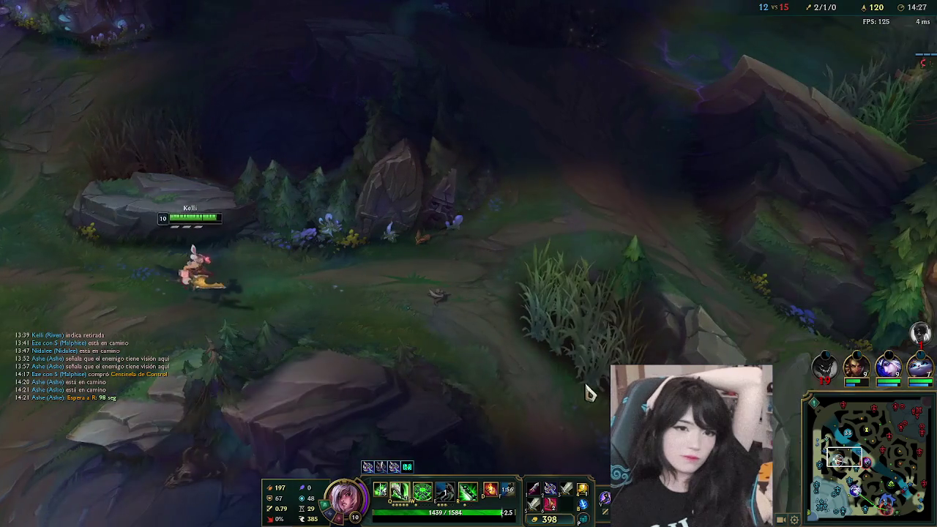
- Move Riven through the jungle to the tower fight
{"action": "right_click", "coordinate": [491, 286]}
{"action": "right_click", "coordinate": [572, 192]}
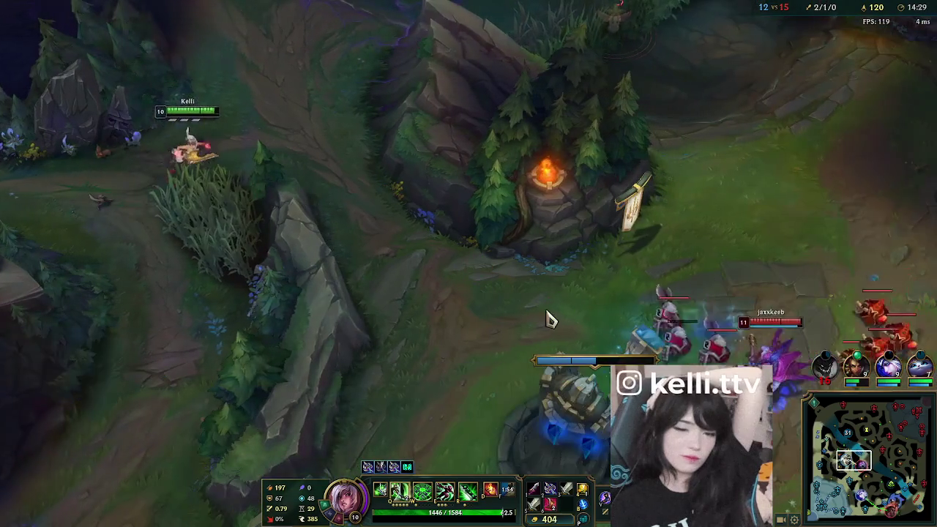
{"action": "right_click", "coordinate": [648, 330]}
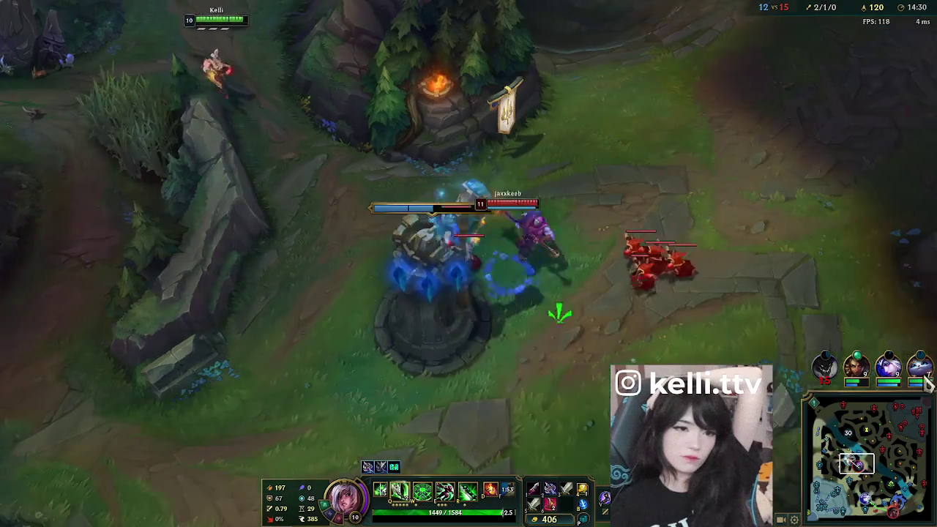
{"action": "right_click", "coordinate": [568, 359]}
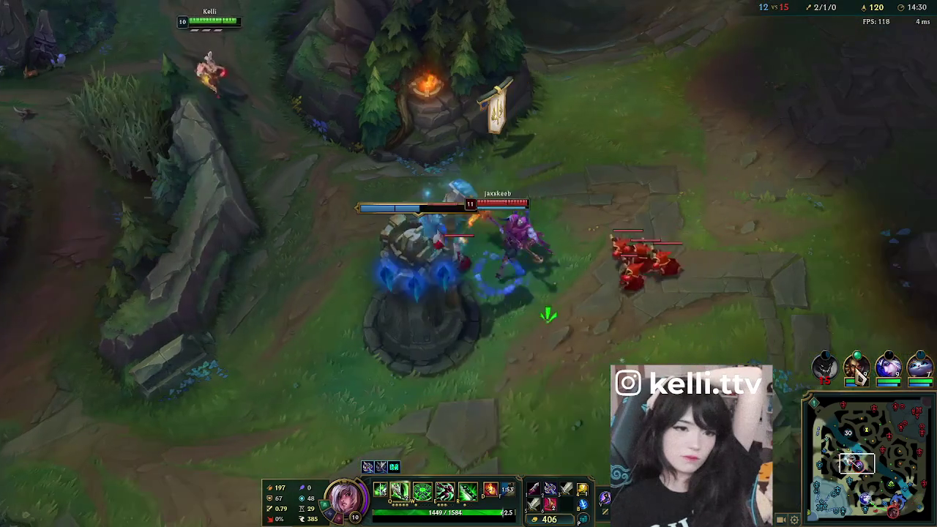
{"action": "right_click", "coordinate": [517, 339]}
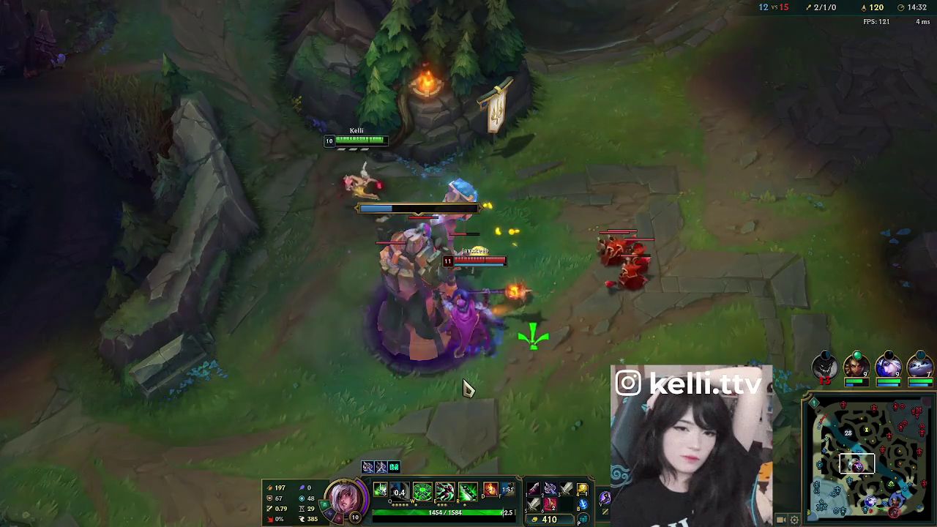
- Clear the enemy minions near Jax using Q, E and W, reaching level 11
{"action": "right_click", "coordinate": [664, 319]}
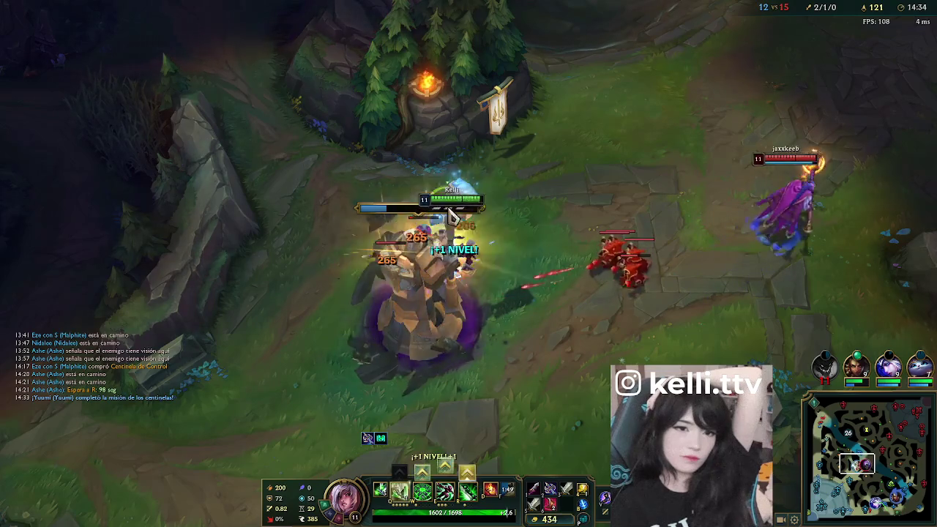
{"action": "right_click", "coordinate": [674, 295]}
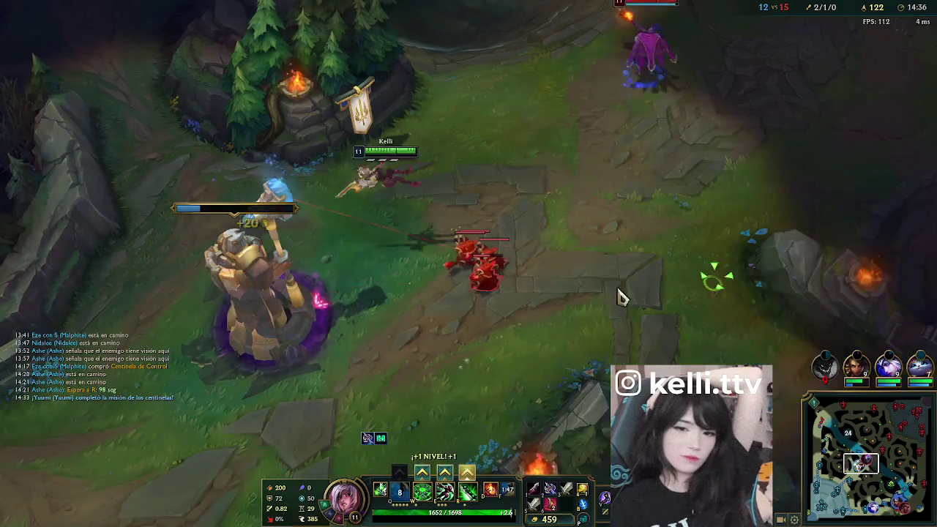
{"action": "key", "text": "q"}
{"action": "right_click", "coordinate": [649, 331]}
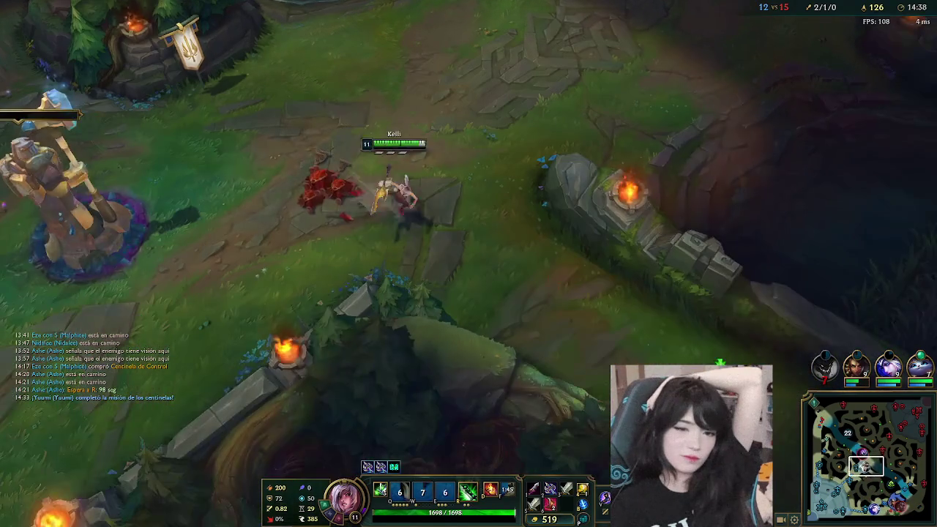
{"action": "key", "text": "e"}
{"action": "key", "text": "w"}
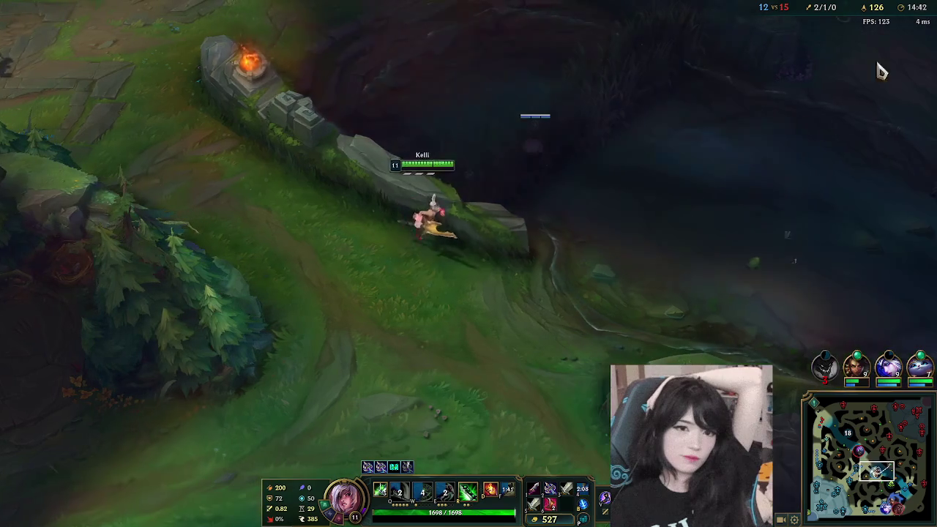
- Walk Riven down the river past the Rift Scuttler toward the pit
{"action": "right_click", "coordinate": [658, 147]}
{"action": "right_click", "coordinate": [621, 268]}
{"action": "key", "text": "q"}
{"action": "right_click", "coordinate": [622, 265]}
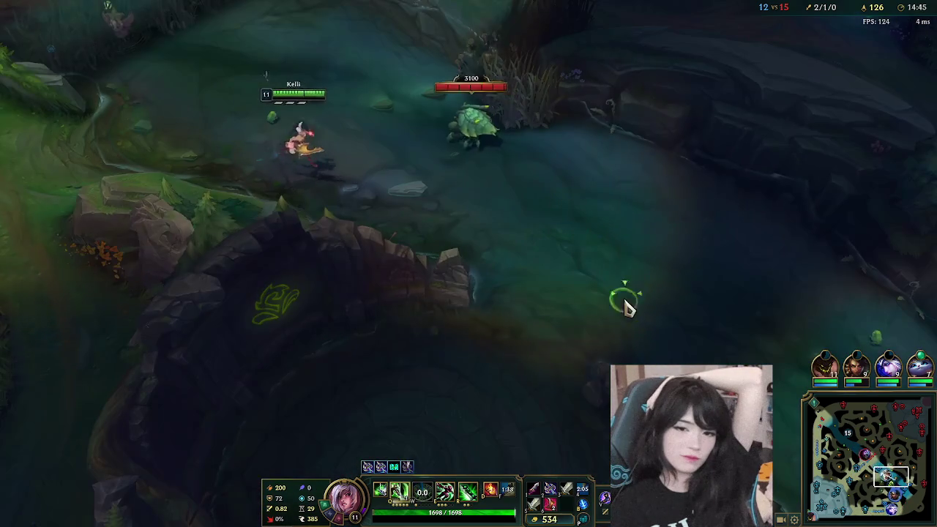
{"action": "right_click", "coordinate": [642, 252]}
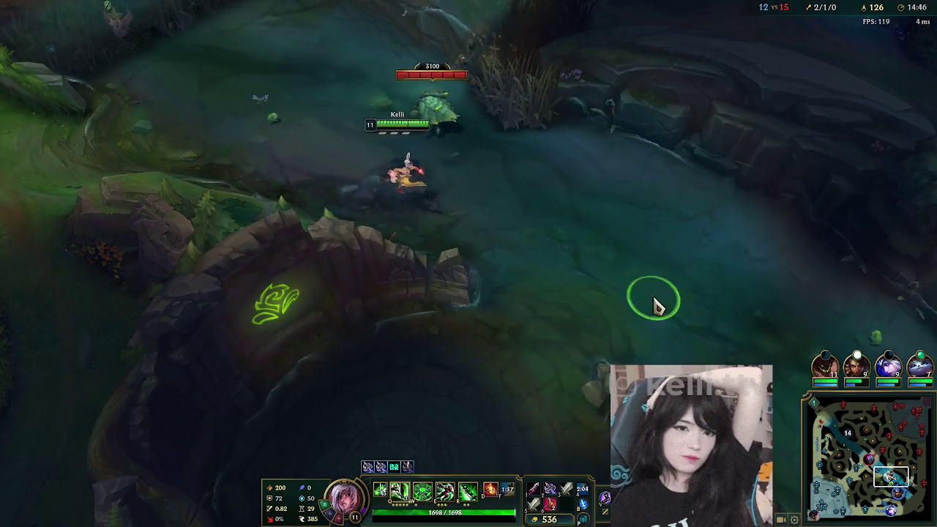
{"action": "right_click", "coordinate": [661, 341]}
{"action": "right_click", "coordinate": [693, 351]}
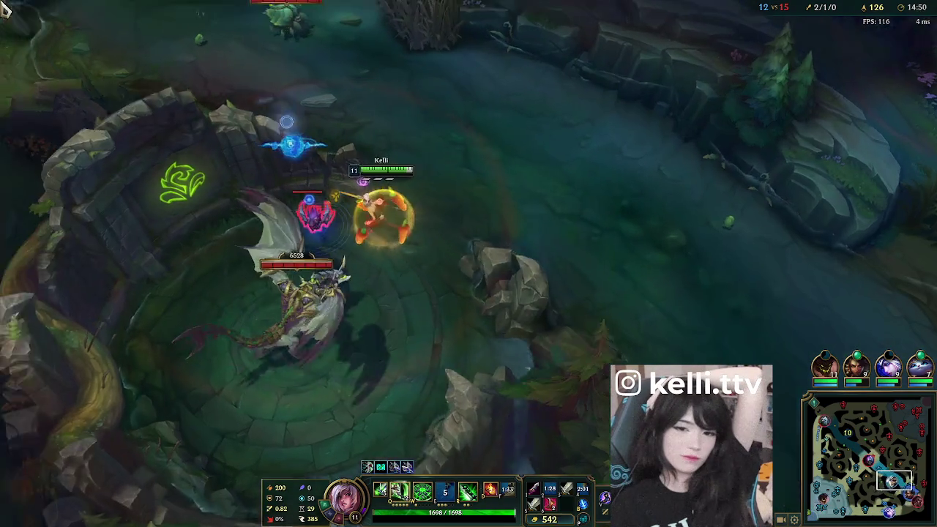
- Hop over the wall with Q to escape the winged enemy
{"action": "key", "text": "q"}
{"action": "right_click", "coordinate": [314, 136]}
{"action": "right_click", "coordinate": [227, 152]}
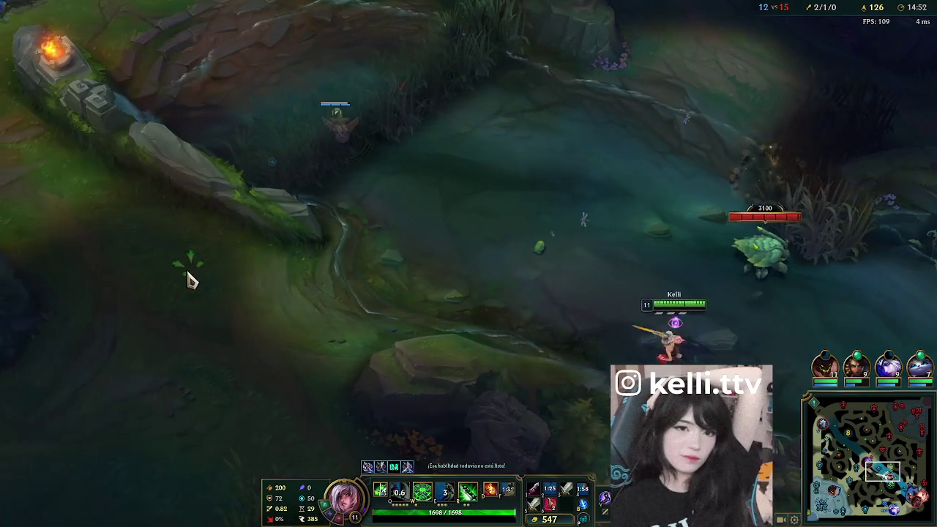
{"action": "right_click", "coordinate": [260, 289]}
{"action": "key", "text": "q"}
- Walk Riven to the allied tower and the pushing enemy minions
{"action": "right_click", "coordinate": [299, 293]}
{"action": "right_click", "coordinate": [360, 268]}
{"action": "right_click", "coordinate": [383, 292]}
{"action": "right_click", "coordinate": [296, 291]}
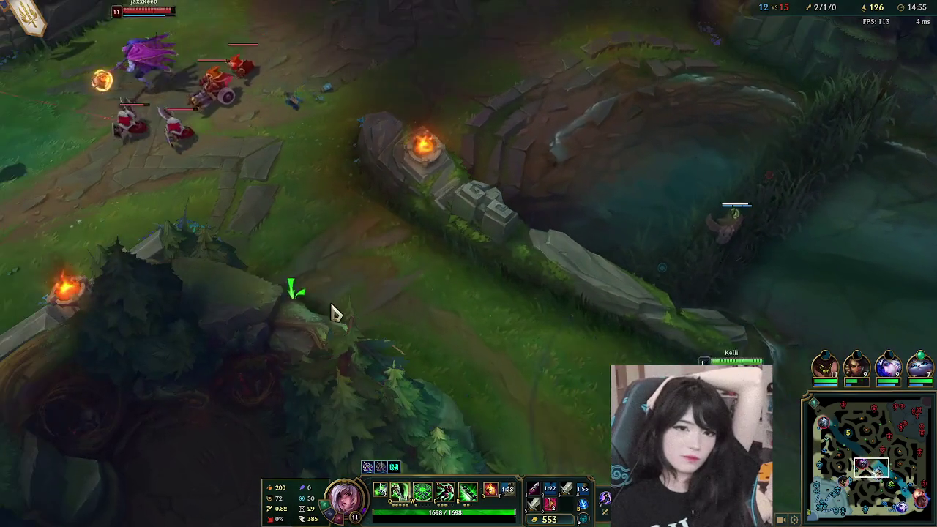
{"action": "right_click", "coordinate": [274, 241]}
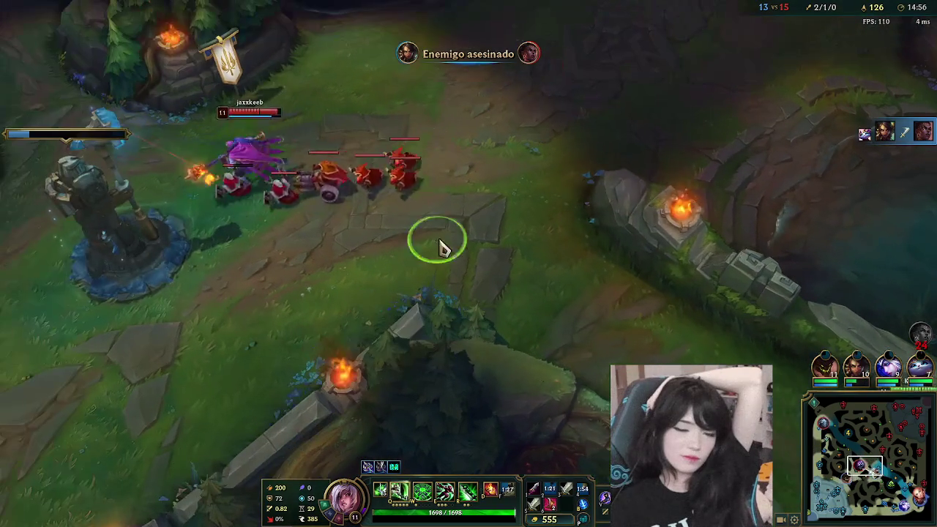
- Hit the enemy champion at the tower with E and Q, then head for the Rift Herald pit
{"action": "right_click", "coordinate": [439, 235]}
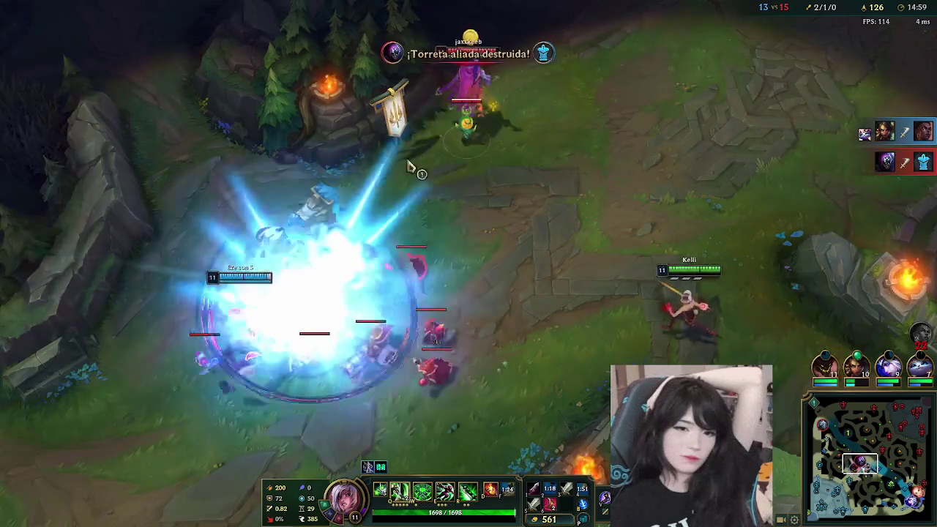
{"action": "right_click", "coordinate": [344, 331]}
{"action": "key", "text": "e"}
{"action": "key", "text": "q"}
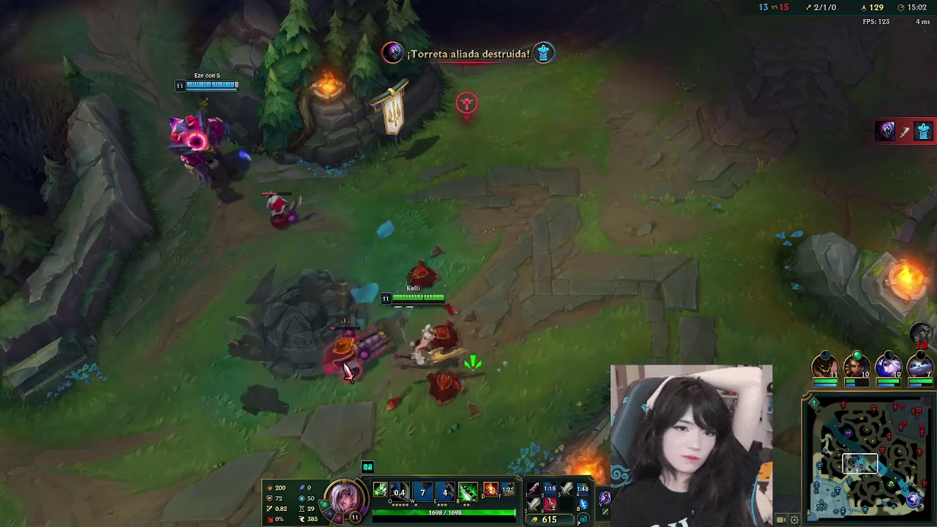
{"action": "right_click", "coordinate": [394, 240]}
{"action": "key", "text": "q"}
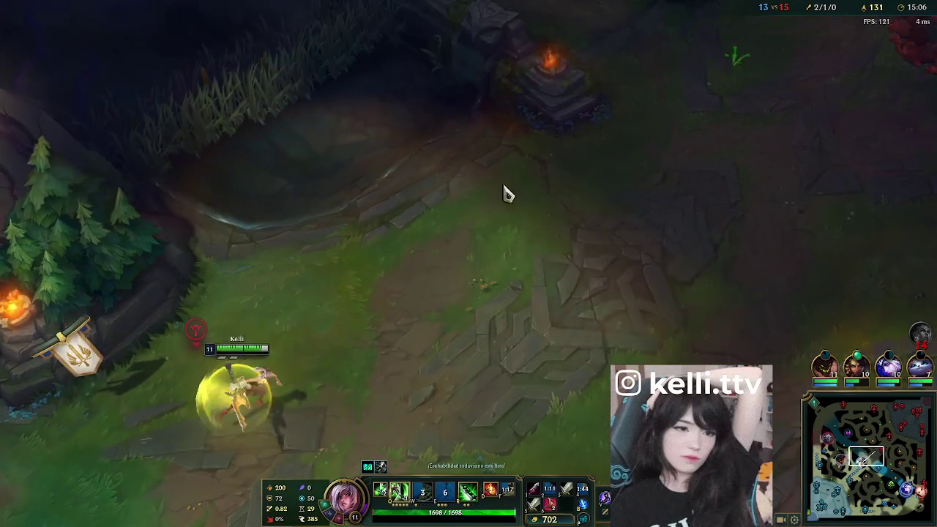
- Cross the river toward the pit with a Q dash
{"action": "right_click", "coordinate": [439, 169]}
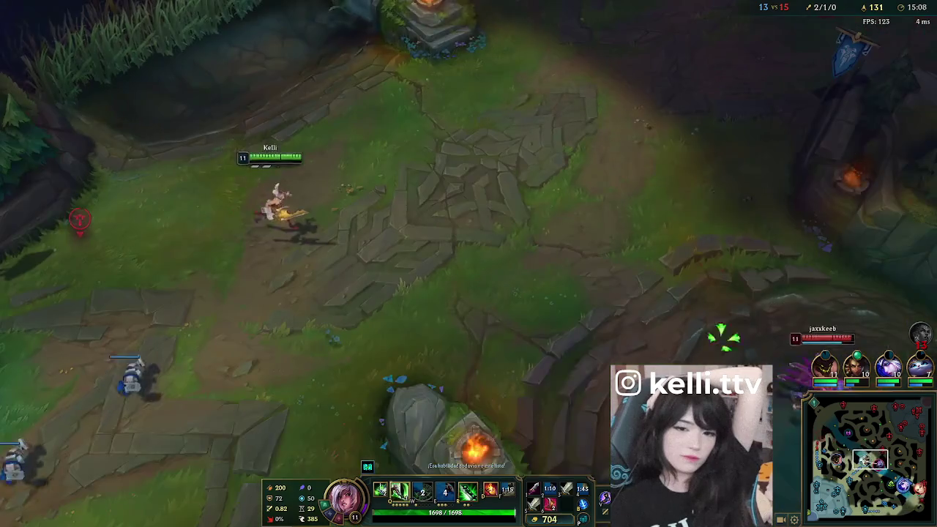
{"action": "right_click", "coordinate": [607, 213]}
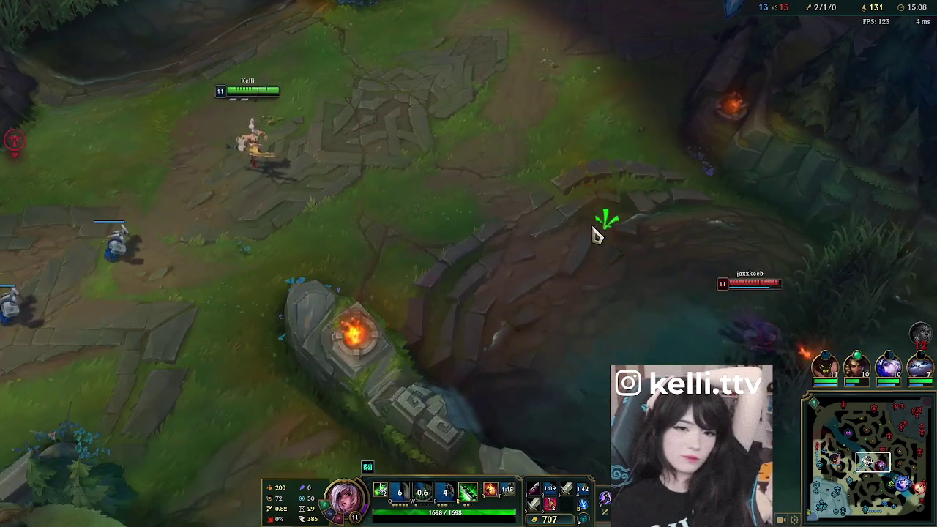
{"action": "key", "text": "q"}
{"action": "right_click", "coordinate": [554, 254]}
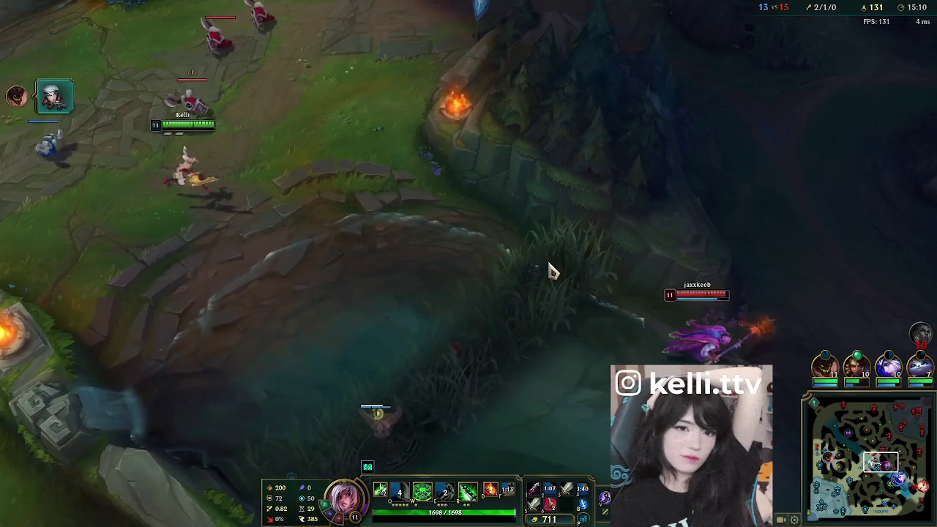
{"action": "key", "text": "space"}
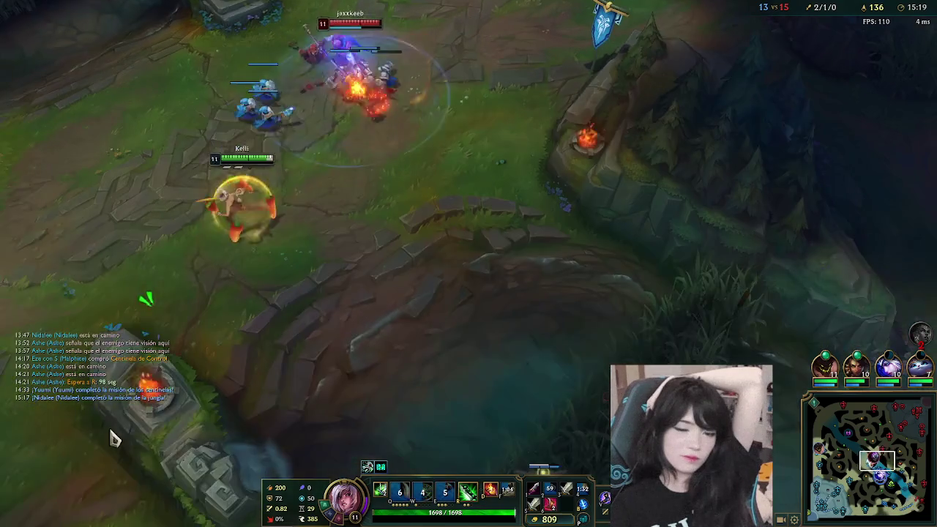
- Reposition Riven west along the river wall, dashing down-left toward the brush
{"action": "right_click", "coordinate": [88, 483]}
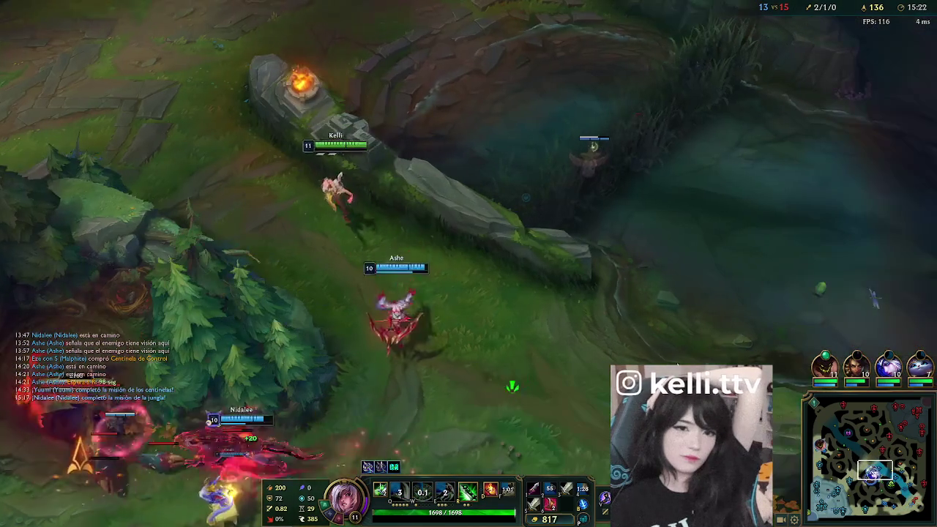
{"action": "right_click", "coordinate": [676, 355]}
{"action": "right_click", "coordinate": [479, 203]}
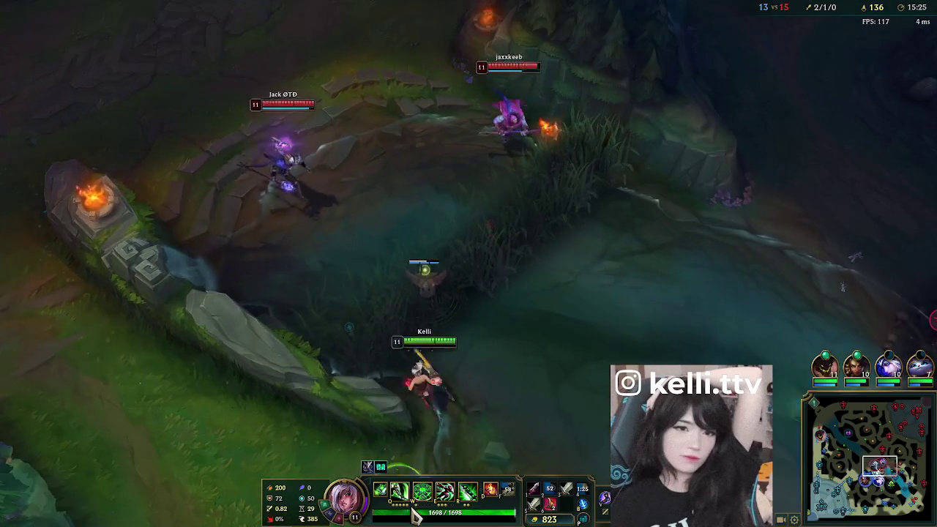
{"action": "right_click", "coordinate": [296, 423]}
{"action": "key", "text": "q"}
{"action": "right_click", "coordinate": [196, 278]}
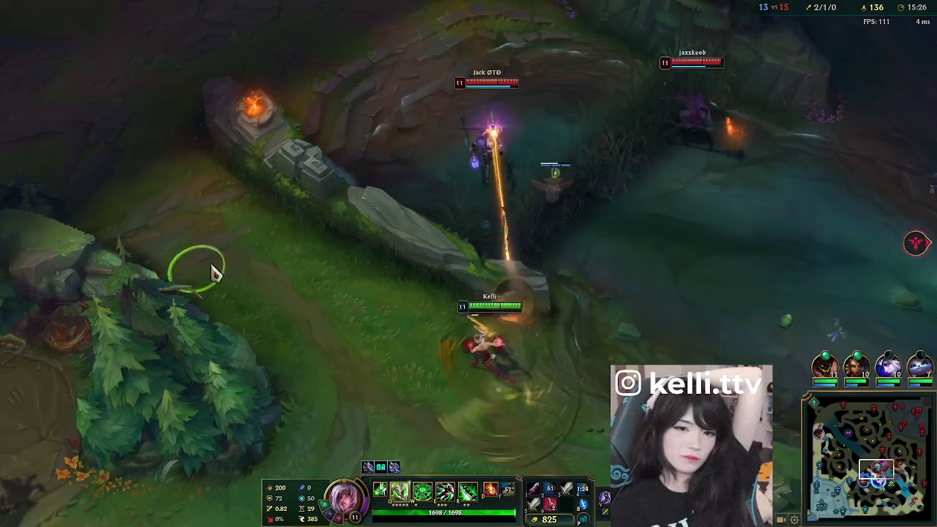
- Dash Riven into the river bush with the remaining Q steps
{"action": "right_click", "coordinate": [192, 410]}
{"action": "key", "text": "q"}
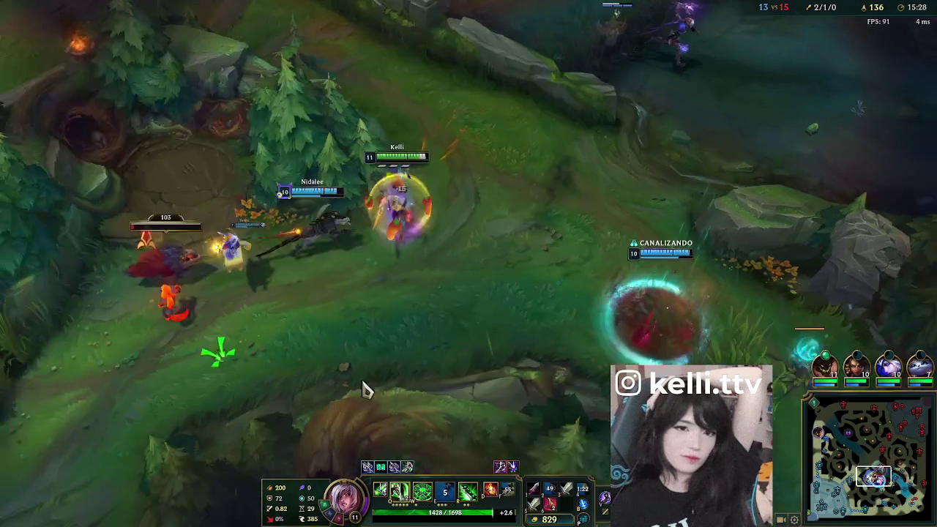
{"action": "right_click", "coordinate": [506, 310]}
{"action": "key", "text": "q"}
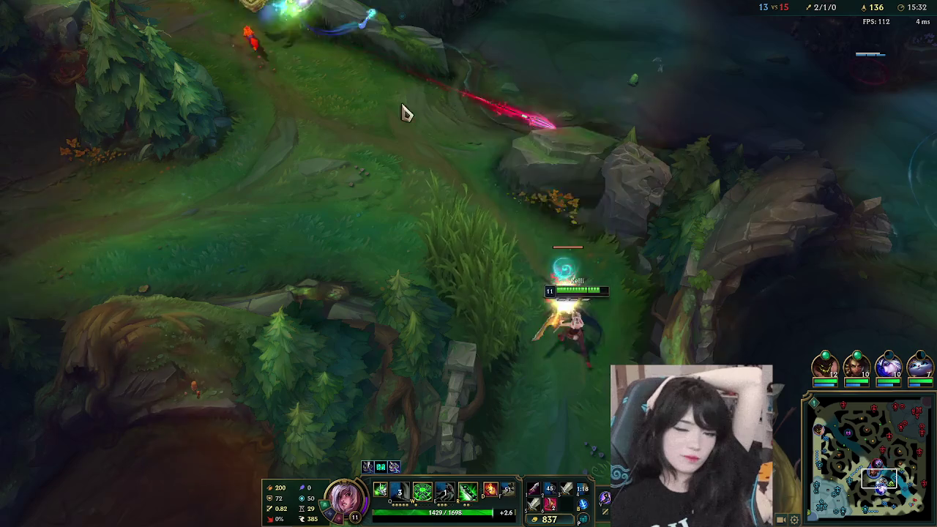
- Join Nidalee's skirmish, using E to shield and W to stun the enemy
{"action": "right_click", "coordinate": [356, 226]}
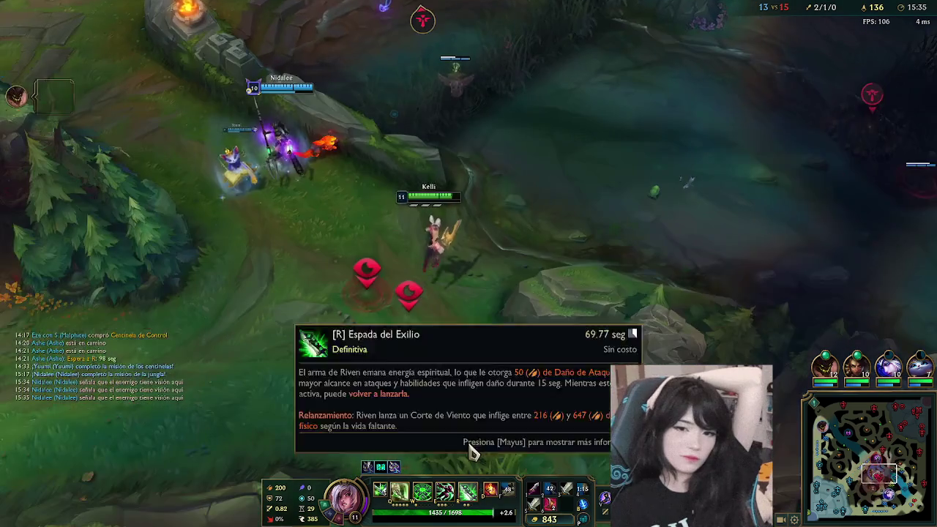
{"action": "right_click", "coordinate": [428, 132]}
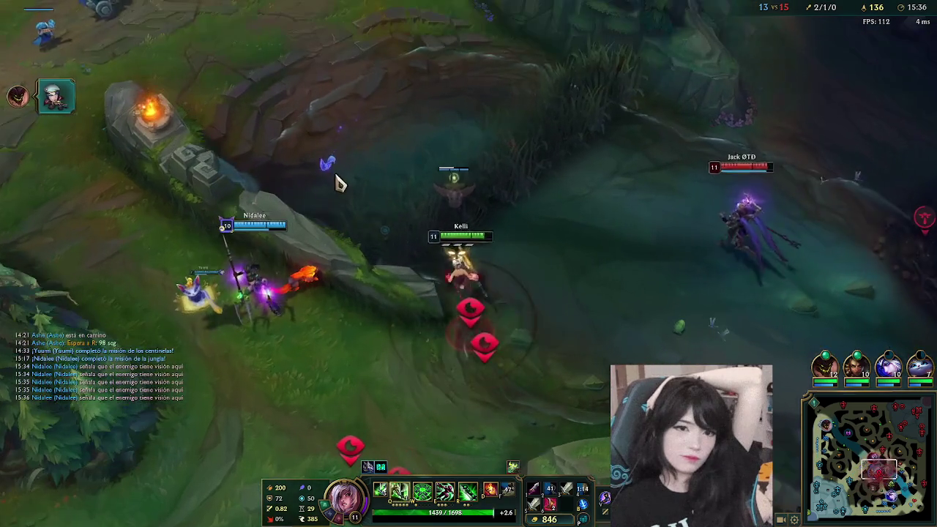
{"action": "right_click", "coordinate": [341, 183]}
{"action": "key", "text": "e"}
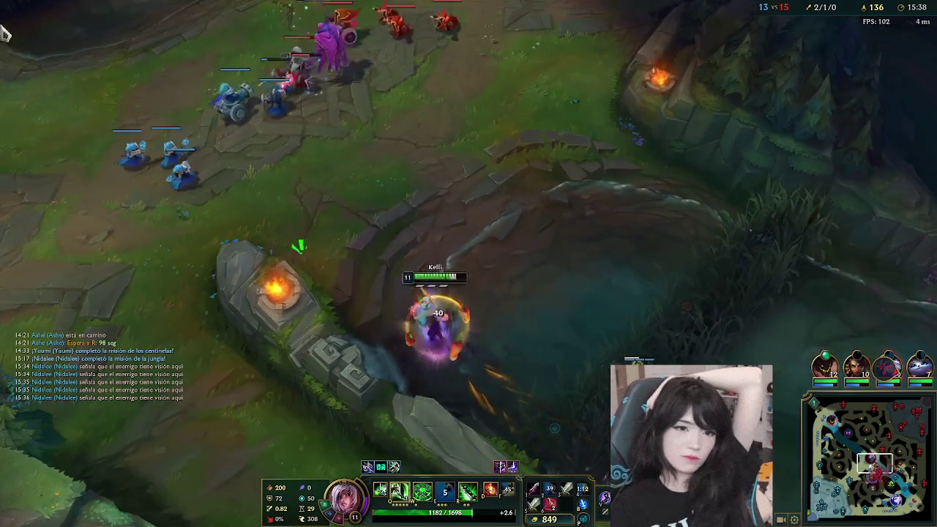
{"action": "right_click", "coordinate": [563, 313]}
{"action": "right_click", "coordinate": [442, 363]}
{"action": "key", "text": "w"}
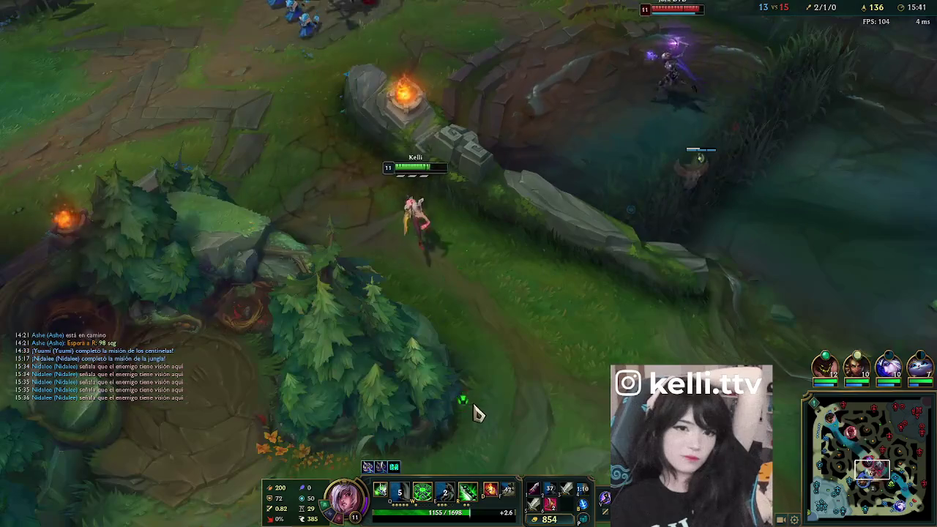
{"action": "right_click", "coordinate": [466, 397]}
- Retreat Riven through the jungle toward the mid area
{"action": "right_click", "coordinate": [201, 376]}
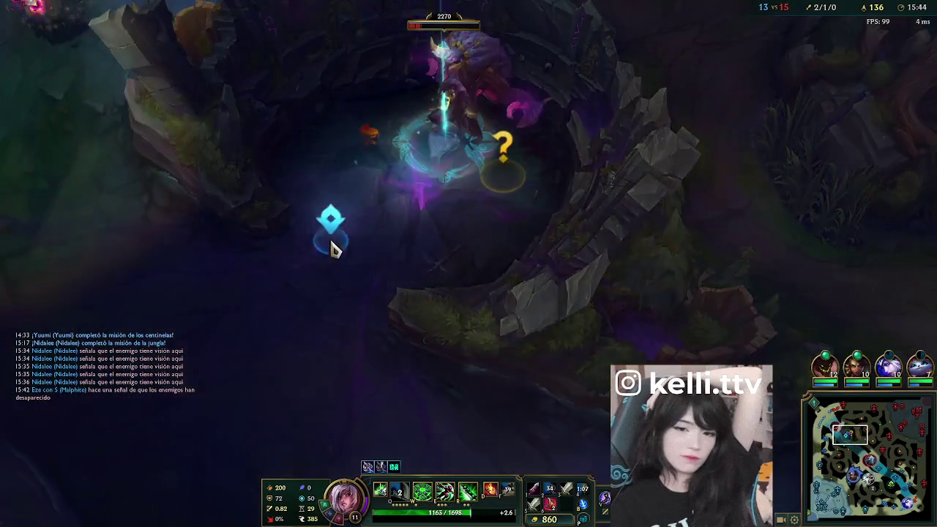
{"action": "right_click", "coordinate": [121, 278]}
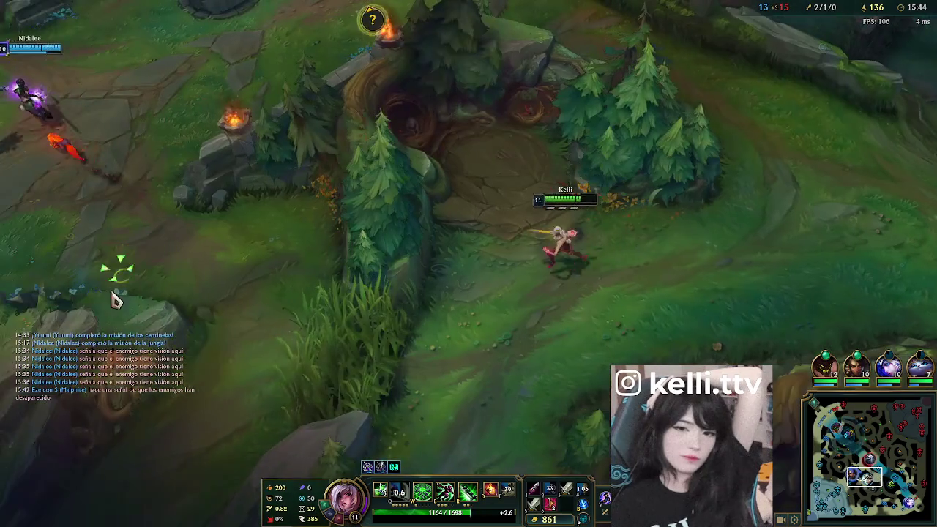
{"action": "right_click", "coordinate": [174, 324]}
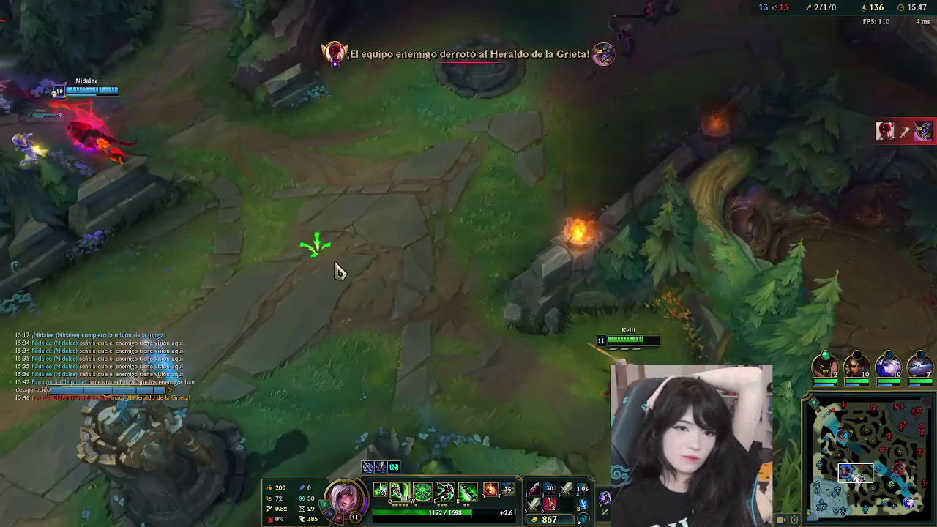
{"action": "right_click", "coordinate": [300, 262]}
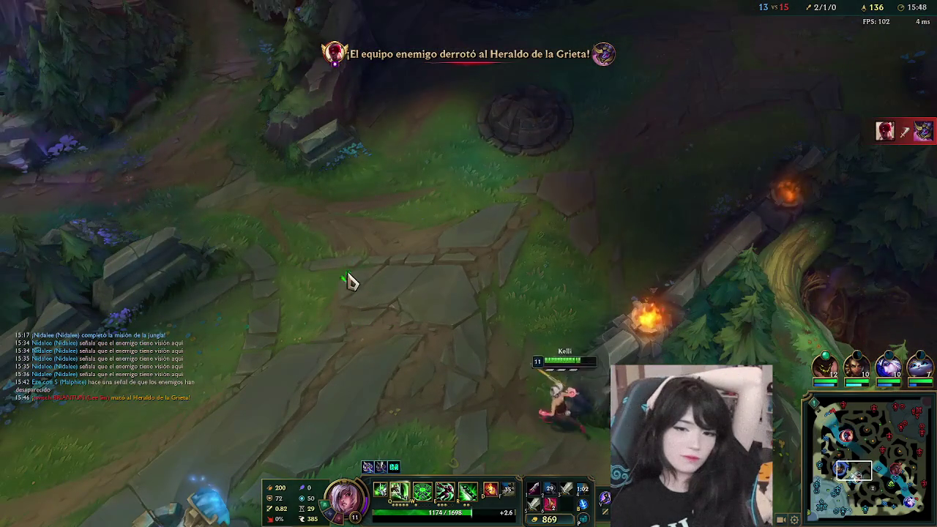
- Dash Riven past the stone circle using E and Q
{"action": "right_click", "coordinate": [522, 143]}
{"action": "key", "text": "e"}
{"action": "right_click", "coordinate": [659, 155]}
{"action": "key", "text": "q"}
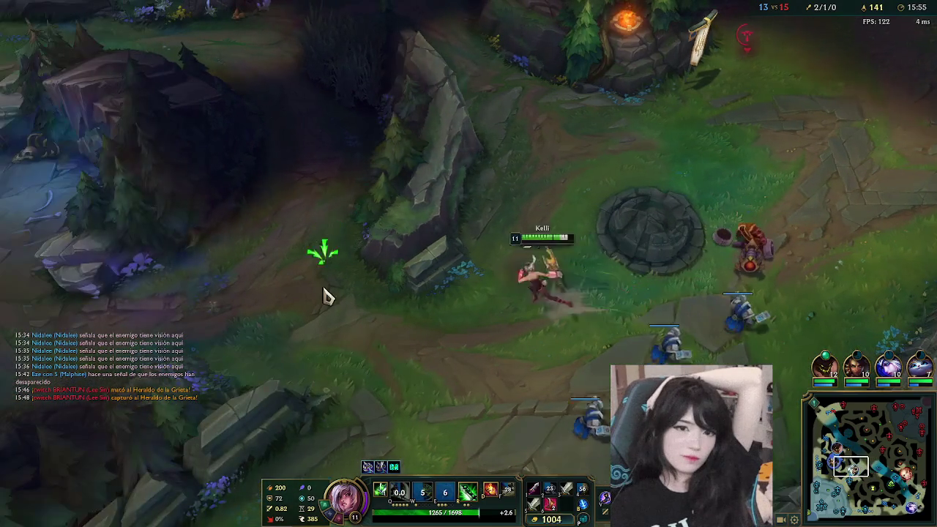
{"action": "key", "text": "e"}
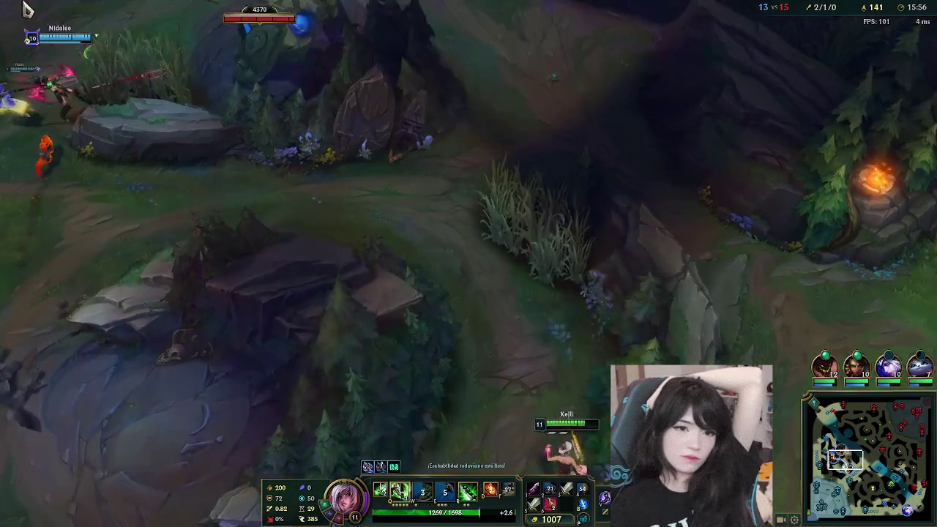
- Continue up the jungle path into Malphite's fight near the tower
{"action": "right_click", "coordinate": [621, 252]}
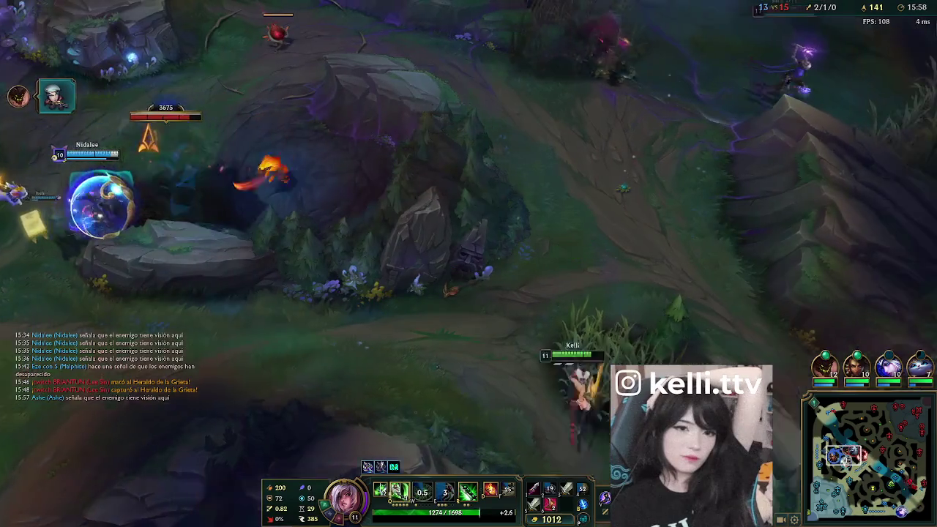
{"action": "key", "text": "q"}
{"action": "right_click", "coordinate": [573, 384]}
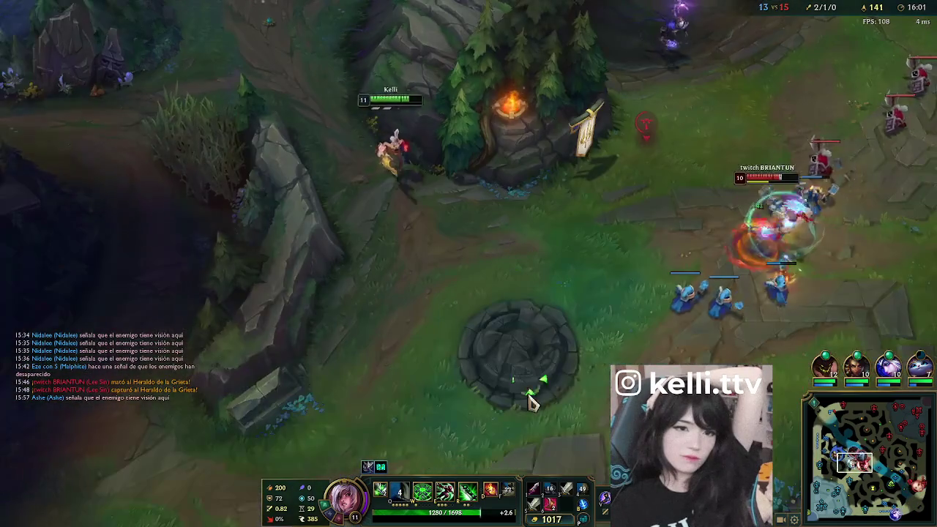
{"action": "right_click", "coordinate": [506, 347]}
{"action": "right_click", "coordinate": [607, 281]}
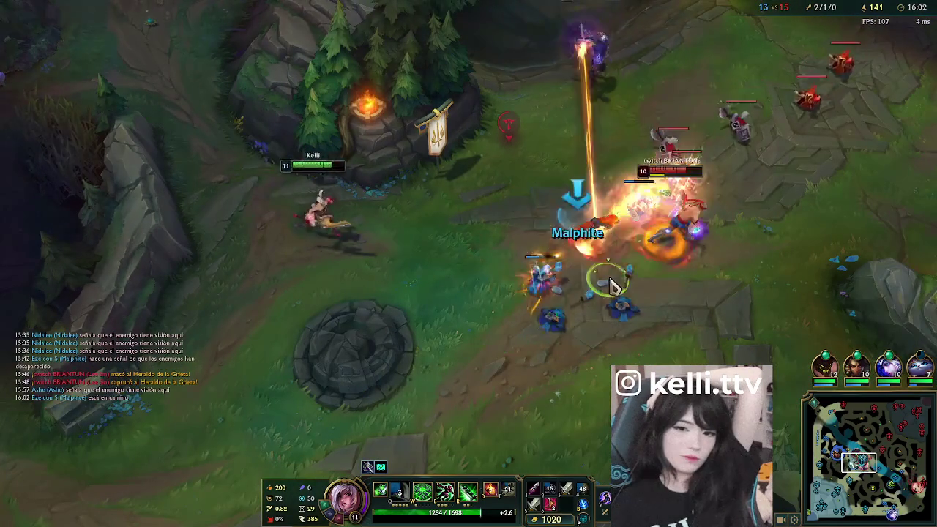
- Chase enemies through the teamfight, scoring two kills that end Viktor's streak
{"action": "right_click", "coordinate": [651, 324]}
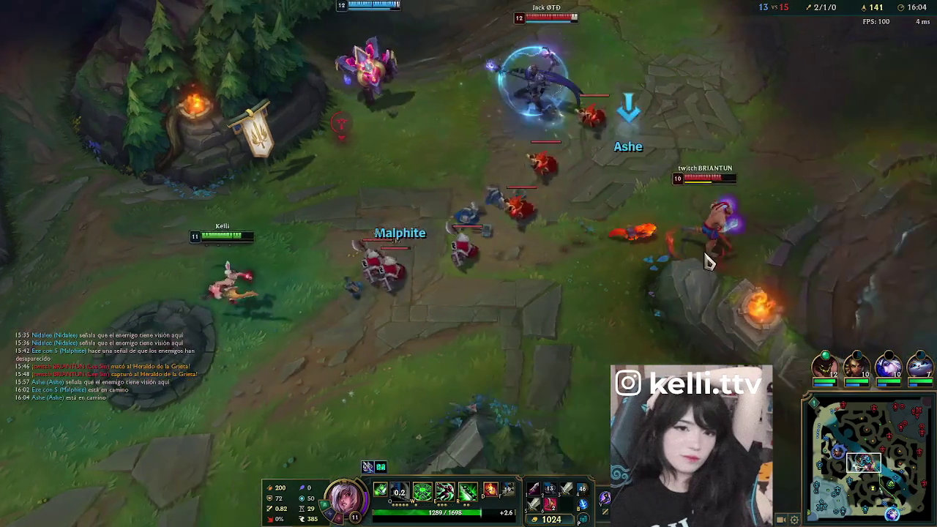
{"action": "right_click", "coordinate": [499, 218]}
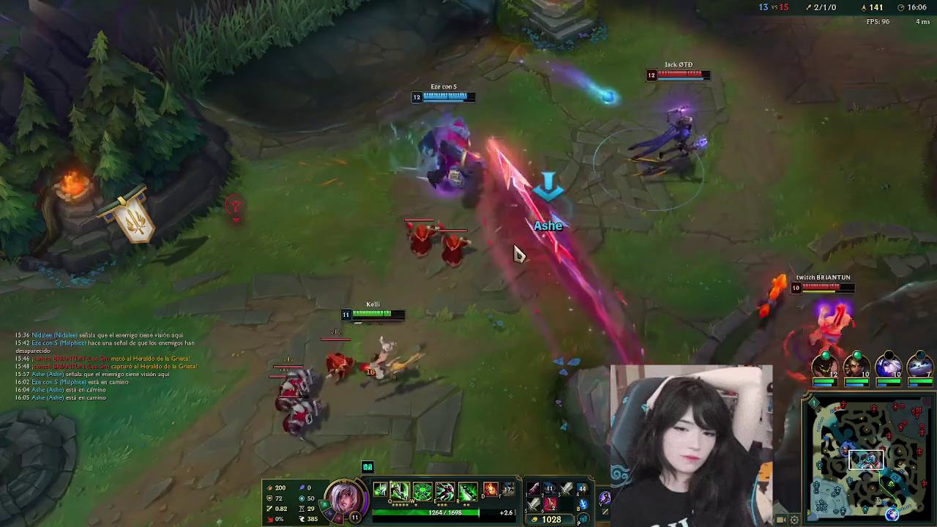
{"action": "right_click", "coordinate": [604, 237]}
{"action": "right_click", "coordinate": [611, 356]}
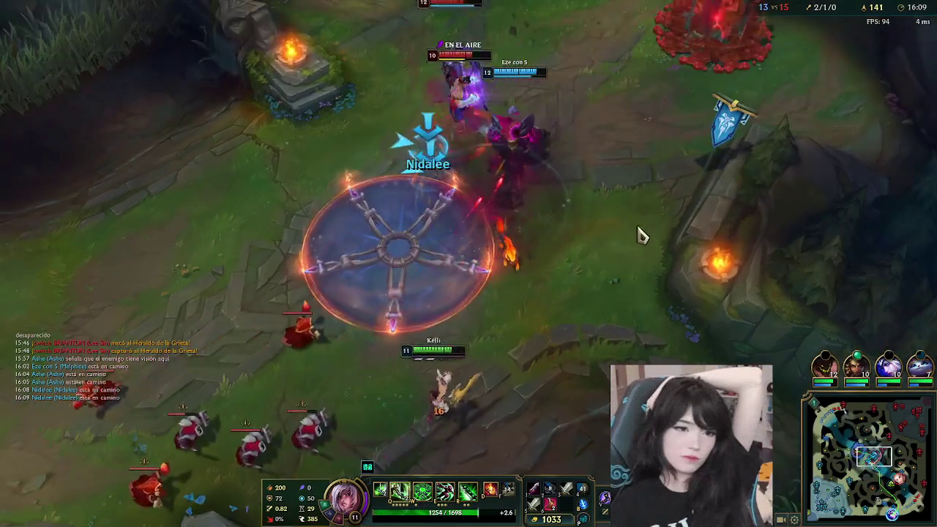
{"action": "right_click", "coordinate": [586, 203]}
{"action": "right_click", "coordinate": [487, 82]}
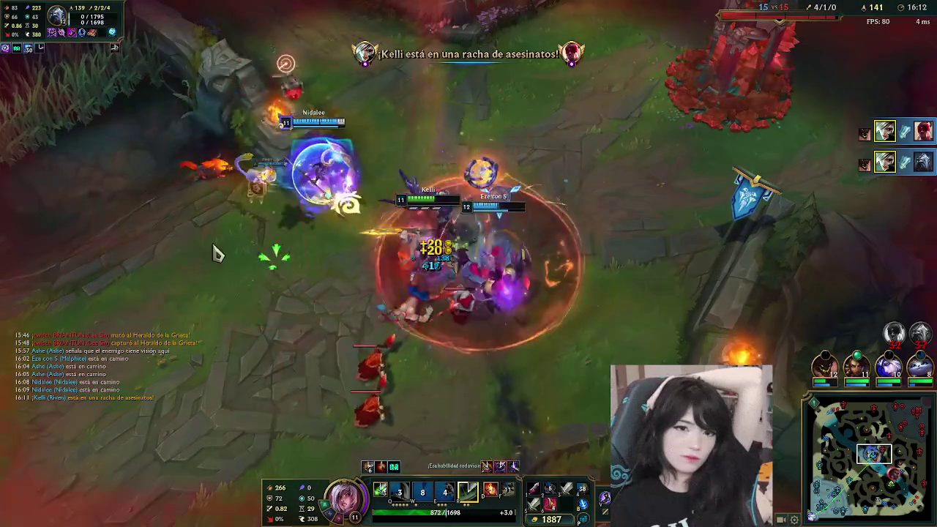
- Reposition Riven back toward the tower after the kills
{"action": "right_click", "coordinate": [266, 249]}
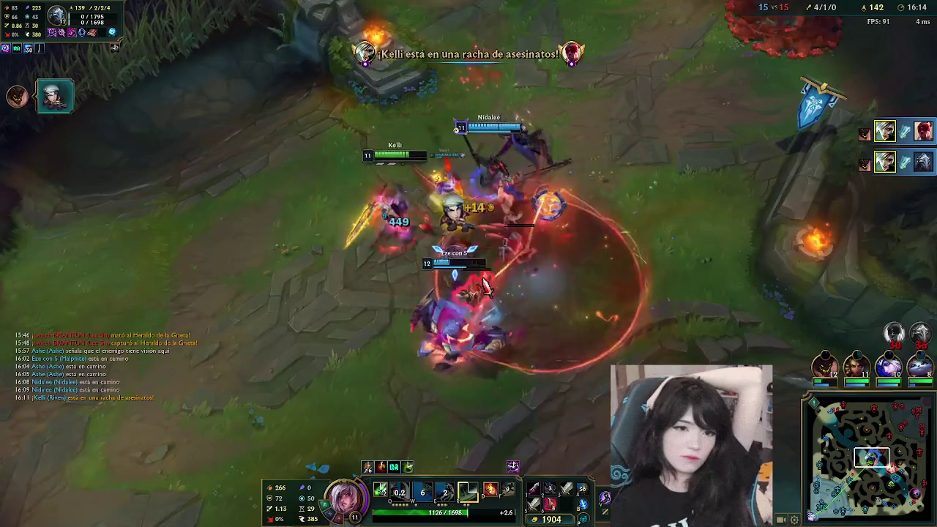
{"action": "right_click", "coordinate": [139, 402]}
{"action": "right_click", "coordinate": [366, 376]}
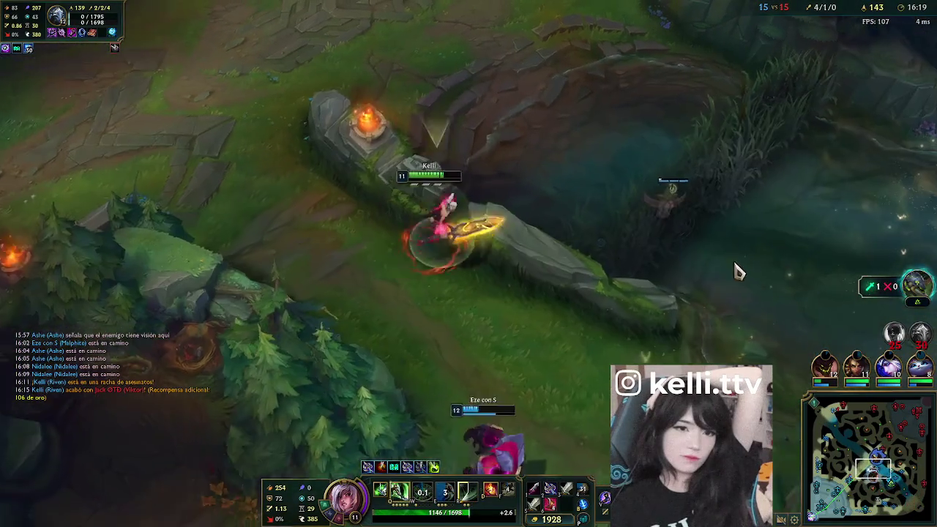
- Enter the river fight, hit Lux with Q, and kite from Jax until Riven dies
{"action": "right_click", "coordinate": [711, 337]}
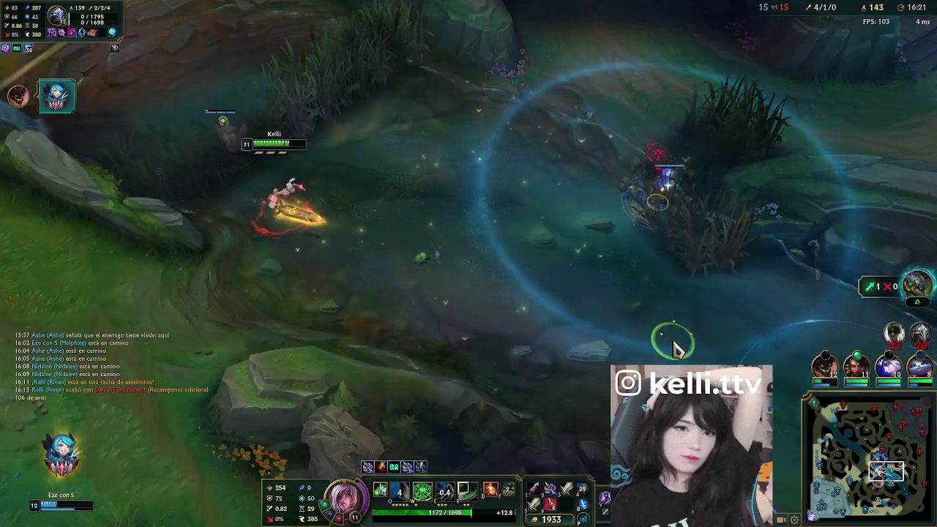
{"action": "right_click", "coordinate": [564, 362]}
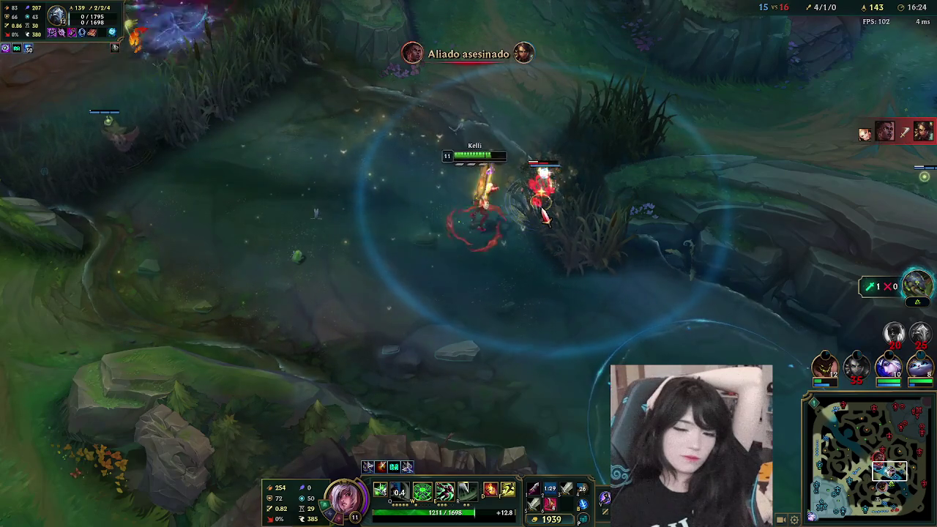
{"action": "right_click", "coordinate": [178, 235]}
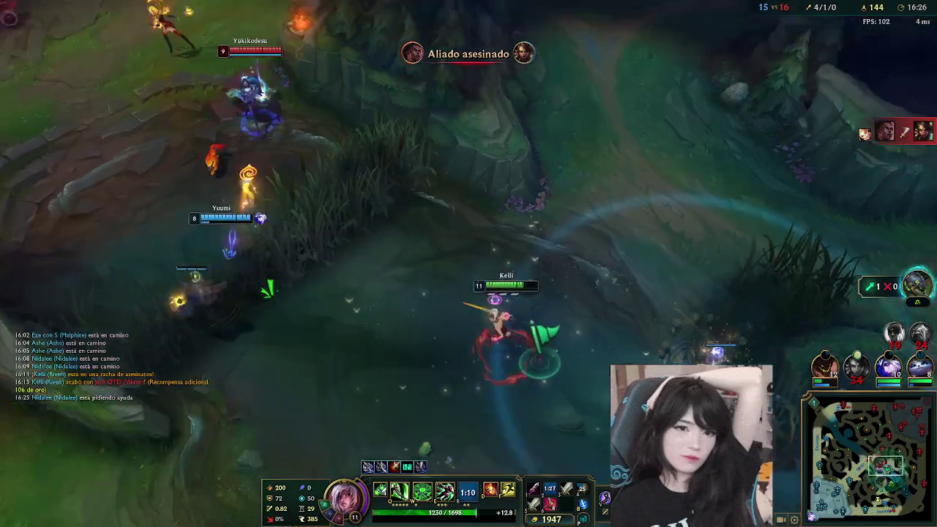
{"action": "right_click", "coordinate": [284, 363]}
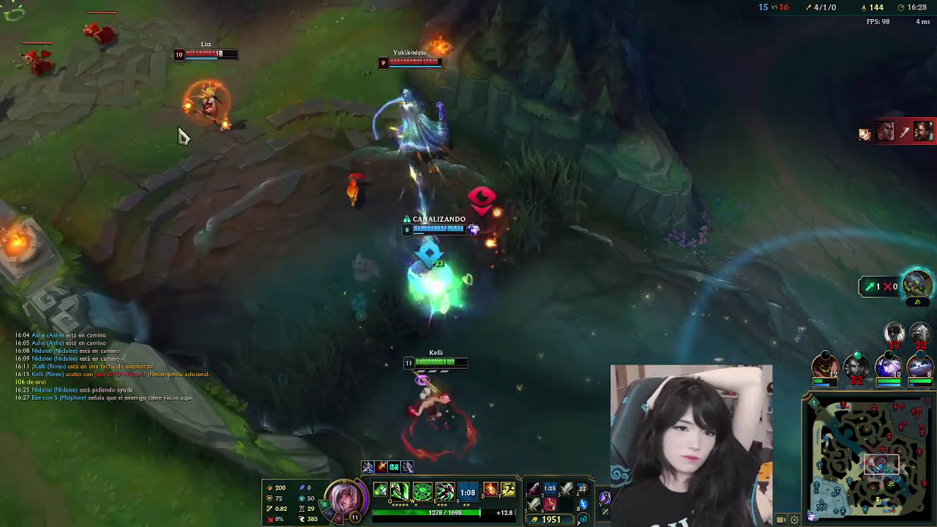
{"action": "right_click", "coordinate": [238, 161]}
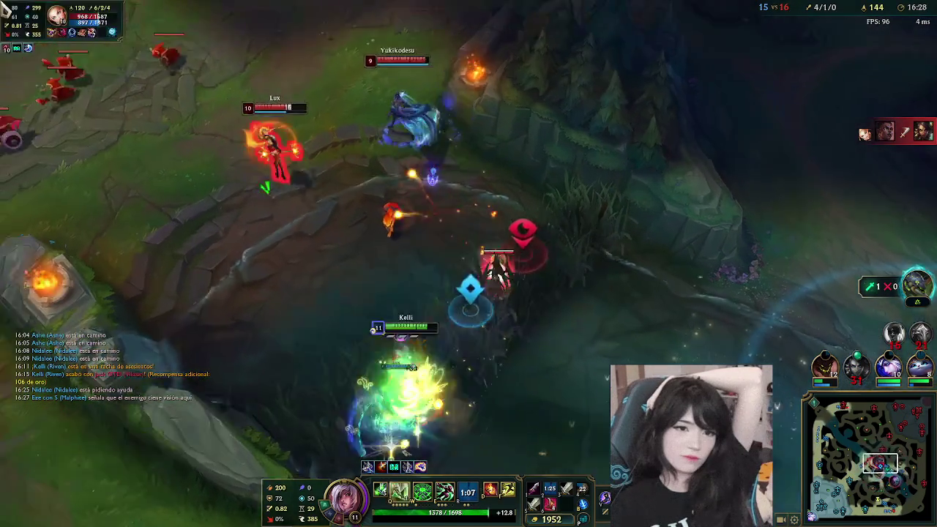
{"action": "key", "text": "q"}
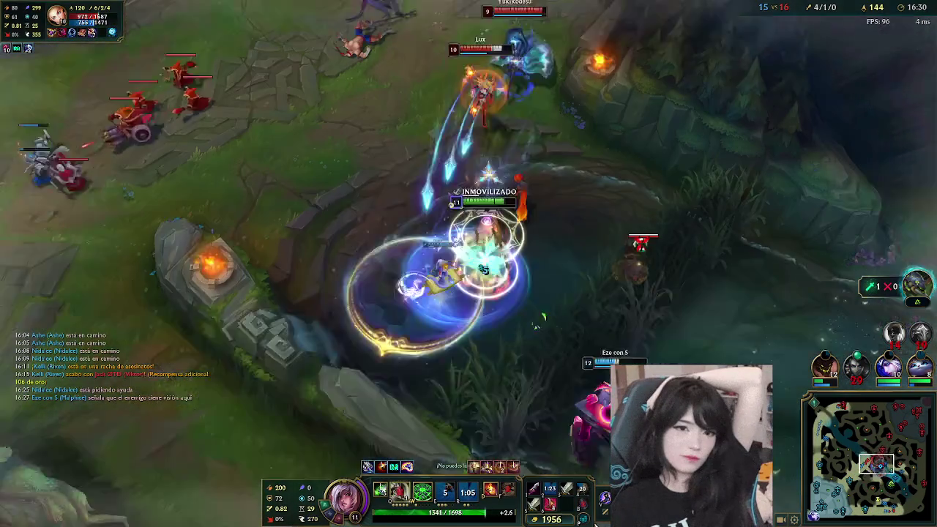
{"action": "right_click", "coordinate": [603, 365]}
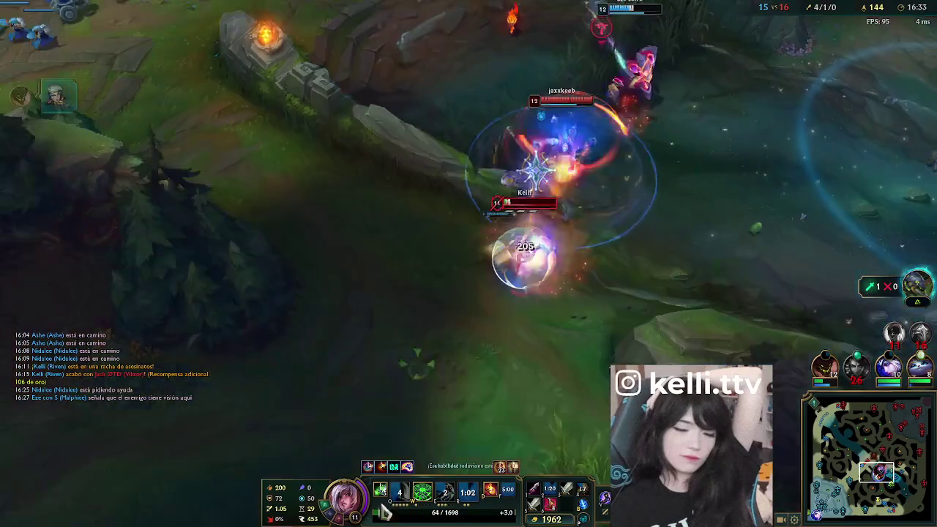
{"action": "right_click", "coordinate": [347, 409]}
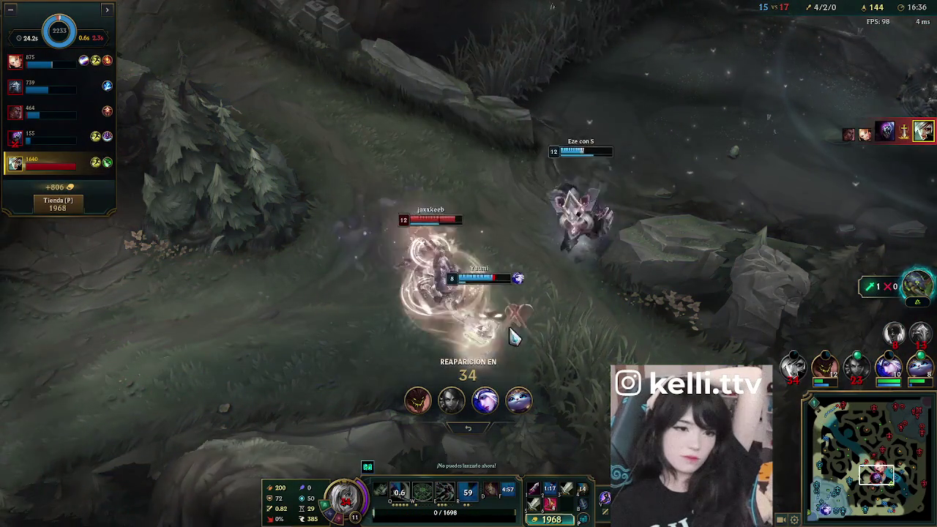
- Buy the 1050-gold and 350-gold Hambre Infinita components in the shop
{"action": "key", "text": "p"}
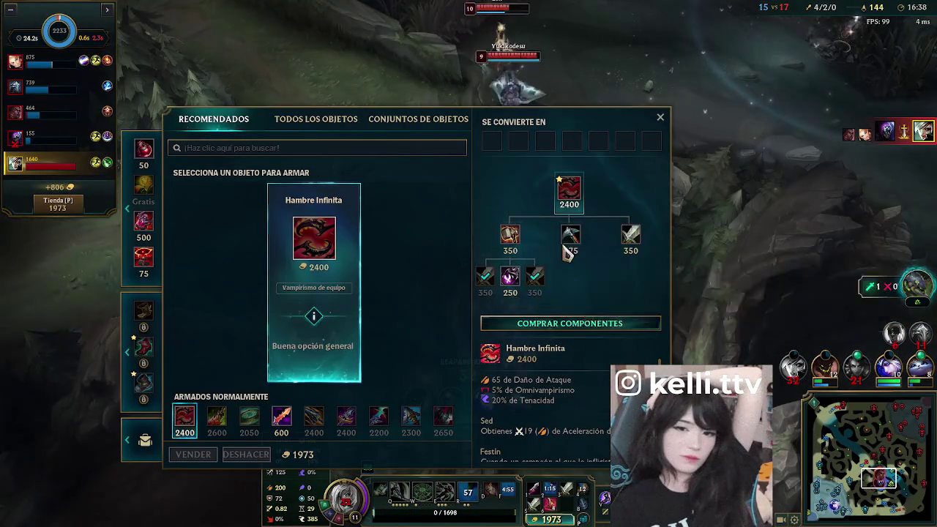
{"action": "right_click", "coordinate": [512, 237]}
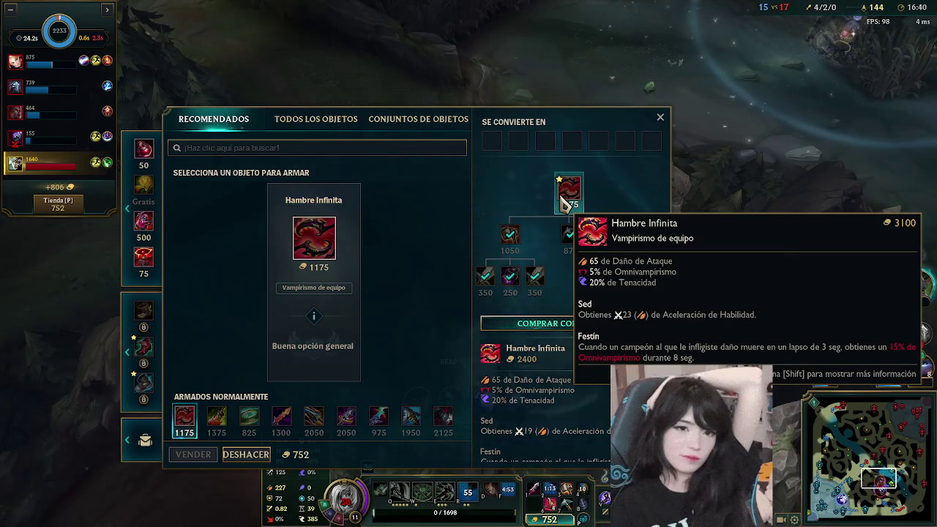
{"action": "right_click", "coordinate": [631, 238]}
{"action": "key", "text": "p"}
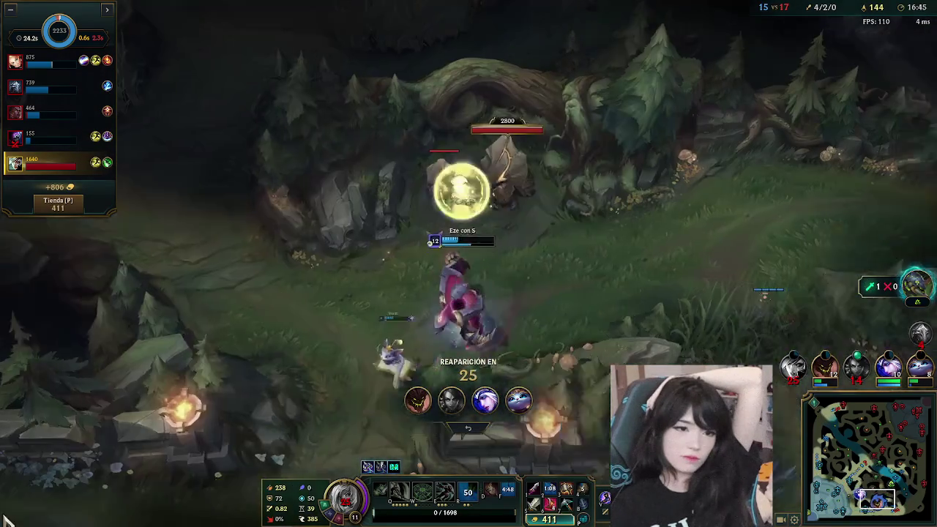
- Review the Fauces de Malmortius build tree, then jump the camera to the ongoing fight
{"action": "key", "text": "p"}
{"action": "mouse_move", "coordinate": [568, 192]}
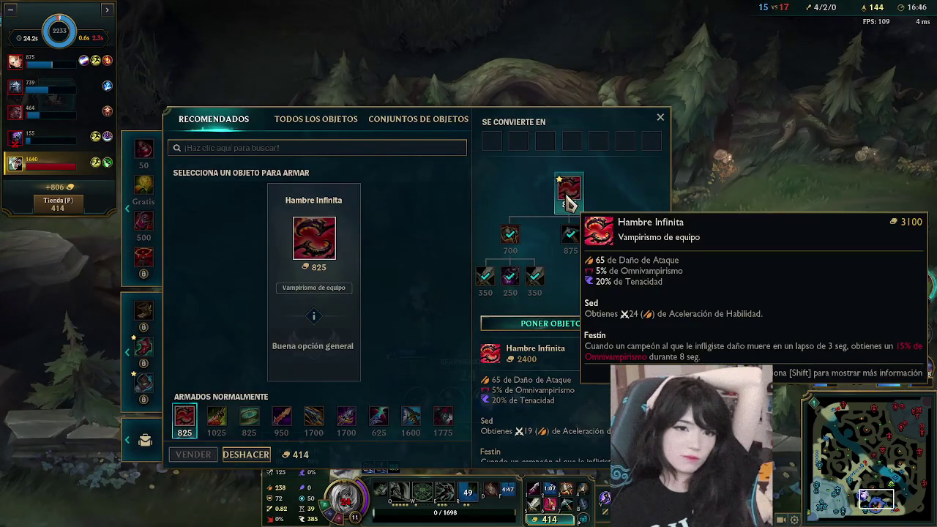
{"action": "left_click", "coordinate": [346, 423]}
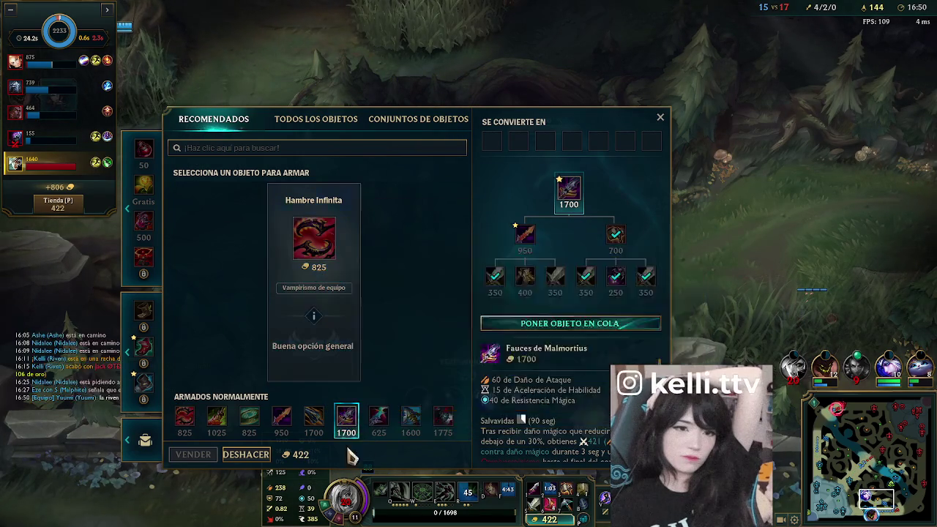
{"action": "key", "text": "p"}
{"action": "key", "text": "p"}
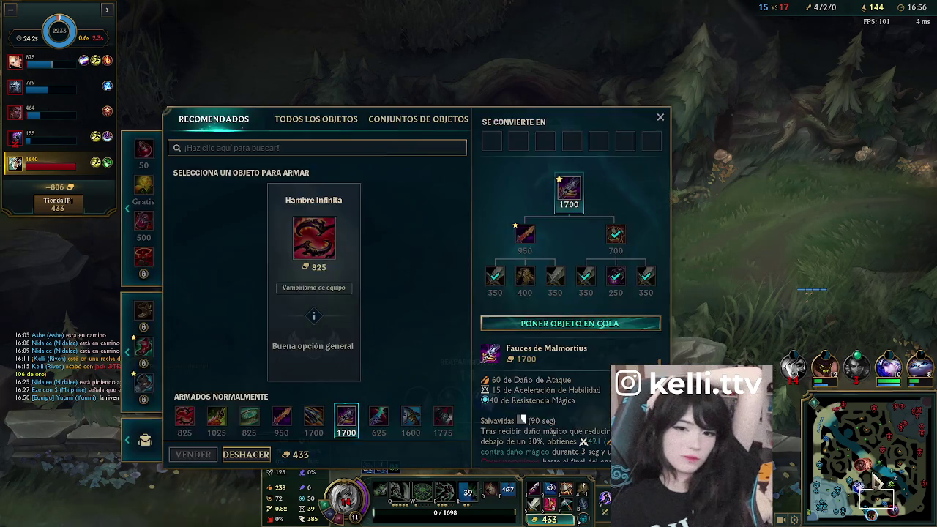
{"action": "key", "text": "p"}
{"action": "left_click", "coordinate": [871, 479]}
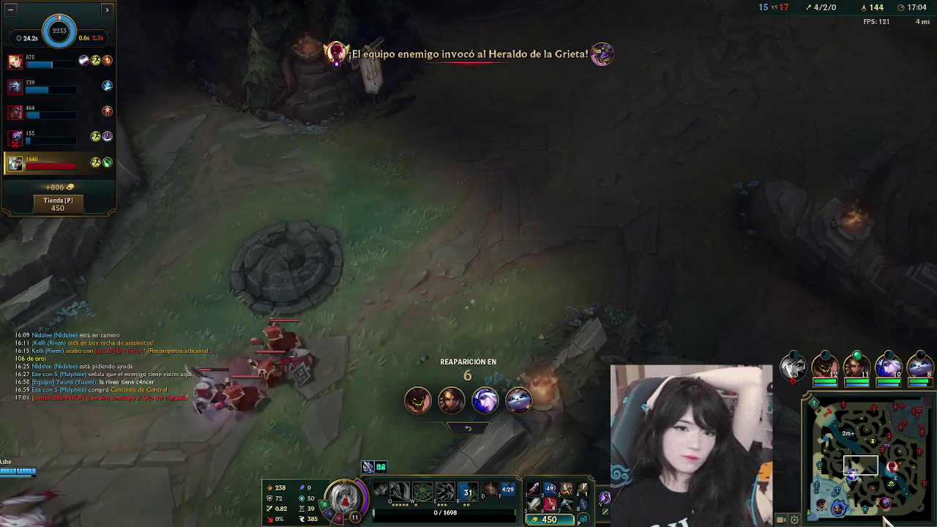
- Pan the camera on the minimap from the enemy jungler to the enemy minions
{"action": "left_click", "coordinate": [892, 476]}
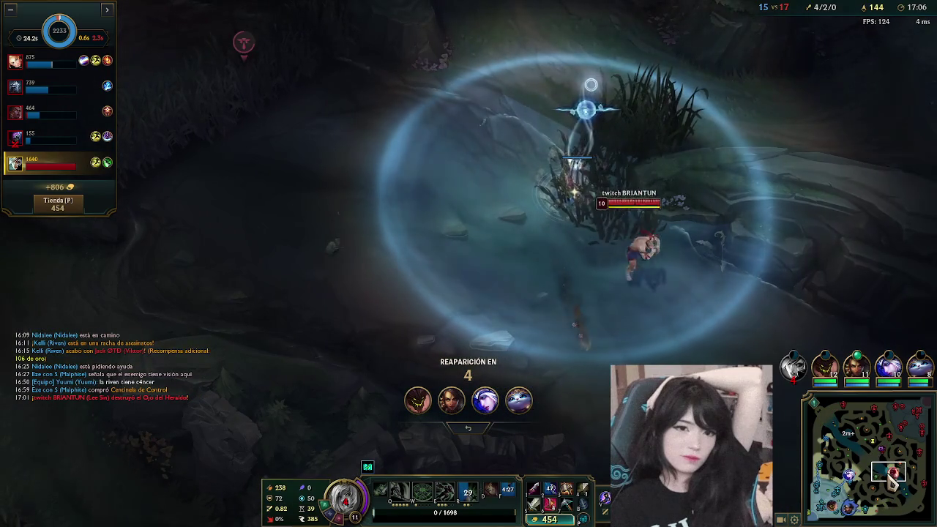
{"action": "left_click_drag", "start_coordinate": [891, 476], "coordinate": [878, 507]}
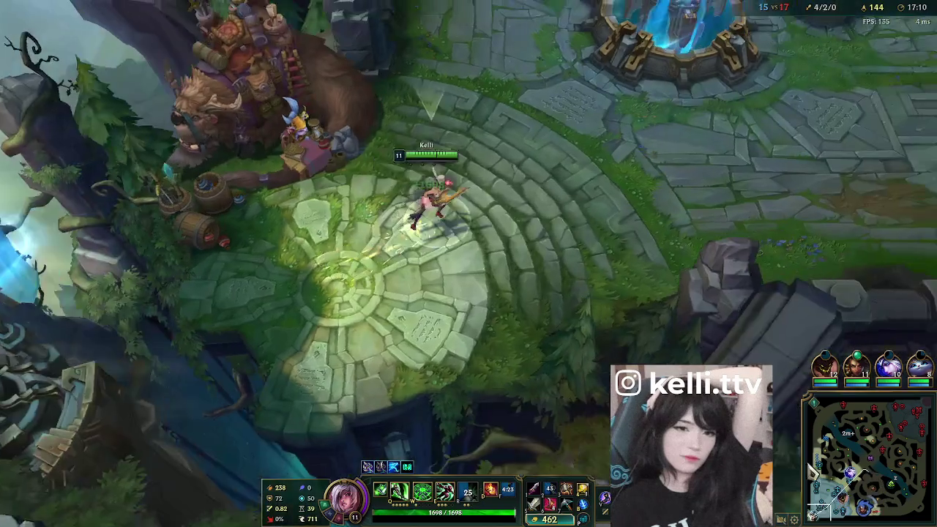
- Walk Riven out of the fountain toward the top-right
{"action": "right_click", "coordinate": [695, 161]}
{"action": "right_click", "coordinate": [548, 121]}
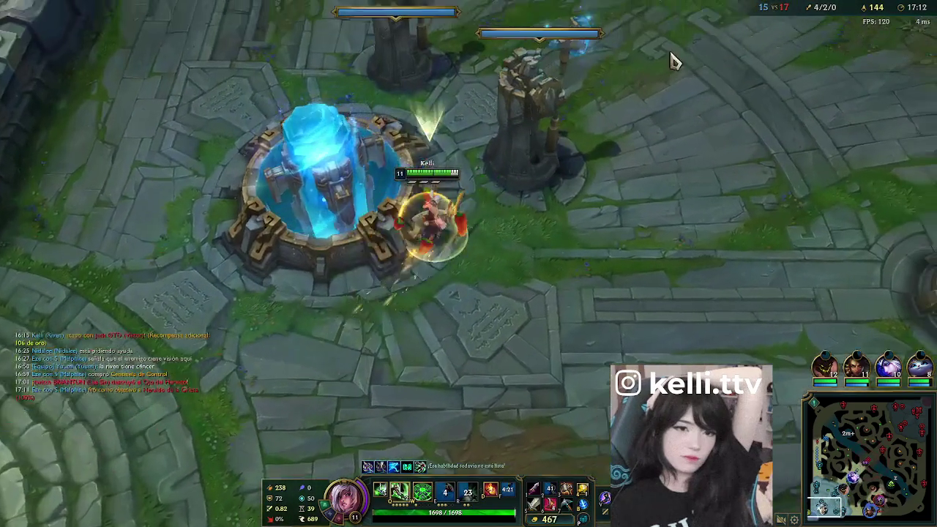
{"action": "right_click", "coordinate": [680, 66]}
{"action": "right_click", "coordinate": [772, 157]}
{"action": "right_click", "coordinate": [857, 123]}
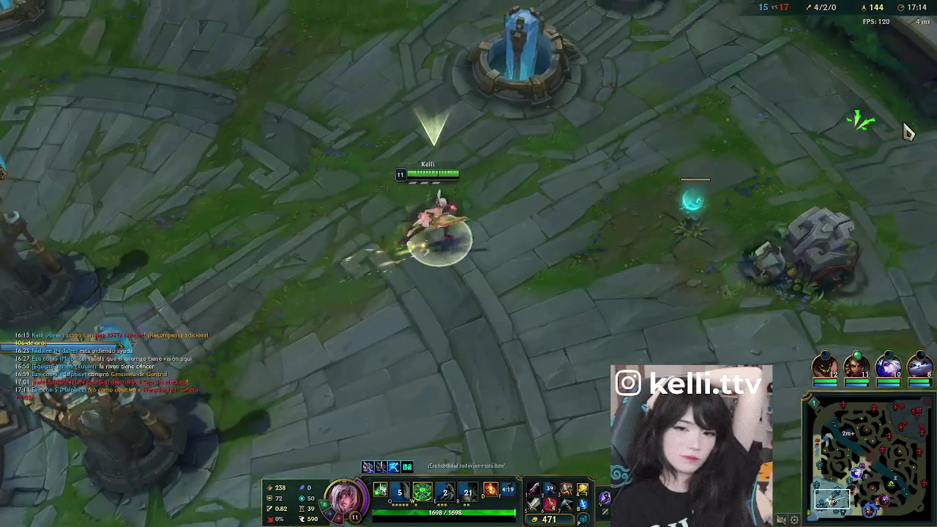
{"action": "right_click", "coordinate": [878, 142]}
{"action": "key", "text": "q"}
- Walk Riven past the tower into the jungle toward the enemy champions
{"action": "right_click", "coordinate": [849, 165]}
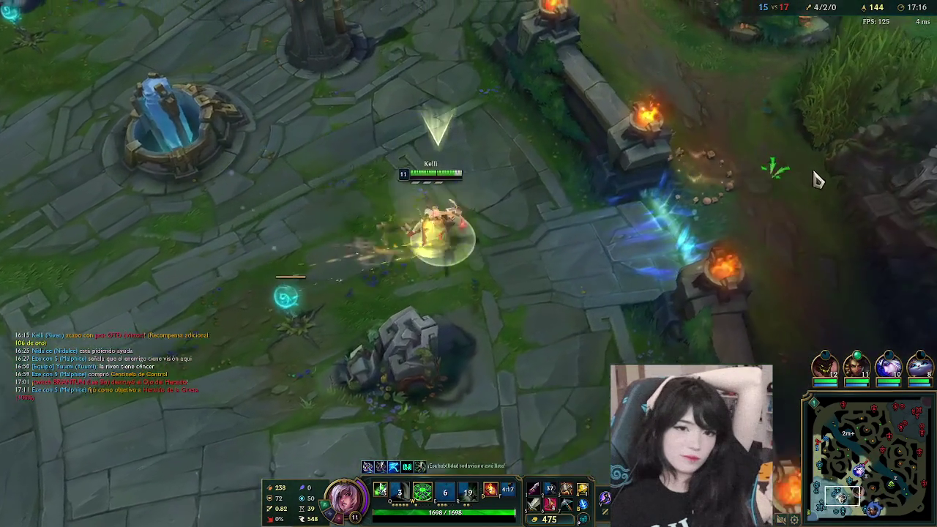
{"action": "right_click", "coordinate": [732, 186]}
{"action": "right_click", "coordinate": [734, 126]}
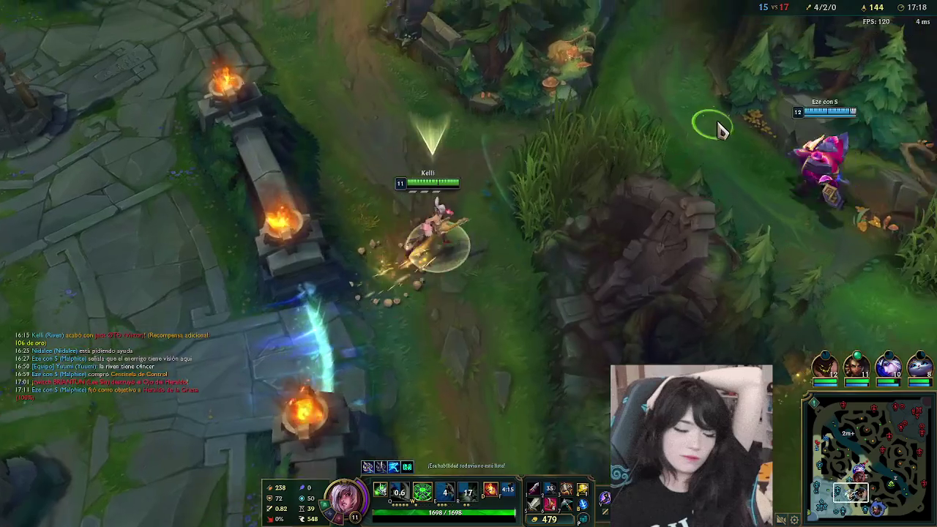
{"action": "right_click", "coordinate": [719, 130]}
{"action": "right_click", "coordinate": [545, 242]}
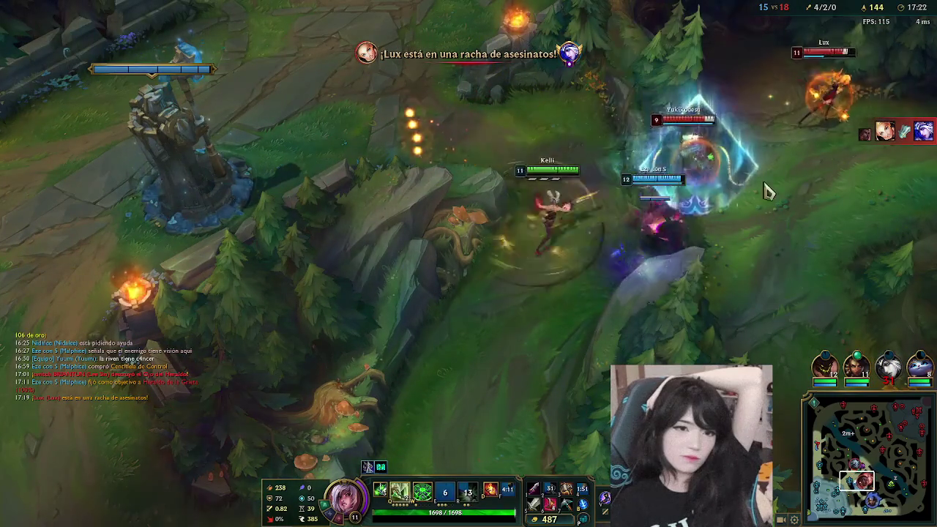
- Use W and Q on the enemy champion to secure the kill, reaching 5/2/0
{"action": "key", "text": "w"}
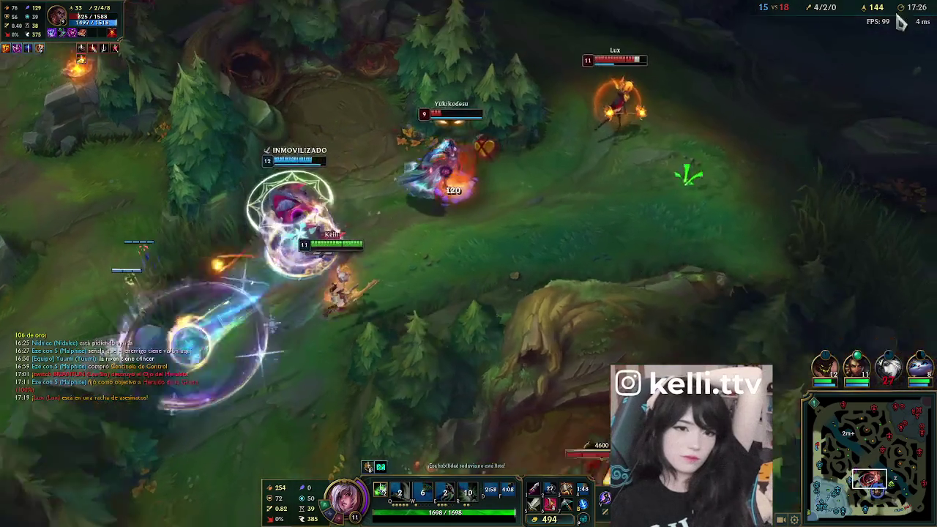
{"action": "right_click", "coordinate": [676, 170]}
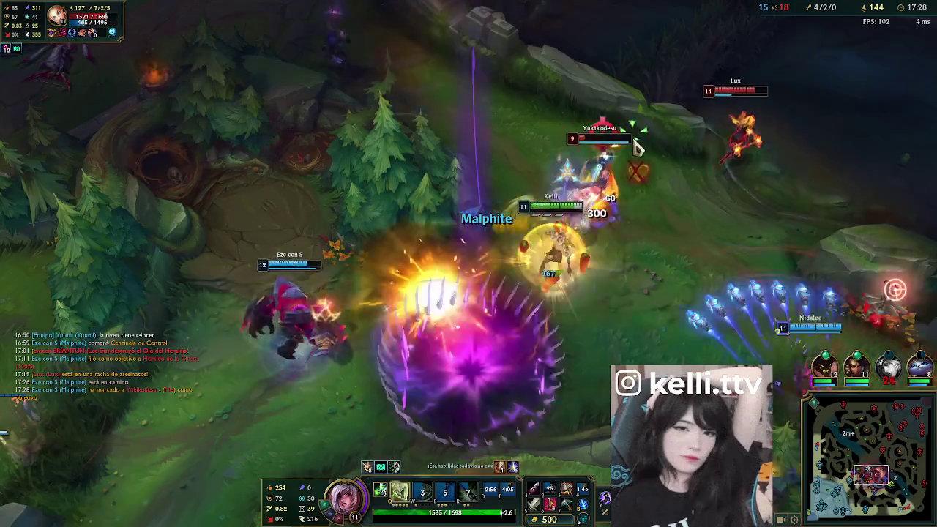
{"action": "key", "text": "q"}
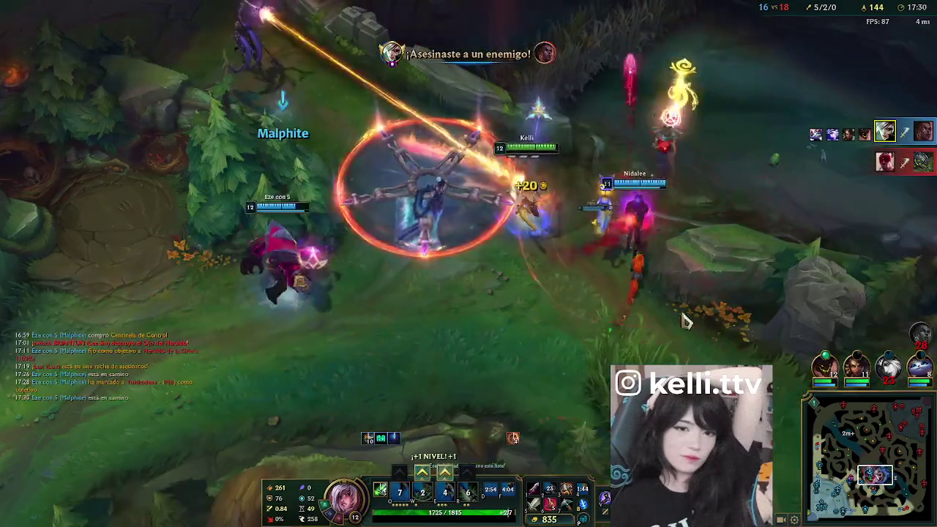
{"action": "right_click", "coordinate": [696, 114]}
{"action": "right_click", "coordinate": [666, 219]}
{"action": "right_click", "coordinate": [527, 22]}
- Dash and reposition through the fight near the enemy tower, then pull back down
{"action": "key", "text": "e"}
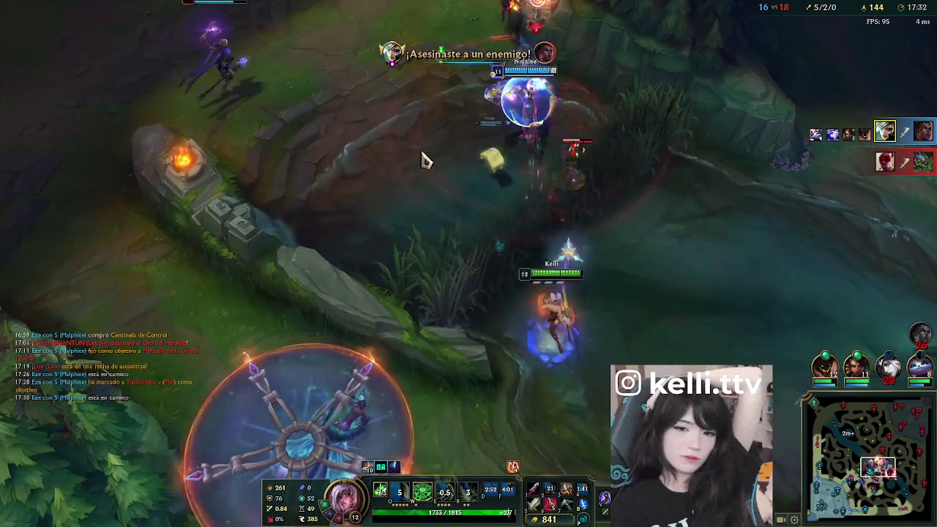
{"action": "right_click", "coordinate": [401, 171]}
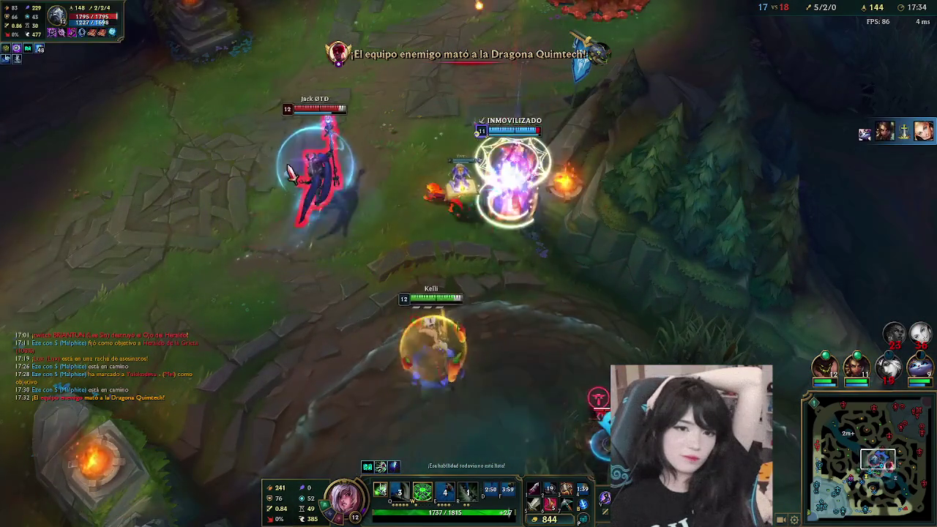
{"action": "right_click", "coordinate": [297, 183]}
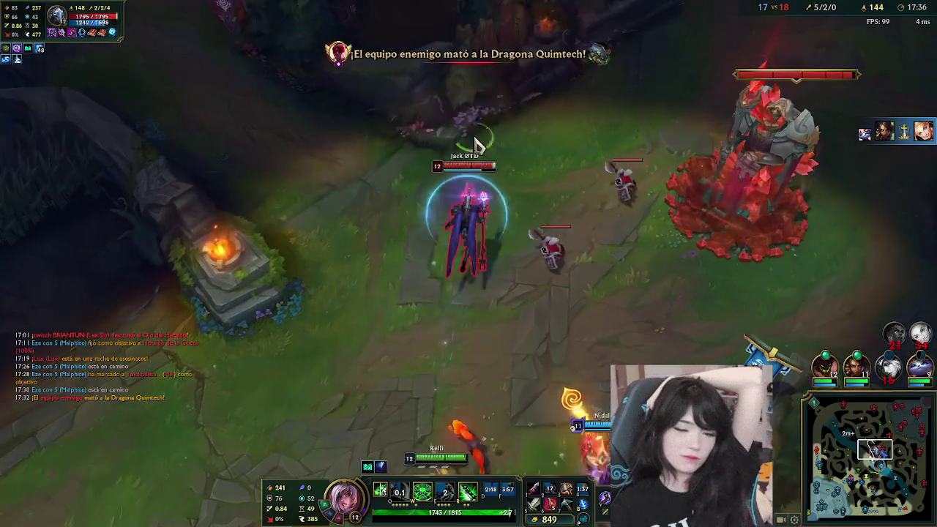
{"action": "right_click", "coordinate": [585, 121]}
{"action": "right_click", "coordinate": [256, 348]}
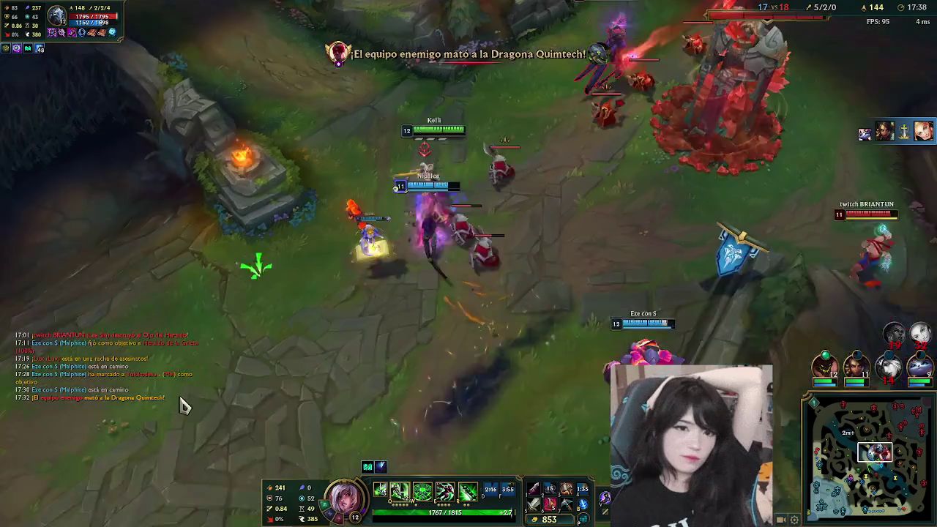
{"action": "key", "text": "e"}
{"action": "right_click", "coordinate": [231, 391]}
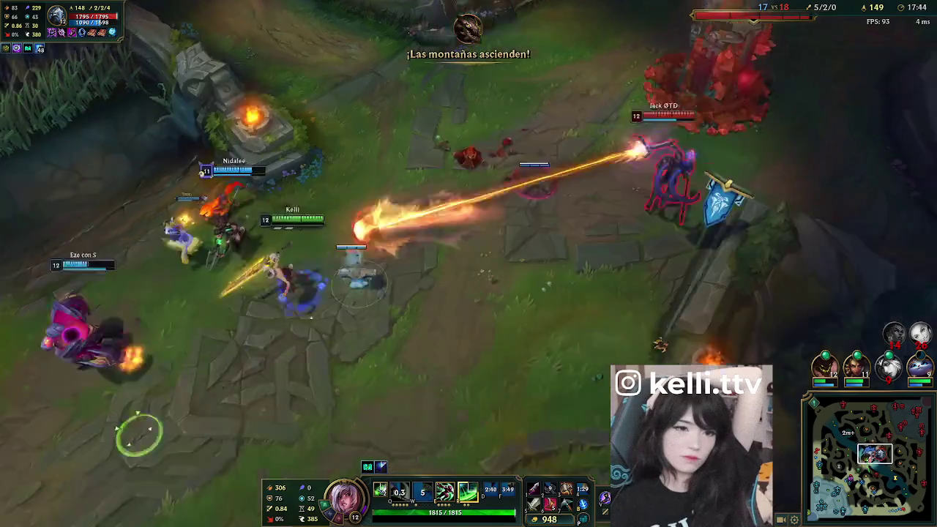
{"action": "right_click", "coordinate": [262, 439]}
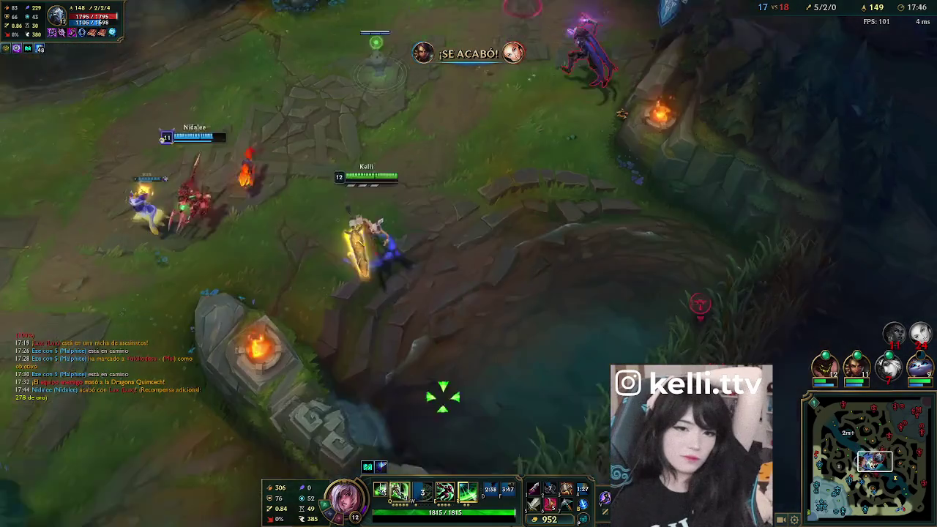
{"action": "right_click", "coordinate": [538, 423]}
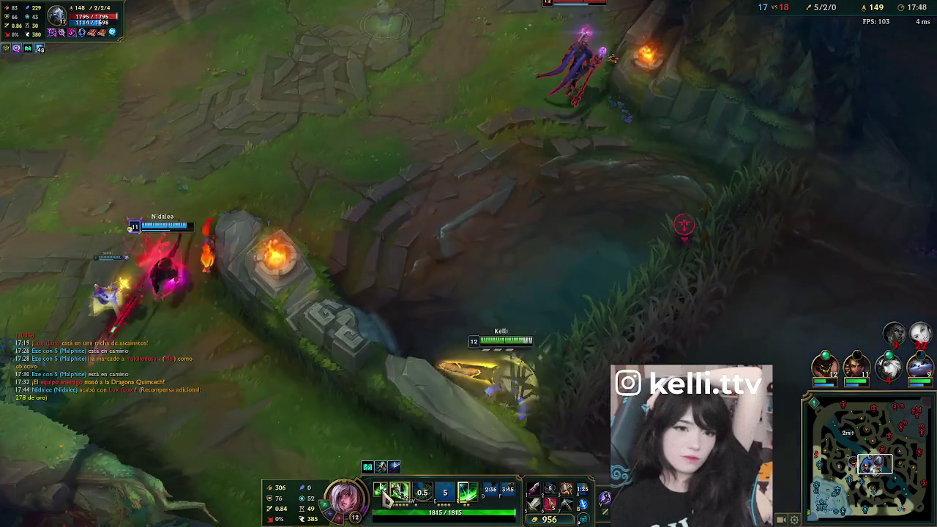
- Chase the enemy past the wall and fire Riven's ultimate slash at them
{"action": "right_click", "coordinate": [383, 412]}
{"action": "right_click", "coordinate": [418, 373]}
{"action": "key", "text": "q"}
{"action": "key", "text": "r"}
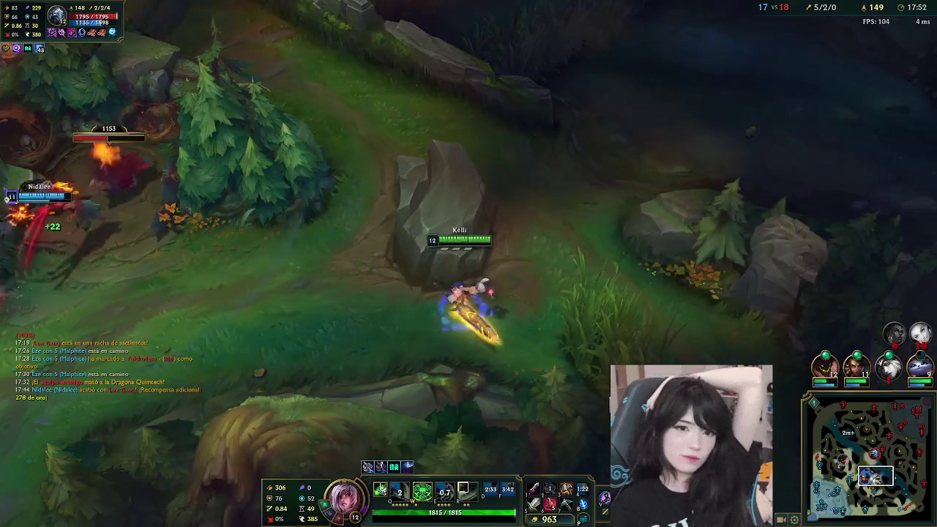
- Walk Riven along the jungle path and dash toward the lane minion fight
{"action": "right_click", "coordinate": [540, 327]}
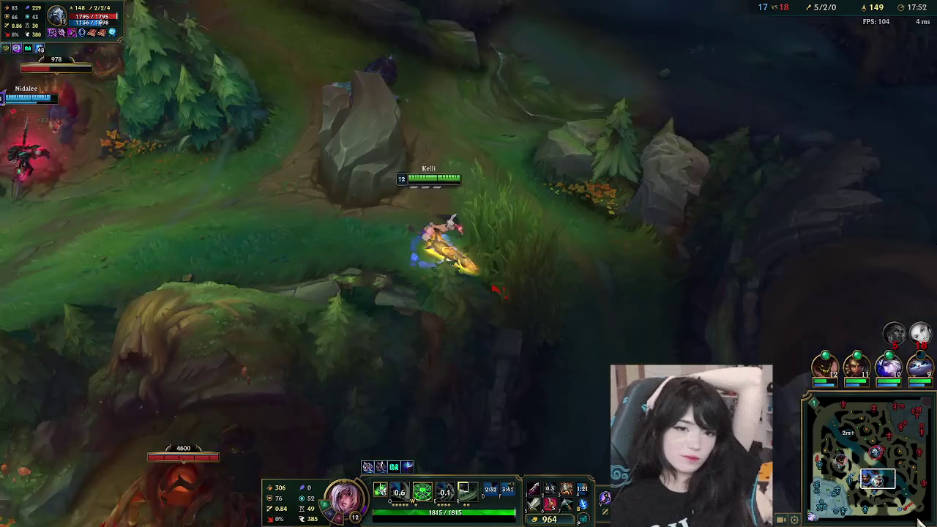
{"action": "right_click", "coordinate": [534, 412]}
{"action": "right_click", "coordinate": [693, 337]}
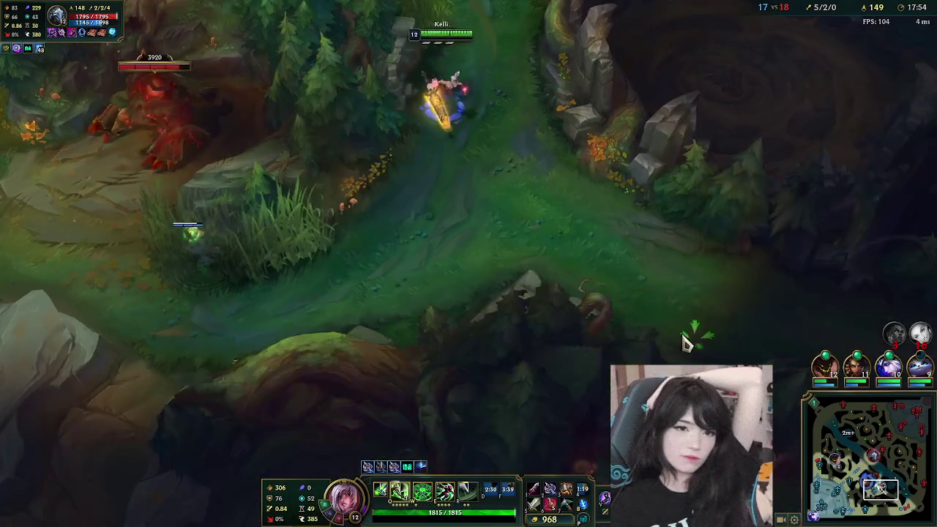
{"action": "right_click", "coordinate": [632, 318]}
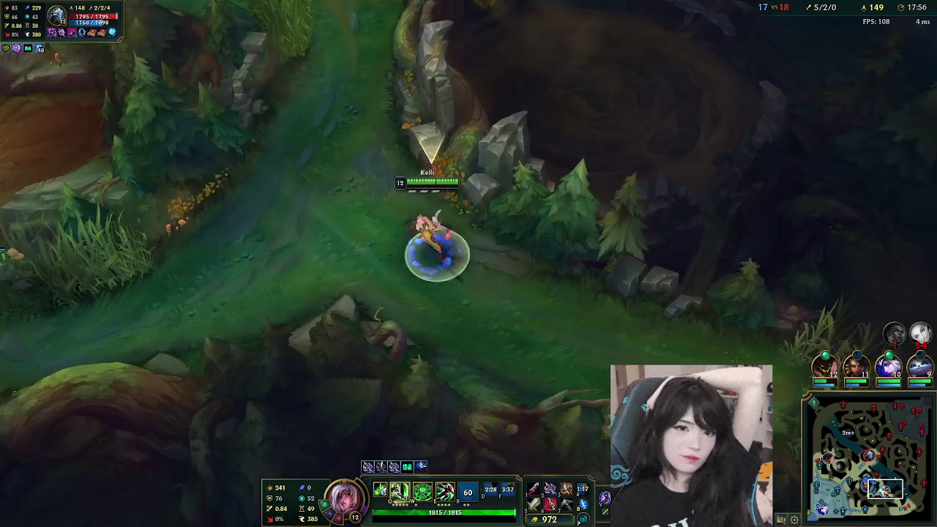
{"action": "key", "text": "w"}
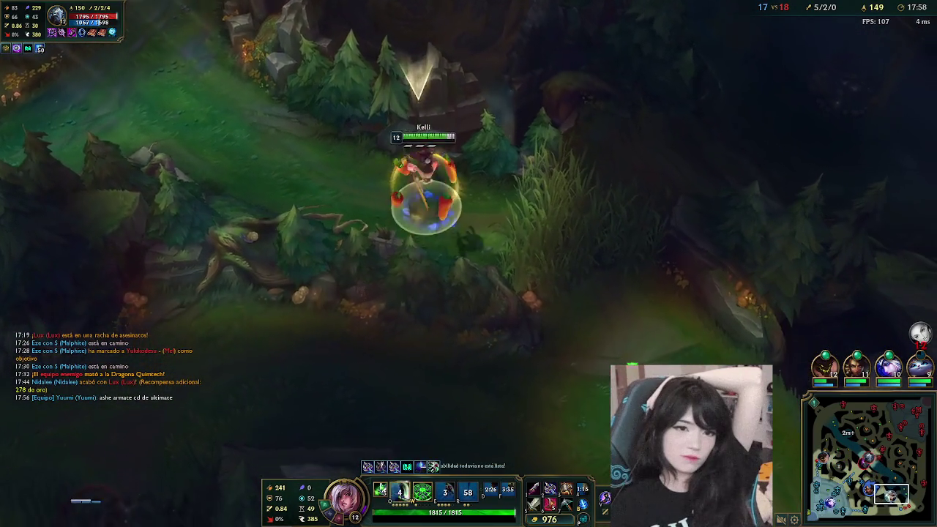
{"action": "right_click", "coordinate": [627, 341]}
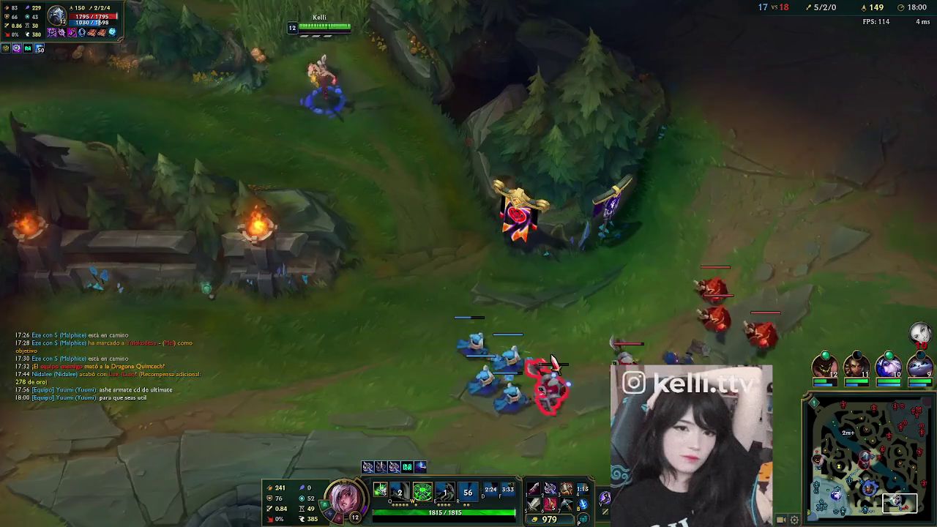
- Recentre on Riven and move her into the enemy minions, dashing to finish them
{"action": "key", "text": "space"}
{"action": "right_click", "coordinate": [620, 289]}
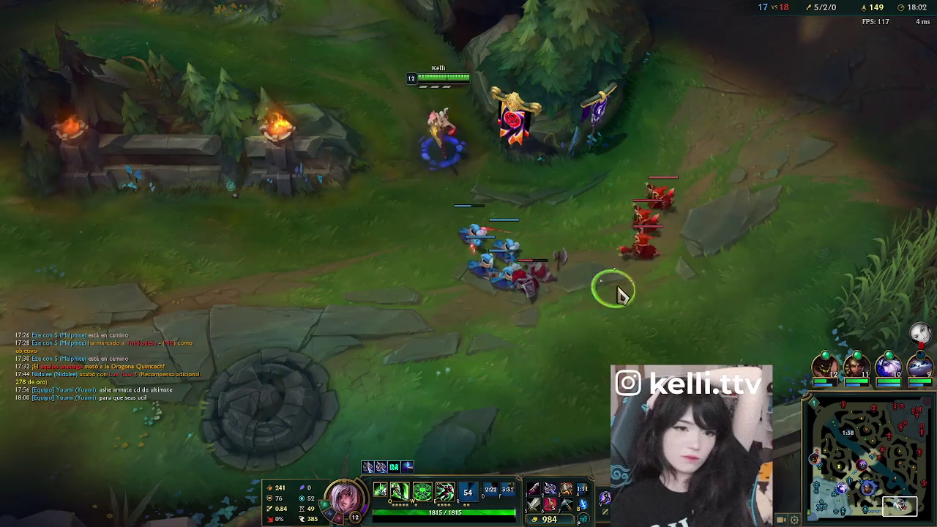
{"action": "key", "text": "q"}
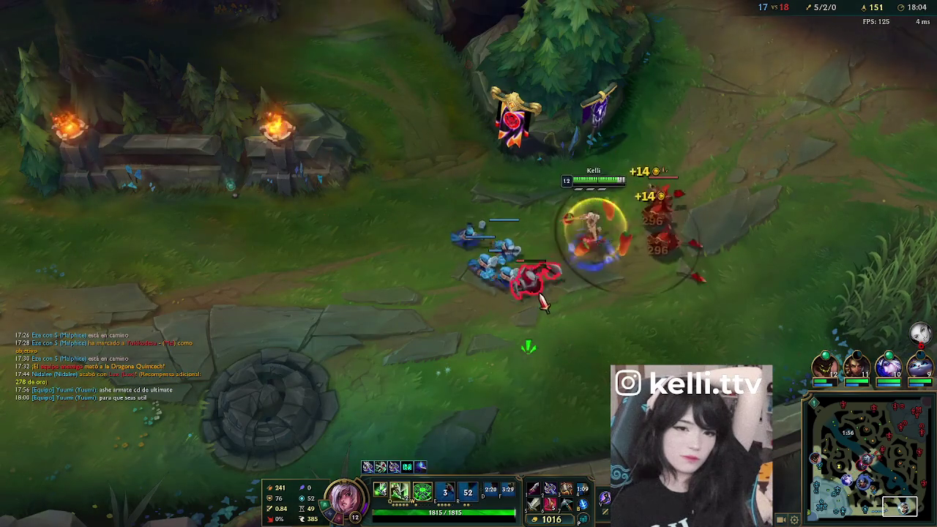
{"action": "key", "text": "Tab"}
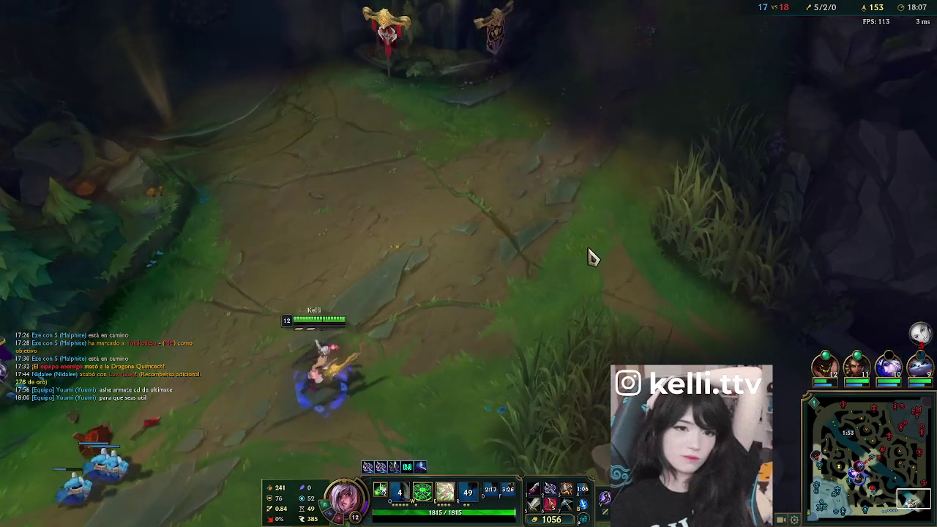
{"action": "right_click", "coordinate": [597, 249]}
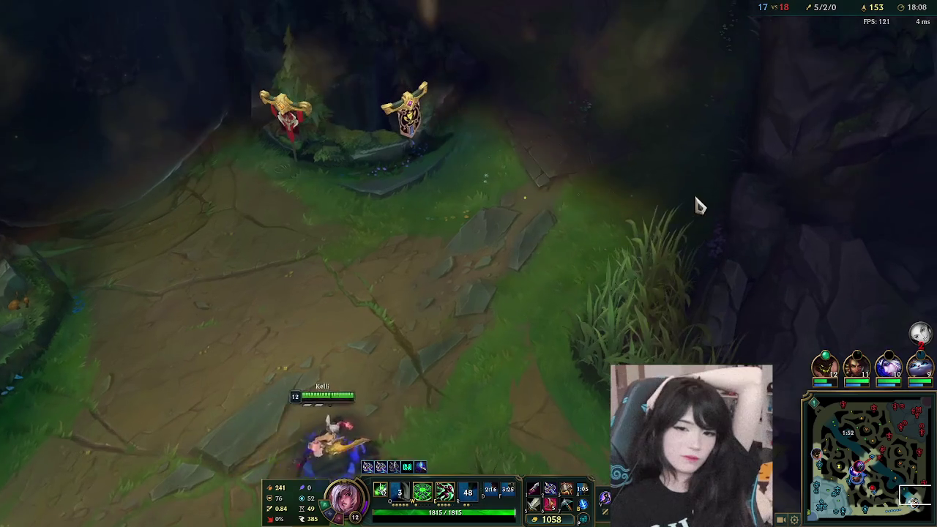
{"action": "right_click", "coordinate": [627, 341]}
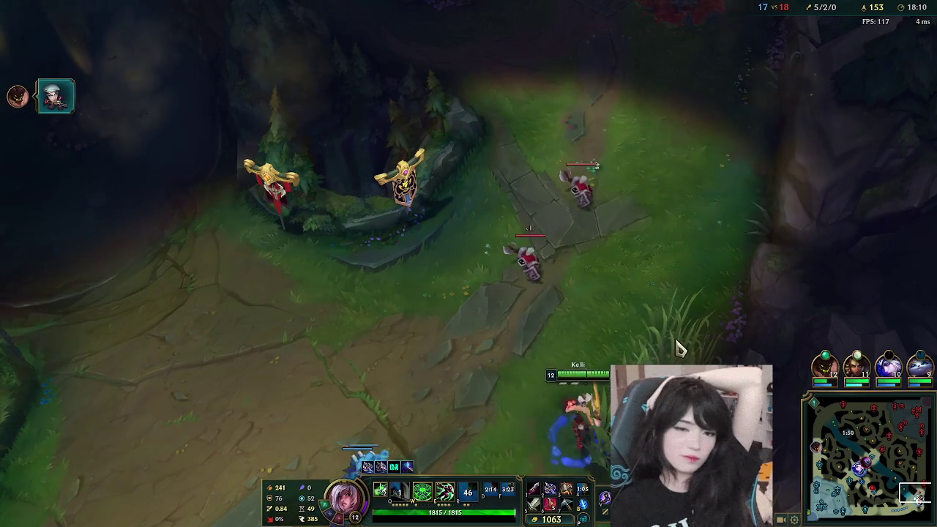
{"action": "right_click", "coordinate": [510, 256]}
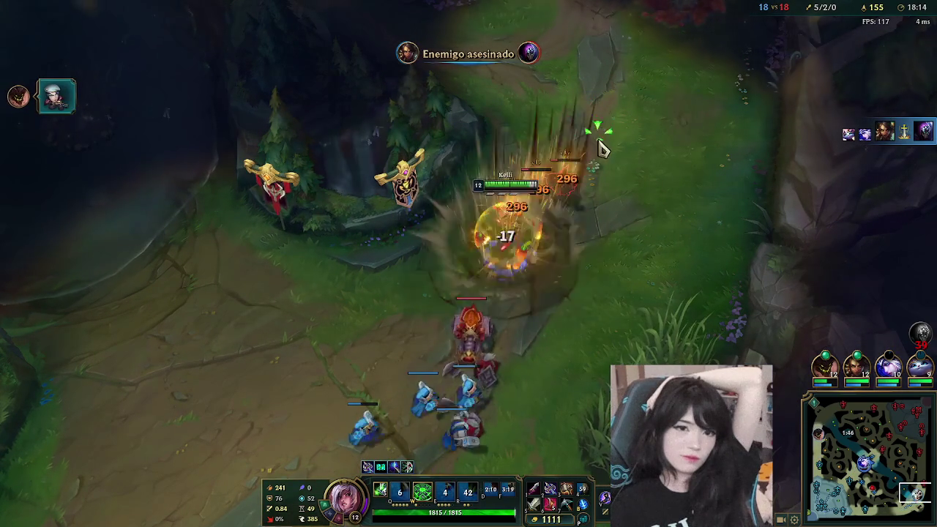
- Stun nearby enemies, engage the enemy champion with dashes, and chase them
{"action": "key", "text": "w"}
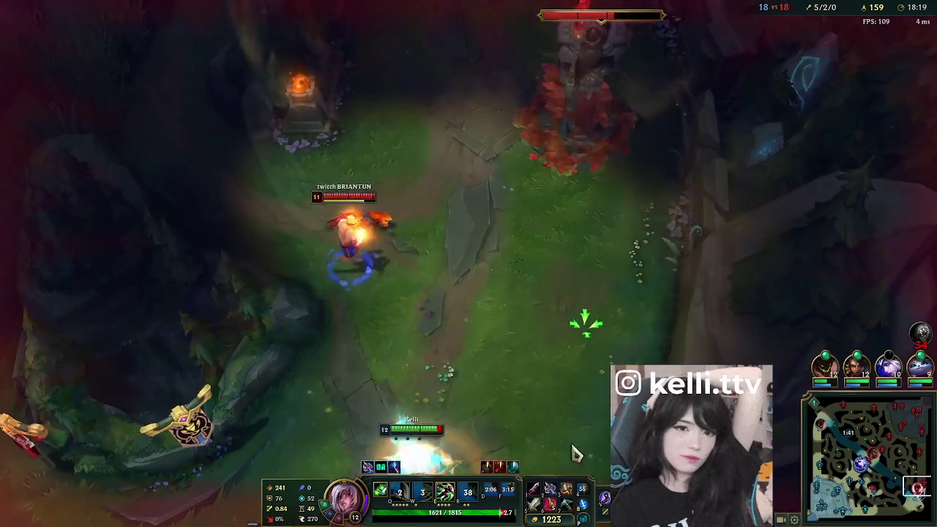
{"action": "key", "text": "e"}
{"action": "key", "text": "q"}
{"action": "right_click", "coordinate": [219, 409]}
{"action": "right_click", "coordinate": [199, 387]}
{"action": "right_click", "coordinate": [125, 383]}
{"action": "right_click", "coordinate": [305, 391]}
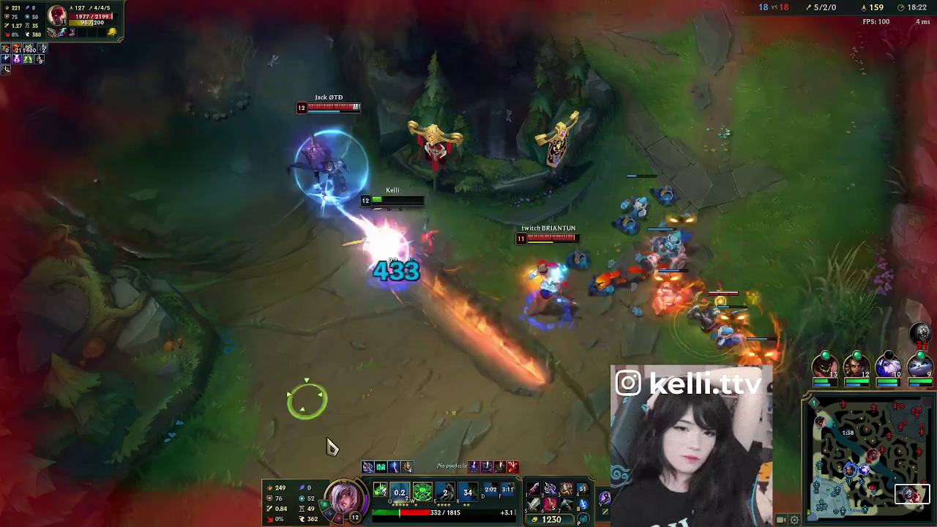
{"action": "right_click", "coordinate": [305, 447]}
- Keep fighting the enemy champions with another dash and stun, then retreat
{"action": "key", "text": "q"}
{"action": "right_click", "coordinate": [265, 412]}
{"action": "right_click", "coordinate": [258, 443]}
{"action": "right_click", "coordinate": [212, 439]}
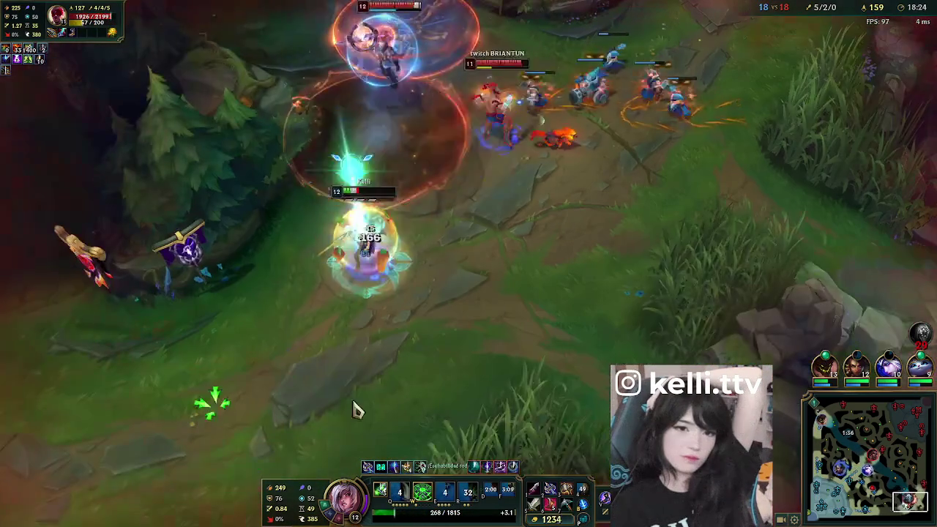
{"action": "key", "text": "w"}
{"action": "right_click", "coordinate": [212, 468]}
{"action": "right_click", "coordinate": [288, 448]}
{"action": "right_click", "coordinate": [157, 439]}
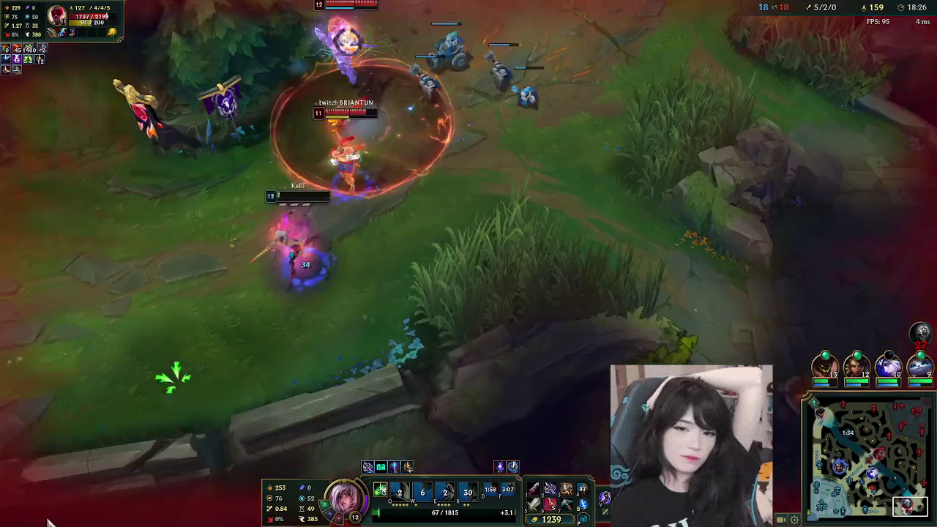
- Check the scoreboard after Riven dies and buy Hambre Infinita in the shop
{"action": "key", "text": "Tab"}
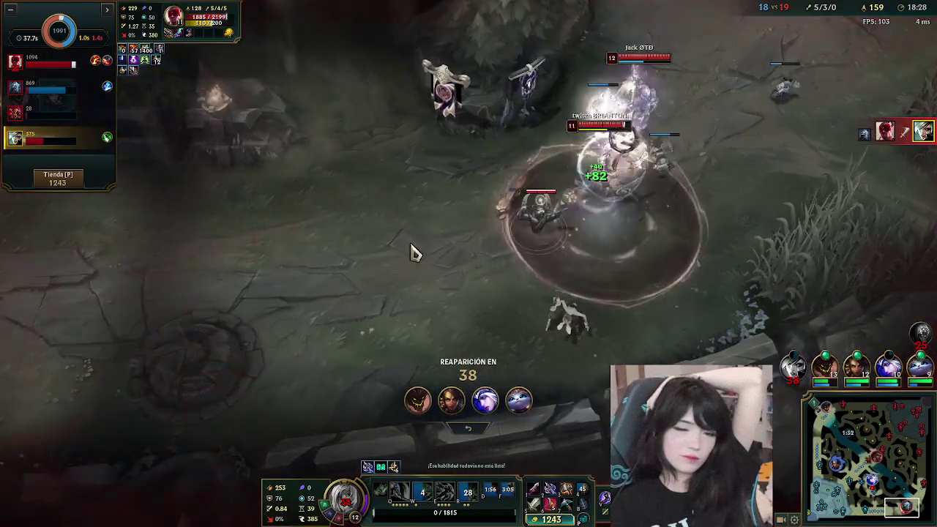
{"action": "key", "text": "Tab"}
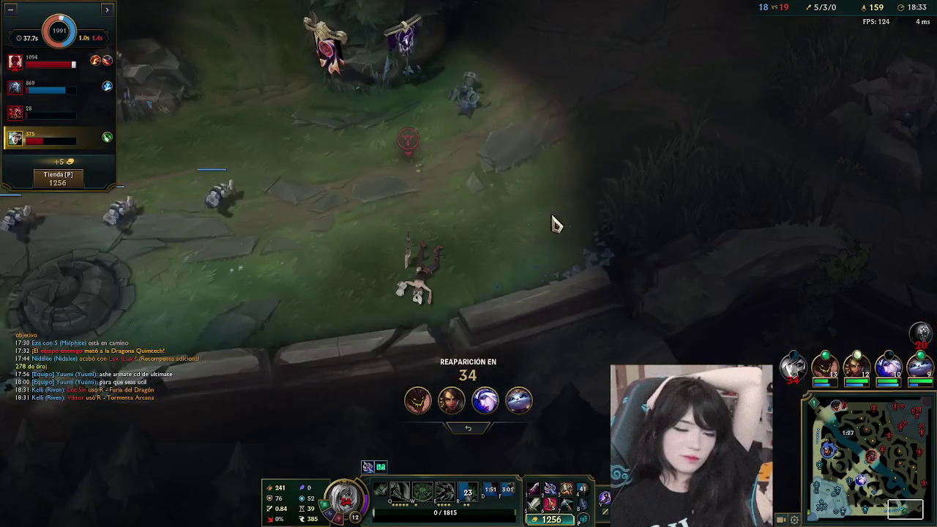
{"action": "key", "text": "p"}
{"action": "right_click", "coordinate": [336, 257]}
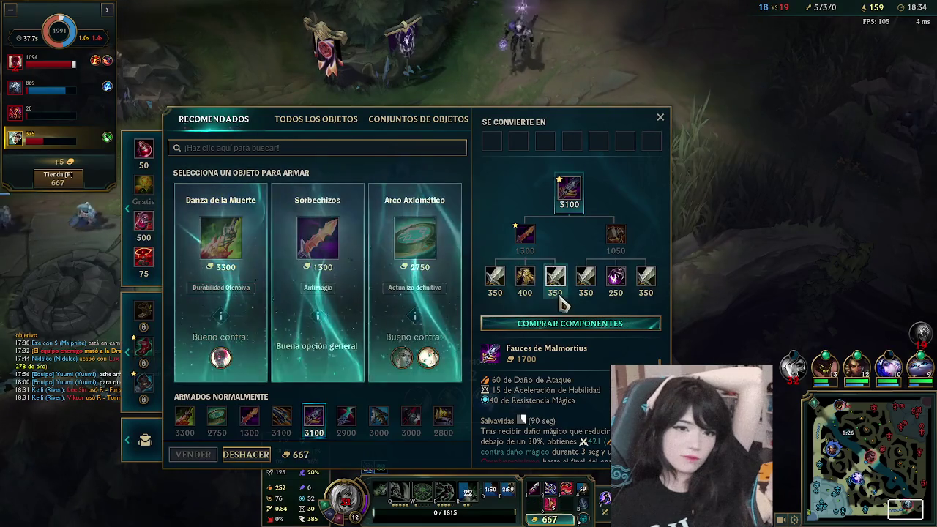
- Buy the 350-gold Espada Larga component from the item shop
{"action": "key", "text": "Escape"}
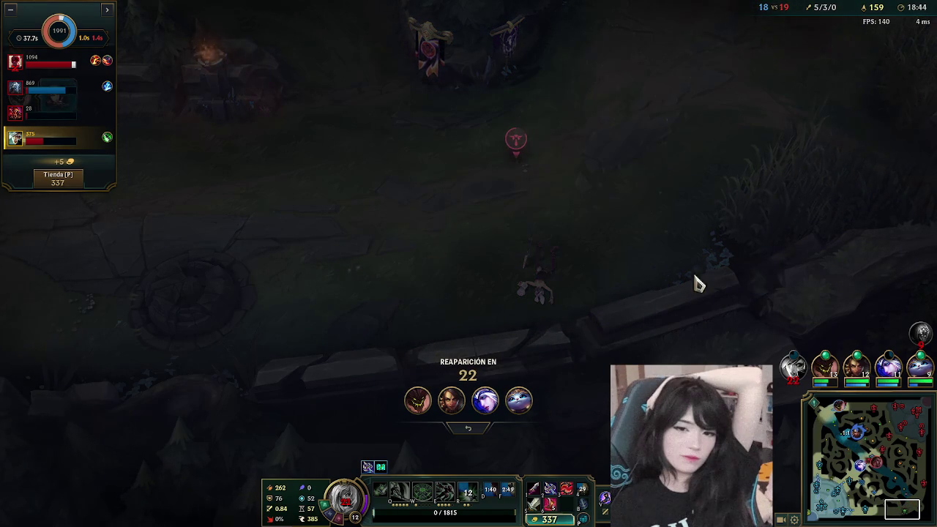
{"action": "key", "text": "p"}
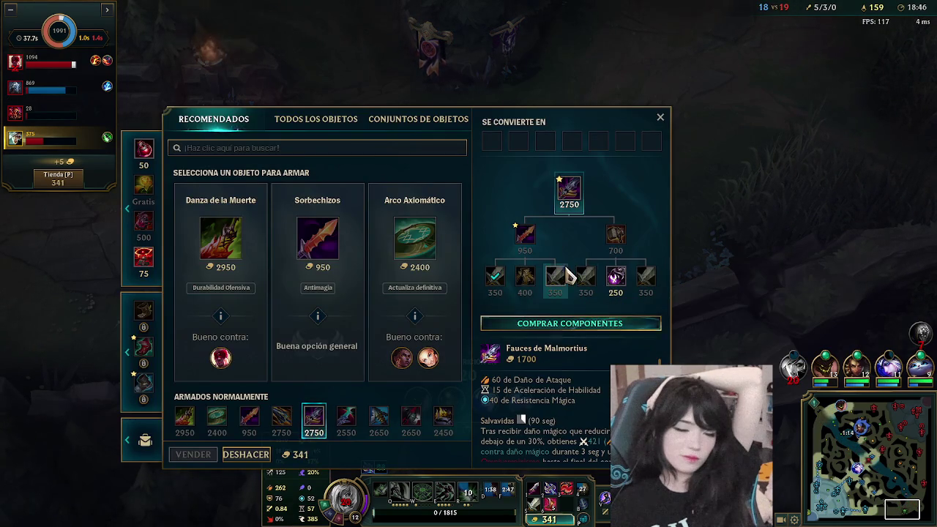
{"action": "key", "text": "p"}
{"action": "key", "text": "p"}
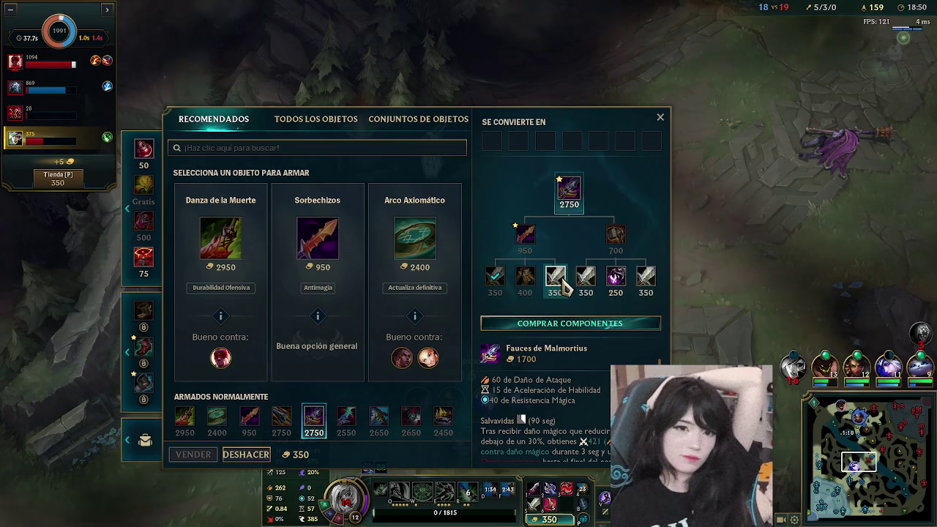
{"action": "right_click", "coordinate": [562, 281]}
{"action": "key", "text": "p"}
- Watch the mid-river, destroyed turret and bottom-lane base areas via the minimap until respawn
{"action": "left_click", "coordinate": [871, 430]}
{"action": "left_click", "coordinate": [869, 476]}
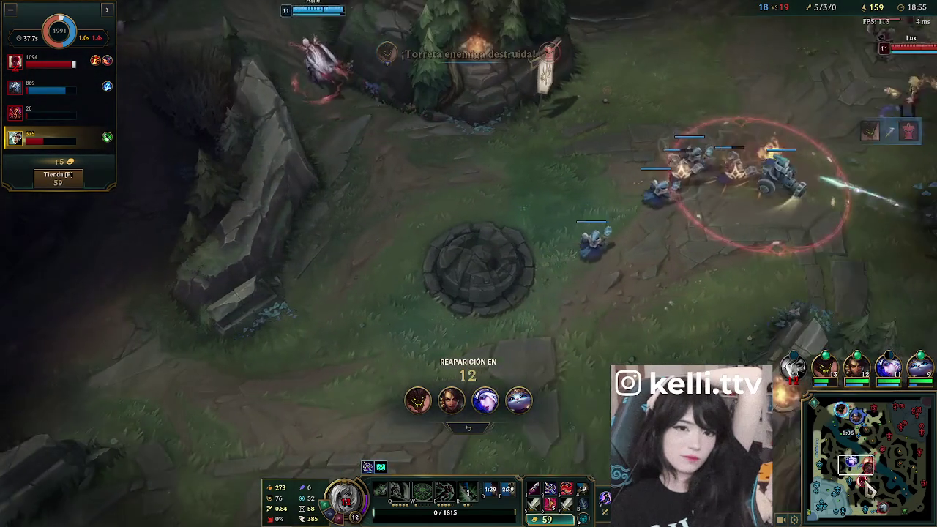
{"action": "left_click", "coordinate": [865, 481]}
{"action": "key", "text": "Tab"}
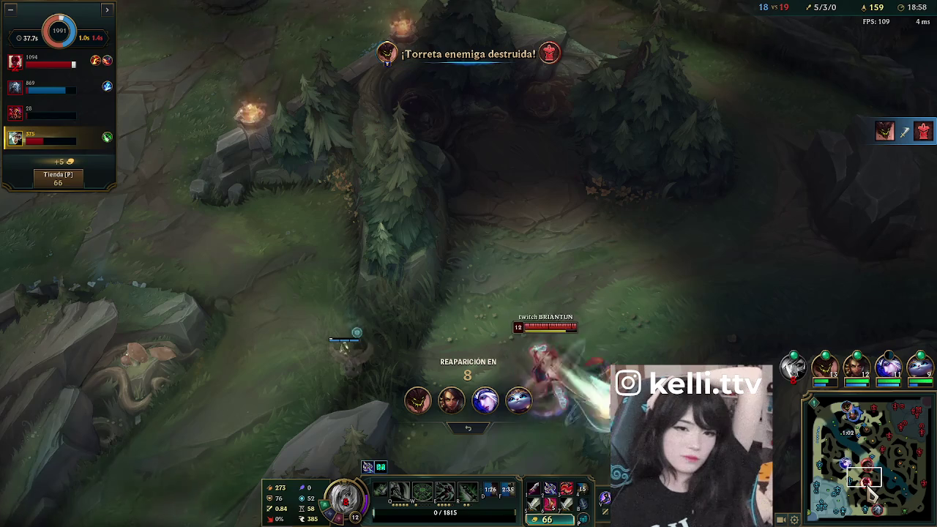
{"action": "left_click_drag", "start_coordinate": [870, 496], "coordinate": [875, 516]}
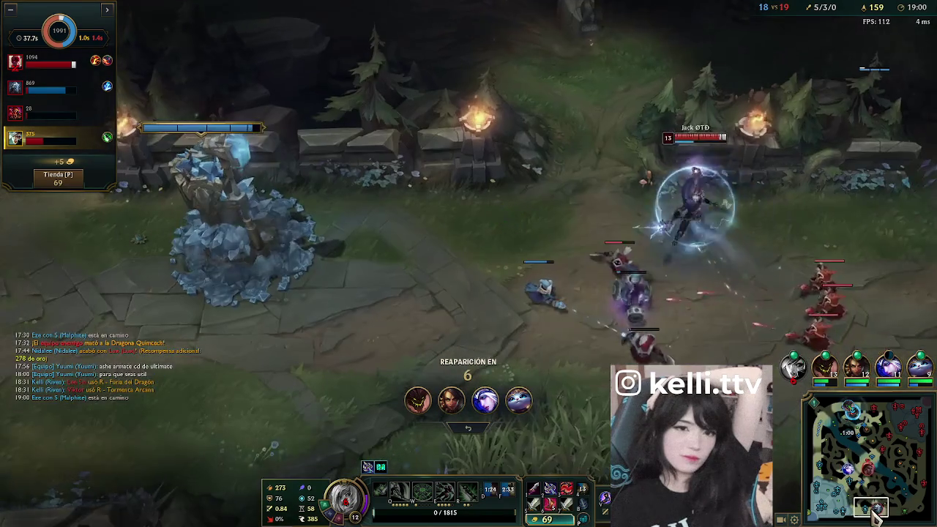
{"action": "left_click", "coordinate": [862, 475]}
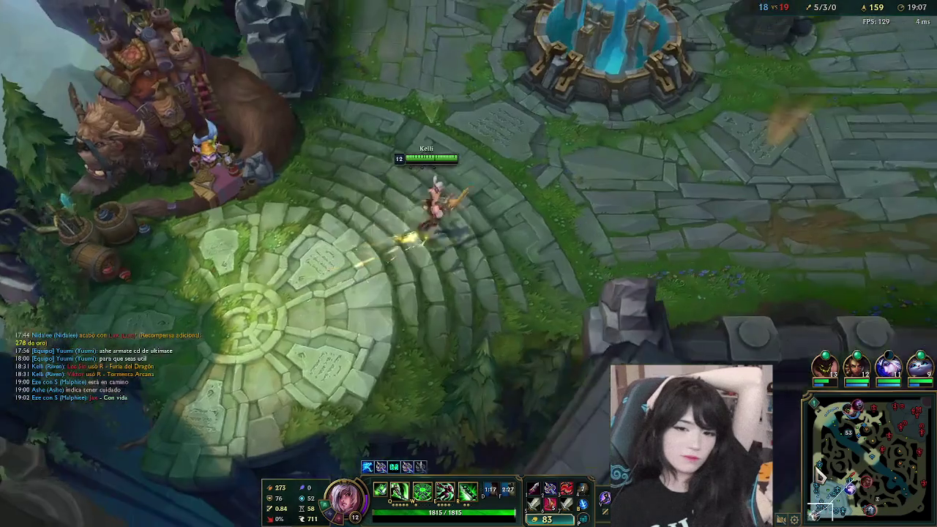
- Walk Riven from the fountain past the base turret toward the lane, shielding on the way
{"action": "right_click", "coordinate": [690, 100]}
{"action": "right_click", "coordinate": [589, 140]}
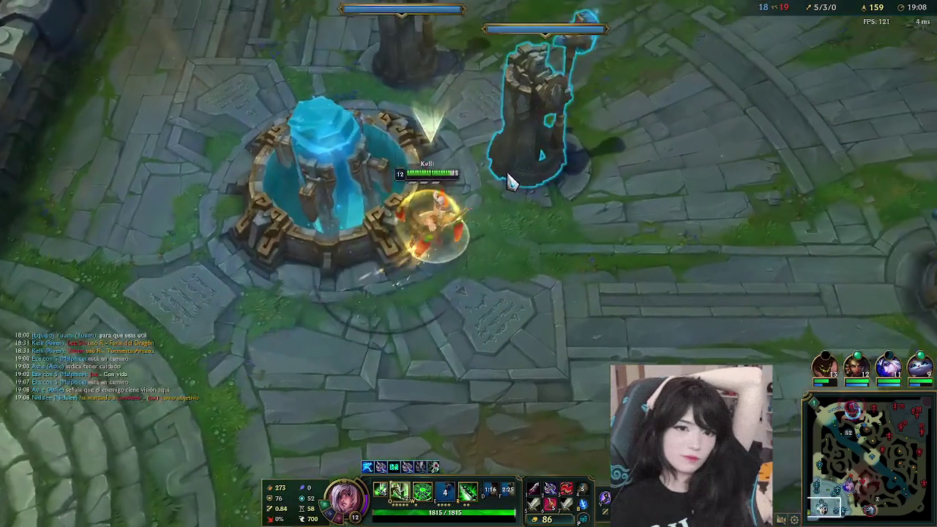
{"action": "right_click", "coordinate": [680, 56]}
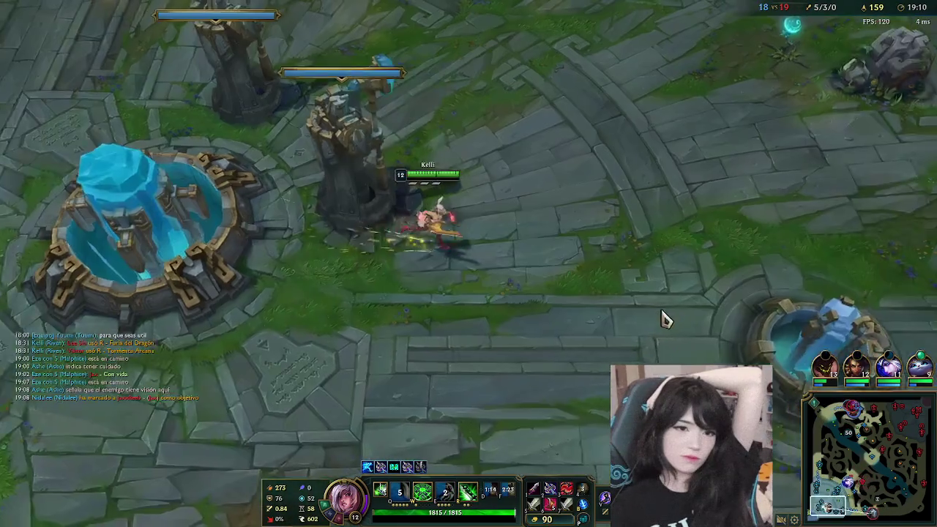
{"action": "key", "text": "e"}
{"action": "right_click", "coordinate": [753, 230]}
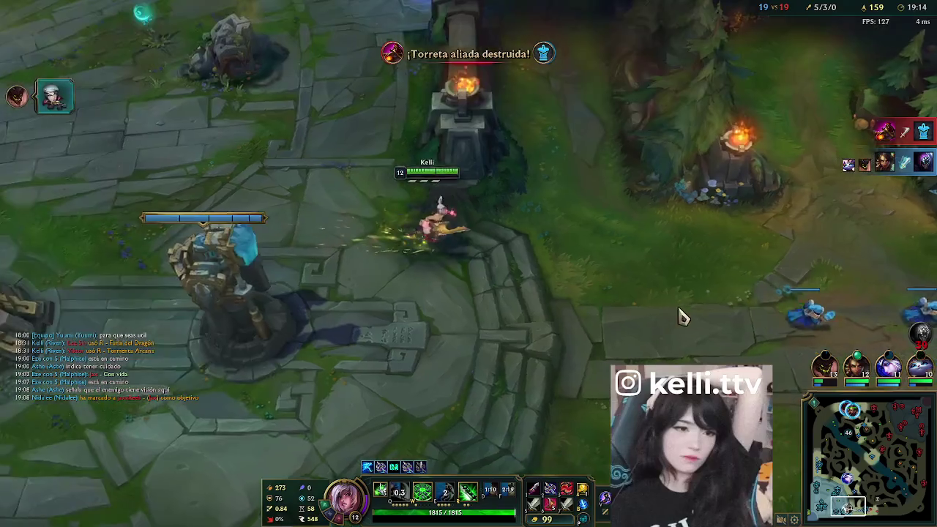
{"action": "right_click", "coordinate": [849, 265]}
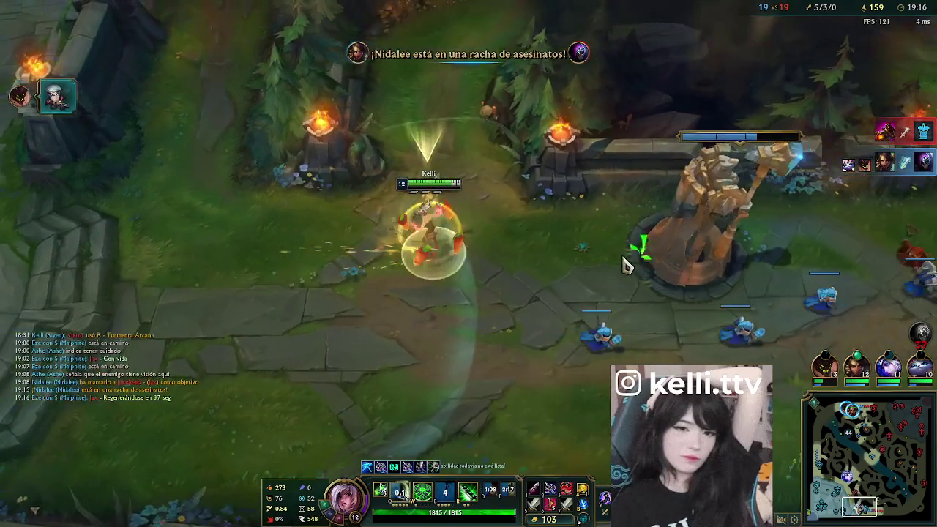
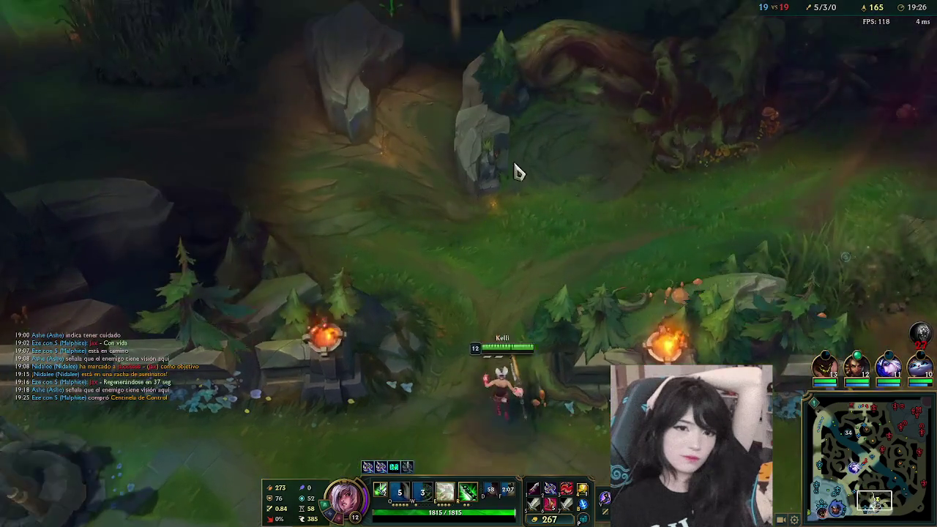
- Walk Riven north through the jungle toward the enemy champion, dashing with Q
{"action": "right_click", "coordinate": [675, 193]}
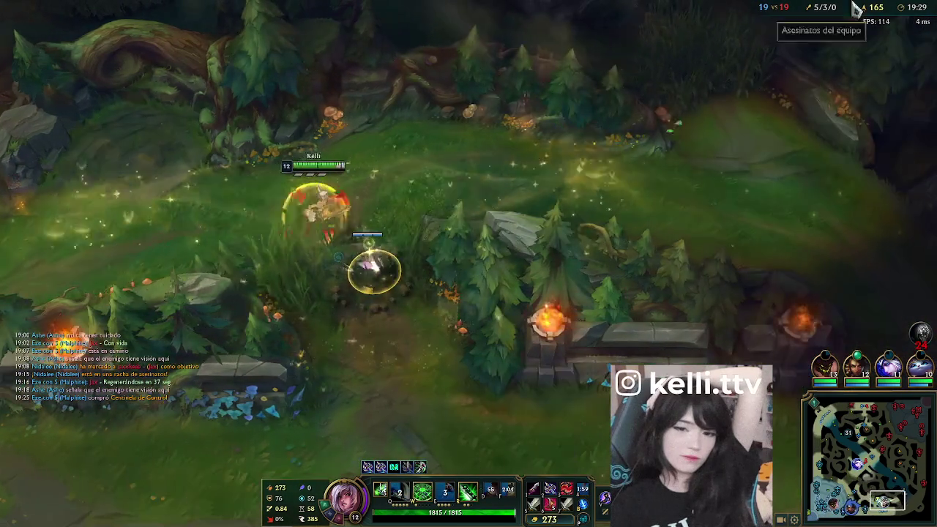
{"action": "right_click", "coordinate": [622, 247]}
{"action": "right_click", "coordinate": [529, 259]}
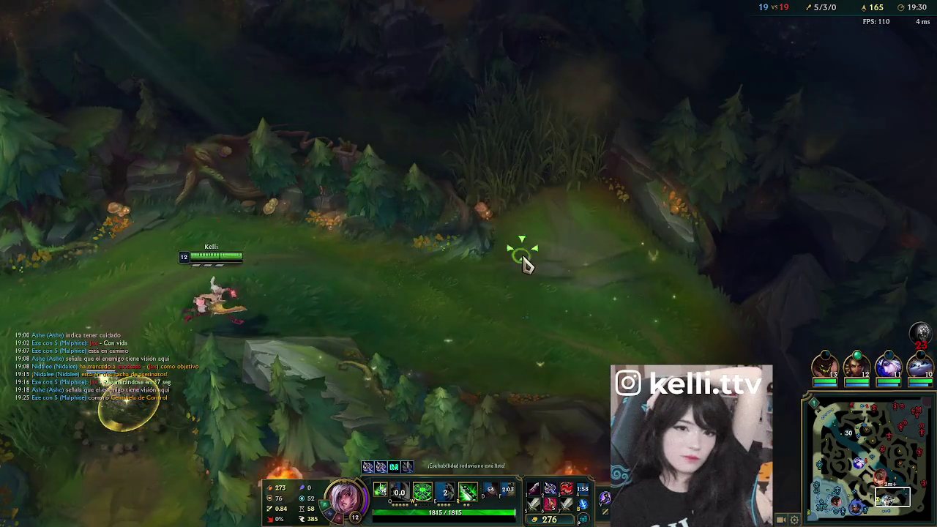
{"action": "key", "text": "q"}
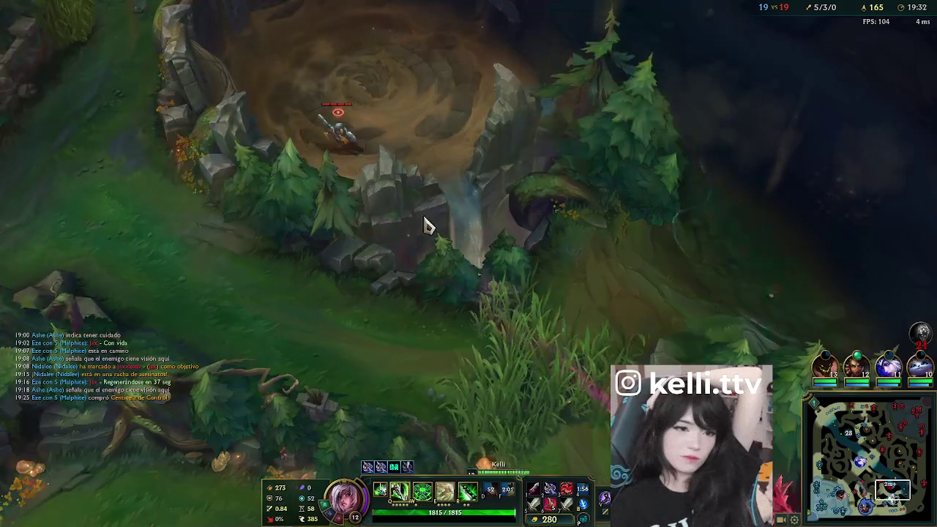
{"action": "right_click", "coordinate": [578, 469]}
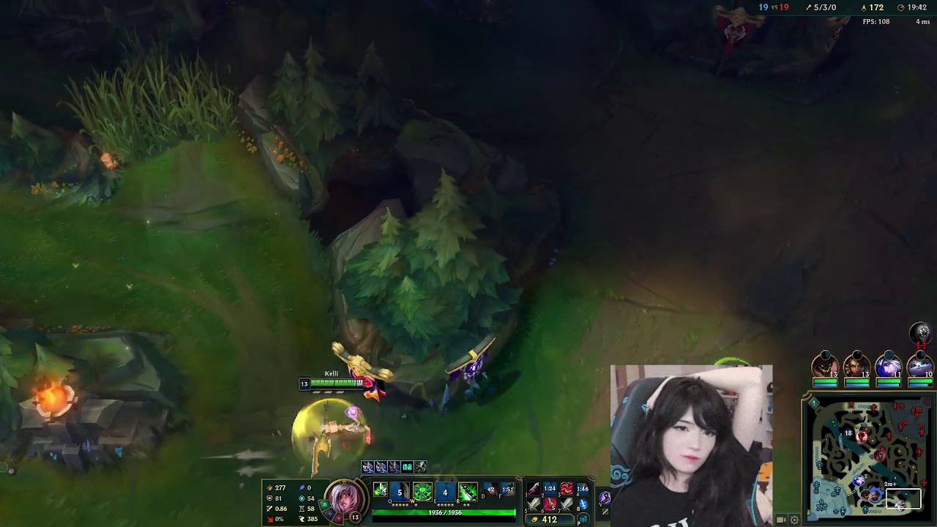
{"action": "right_click", "coordinate": [606, 277]}
{"action": "right_click", "coordinate": [648, 234]}
{"action": "right_click", "coordinate": [592, 235]}
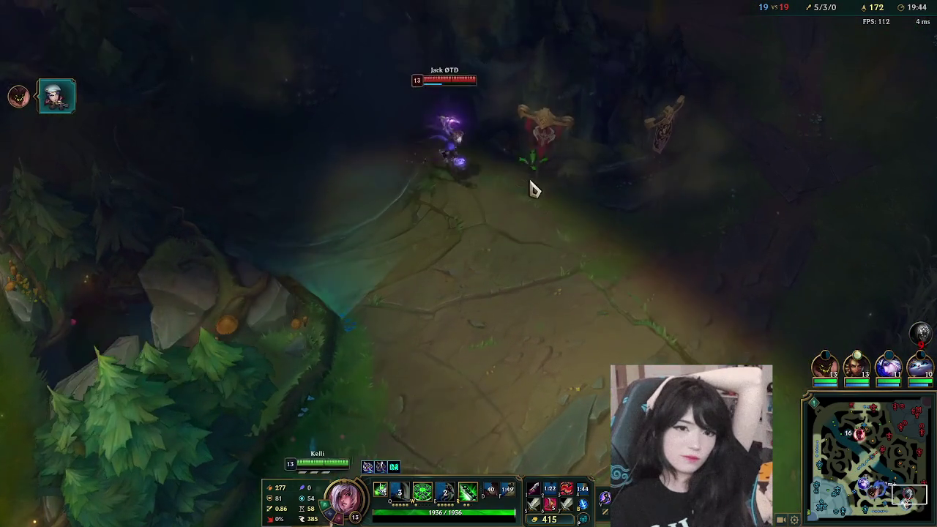
- Turn back south with E and Q dashes and wait in the bush by the allied minions
{"action": "right_click", "coordinate": [406, 432]}
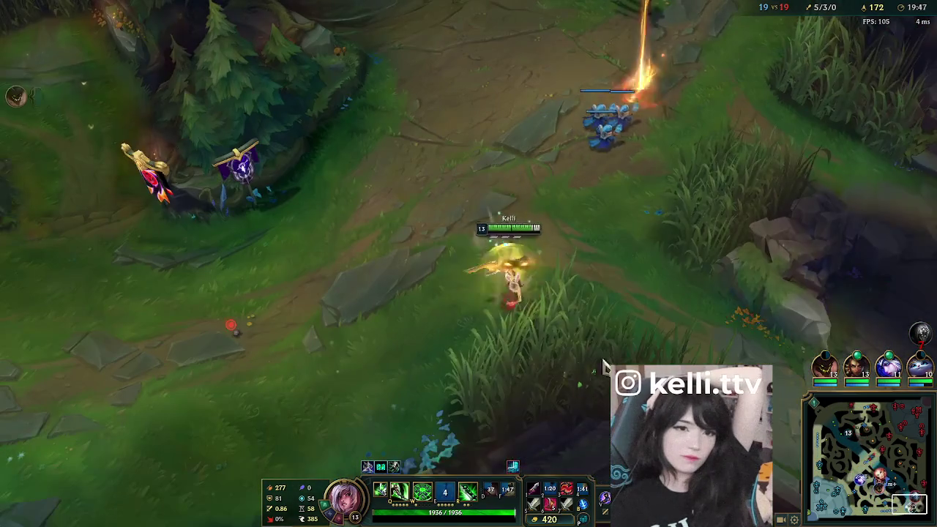
{"action": "right_click", "coordinate": [702, 314]}
{"action": "key", "text": "e"}
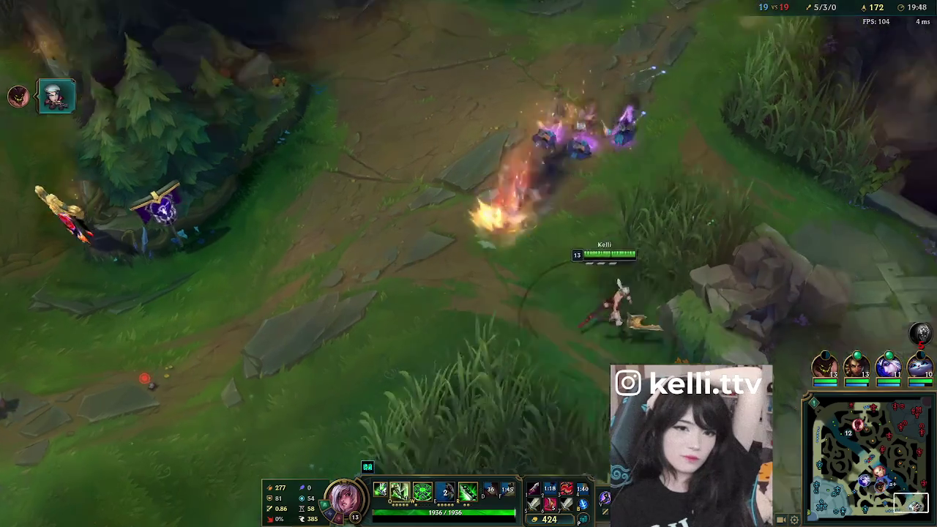
{"action": "right_click", "coordinate": [417, 456]}
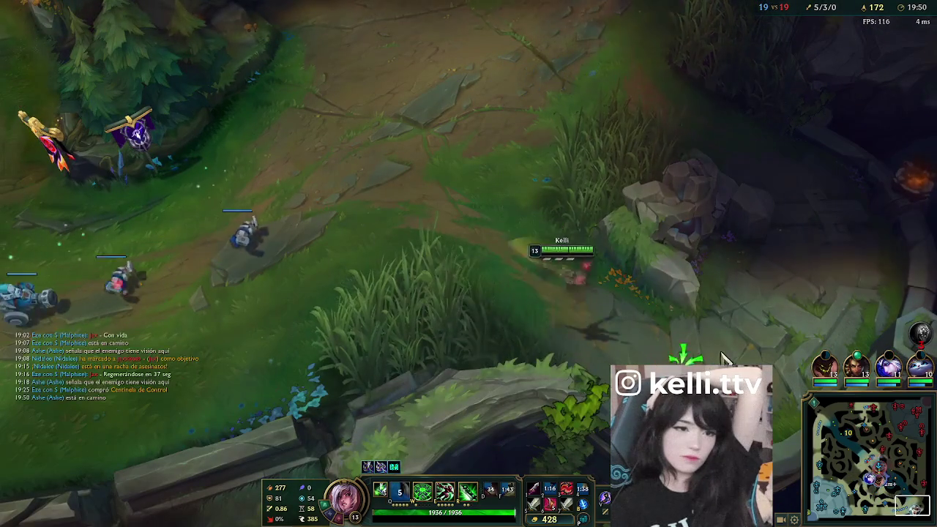
{"action": "right_click", "coordinate": [874, 213]}
{"action": "key", "text": "q"}
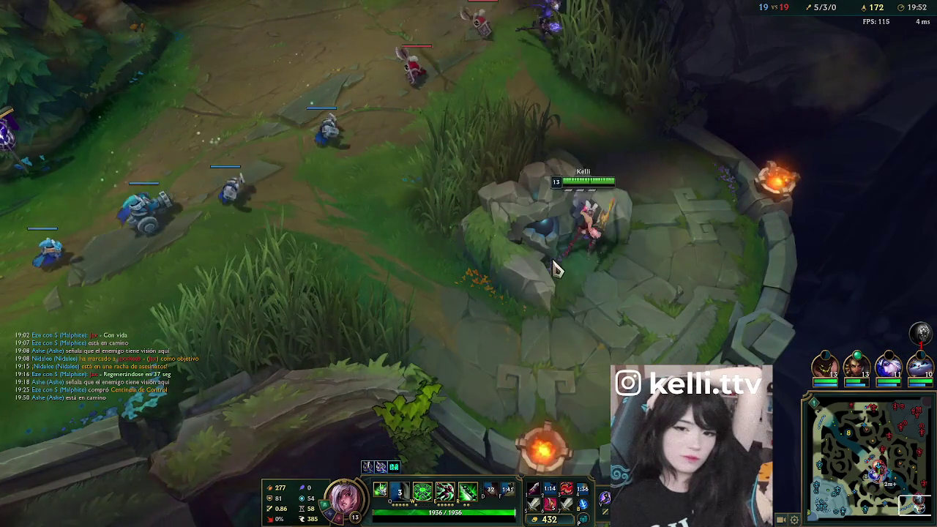
{"action": "right_click", "coordinate": [554, 335]}
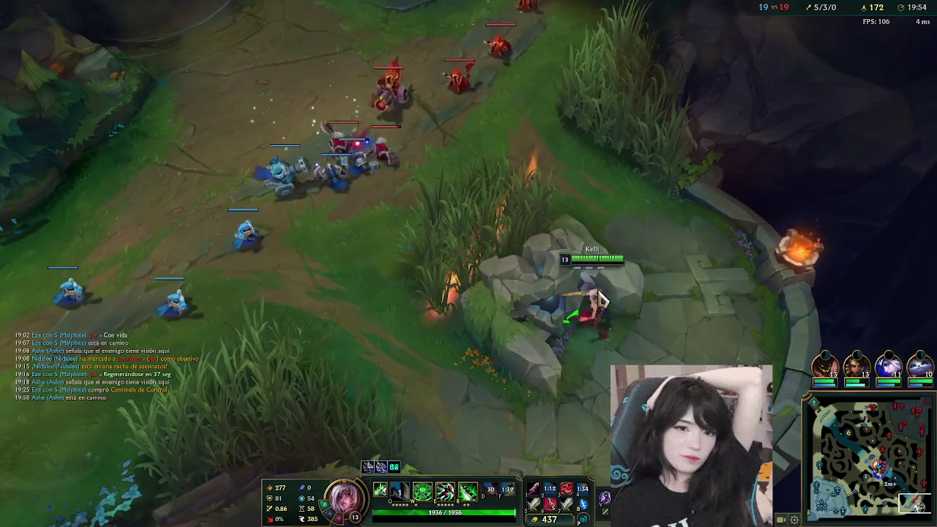
{"action": "right_click", "coordinate": [578, 318]}
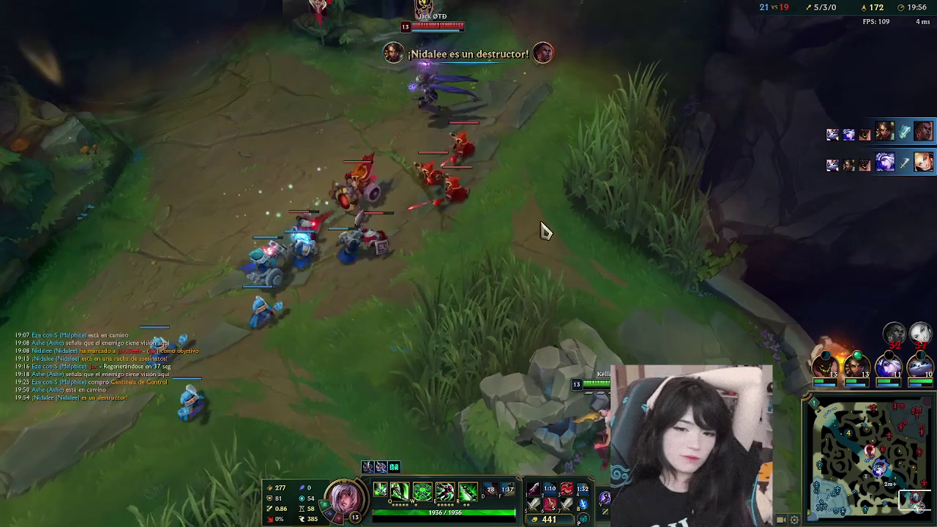
- Advance into the lane skirmish and hit enemy minions and champions with Ki Burst
{"action": "right_click", "coordinate": [552, 337]}
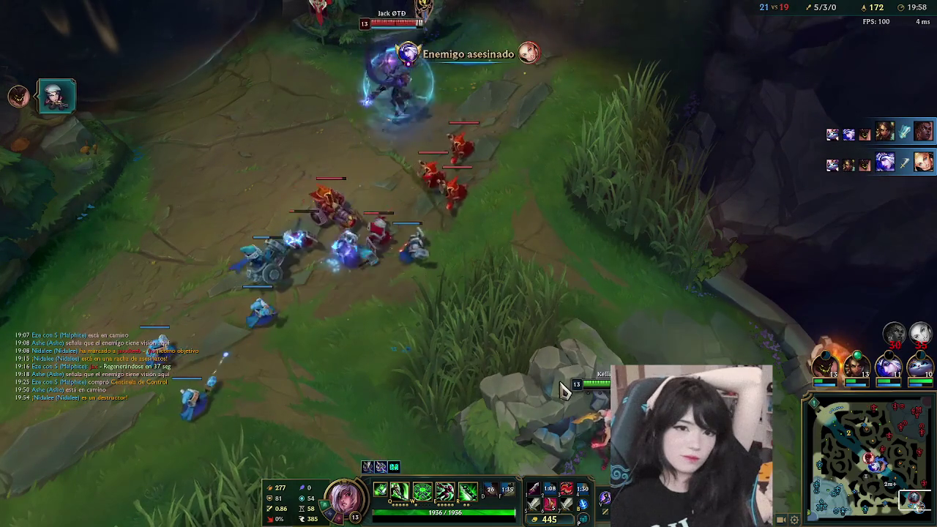
{"action": "right_click", "coordinate": [554, 341]}
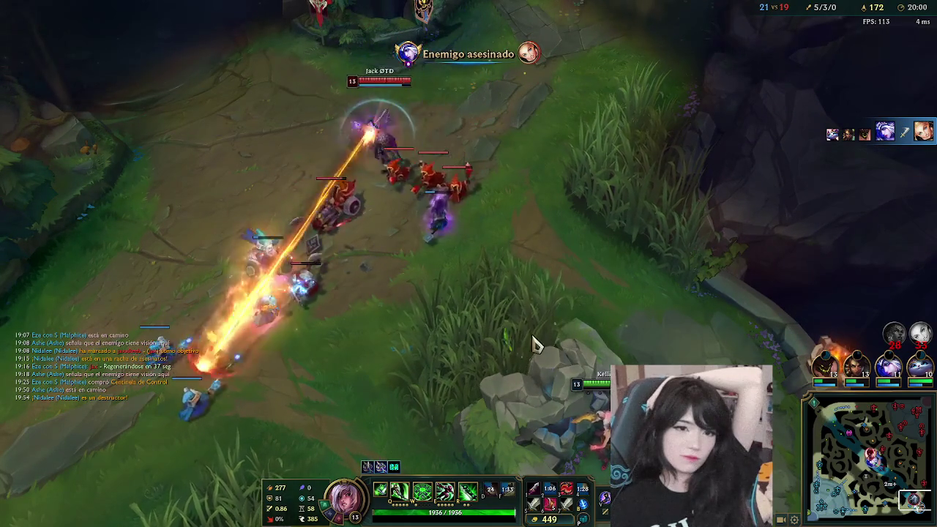
{"action": "right_click", "coordinate": [498, 316]}
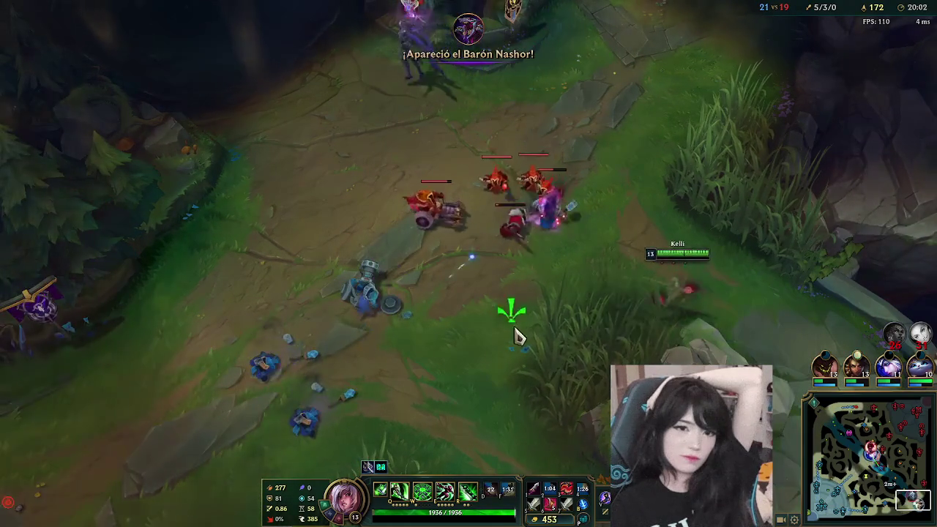
{"action": "right_click", "coordinate": [209, 334]}
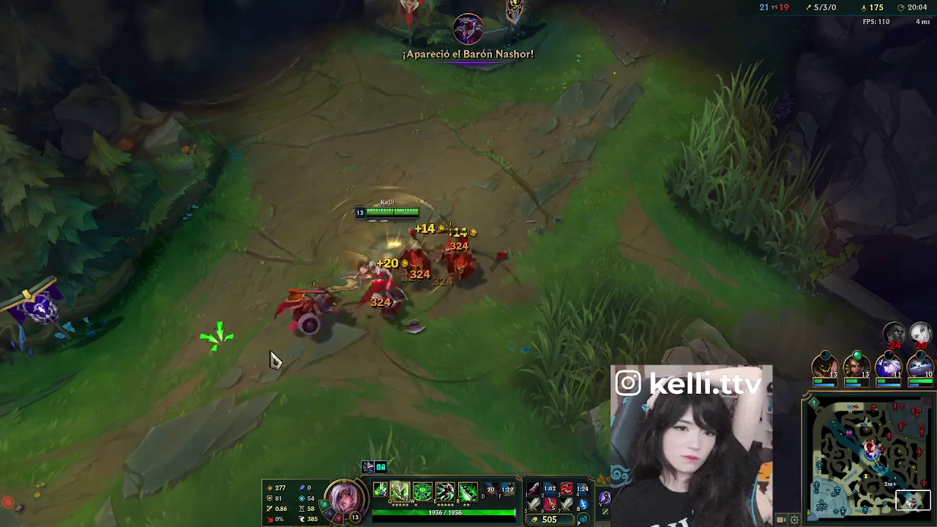
{"action": "key", "text": "w"}
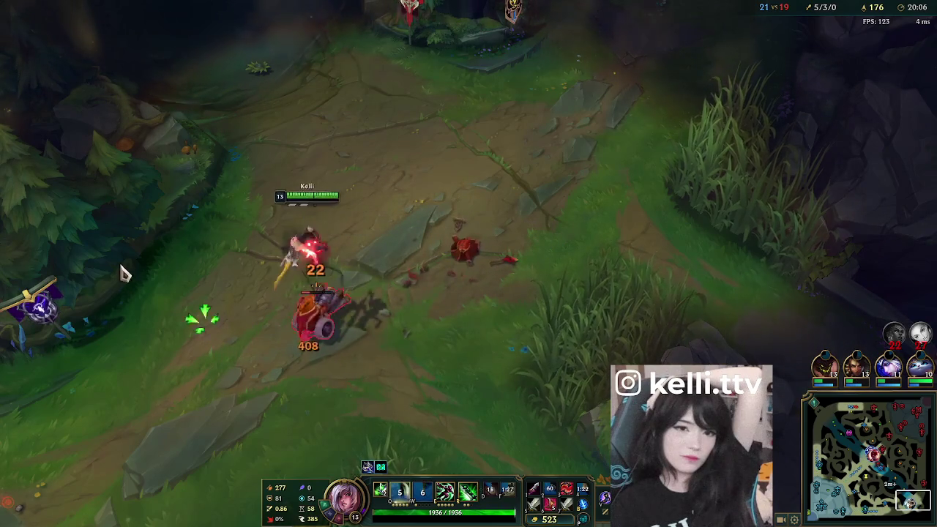
- Move into the river and attack the river camp with Q and W
{"action": "left_click", "coordinate": [893, 488]}
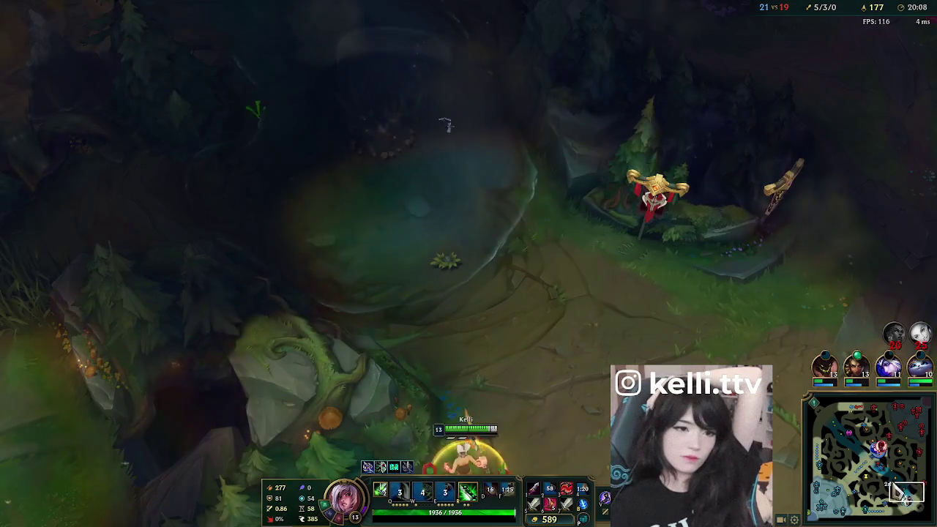
{"action": "left_click", "coordinate": [259, 182], "text": "alt"}
{"action": "right_click", "coordinate": [428, 214]}
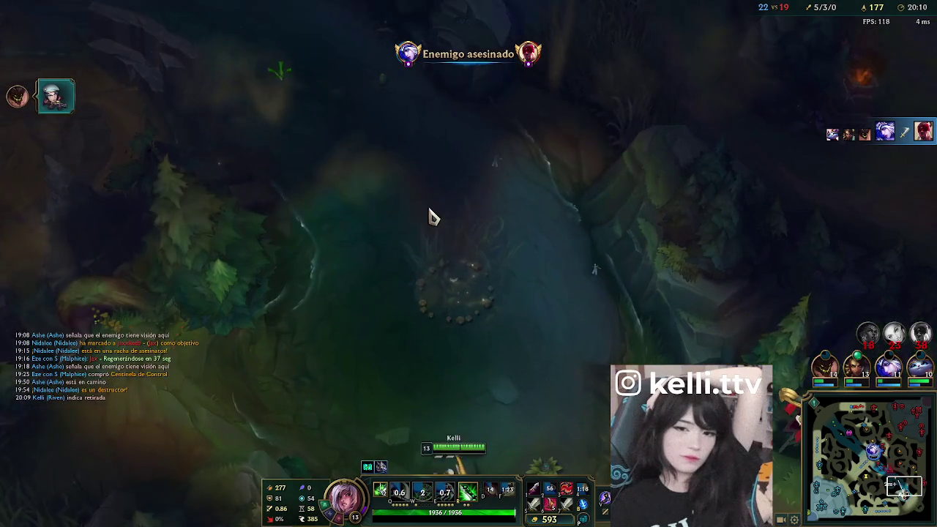
{"action": "key", "text": "q"}
{"action": "key", "text": "w"}
{"action": "right_click", "coordinate": [342, 34]}
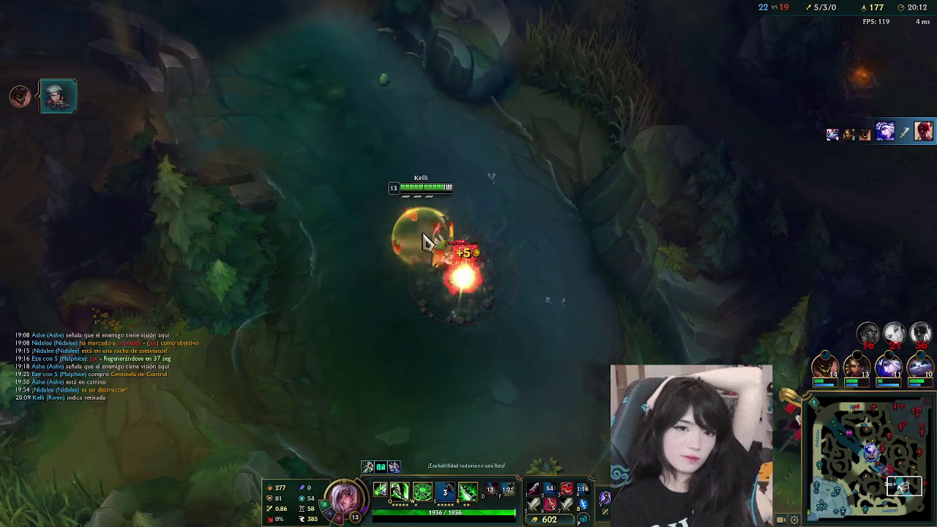
{"action": "right_click", "coordinate": [419, 298]}
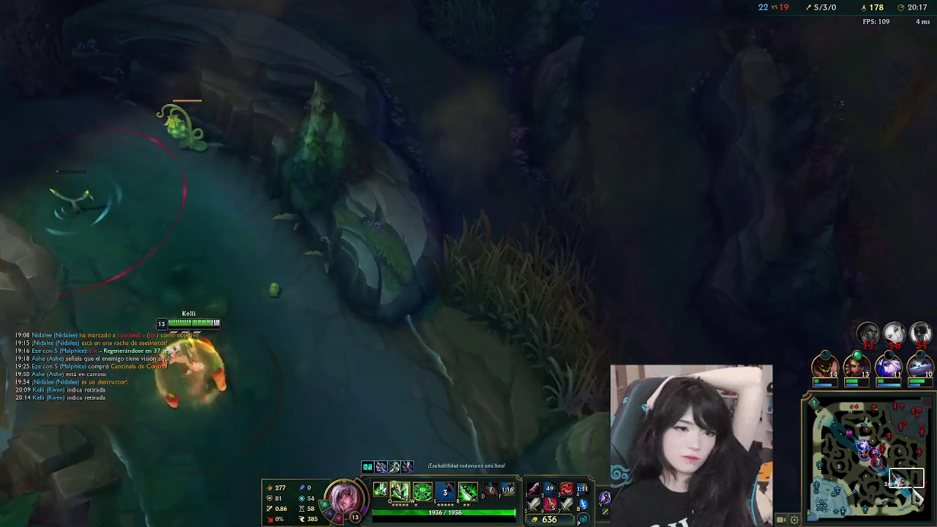
- Check the fights on the minimap and head up the river back to the lane minions
{"action": "left_click", "coordinate": [866, 472]}
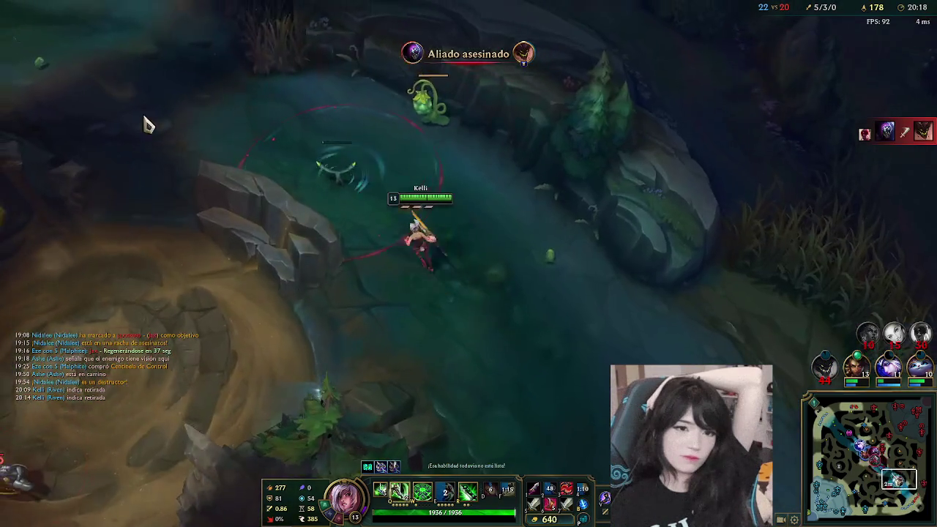
{"action": "right_click", "coordinate": [262, 157]}
{"action": "left_click", "coordinate": [876, 467]}
{"action": "key", "text": "space"}
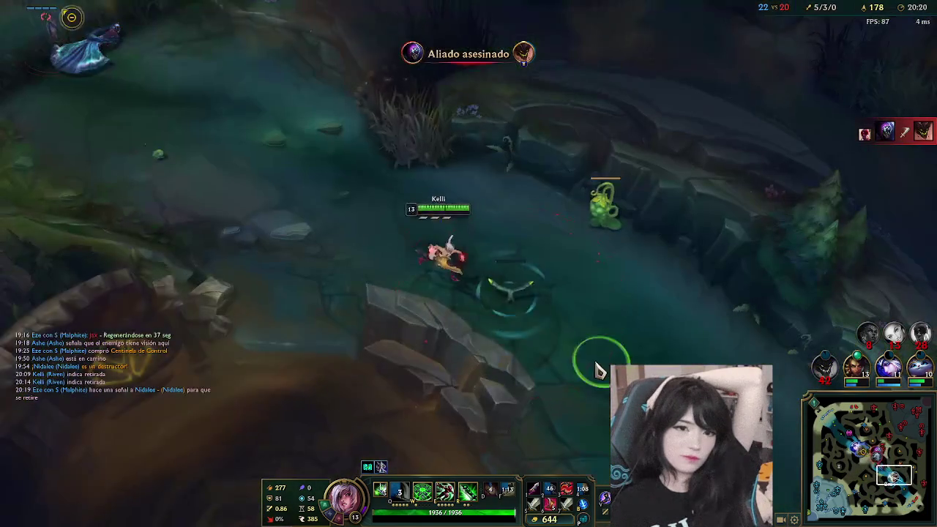
{"action": "left_click", "coordinate": [860, 495]}
{"action": "key", "text": "space"}
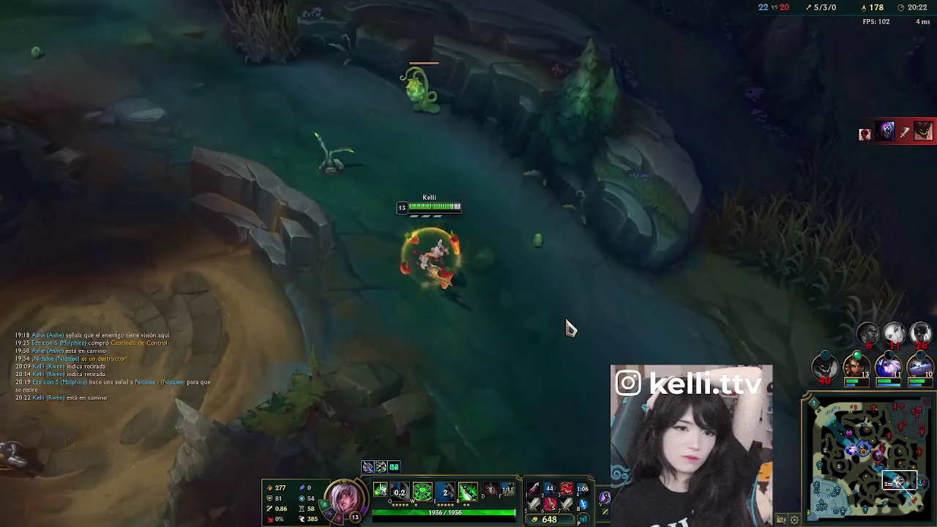
{"action": "right_click", "coordinate": [185, 280]}
{"action": "right_click", "coordinate": [366, 330]}
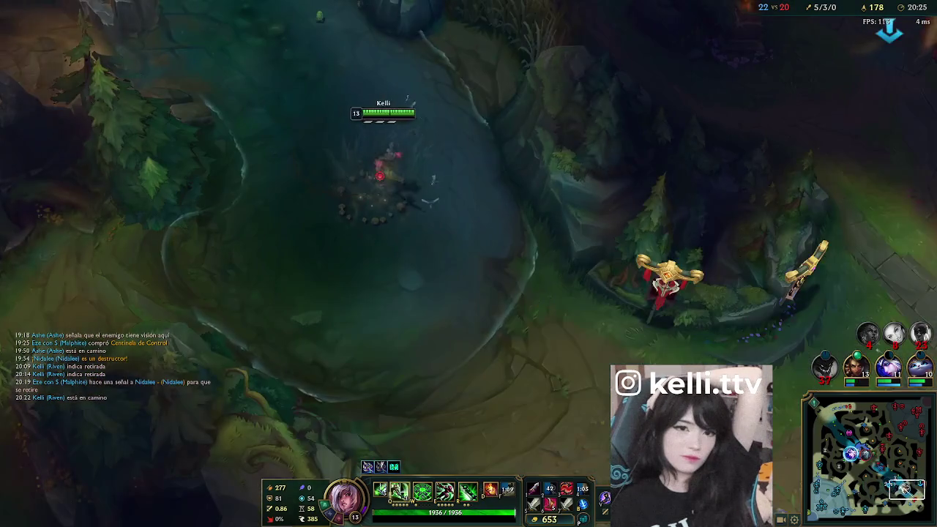
{"action": "right_click", "coordinate": [596, 309]}
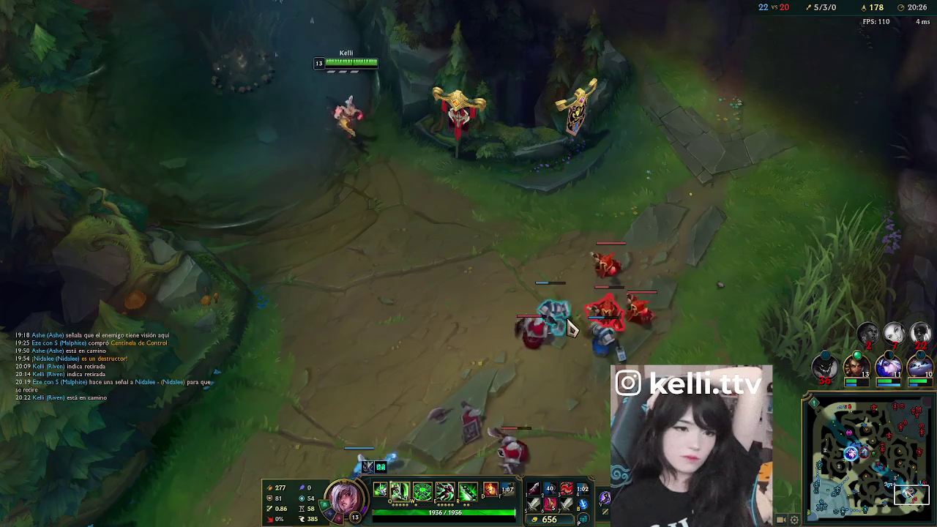
- Join the minion fight and attack the enemy tower and Malphite, using Ki Burst
{"action": "right_click", "coordinate": [560, 212]}
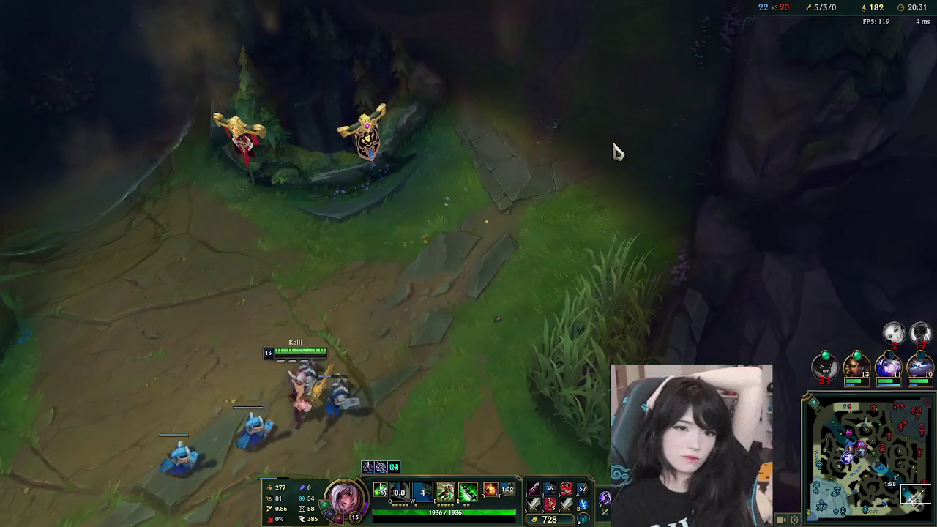
{"action": "right_click", "coordinate": [611, 110]}
{"action": "key", "text": "w"}
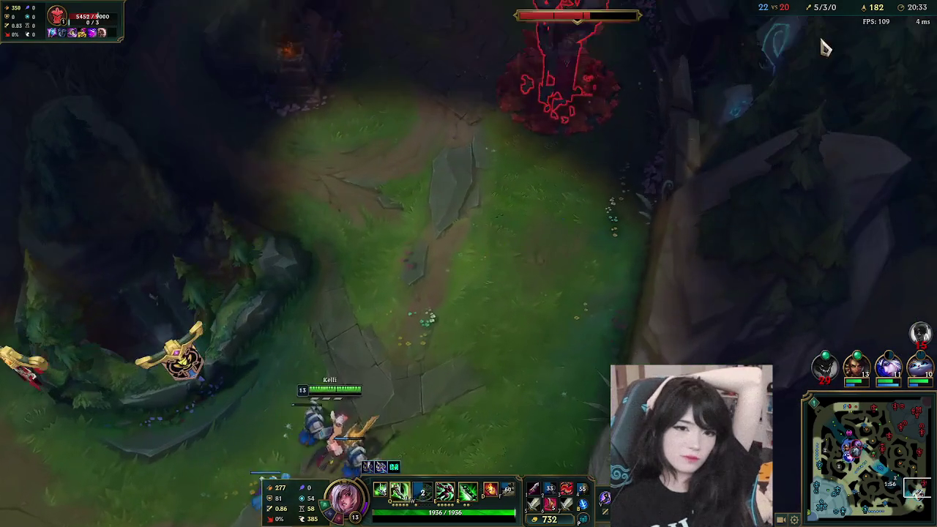
{"action": "right_click", "coordinate": [560, 261]}
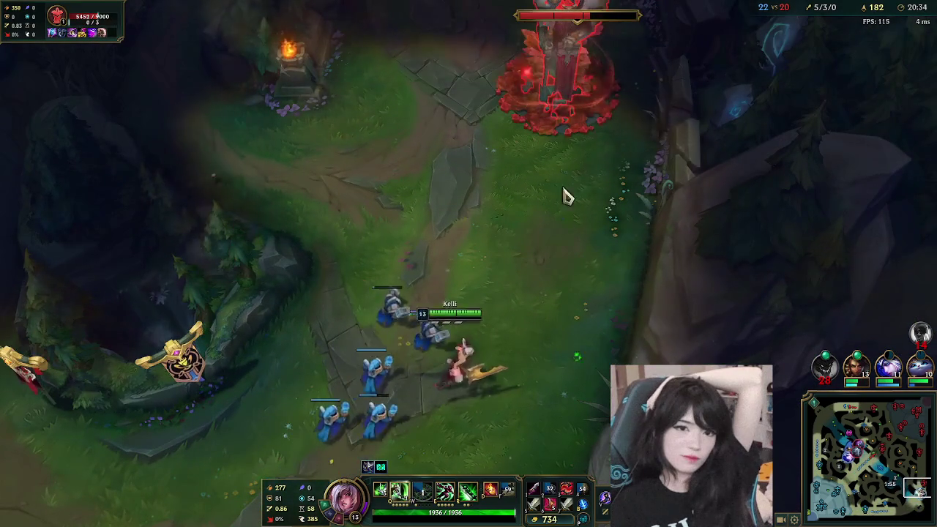
{"action": "right_click", "coordinate": [557, 88]}
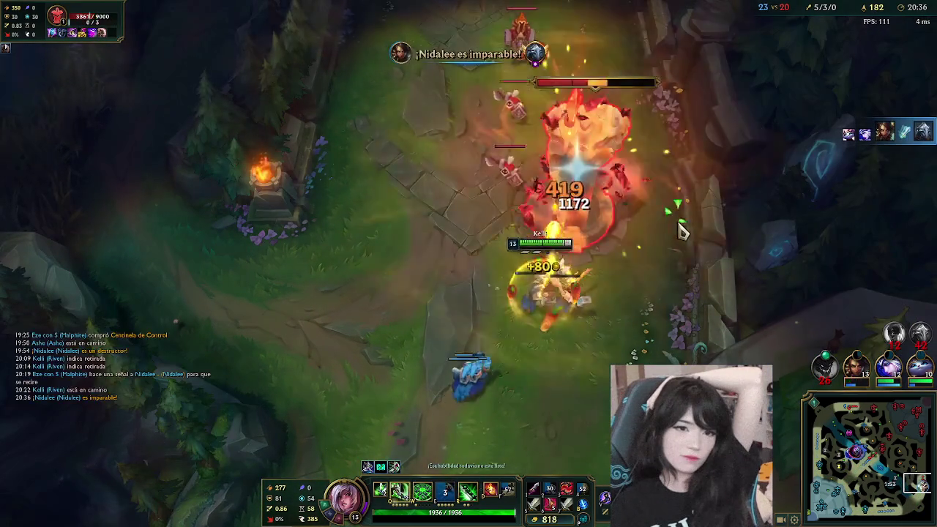
{"action": "right_click", "coordinate": [581, 216]}
{"action": "key", "text": "w"}
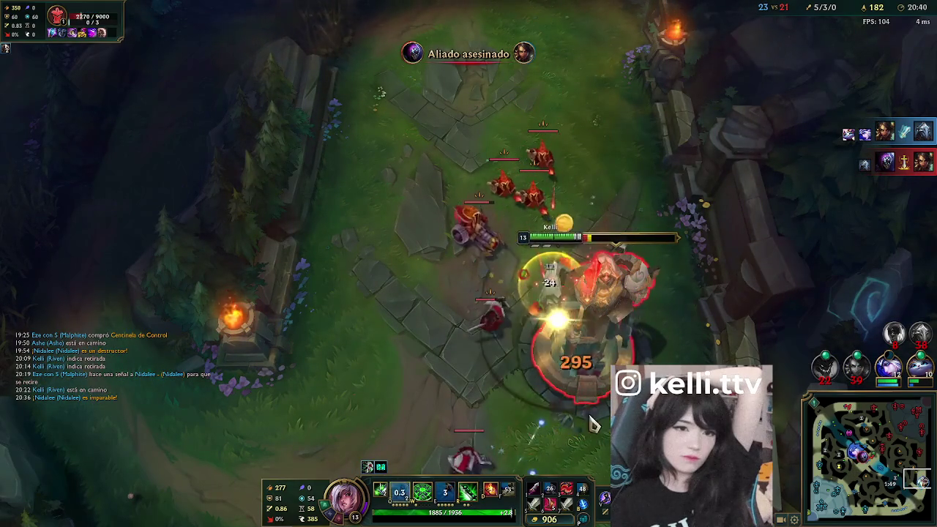
{"action": "right_click", "coordinate": [626, 290]}
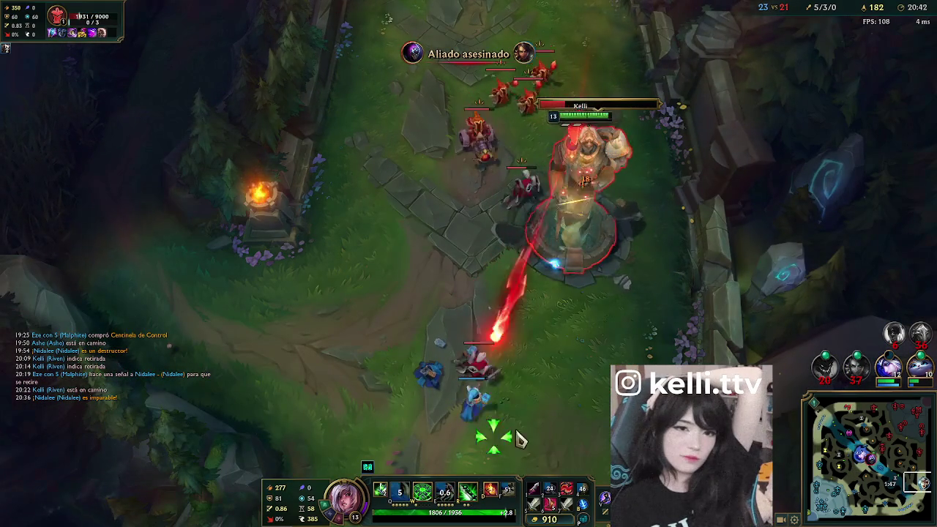
- Fall back, then dash in with Q and E to clear minions and bring down the turret
{"action": "right_click", "coordinate": [435, 490]}
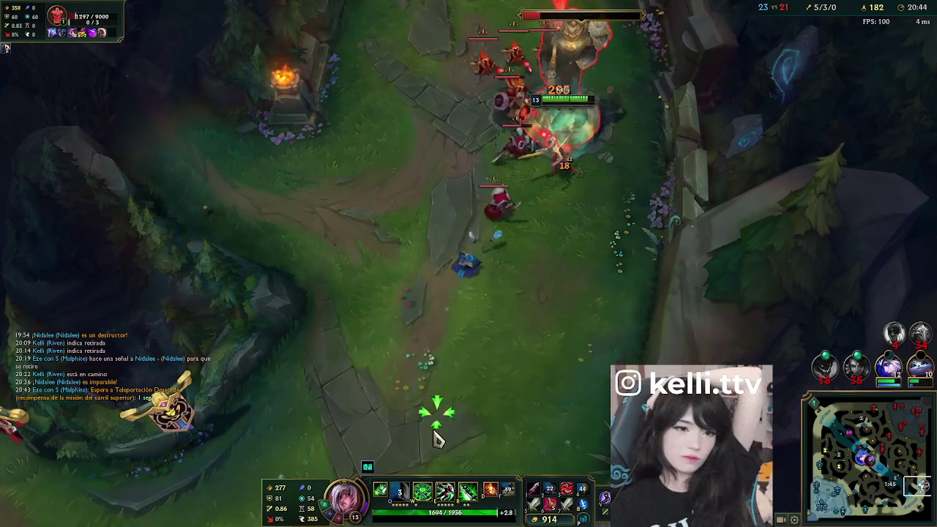
{"action": "right_click", "coordinate": [428, 432]}
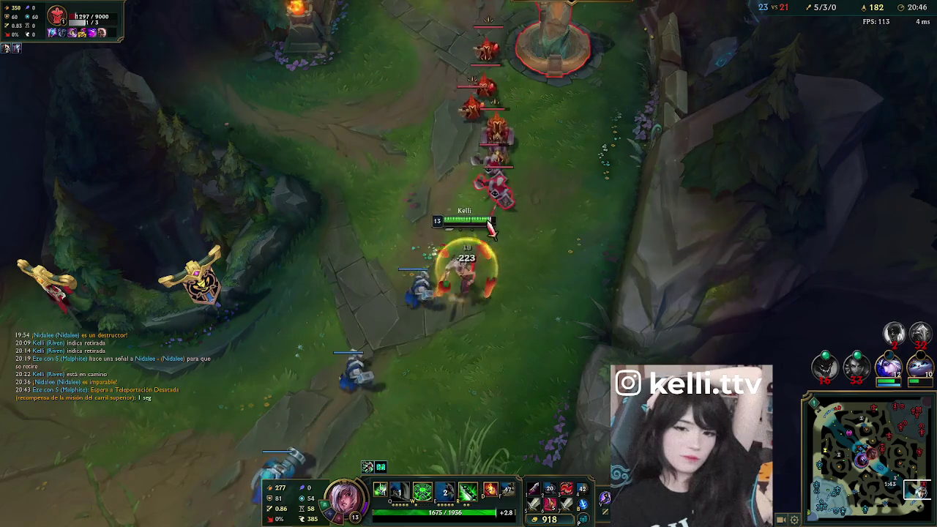
{"action": "key", "text": "q"}
{"action": "key", "text": "e"}
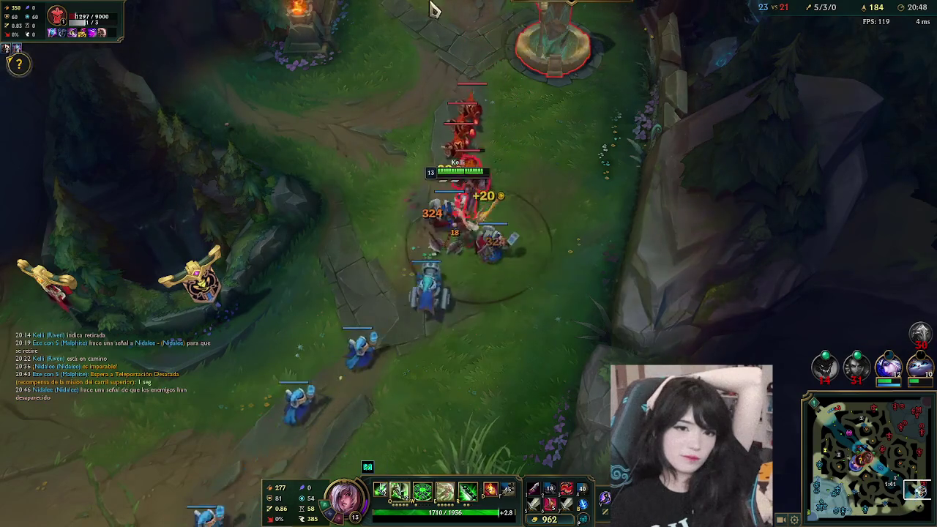
{"action": "right_click", "coordinate": [376, 344]}
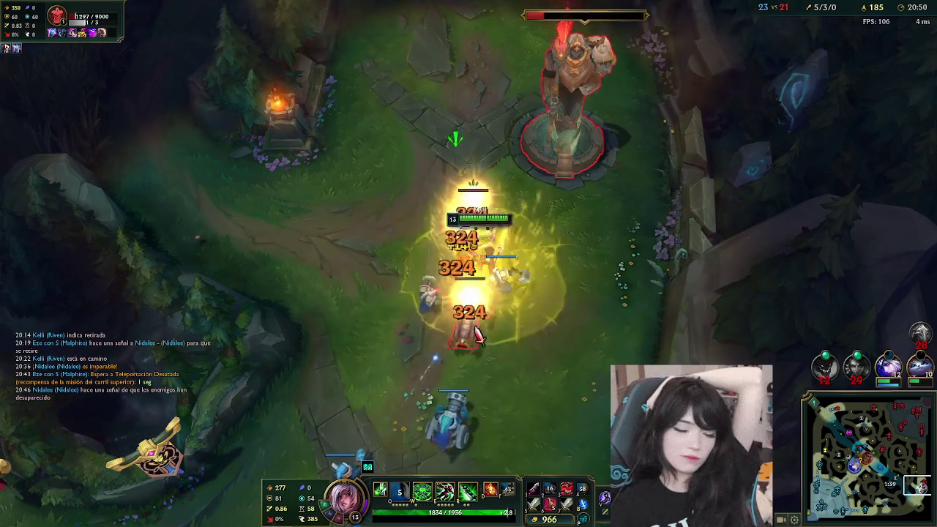
{"action": "key", "text": "w"}
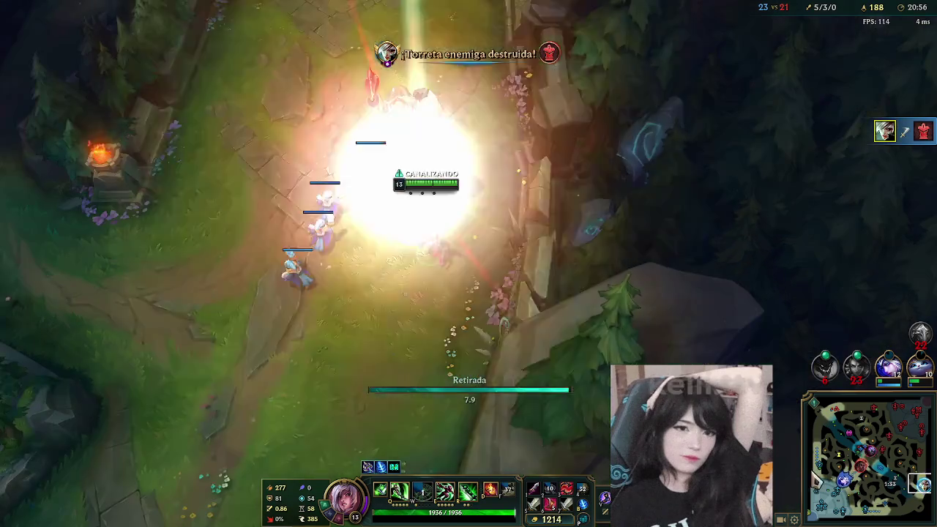
{"action": "left_click", "coordinate": [862, 468]}
- Check the scoreboard, then buy Sorbechizos and a Long Sword from the shop
{"action": "key", "text": "Tab"}
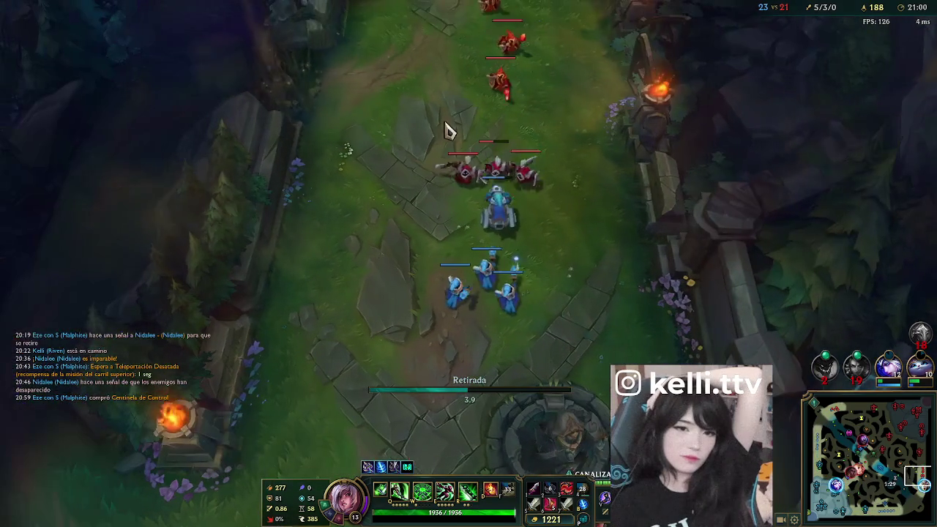
{"action": "left_click", "coordinate": [857, 457]}
{"action": "key", "text": "space"}
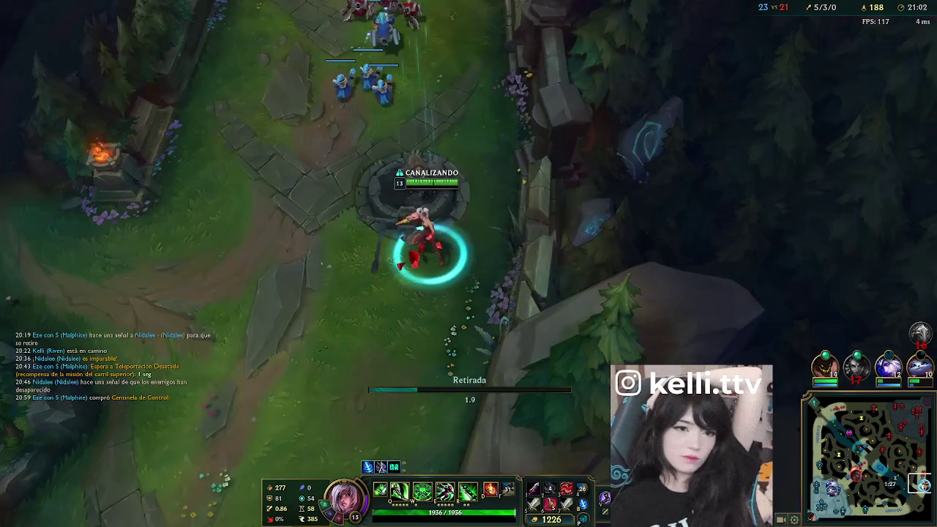
{"action": "key", "text": "p"}
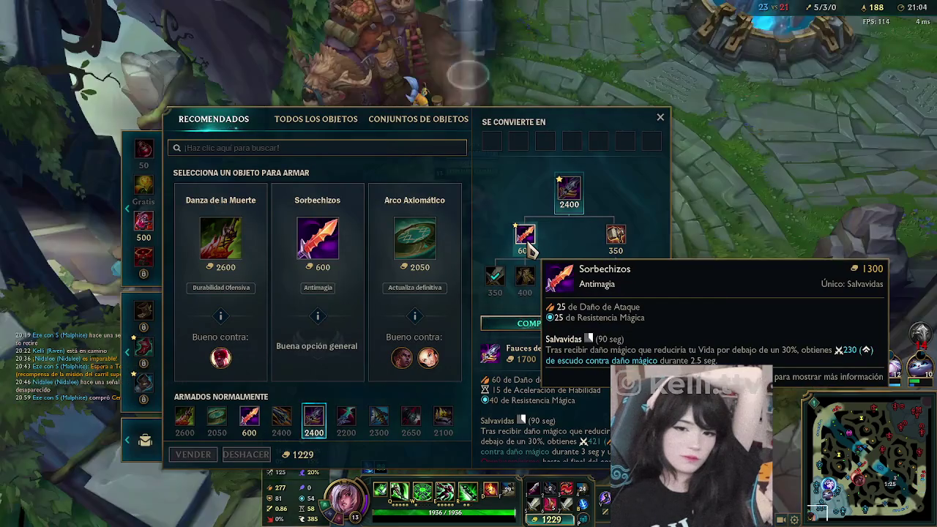
{"action": "right_click", "coordinate": [527, 242]}
{"action": "right_click", "coordinate": [596, 279]}
{"action": "key", "text": "p"}
- Leave base up the lane and through the jungle, dashing with E and Q
{"action": "right_click", "coordinate": [634, 66]}
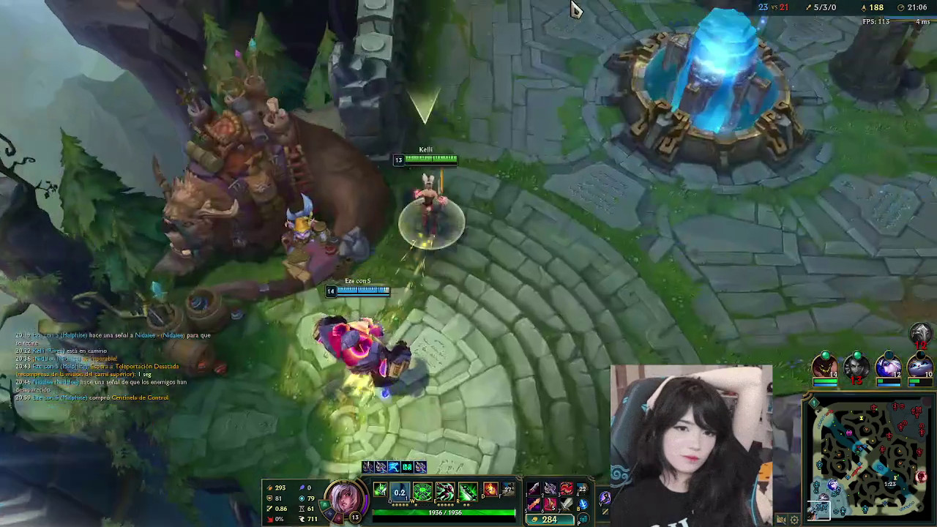
{"action": "key", "text": "e"}
{"action": "right_click", "coordinate": [799, 306]}
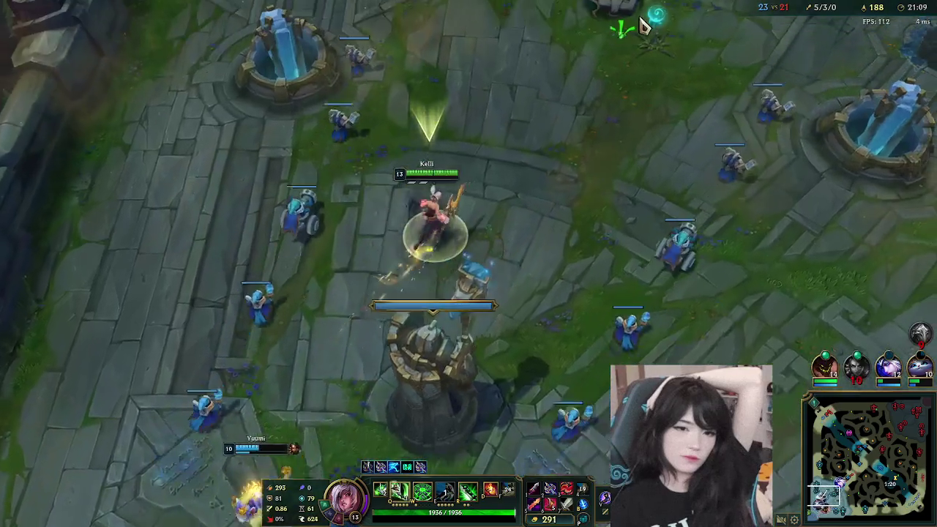
{"action": "key", "text": "q"}
{"action": "right_click", "coordinate": [562, 84]}
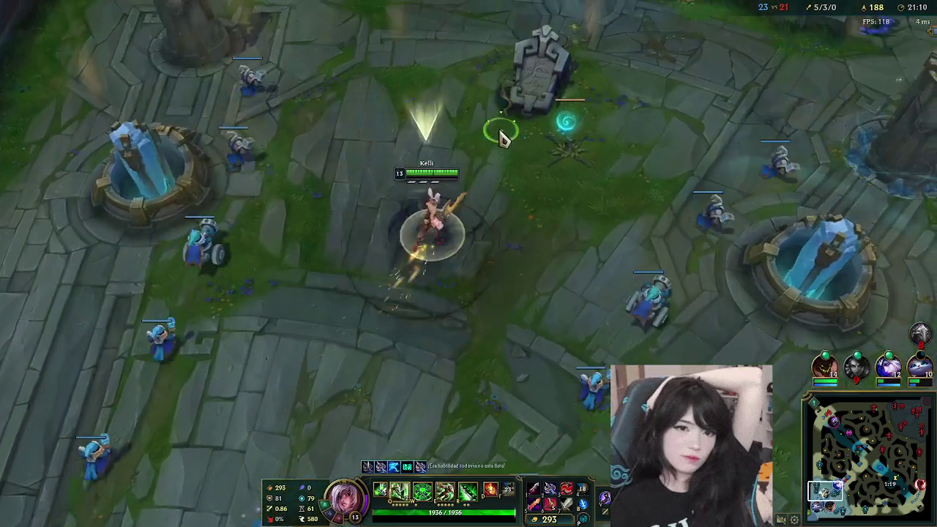
{"action": "key", "text": "q"}
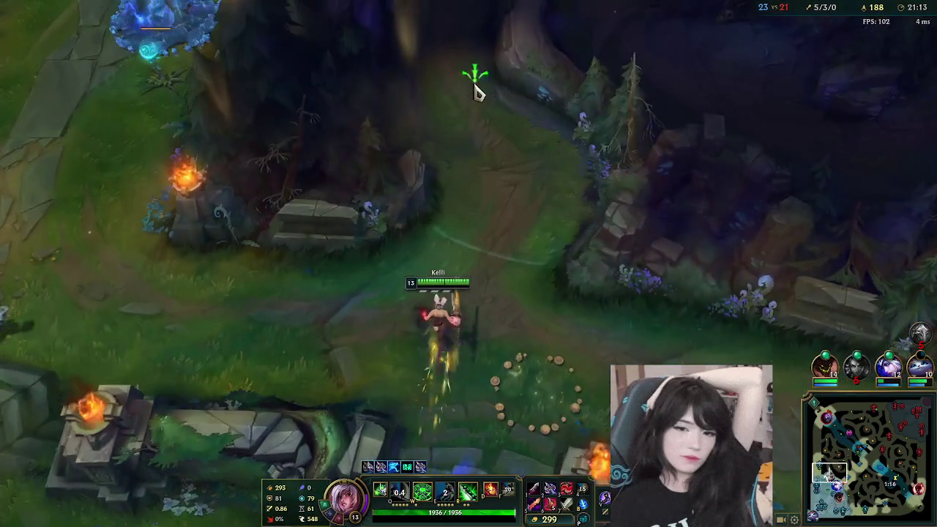
{"action": "right_click", "coordinate": [487, 111]}
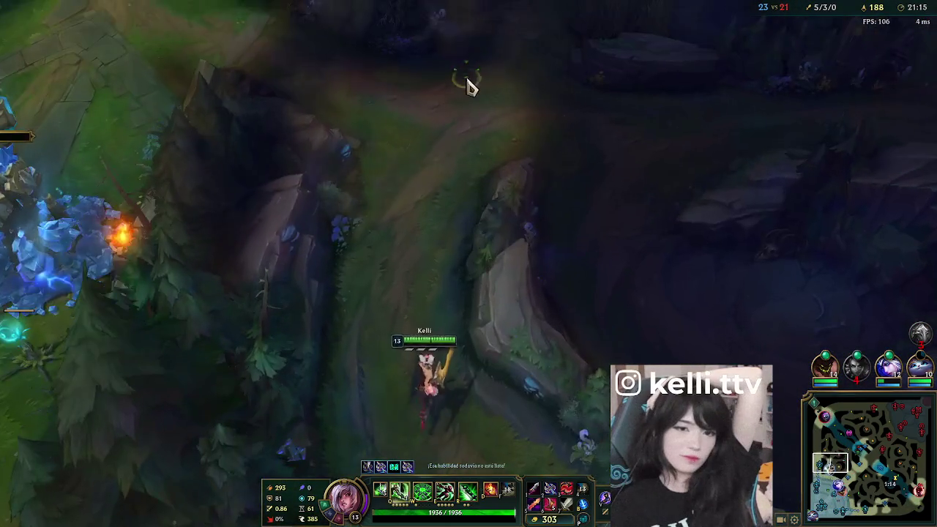
{"action": "right_click", "coordinate": [467, 137]}
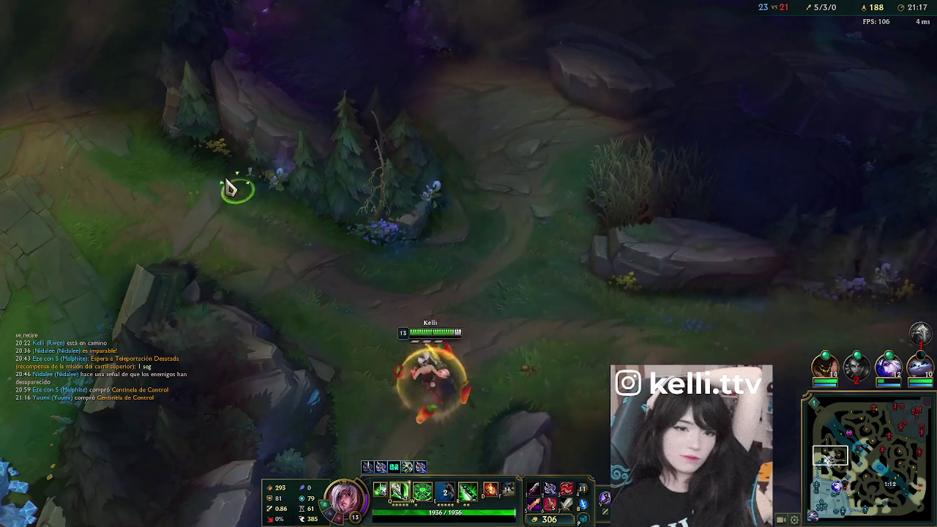
{"action": "right_click", "coordinate": [184, 126]}
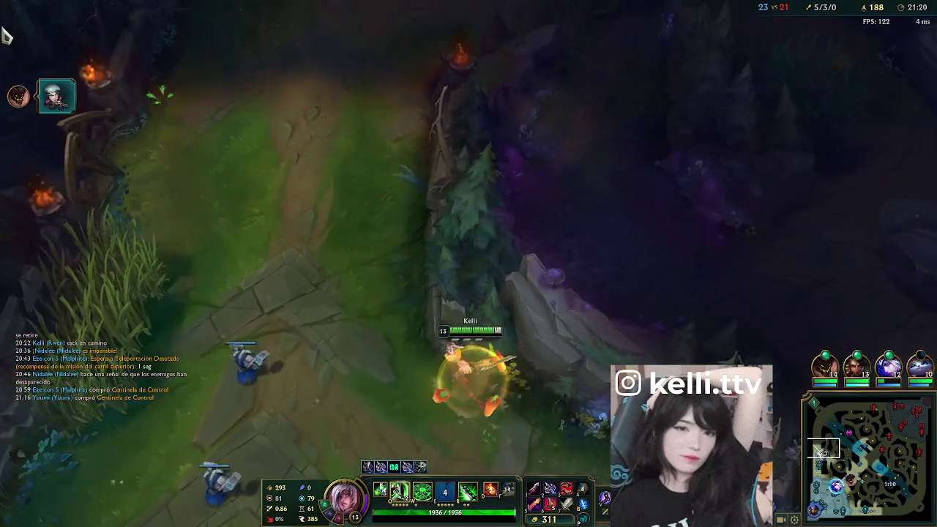
{"action": "right_click", "coordinate": [403, 110]}
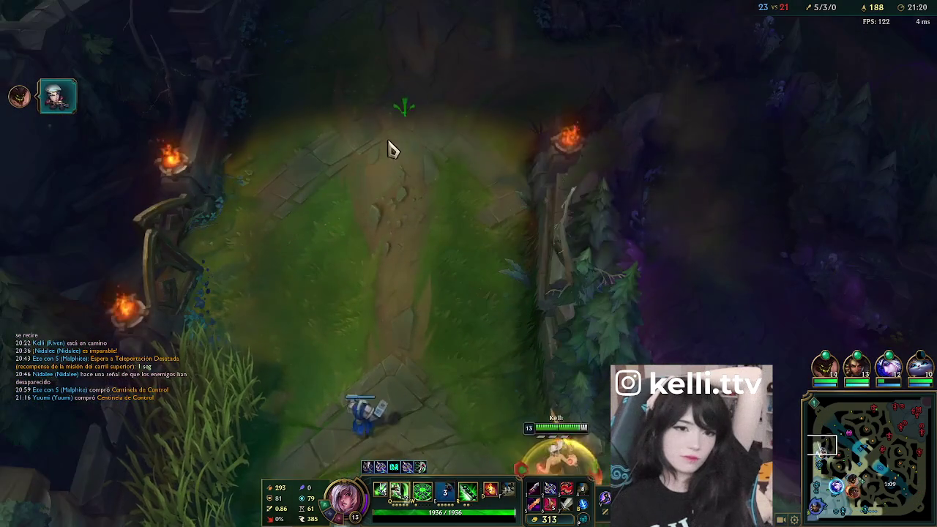
{"action": "key", "text": "q"}
{"action": "key", "text": "q"}
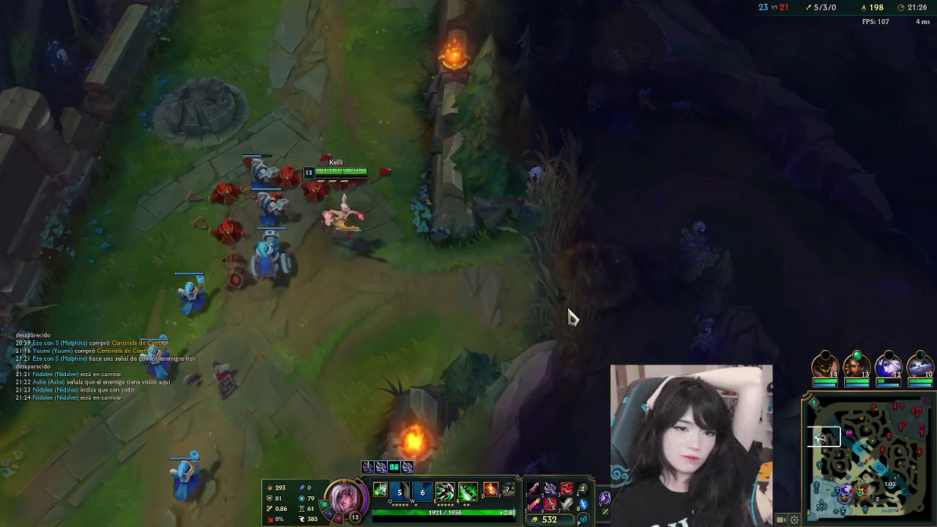
- Cross the river into the Baron pit, then come back out chasing the enemy champion
{"action": "right_click", "coordinate": [598, 243]}
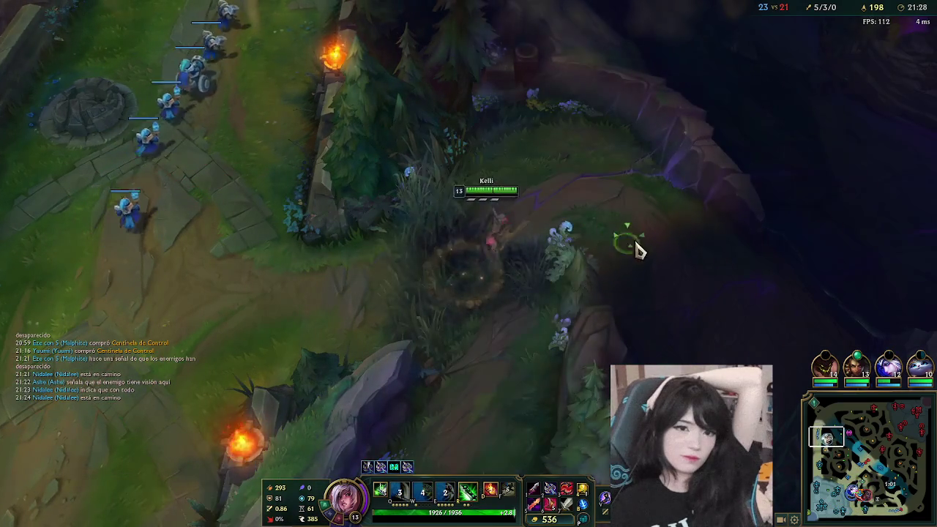
{"action": "right_click", "coordinate": [686, 287]}
{"action": "right_click", "coordinate": [549, 314]}
{"action": "right_click", "coordinate": [722, 356]}
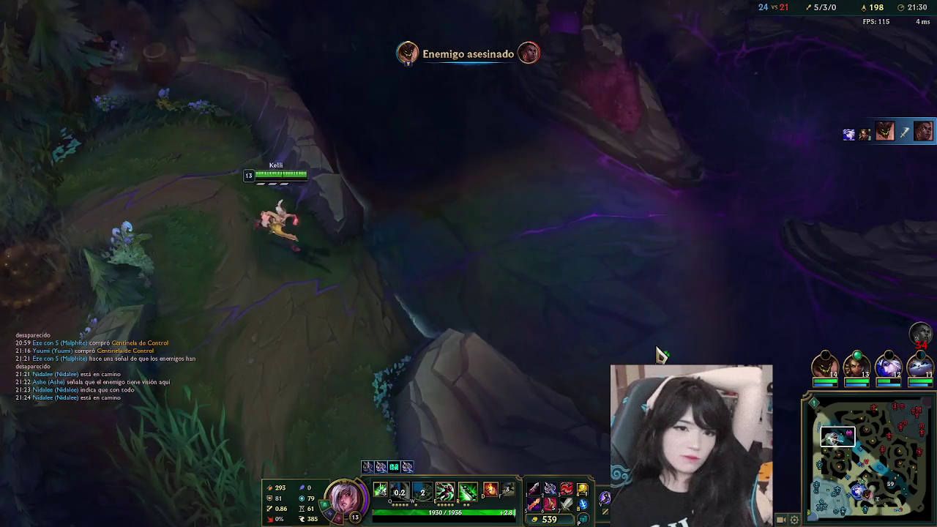
{"action": "right_click", "coordinate": [615, 272]}
{"action": "right_click", "coordinate": [529, 215]}
{"action": "key", "text": "e"}
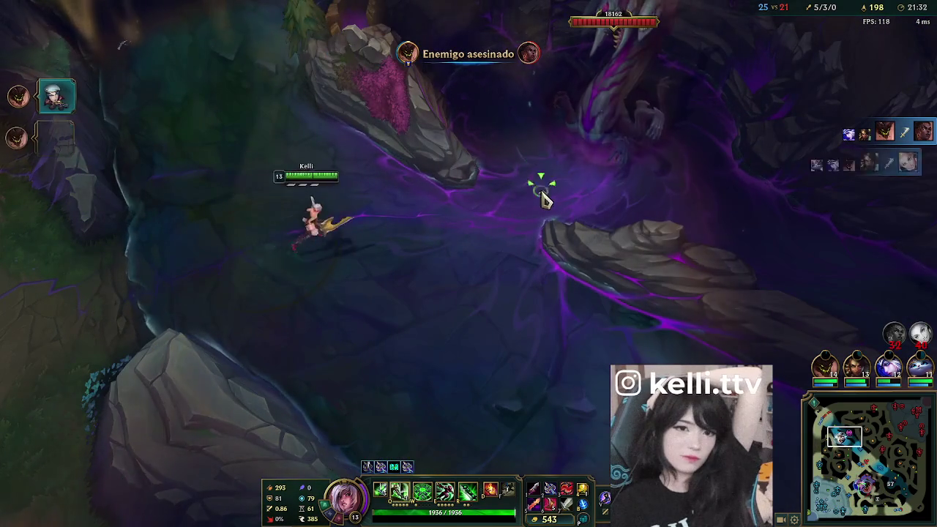
{"action": "right_click", "coordinate": [564, 183]}
{"action": "right_click", "coordinate": [746, 214]}
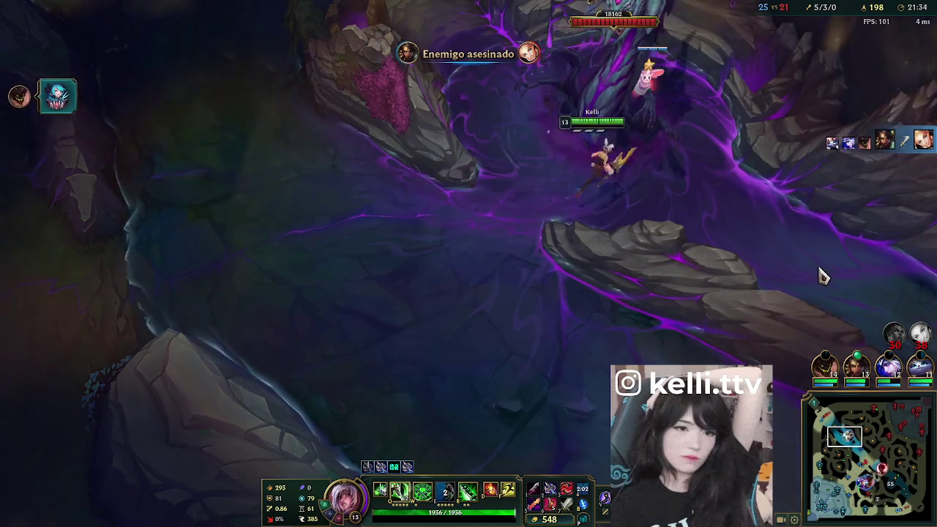
{"action": "right_click", "coordinate": [692, 331]}
{"action": "right_click", "coordinate": [698, 354]}
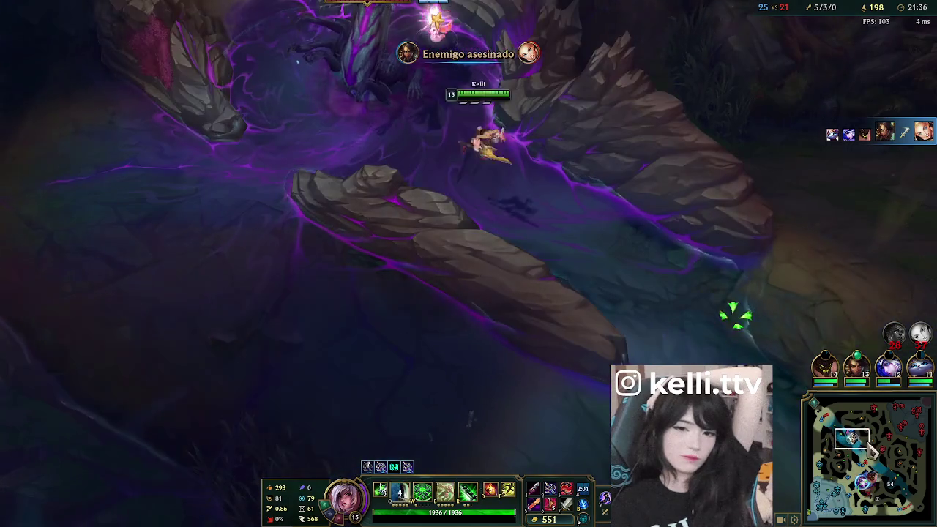
{"action": "right_click", "coordinate": [673, 330]}
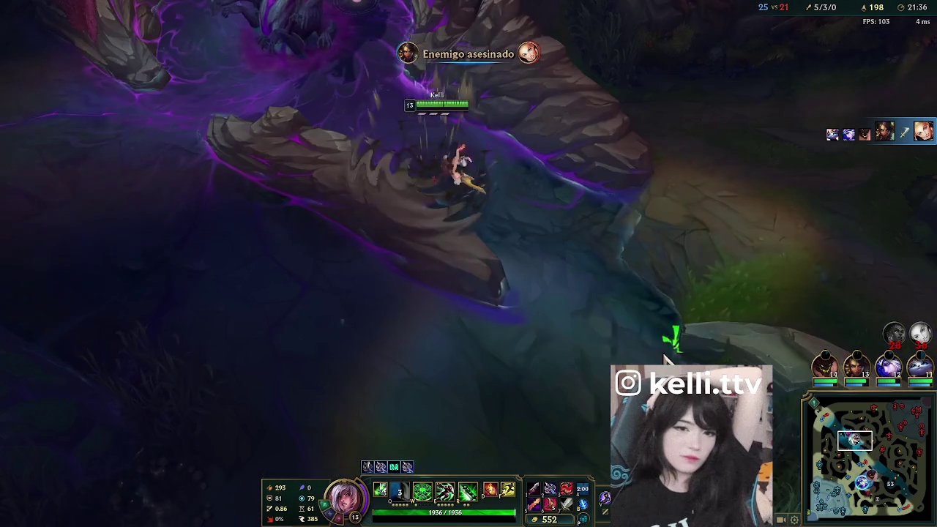
{"action": "right_click", "coordinate": [636, 314]}
{"action": "right_click", "coordinate": [369, 156]}
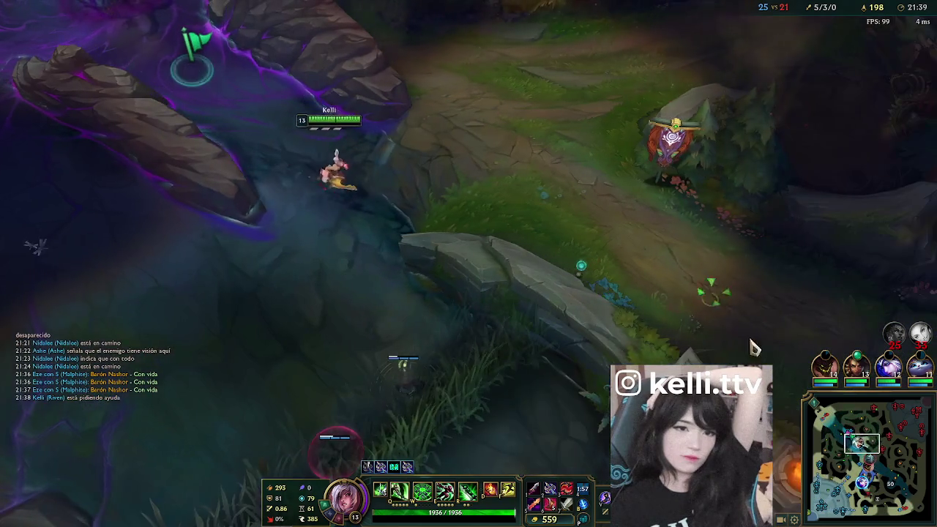
{"action": "right_click", "coordinate": [761, 358]}
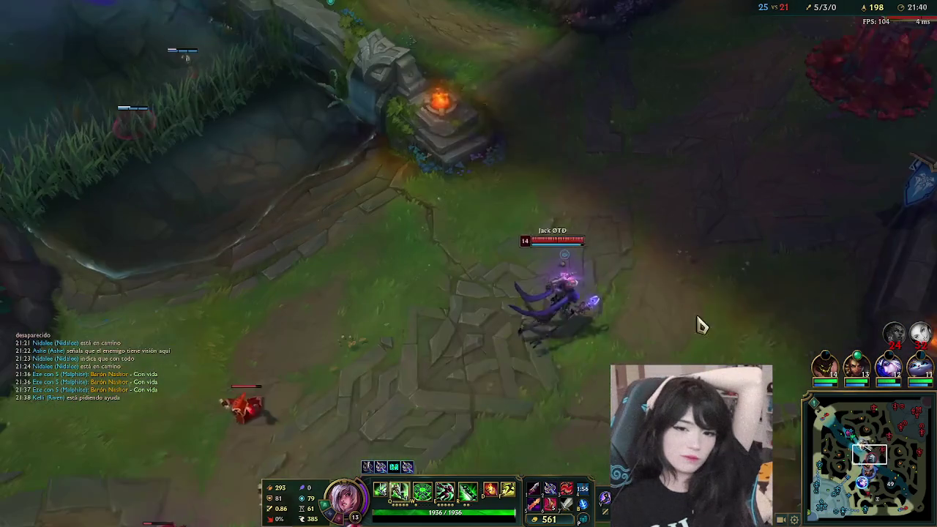
- Attack the enemy champion by the river, stunning with Ki Burst, until the kill
{"action": "right_click", "coordinate": [659, 236]}
{"action": "right_click", "coordinate": [617, 293]}
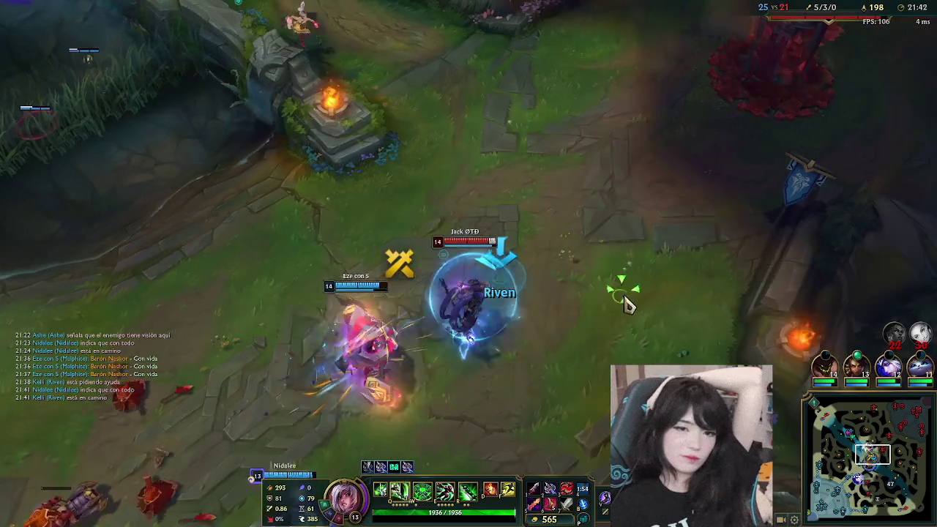
{"action": "right_click", "coordinate": [665, 261]}
{"action": "right_click", "coordinate": [706, 260]}
{"action": "key", "text": "w"}
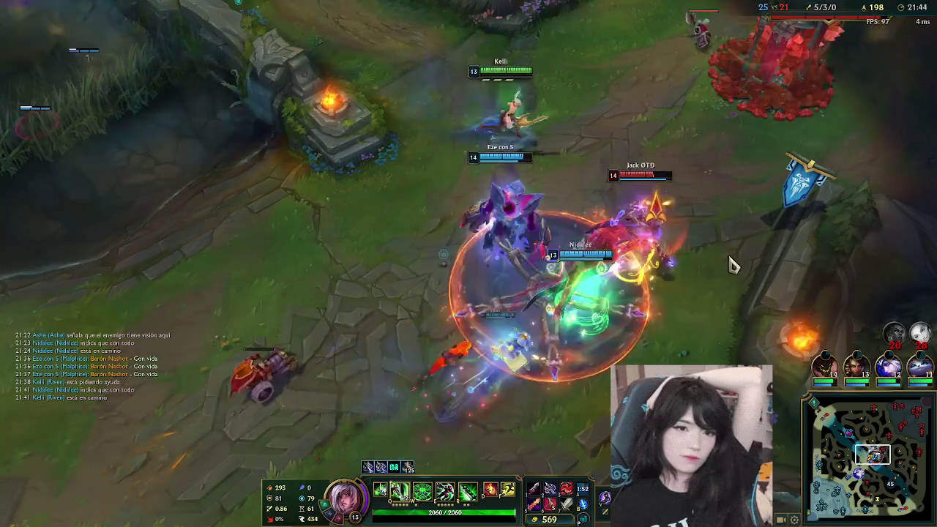
{"action": "right_click", "coordinate": [739, 255]}
{"action": "right_click", "coordinate": [527, 426]}
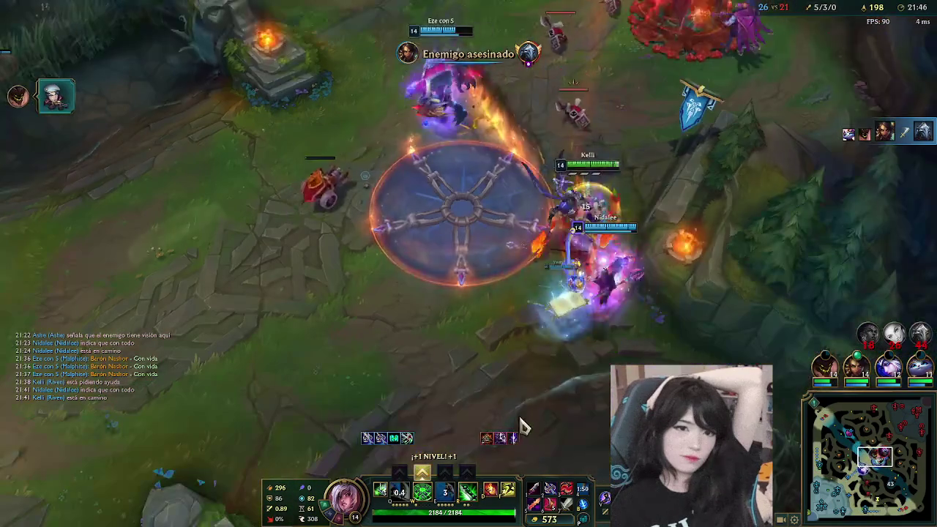
- Stun nearby enemies, strike the minion wave with Q, and head toward Baron Nashor
{"action": "right_click", "coordinate": [368, 373]}
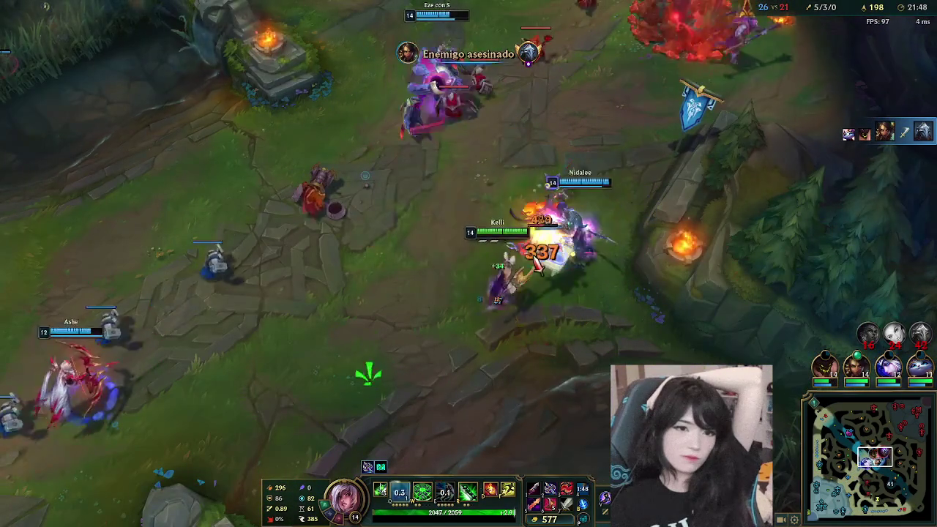
{"action": "key", "text": "w"}
{"action": "right_click", "coordinate": [476, 117]}
{"action": "key", "text": "q"}
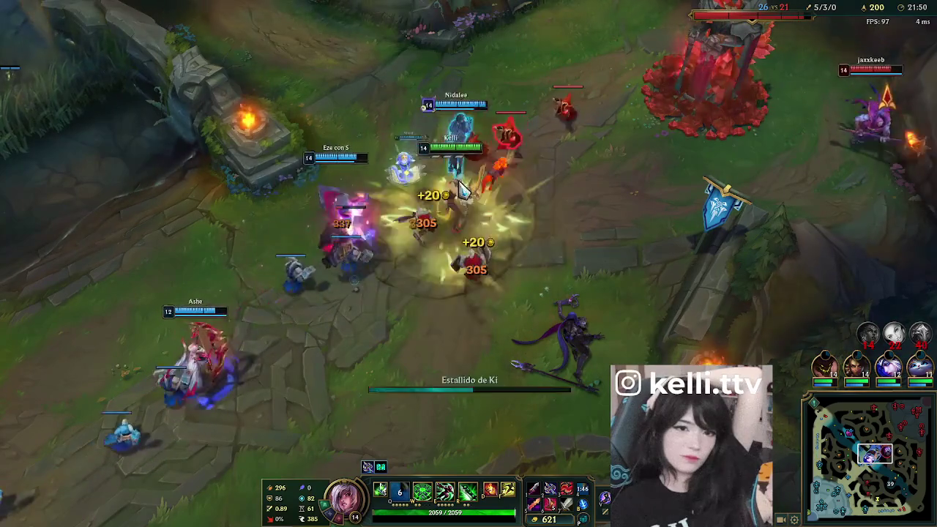
{"action": "right_click", "coordinate": [334, 324]}
{"action": "right_click", "coordinate": [724, 146]}
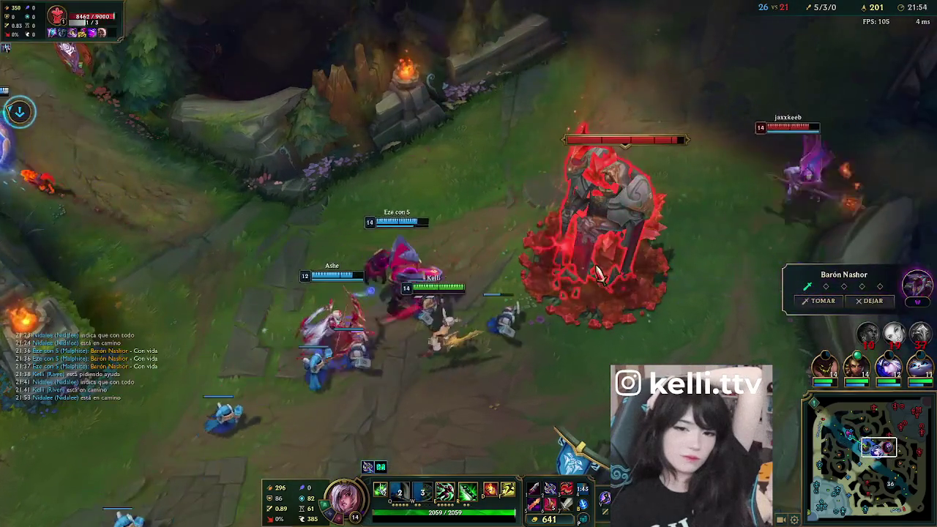
- Dash at Ashe with Q and E, then move into the Baron pit
{"action": "key", "text": "e"}
{"action": "right_click", "coordinate": [469, 377]}
{"action": "right_click", "coordinate": [350, 389]}
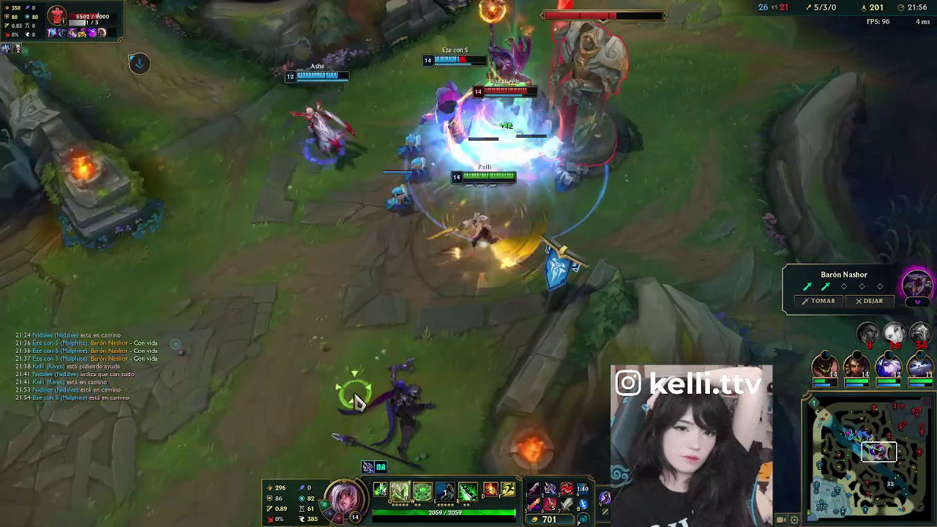
{"action": "right_click", "coordinate": [412, 210]}
{"action": "key", "text": "q"}
{"action": "key", "text": "e"}
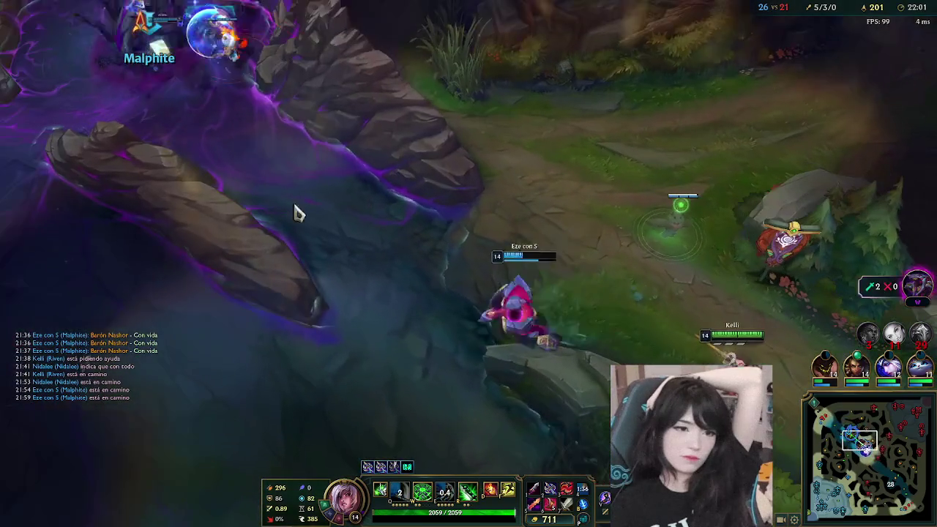
{"action": "right_click", "coordinate": [364, 165]}
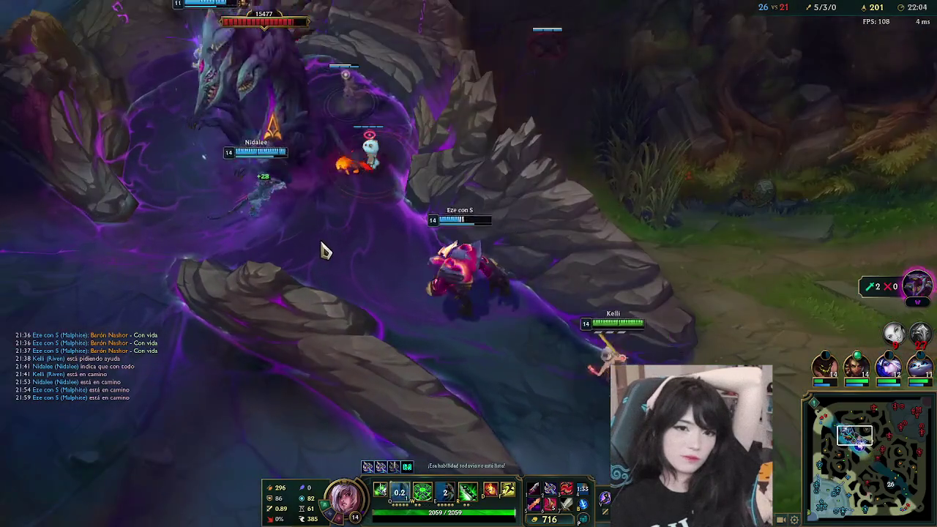
{"action": "right_click", "coordinate": [344, 242]}
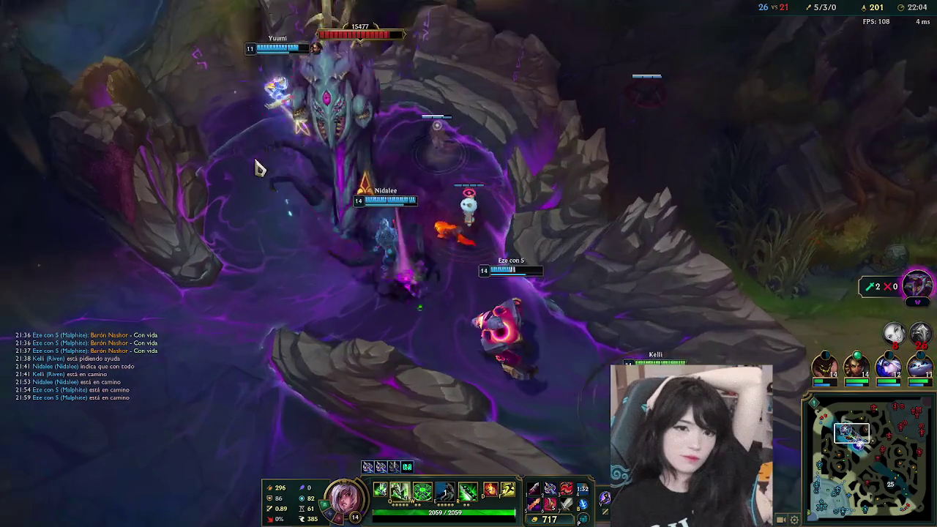
- Activate the ultimate and kill the contesting enemy with E, W, Q, summoner spells and wind slash
{"action": "key", "text": "Tab"}
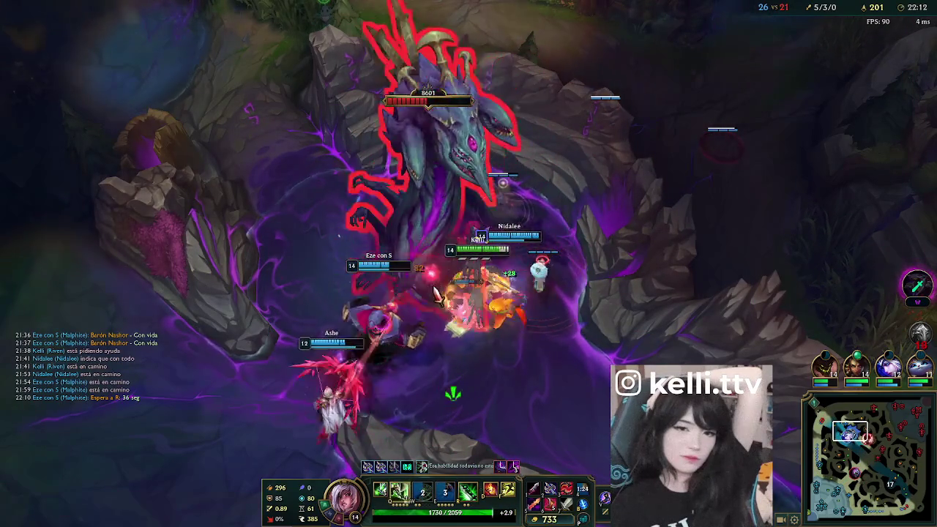
{"action": "key", "text": "r"}
{"action": "right_click", "coordinate": [586, 348]}
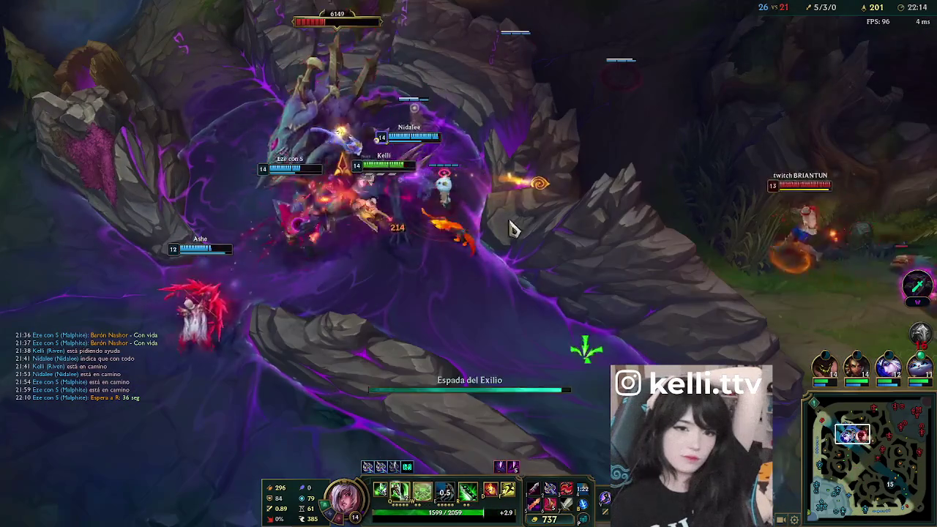
{"action": "key", "text": "e"}
{"action": "key", "text": "f"}
{"action": "key", "text": "w"}
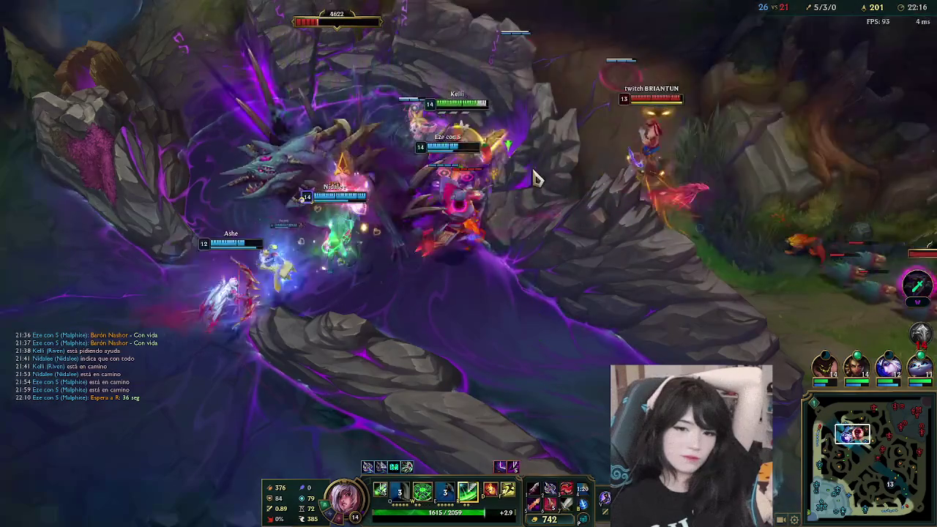
{"action": "key", "text": "d"}
{"action": "key", "text": "q"}
{"action": "right_click", "coordinate": [644, 128]}
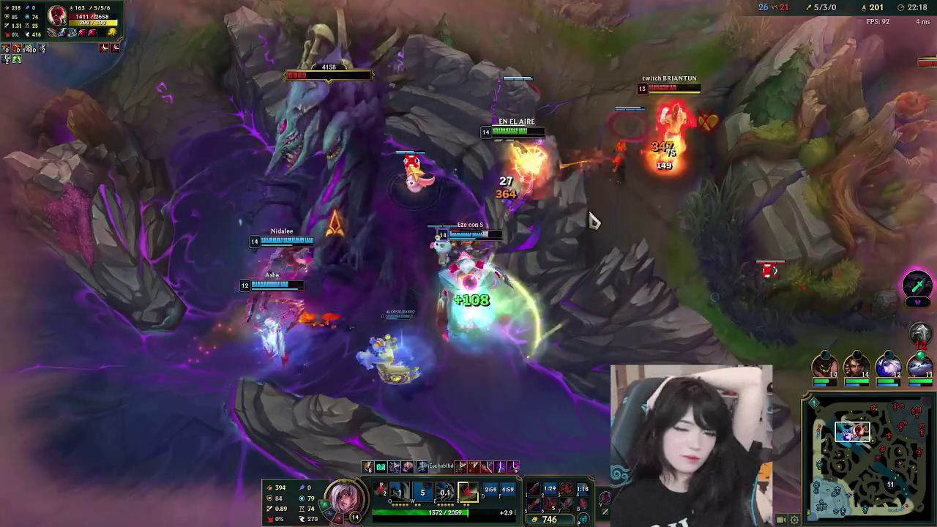
{"action": "key", "text": "r"}
{"action": "right_click", "coordinate": [484, 208]}
{"action": "key", "text": "q"}
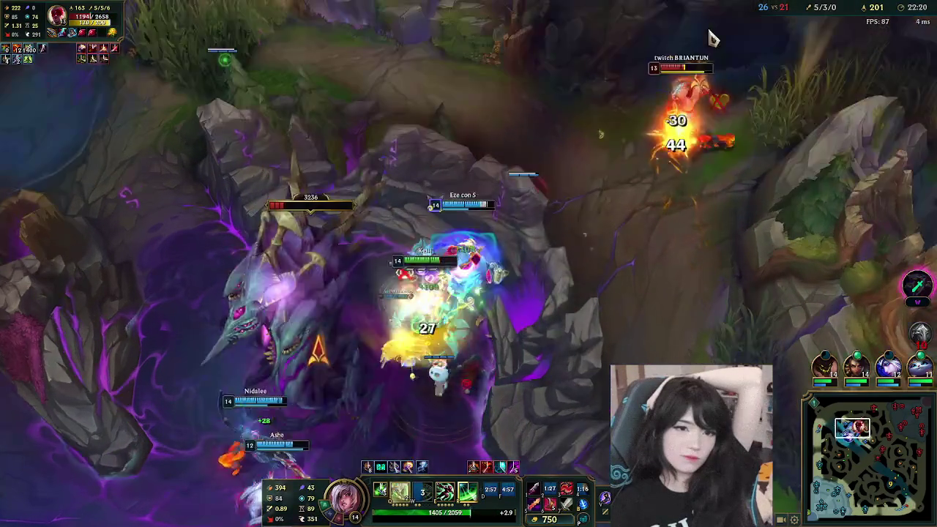
{"action": "right_click", "coordinate": [756, 219]}
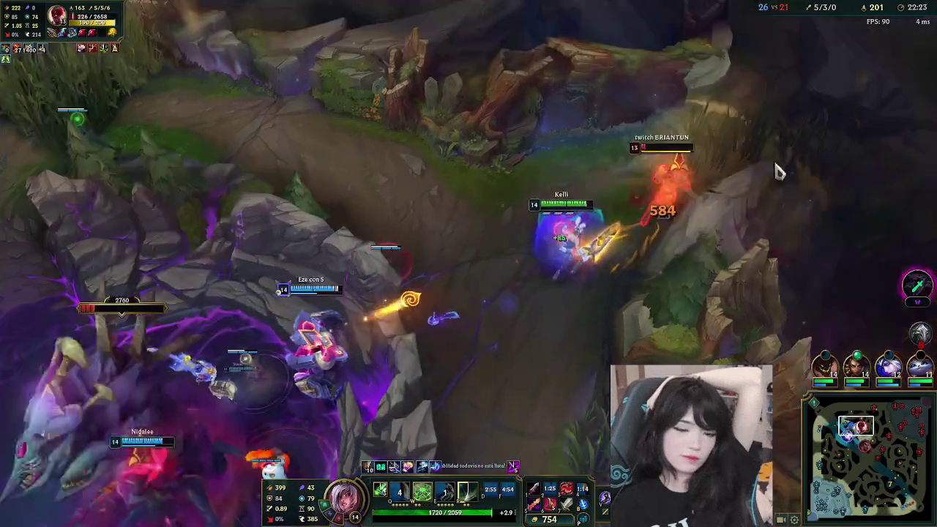
{"action": "key", "text": "w"}
- Walk back along the path and regroup with Nidalee
{"action": "right_click", "coordinate": [512, 318]}
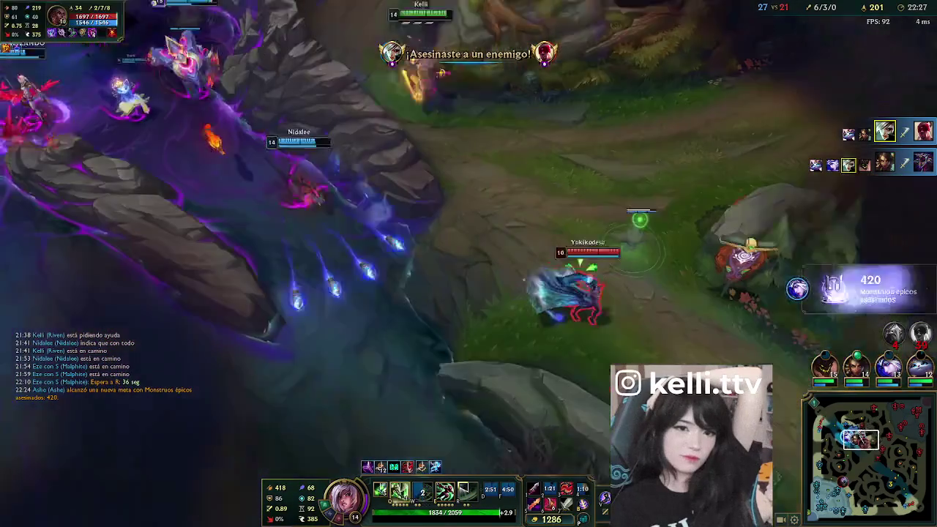
{"action": "right_click", "coordinate": [704, 356]}
{"action": "right_click", "coordinate": [668, 326]}
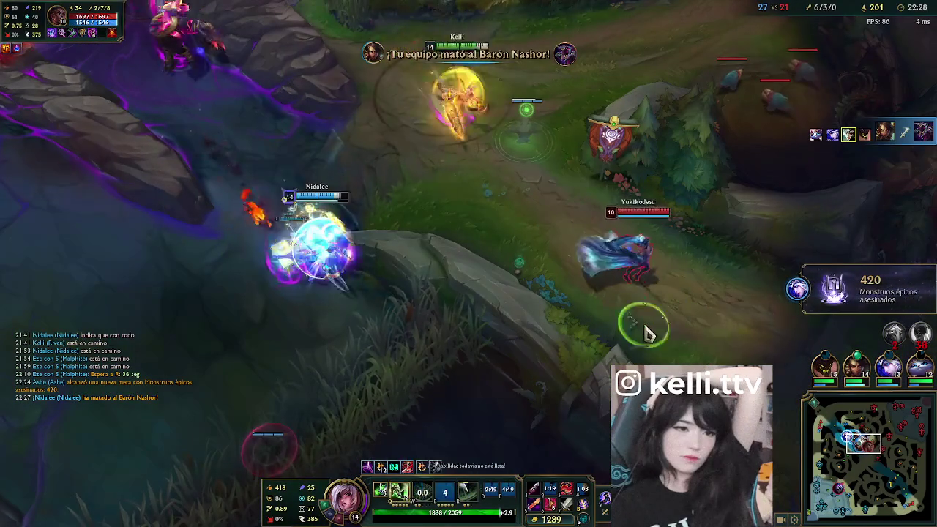
{"action": "key", "text": "q"}
{"action": "right_click", "coordinate": [302, 454]}
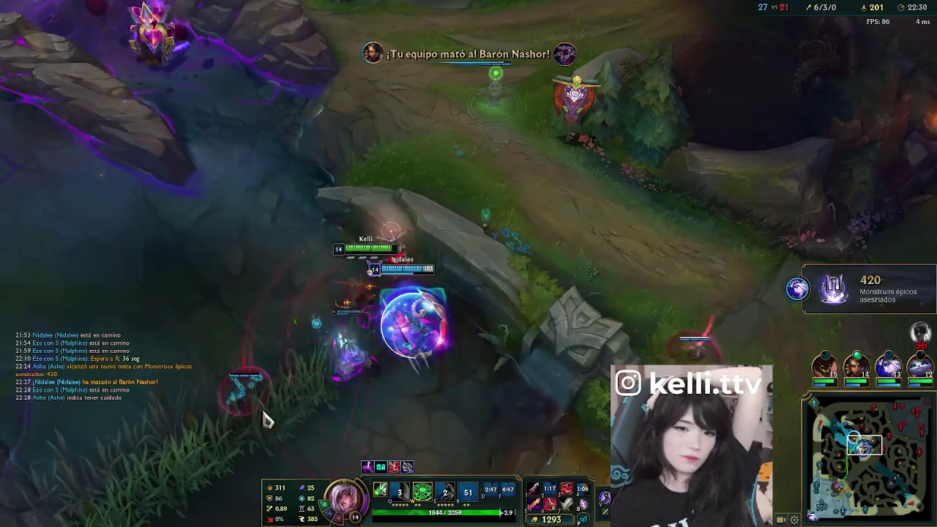
- Glance at the tower fight on the minimap and buy the Martillo de Guerra de Caulfield
{"action": "left_click_drag", "start_coordinate": [863, 492], "coordinate": [825, 492]}
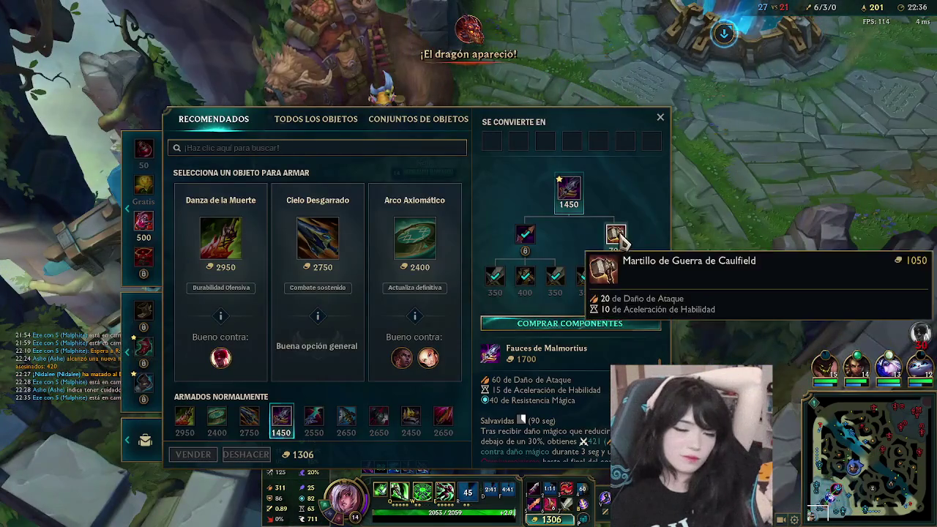
{"action": "right_click", "coordinate": [616, 235]}
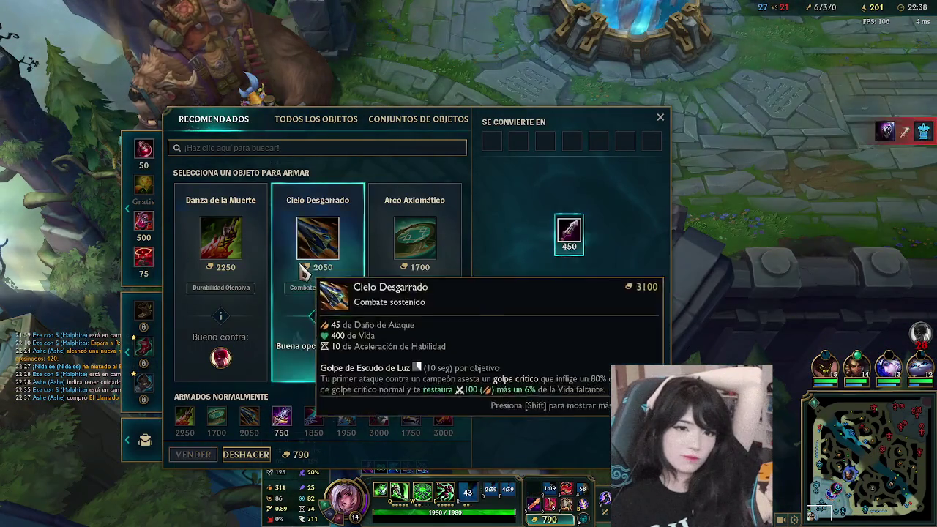
- Close the item shop and walk Riven out of base past the base and outer turrets
{"action": "key", "text": "p"}
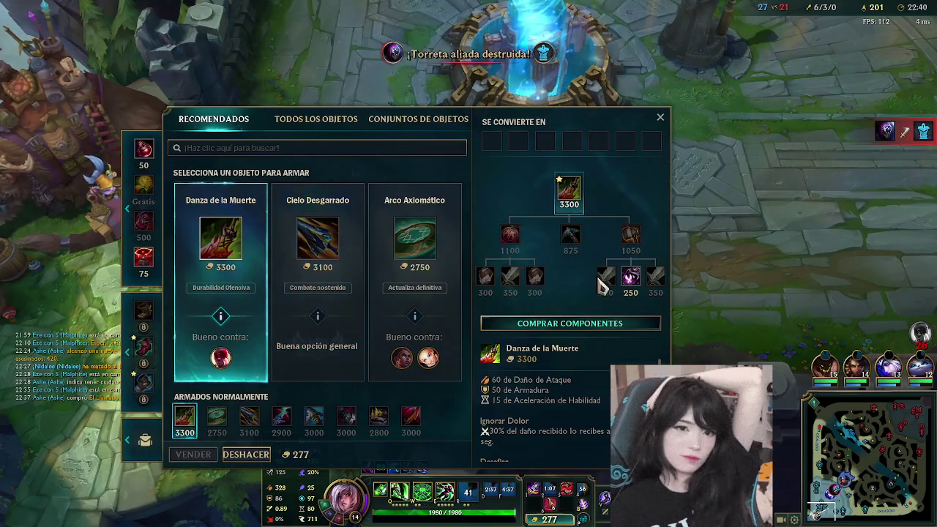
{"action": "key", "text": "p"}
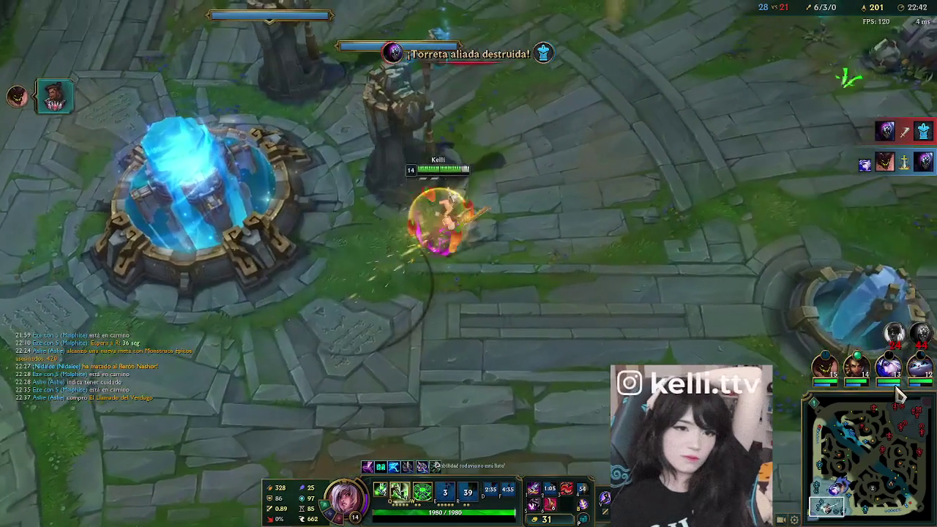
{"action": "right_click", "coordinate": [728, 177]}
{"action": "right_click", "coordinate": [800, 169]}
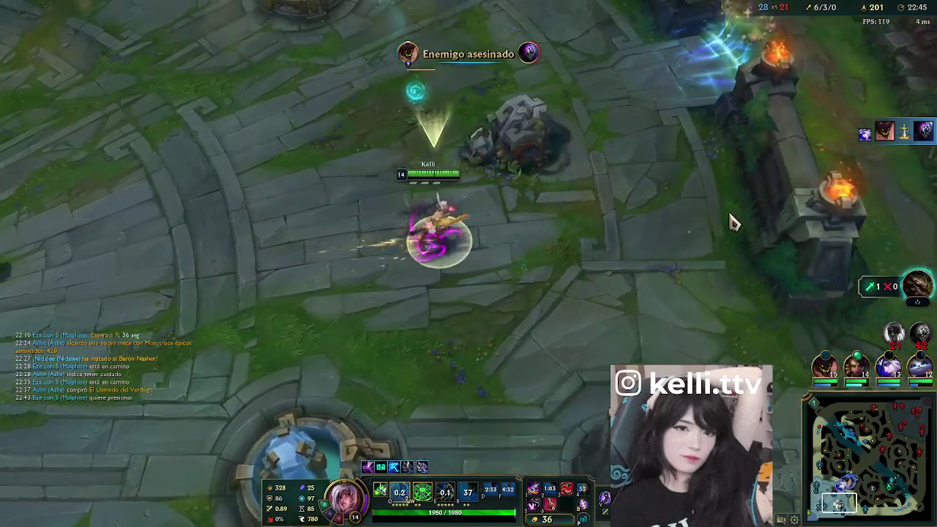
{"action": "right_click", "coordinate": [622, 238]}
{"action": "right_click", "coordinate": [611, 339]}
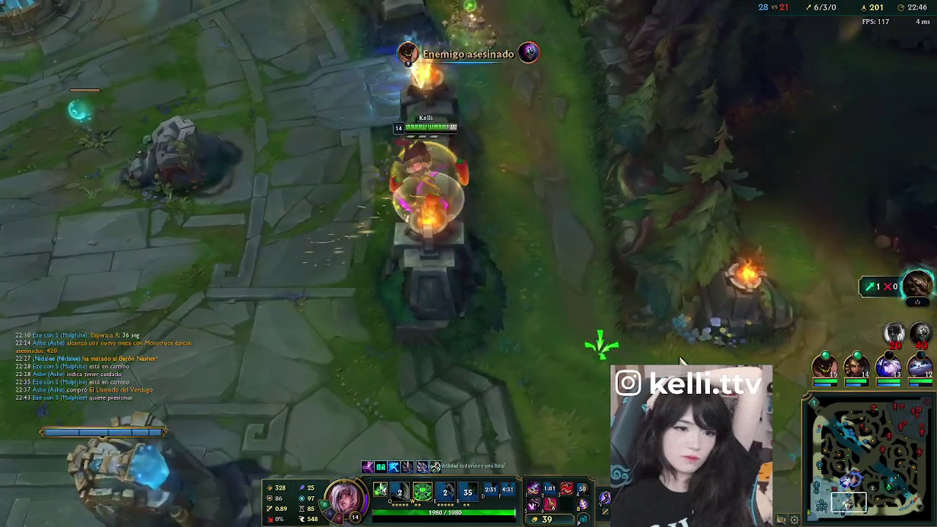
{"action": "right_click", "coordinate": [662, 350]}
{"action": "right_click", "coordinate": [594, 342]}
{"action": "right_click", "coordinate": [615, 304]}
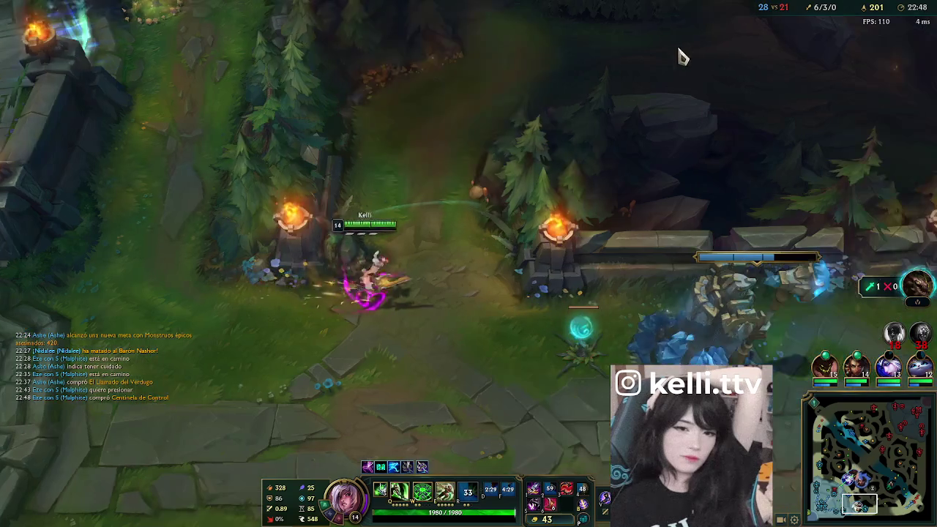
- Head through the jungle with a shielded E dash to rejoin Nidalee near the enemies
{"action": "right_click", "coordinate": [632, 58]}
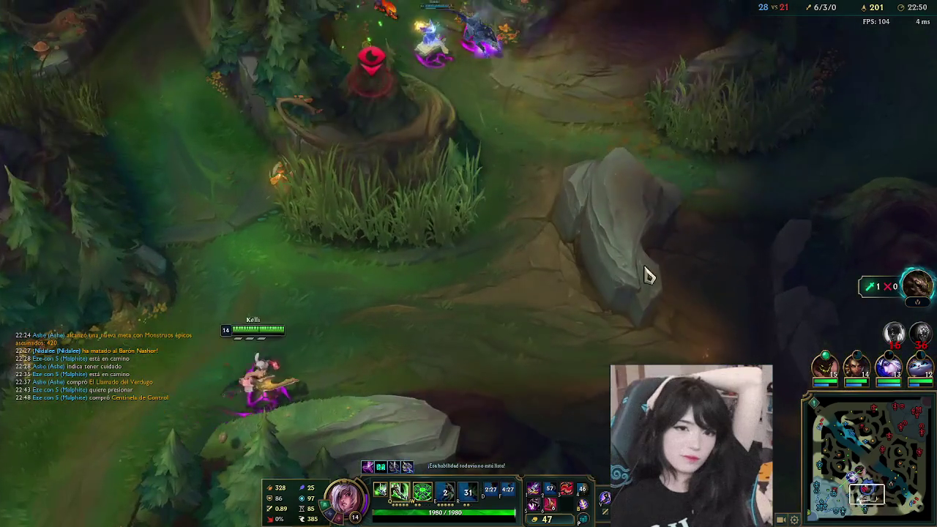
{"action": "key", "text": "e"}
{"action": "right_click", "coordinate": [761, 207]}
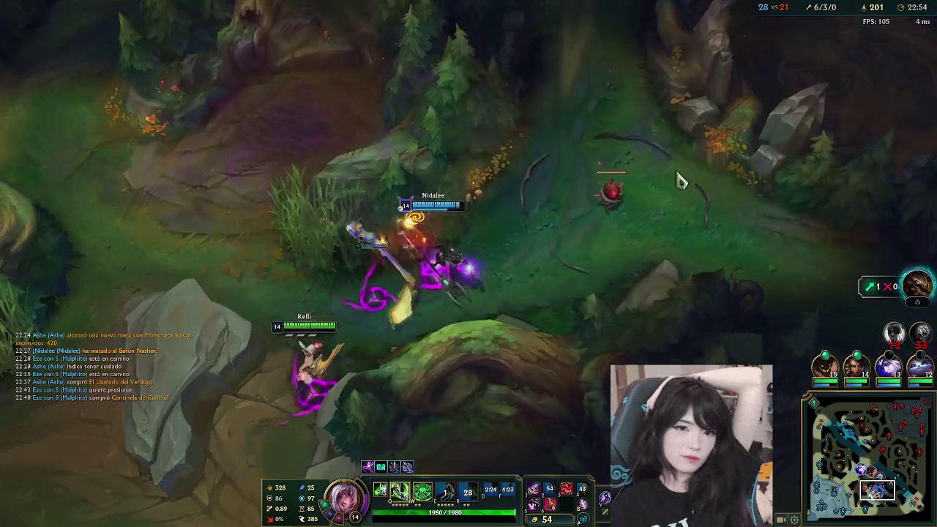
{"action": "right_click", "coordinate": [680, 180]}
{"action": "right_click", "coordinate": [560, 179]}
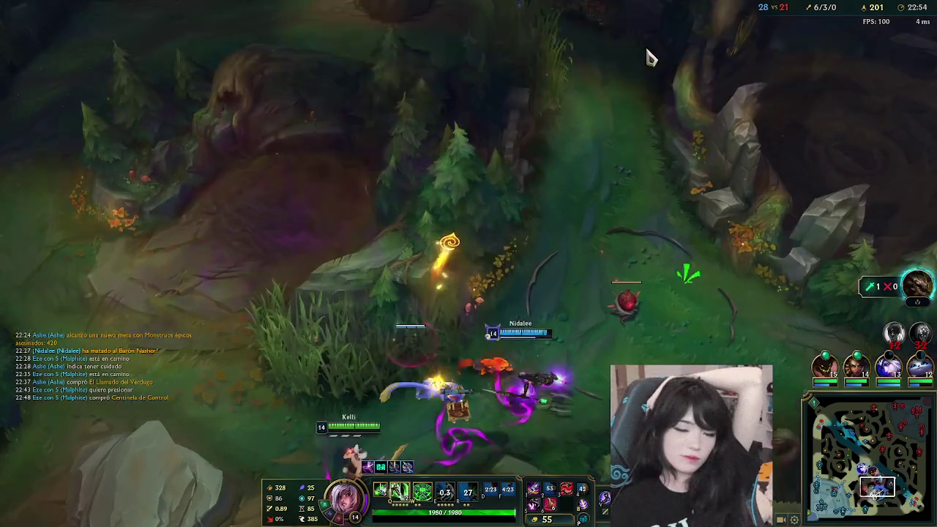
{"action": "right_click", "coordinate": [649, 245]}
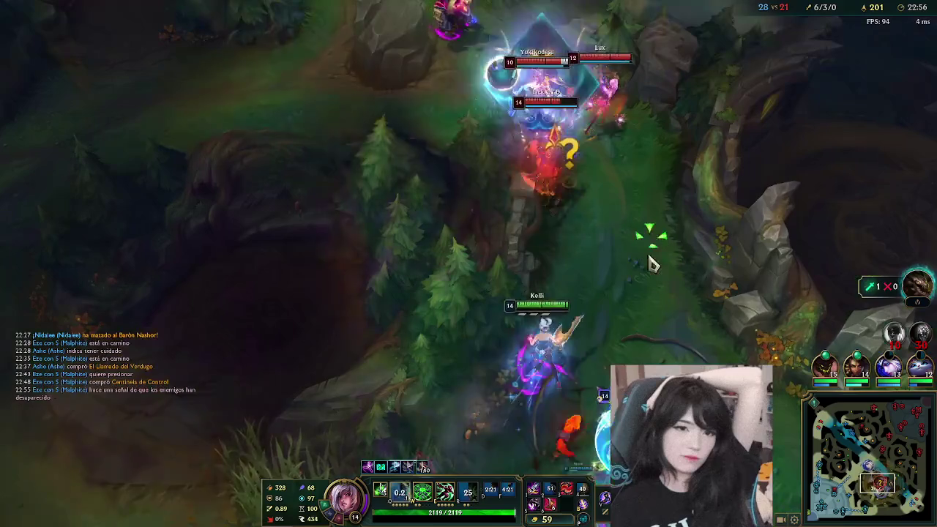
- Fight the enemy group in the jungle with E and Q combos, securing a kill
{"action": "right_click", "coordinate": [625, 197]}
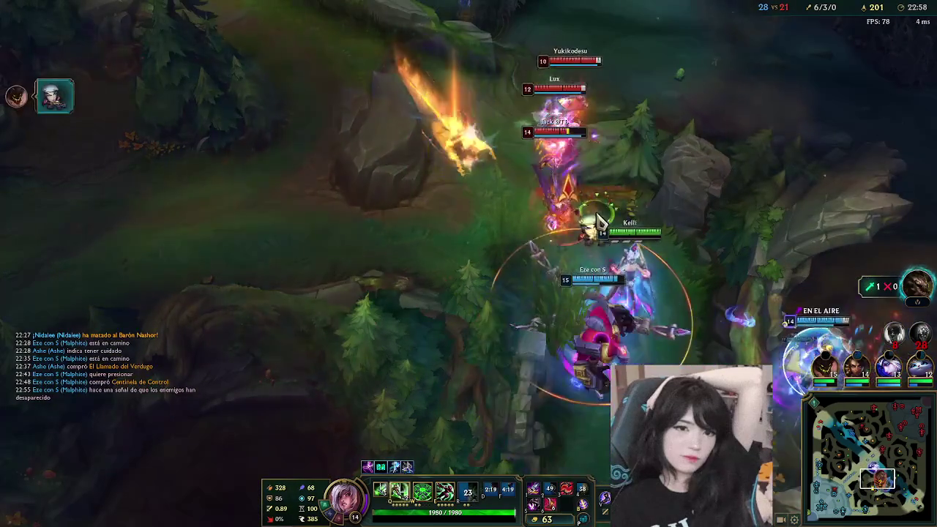
{"action": "key", "text": "e"}
{"action": "key", "text": "q"}
{"action": "right_click", "coordinate": [565, 189]}
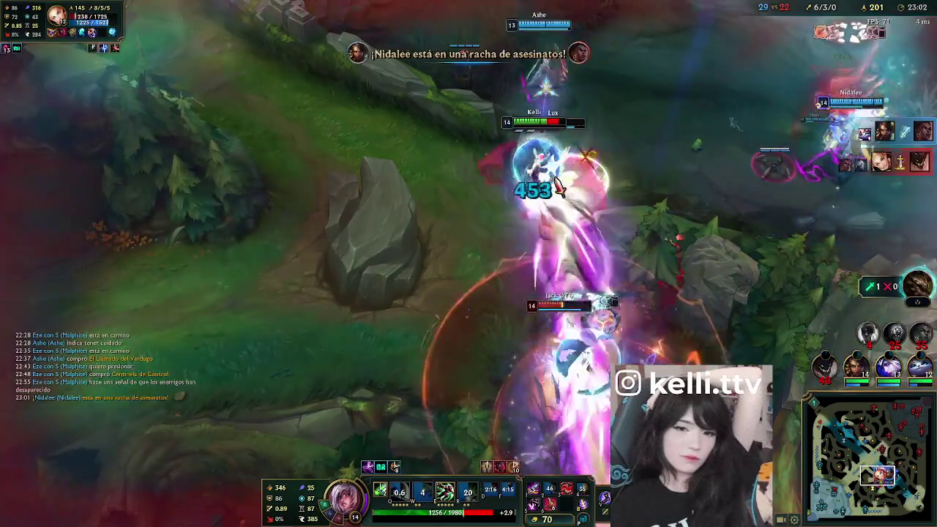
{"action": "right_click", "coordinate": [554, 216]}
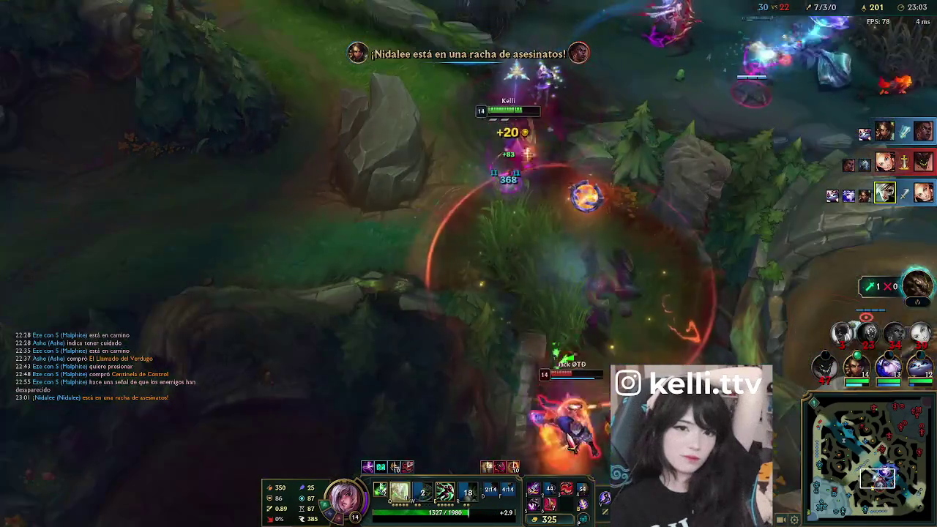
{"action": "key", "text": "e"}
{"action": "right_click", "coordinate": [657, 264]}
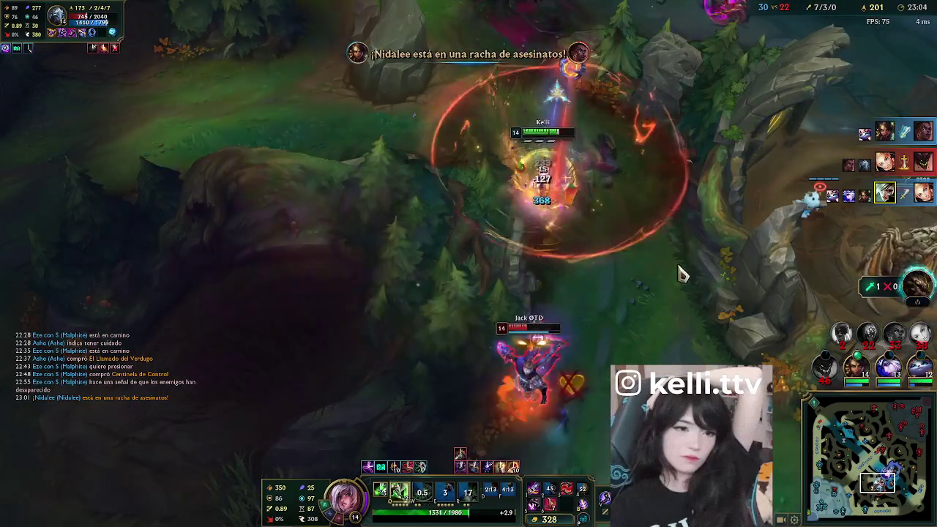
{"action": "key", "text": "q"}
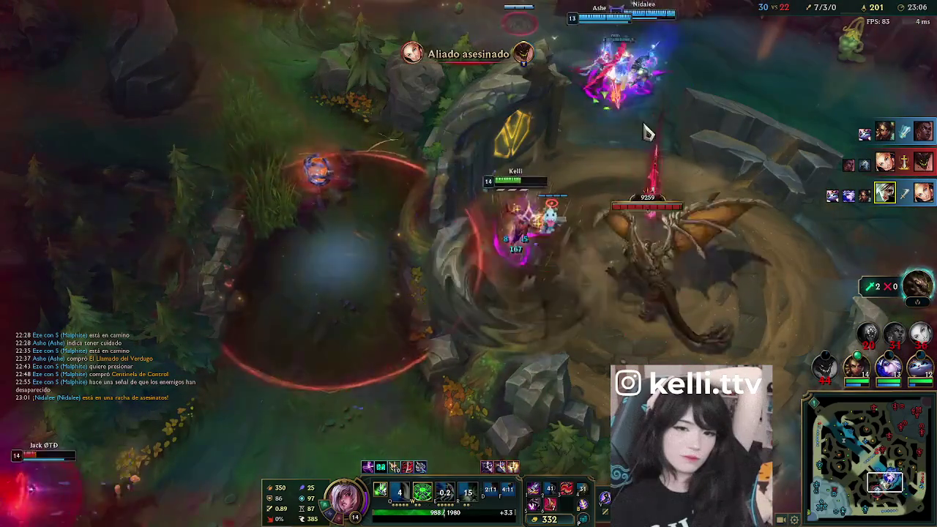
- Move into the dragon pit and hit the Dragon with two W bursts and E, leaving it at 451 health
{"action": "right_click", "coordinate": [750, 280]}
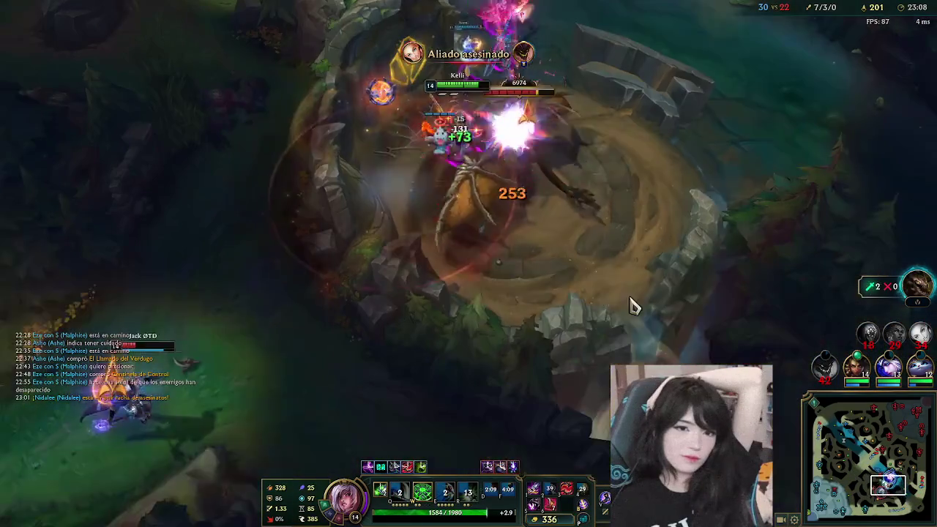
{"action": "right_click", "coordinate": [673, 189]}
{"action": "key", "text": "w"}
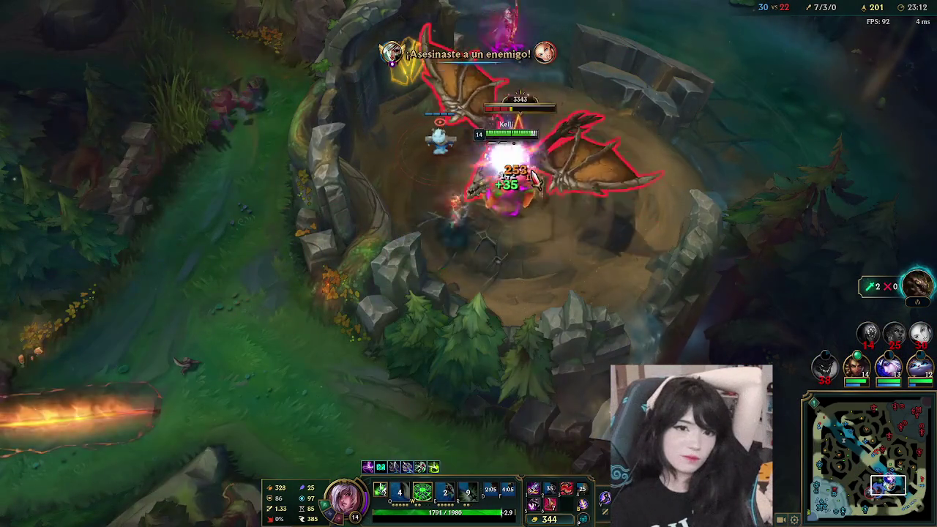
{"action": "key", "text": "w"}
{"action": "right_click", "coordinate": [487, 271]}
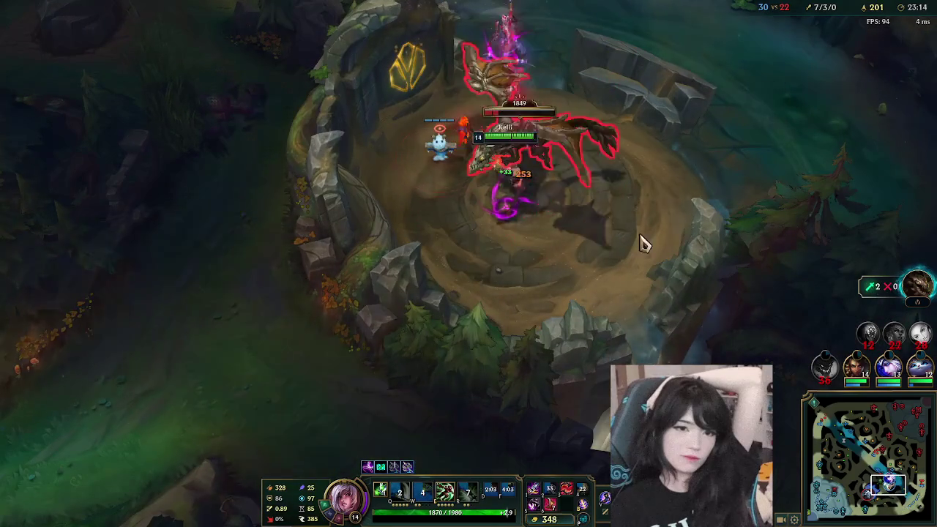
{"action": "key", "text": "e"}
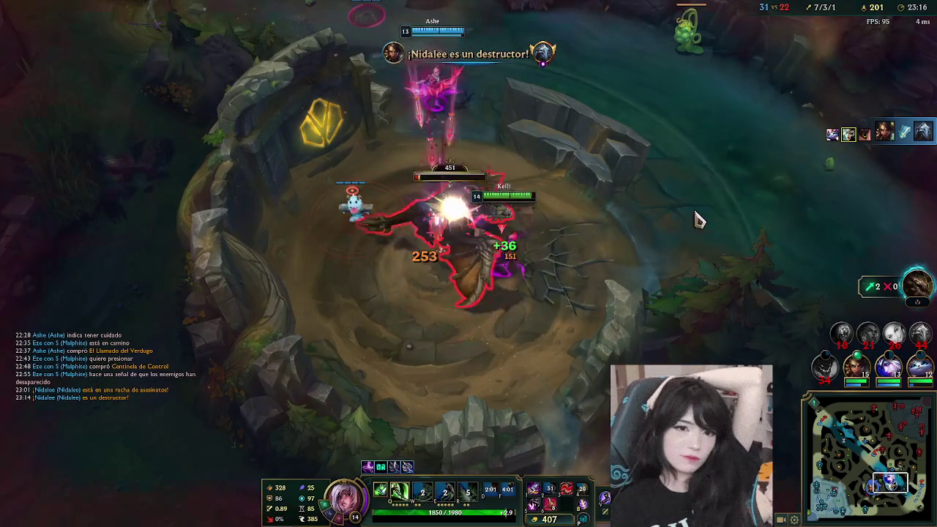